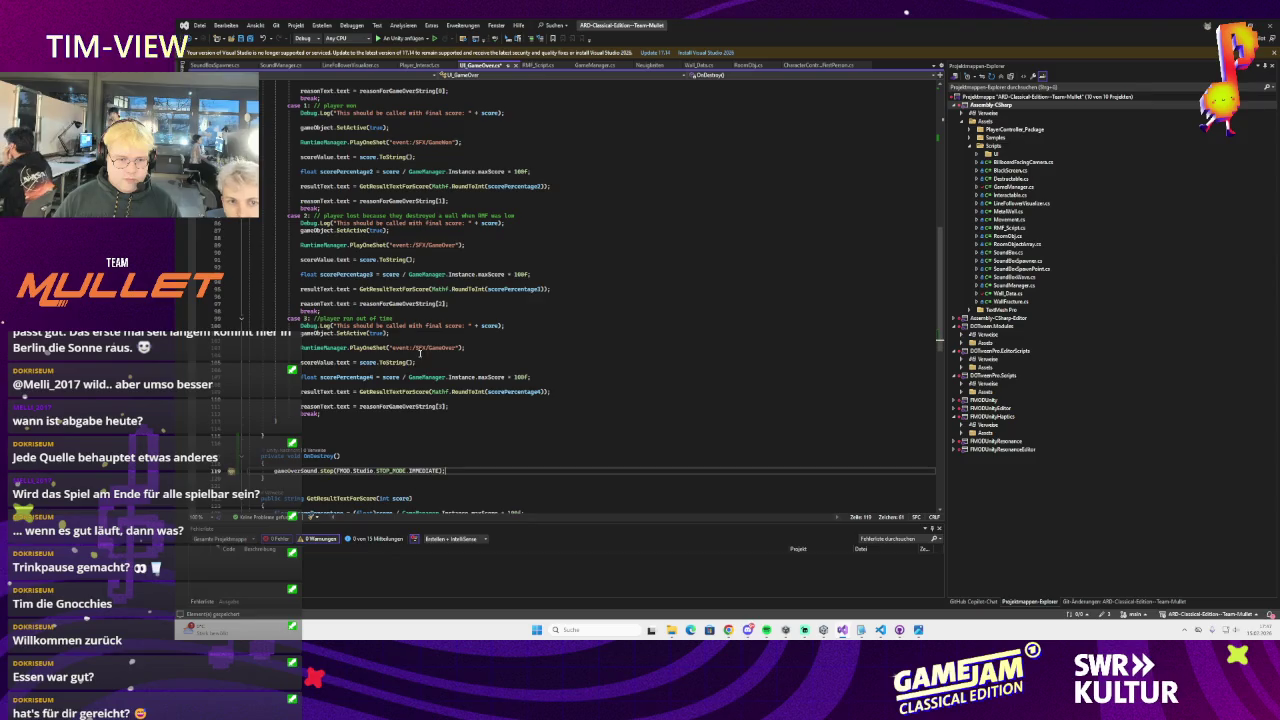
# Prefix the out-of-time PlayOneShot GameOver call on line 103 with 'gameOverSound ='
pyautogui.doubleClick(445, 347)
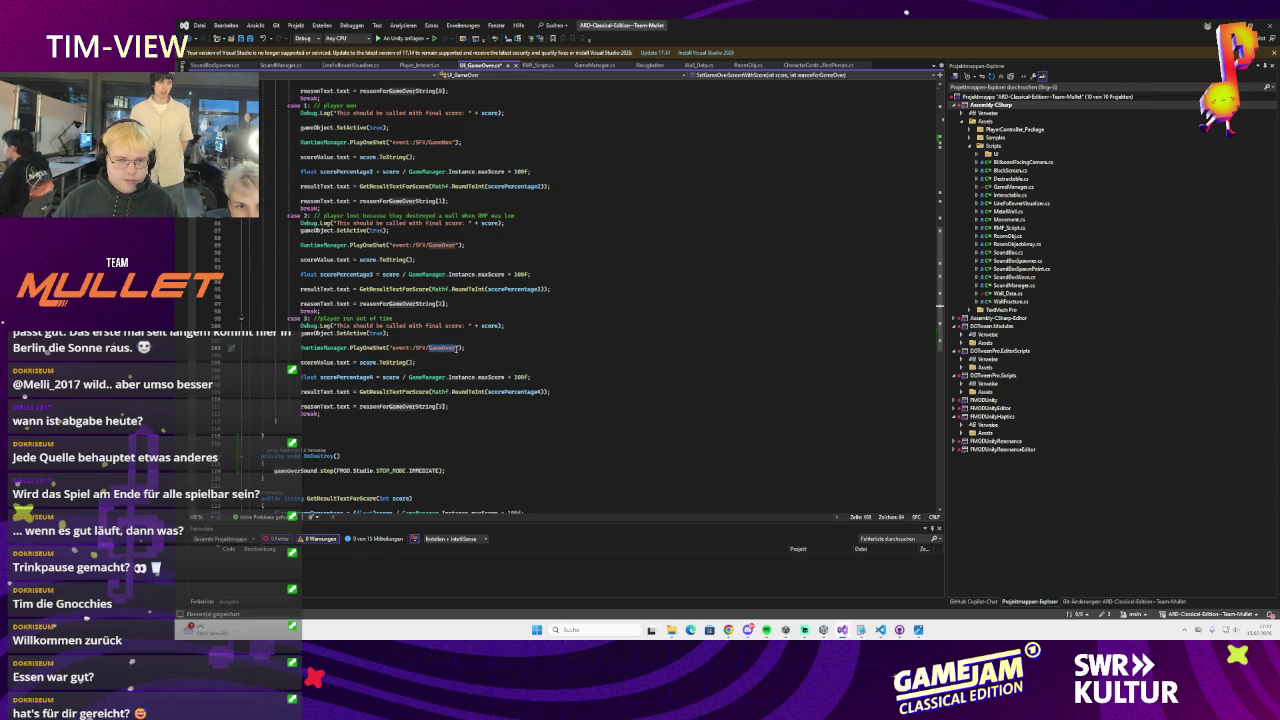
pyautogui.click(496, 352)
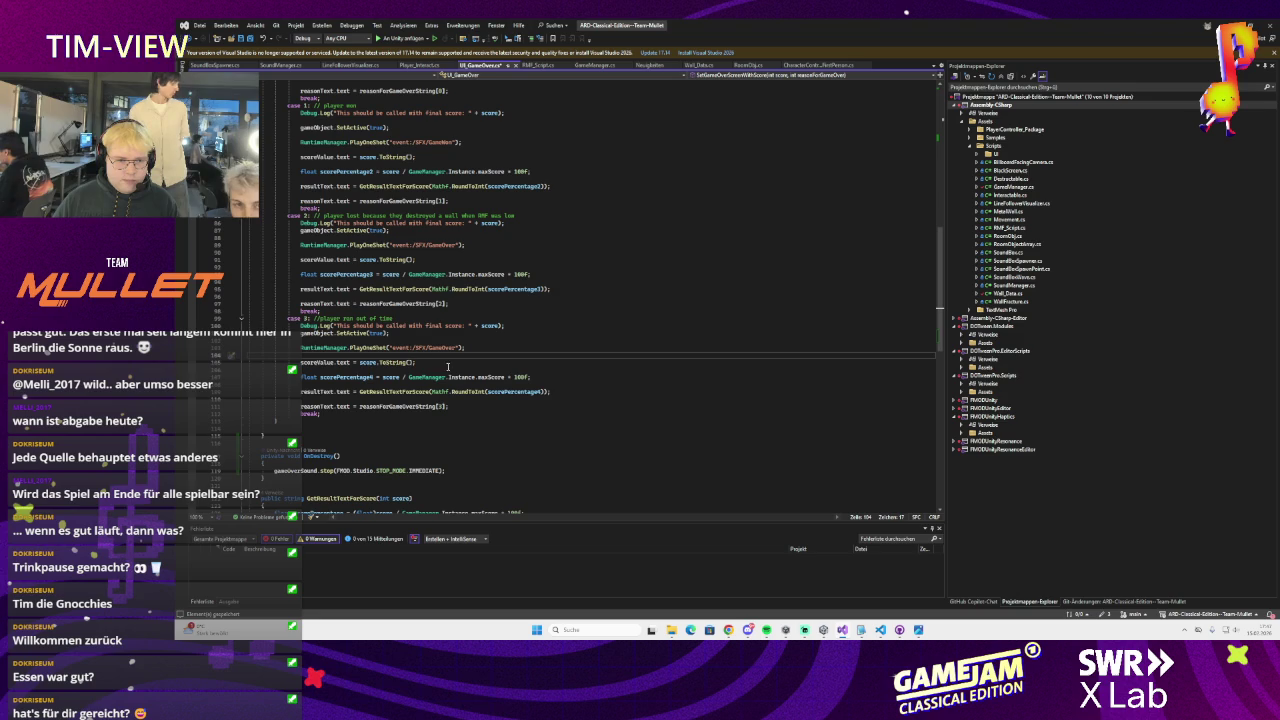
pyautogui.scroll(1, 456, 348)
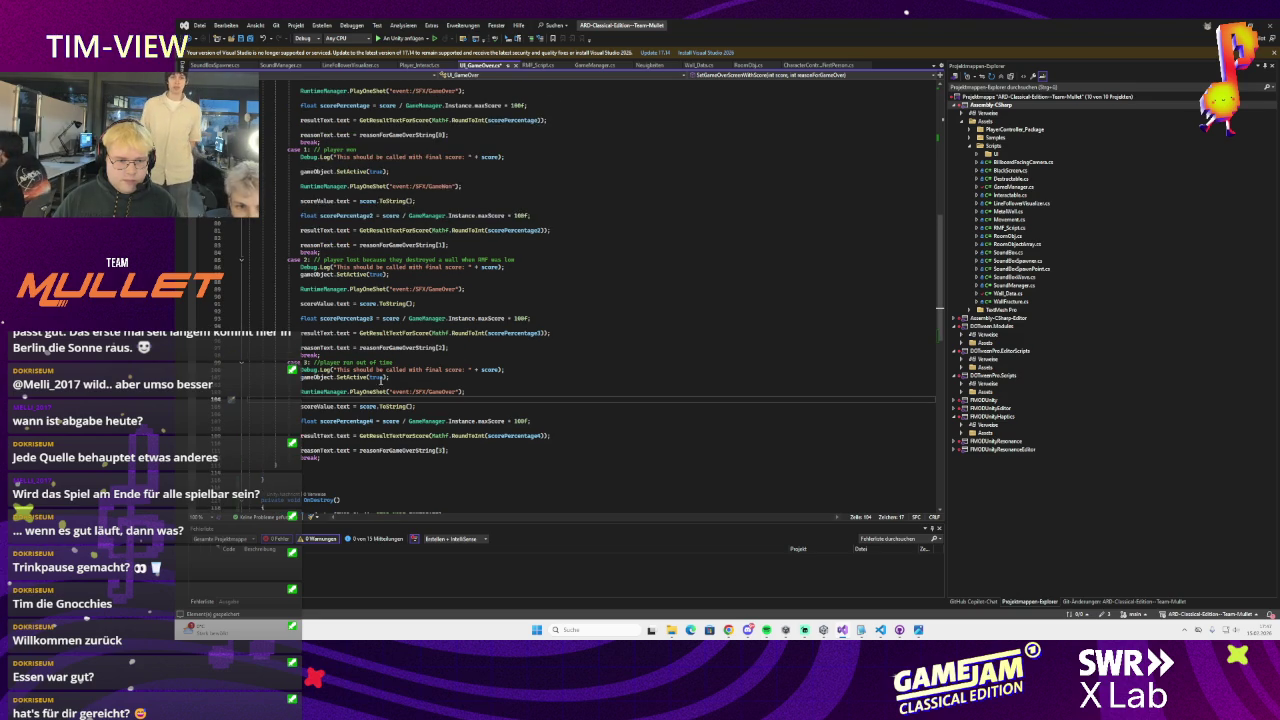
pyautogui.scroll(-3, 382, 378)
pyautogui.click(313, 449)
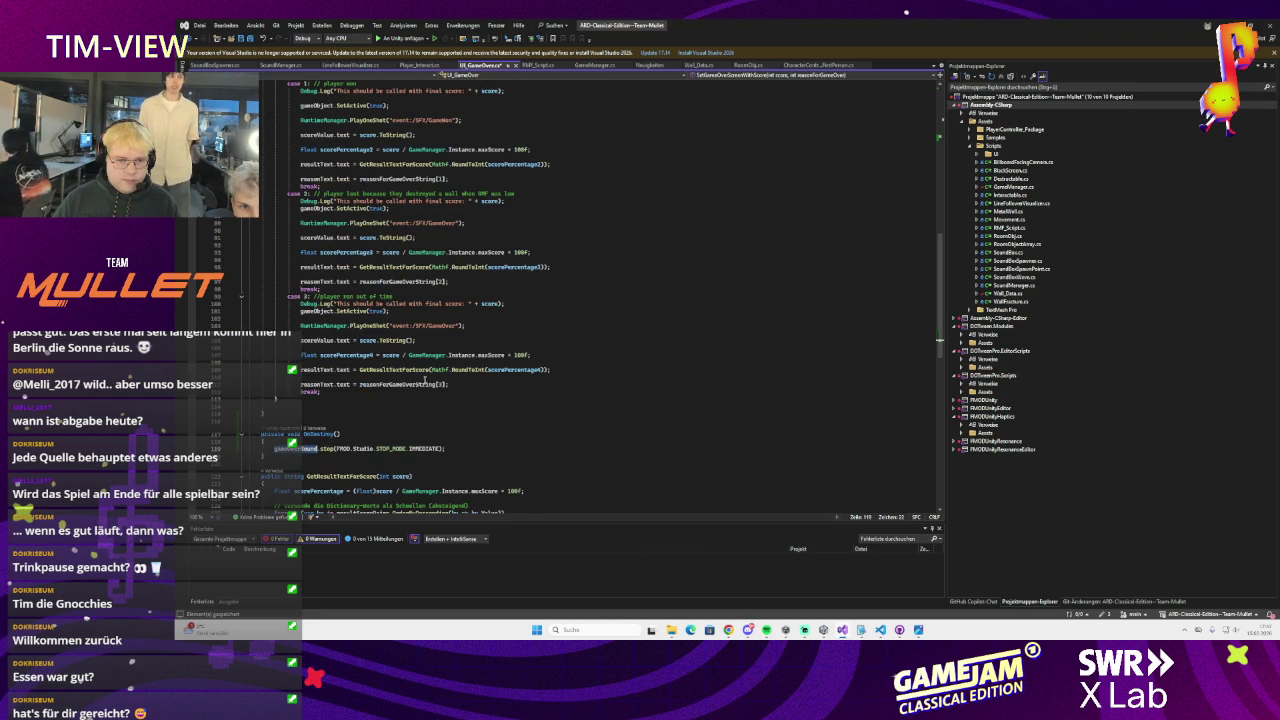
pyautogui.click(312, 326)
pyautogui.write('game')
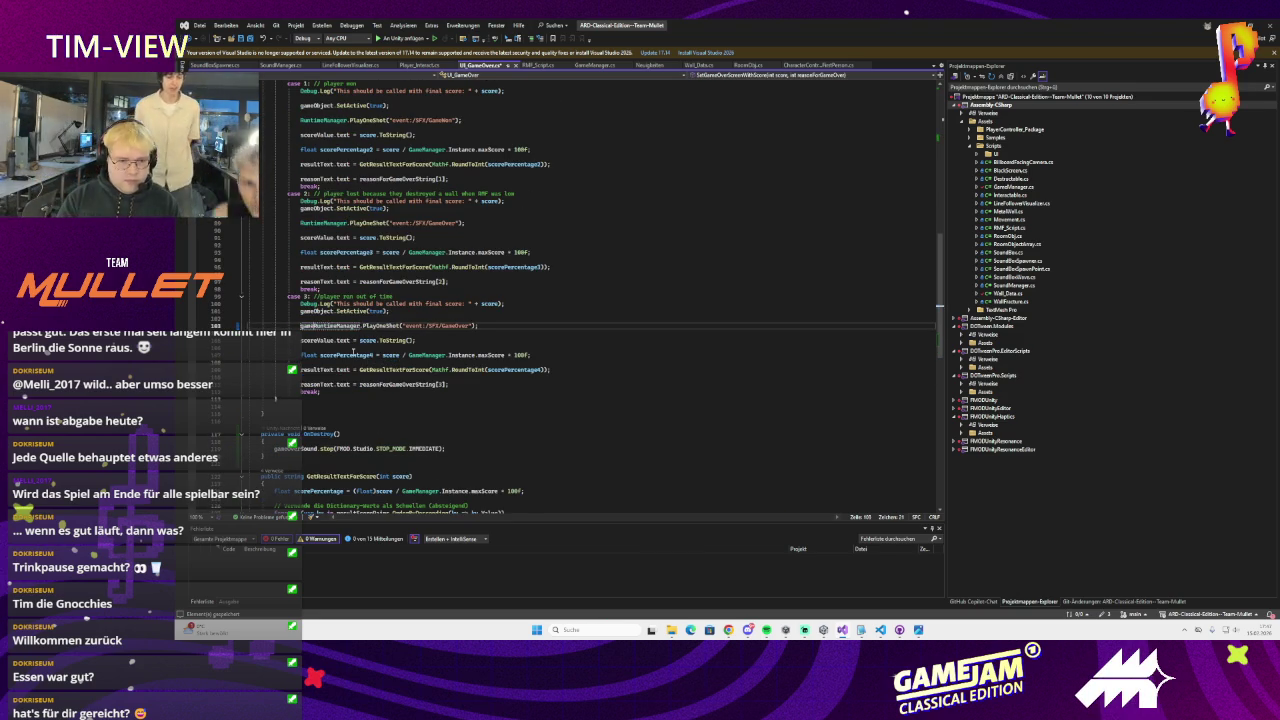
pyautogui.write('OverSound')
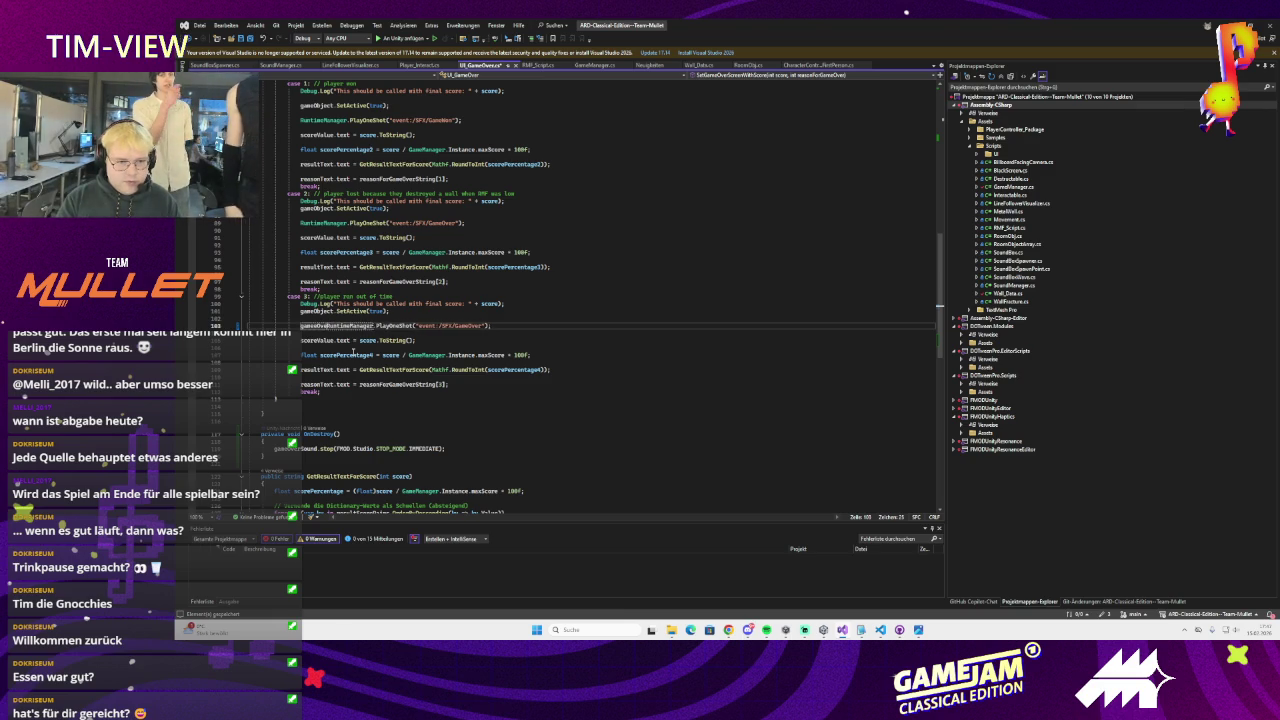
pyautogui.write(' =')
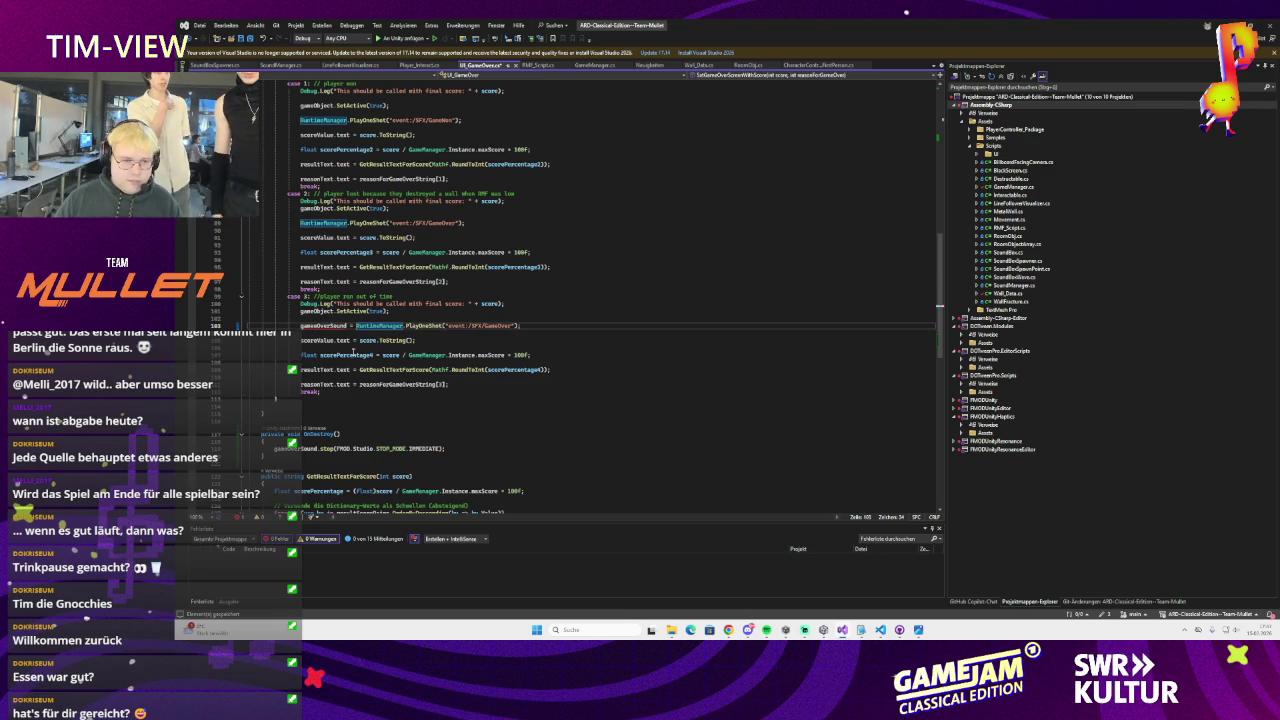
pyautogui.click(320, 326)
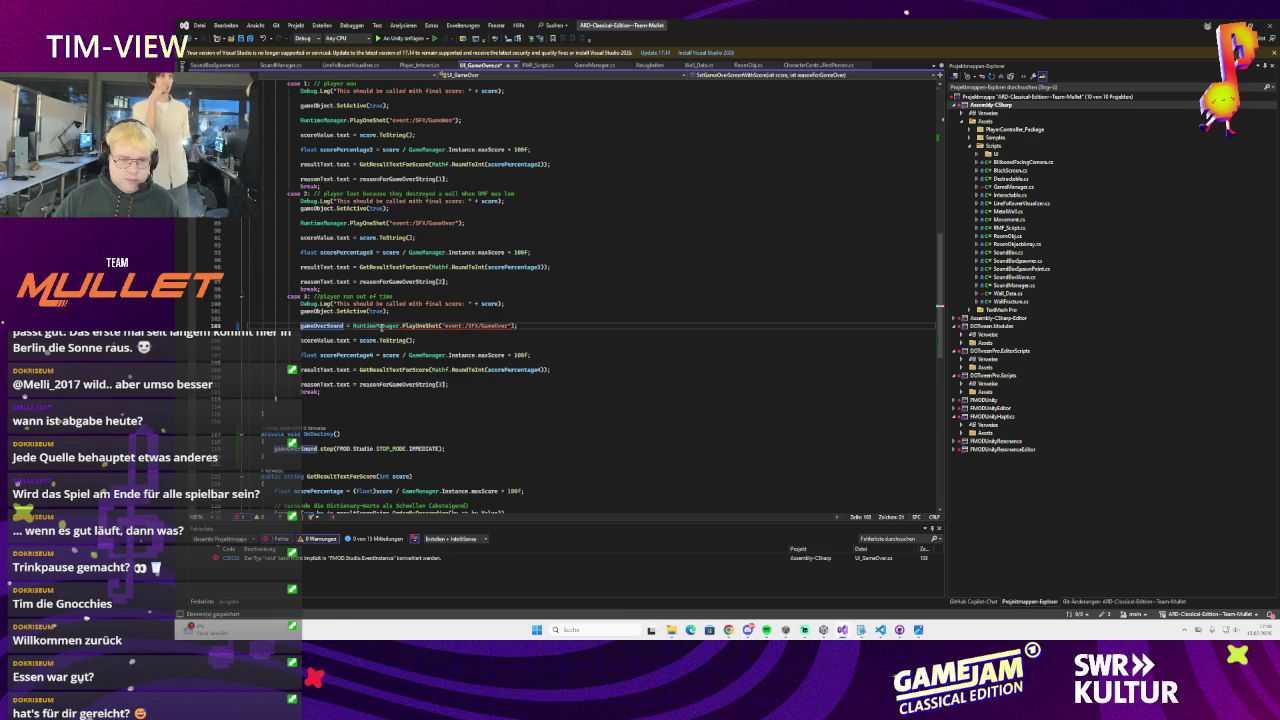
pyautogui.moveTo(380, 327)
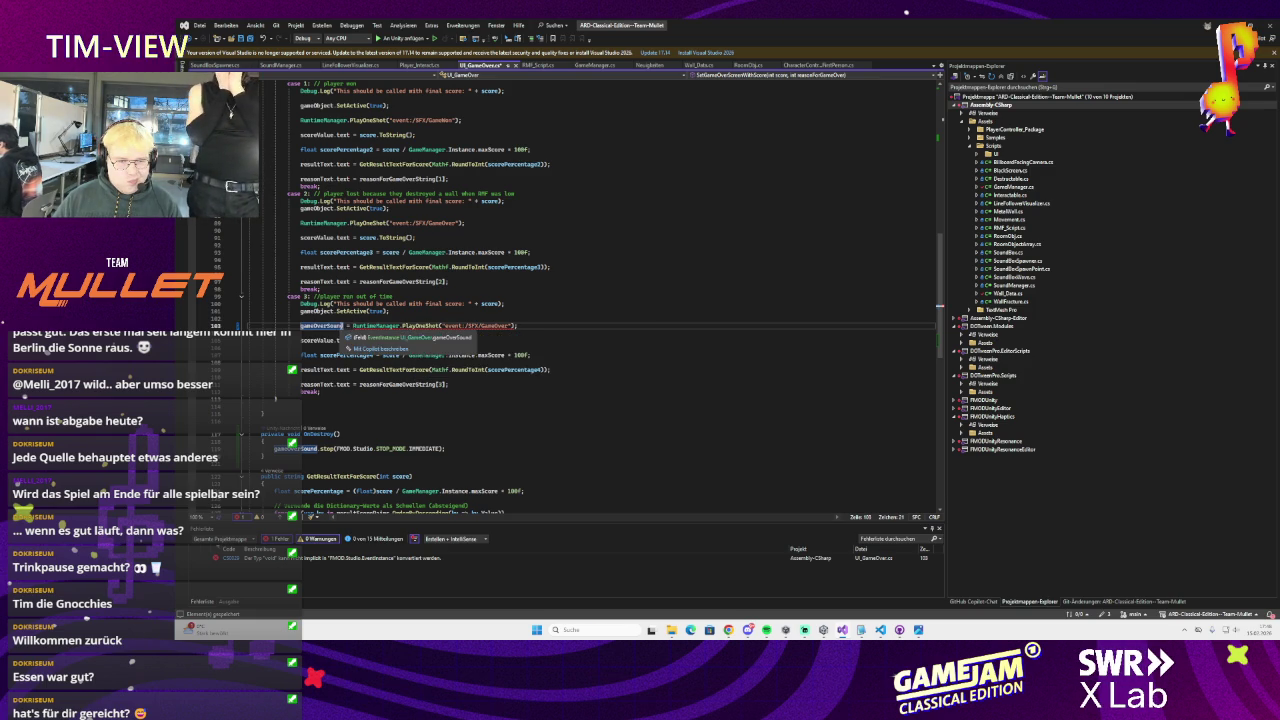
# Select the new gameOverSound assignment line and bring up GitHub Copilot Chat
pyautogui.click(362, 326)
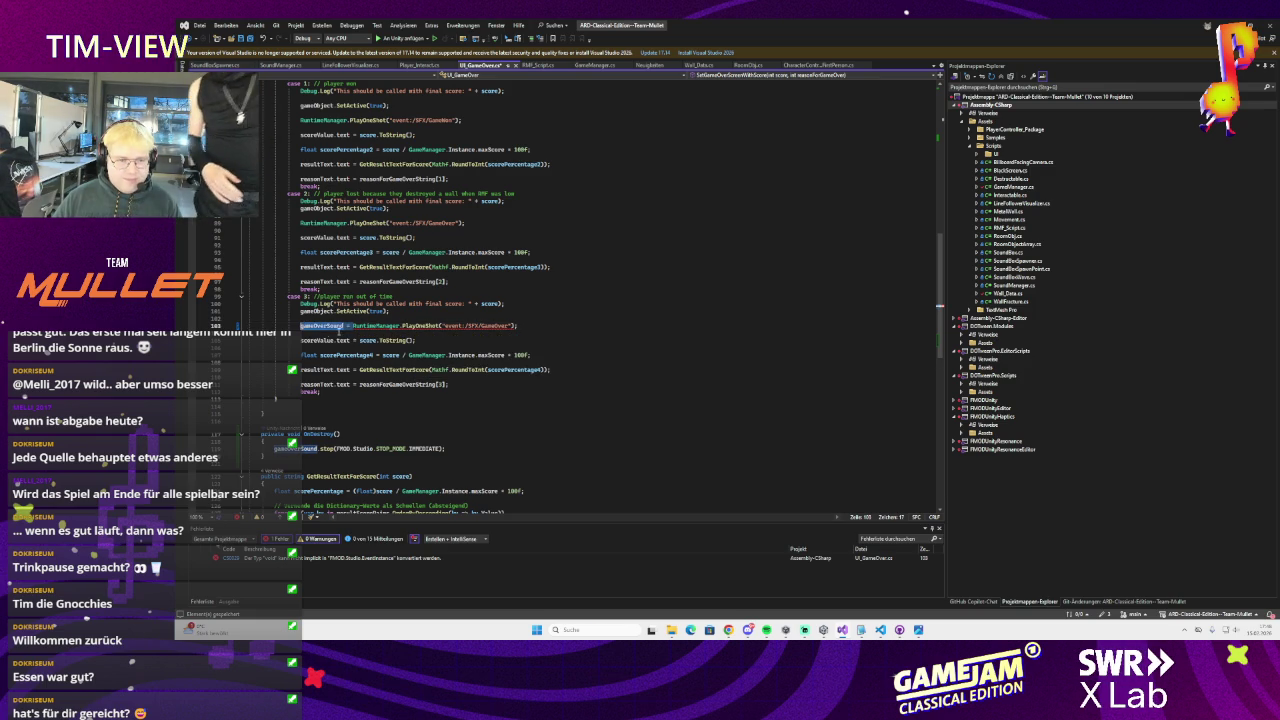
pyautogui.tripleClick(356, 327)
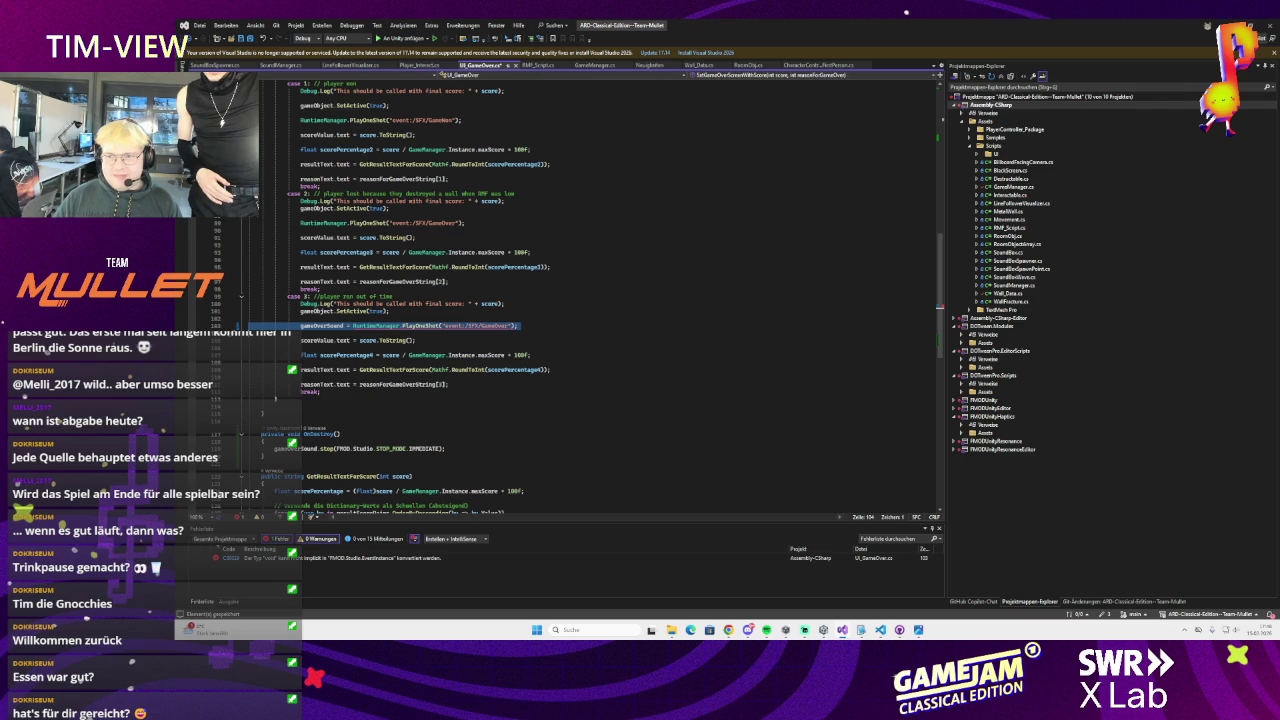
pyautogui.hotkey('ctrl', '\\')
pyautogui.hotkey('ctrl', 'c')
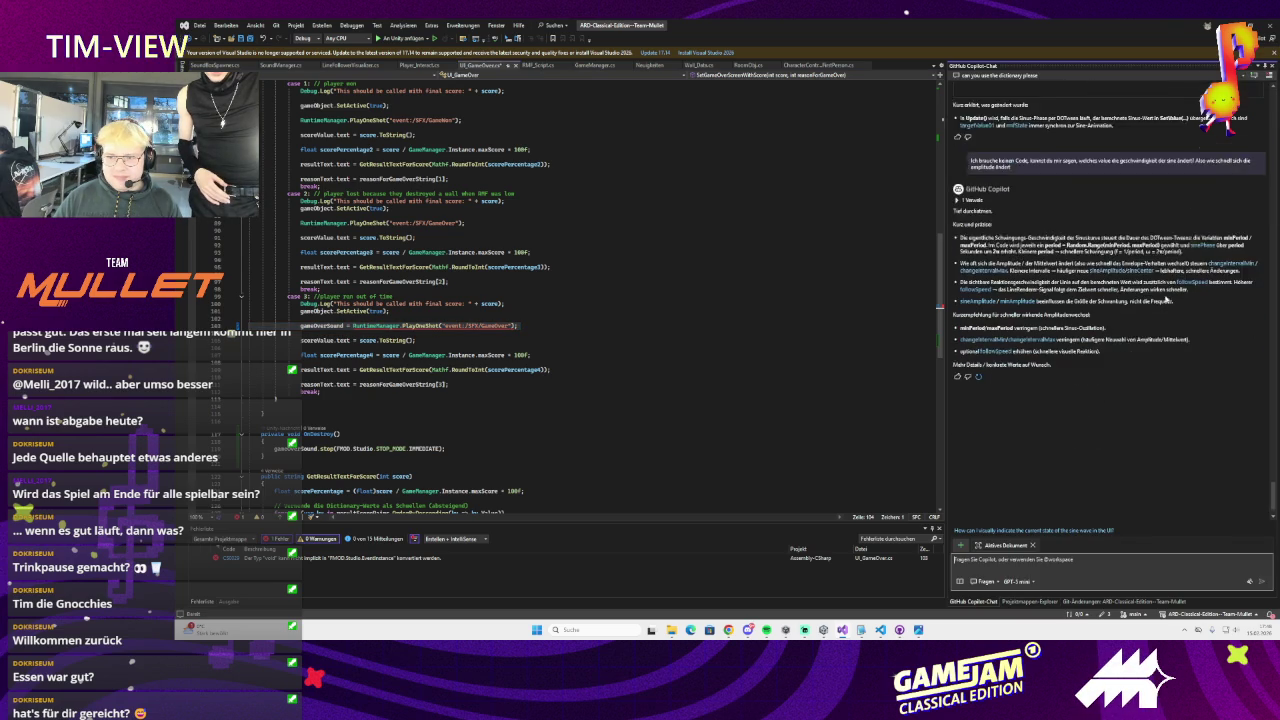
# Ask Copilot how to safely stop the game-over sound in OnDestroy
pyautogui.scroll(-1, 1166, 298)
pyautogui.write('is')
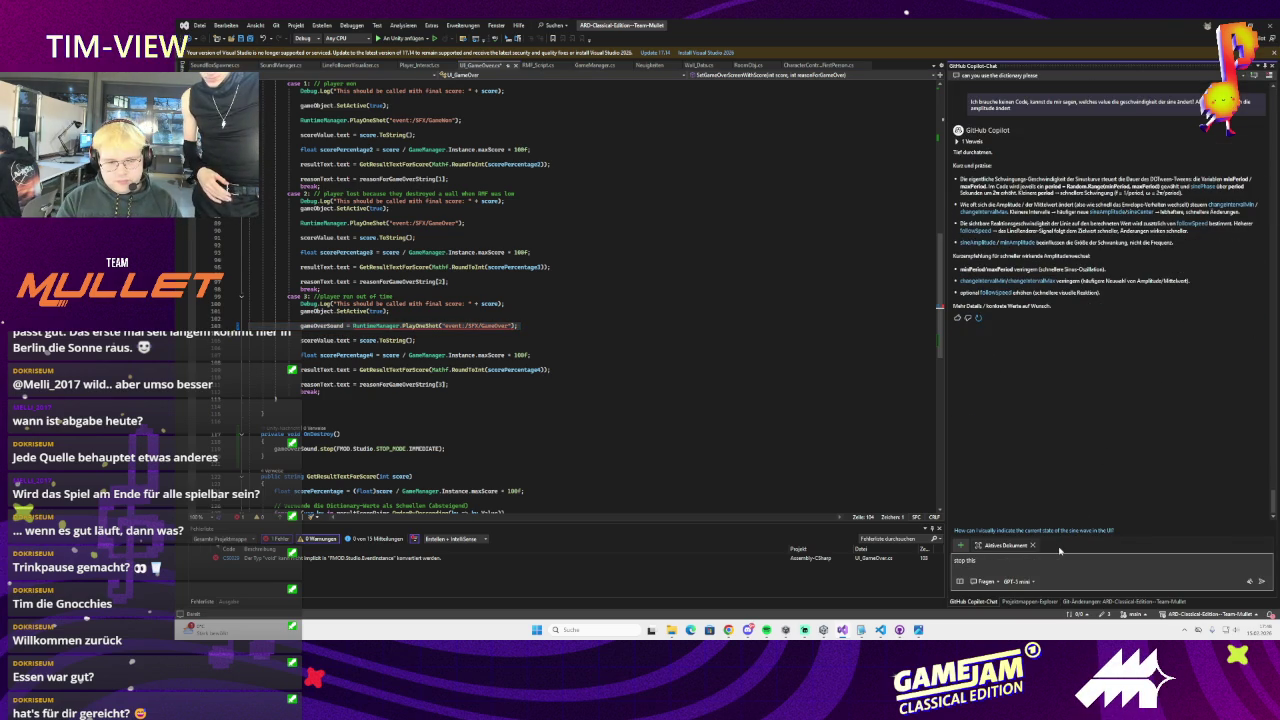
pyautogui.write('e event')
pyautogui.write('oy')
pyautogui.press('Return')
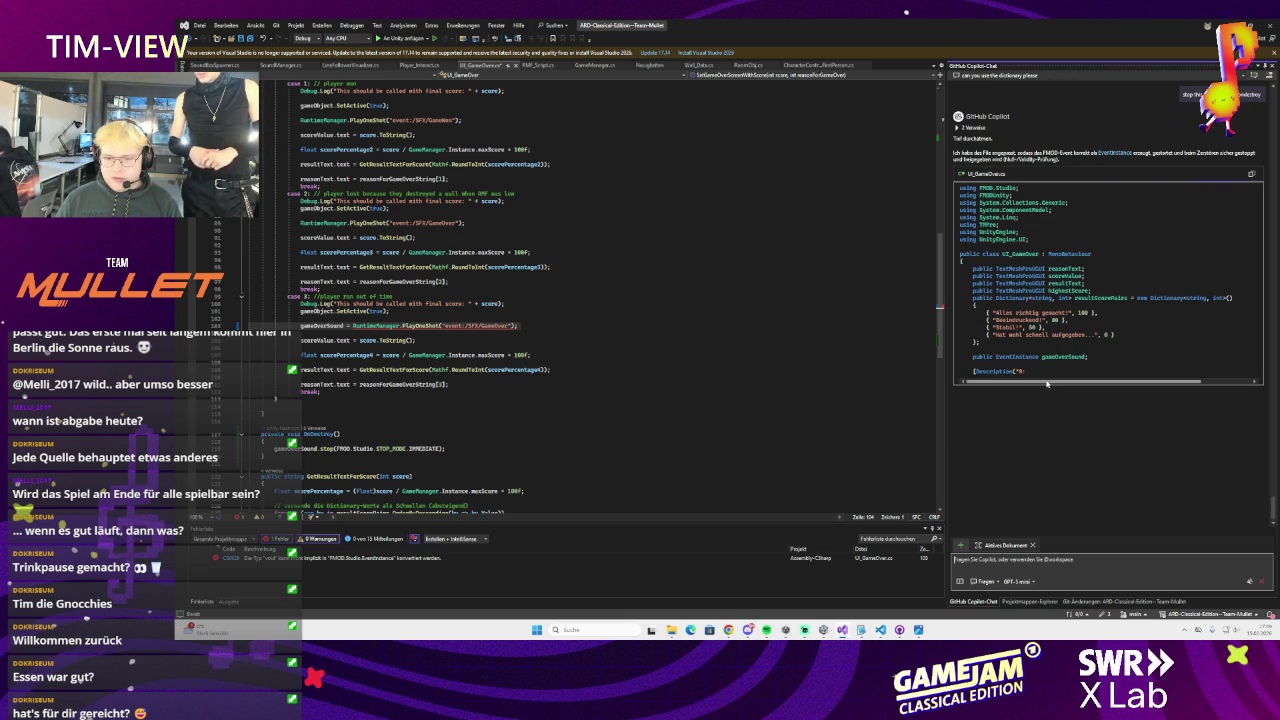
pyautogui.scroll(1, 1046, 370)
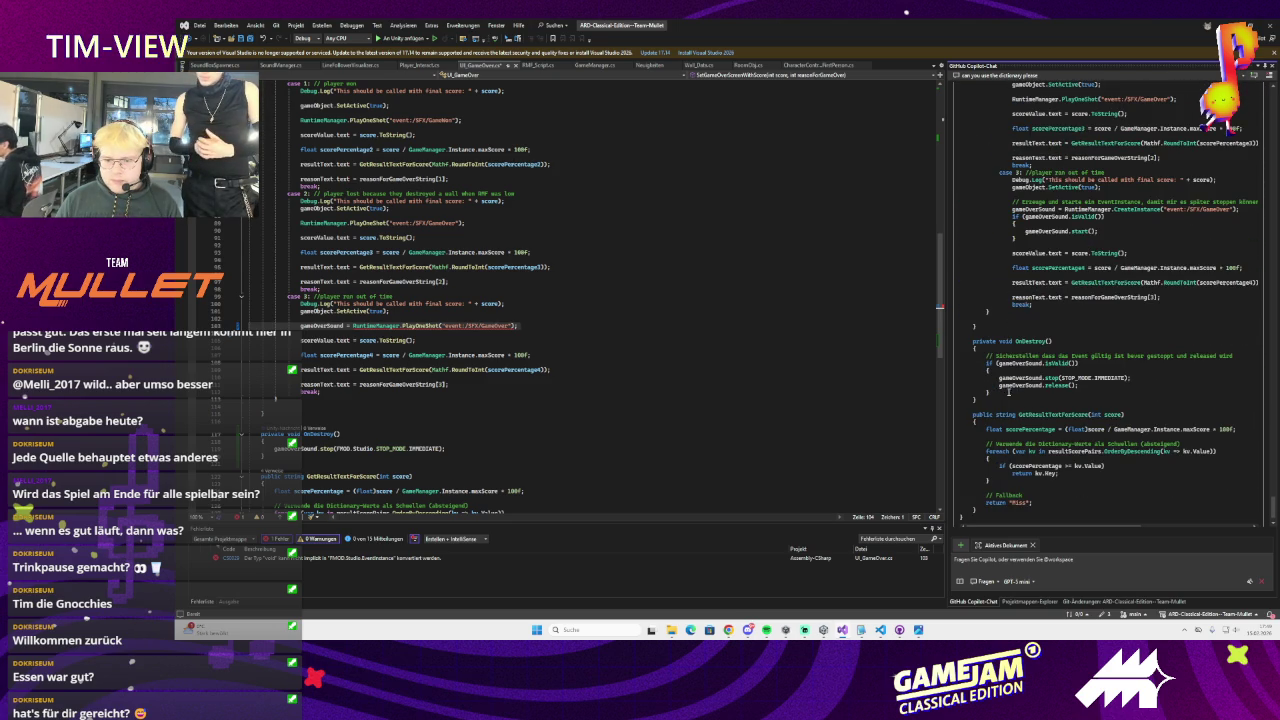
# Replace OnDestroy's stop line with Copilot's isValid-guarded stop-and-release block
pyautogui.moveTo(1009, 392); pyautogui.dragTo(987, 362)
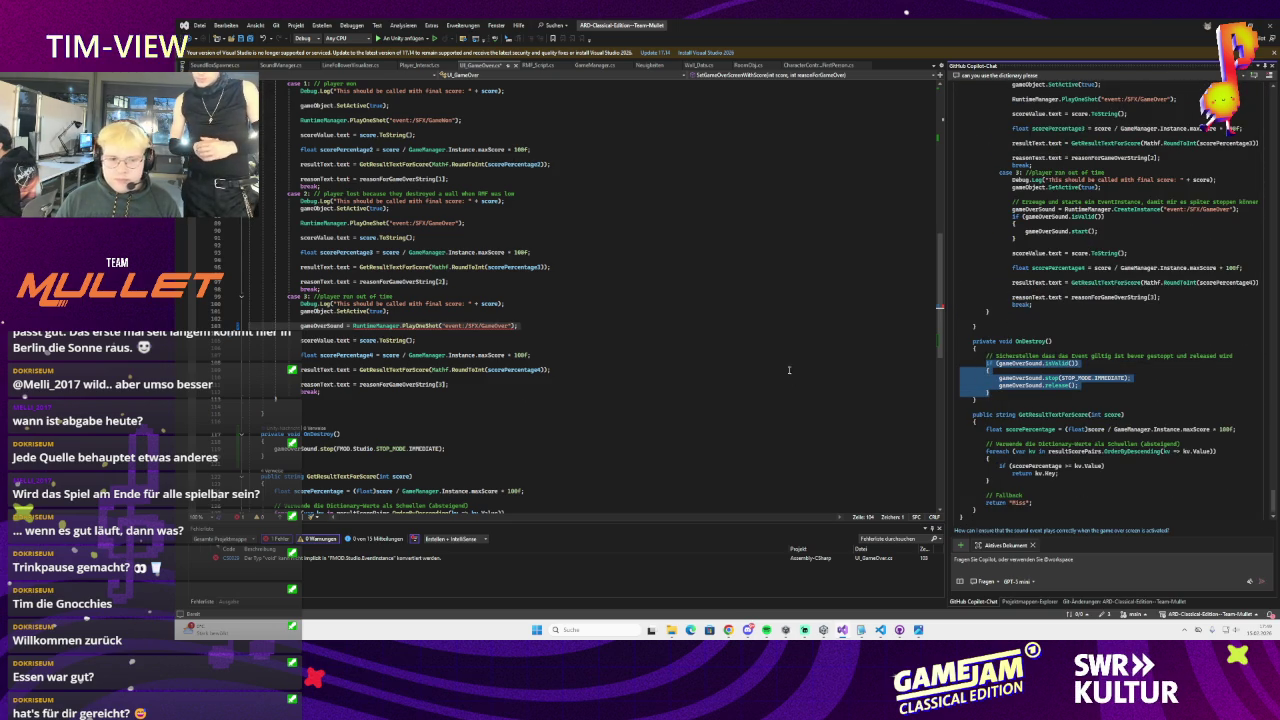
pyautogui.tripleClick(491, 448)
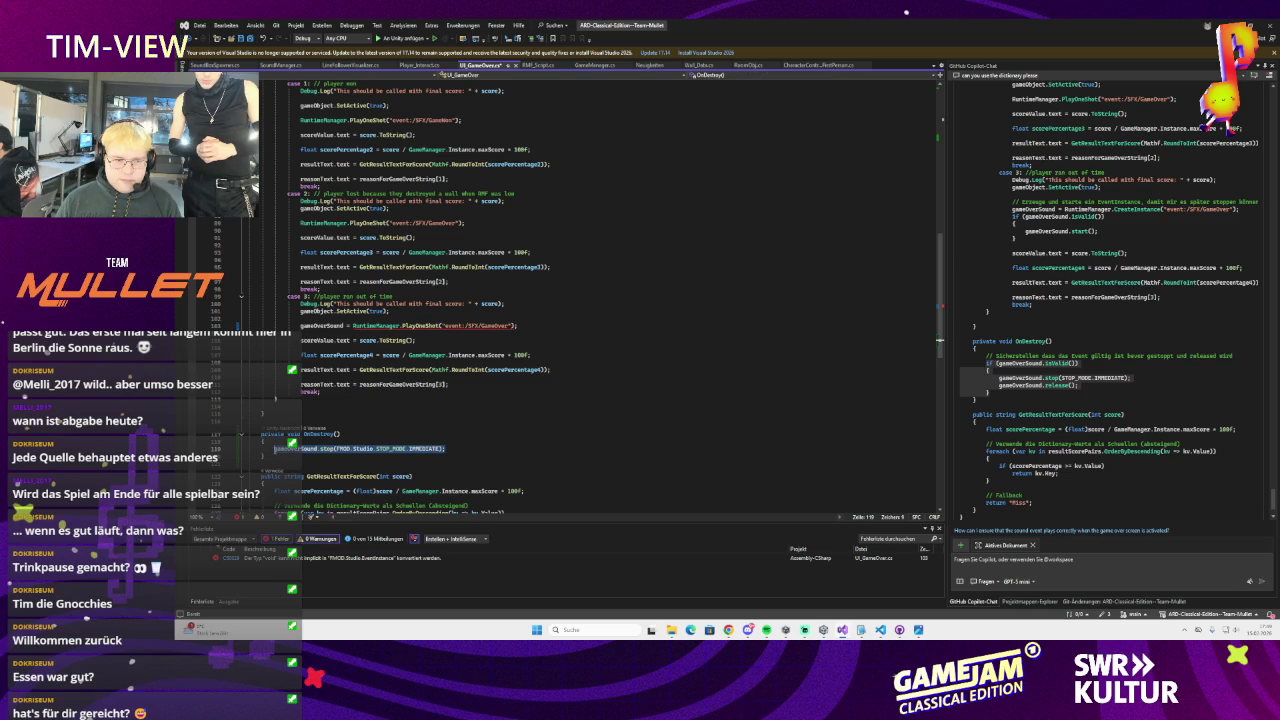
pyautogui.hotkey('ctrl', 'v')
pyautogui.scroll(3, 1082, 386)
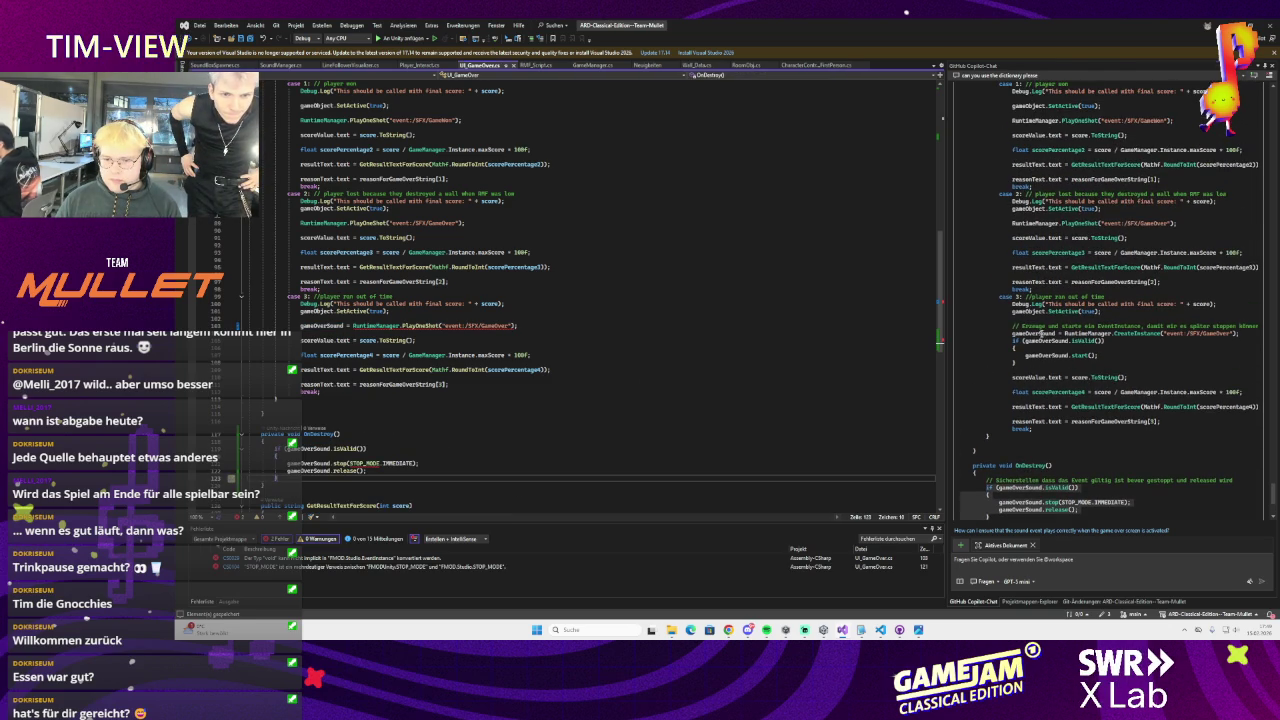
# Replace the out-of-time PlayOneShot line with Copilot's CreateInstance and start block
pyautogui.tripleClick(1043, 334)
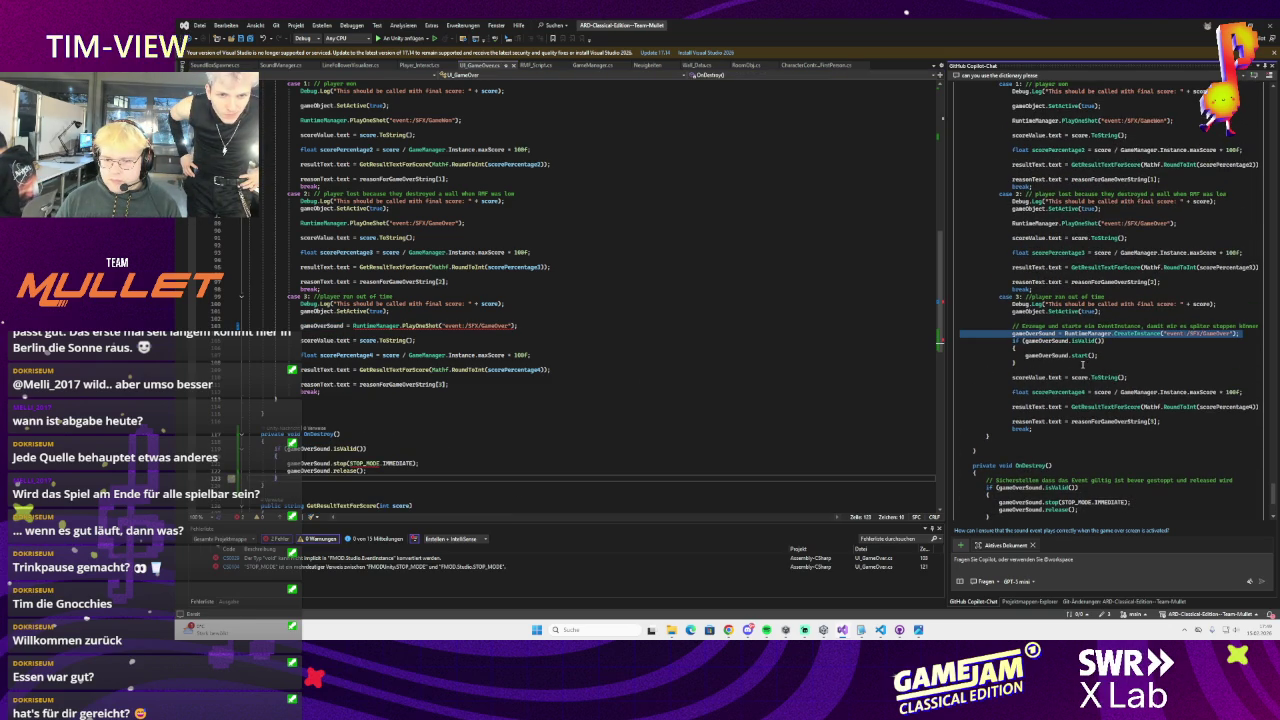
pyautogui.moveTo(1046, 365)
pyautogui.mouseDown()
pyautogui.moveTo(1000, 350)
pyautogui.moveTo(1010, 334)
pyautogui.mouseUp()
pyautogui.hotkey('ctrl', 'c')
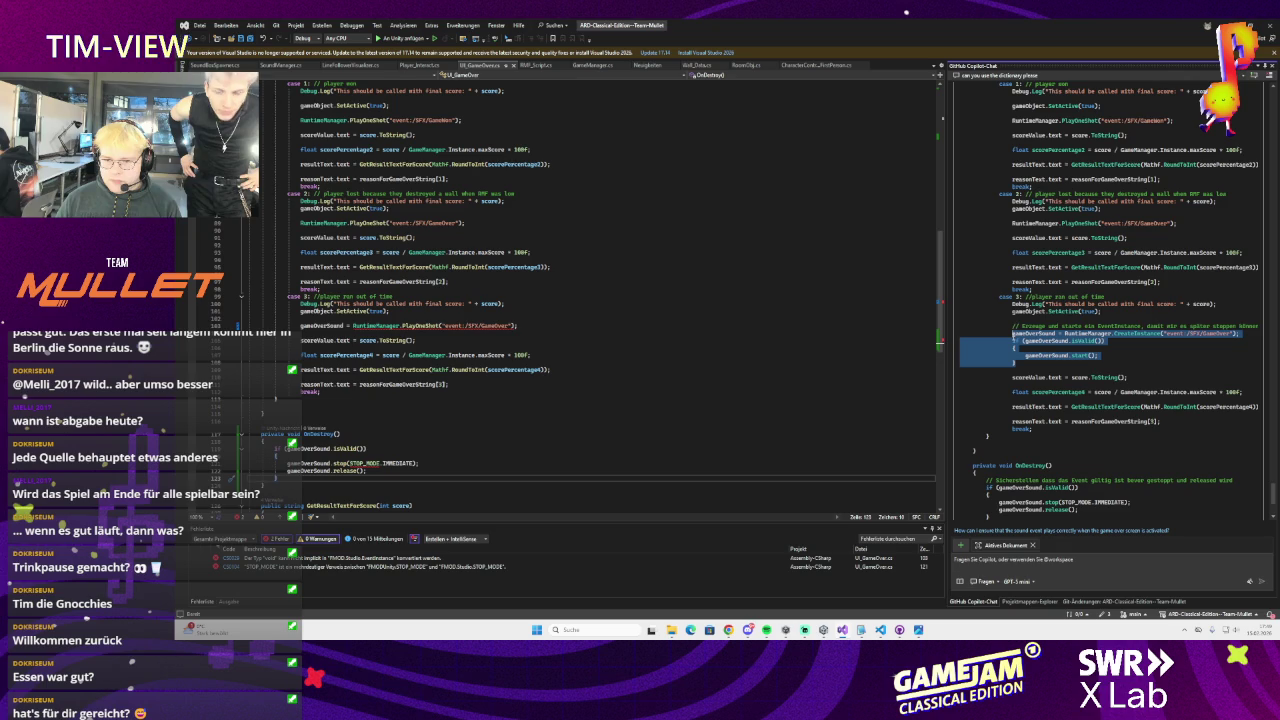
pyautogui.tripleClick(534, 326)
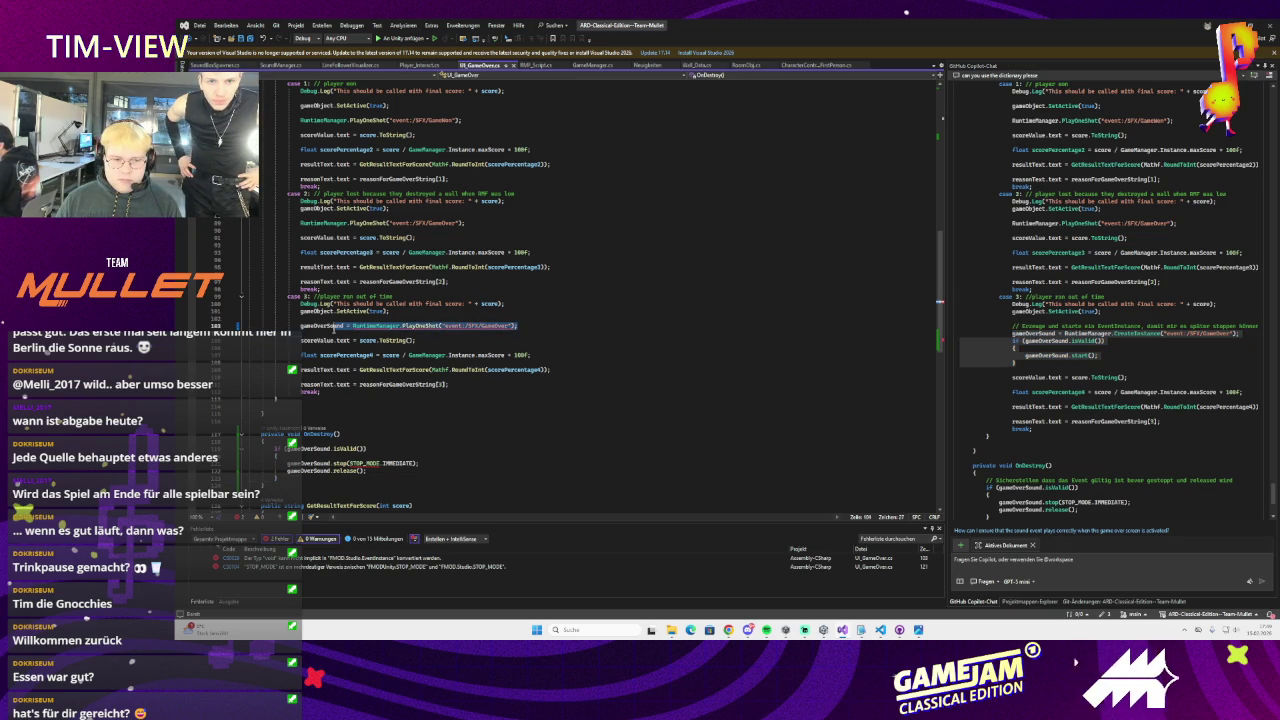
pyautogui.hotkey('ctrl', 'v')
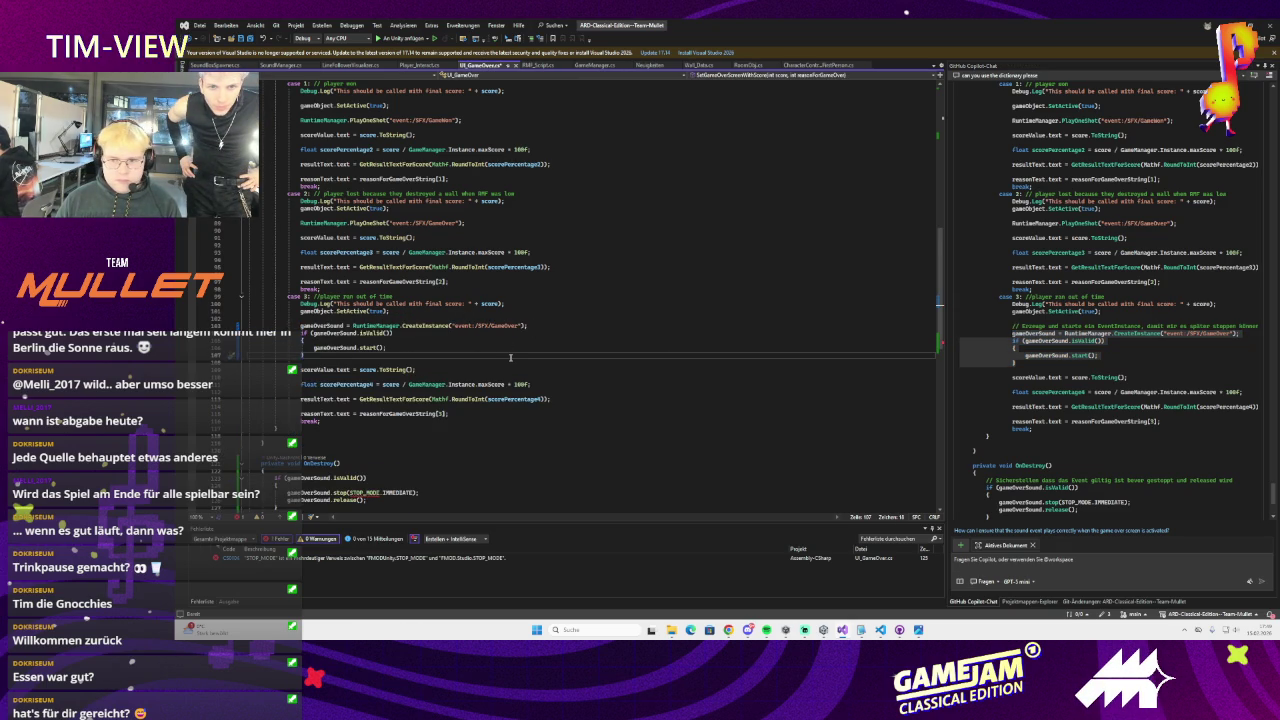
# Paste the CreateInstance sound block into case 2 and the player-won case
pyautogui.scroll(1, 510, 357)
pyautogui.moveTo(466, 267); pyautogui.dragTo(301, 268)
pyautogui.hotkey('ctrl', 'v')
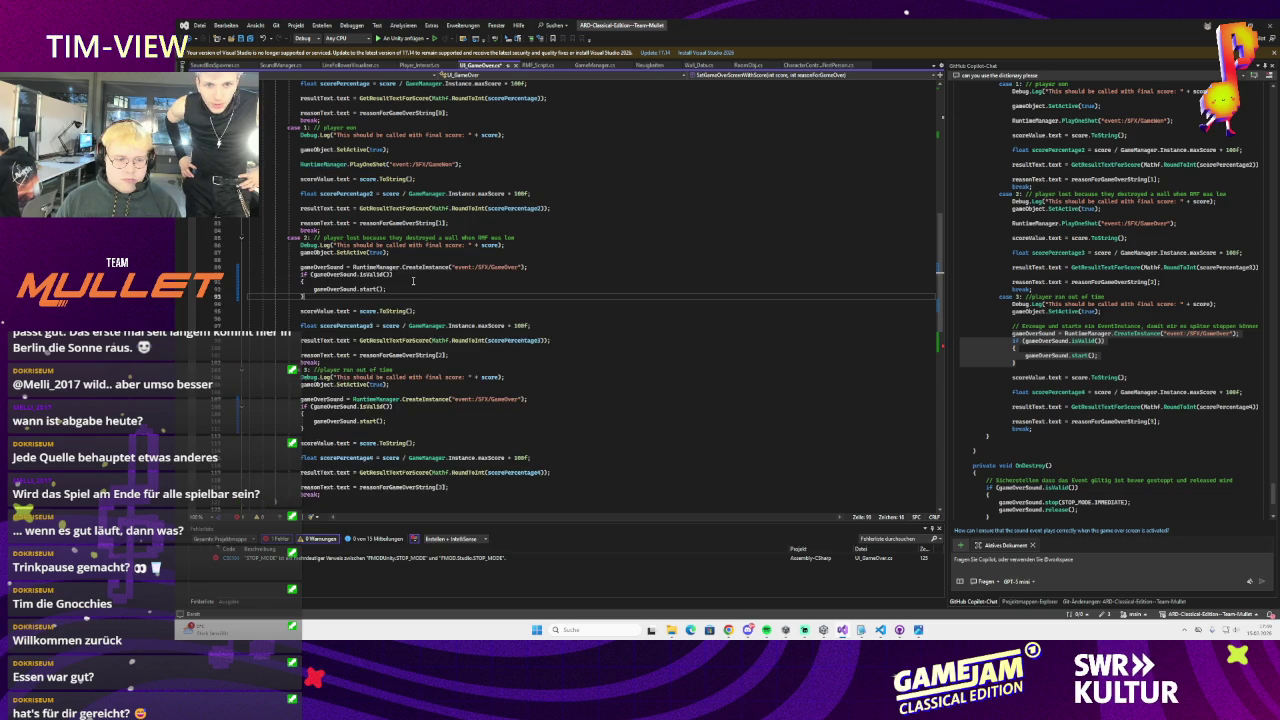
pyautogui.scroll(3, 423, 310)
pyautogui.scroll(1, 424, 294)
pyautogui.moveTo(462, 274); pyautogui.dragTo(301, 275)
pyautogui.hotkey('ctrl', 'v')
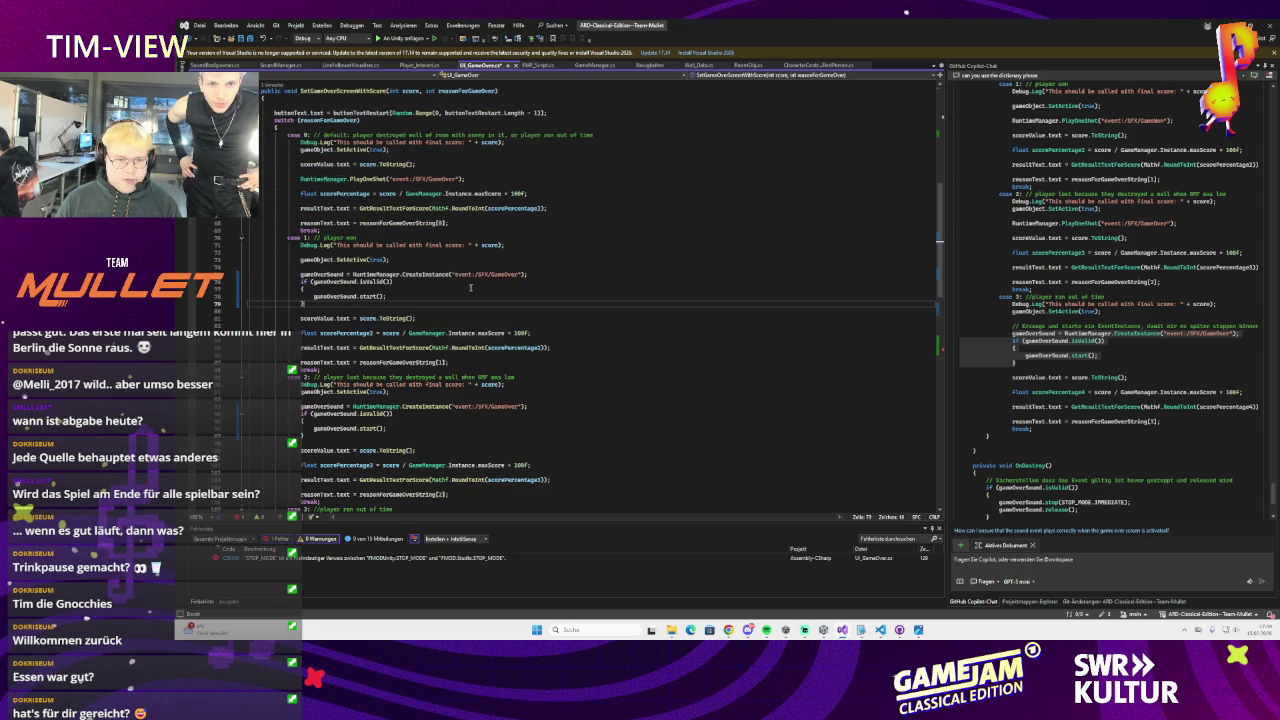
# Switch event names to GameWon, paste the block into case 0, and drop line 74's assignment
pyautogui.doubleClick(500, 274)
pyautogui.write('Game')
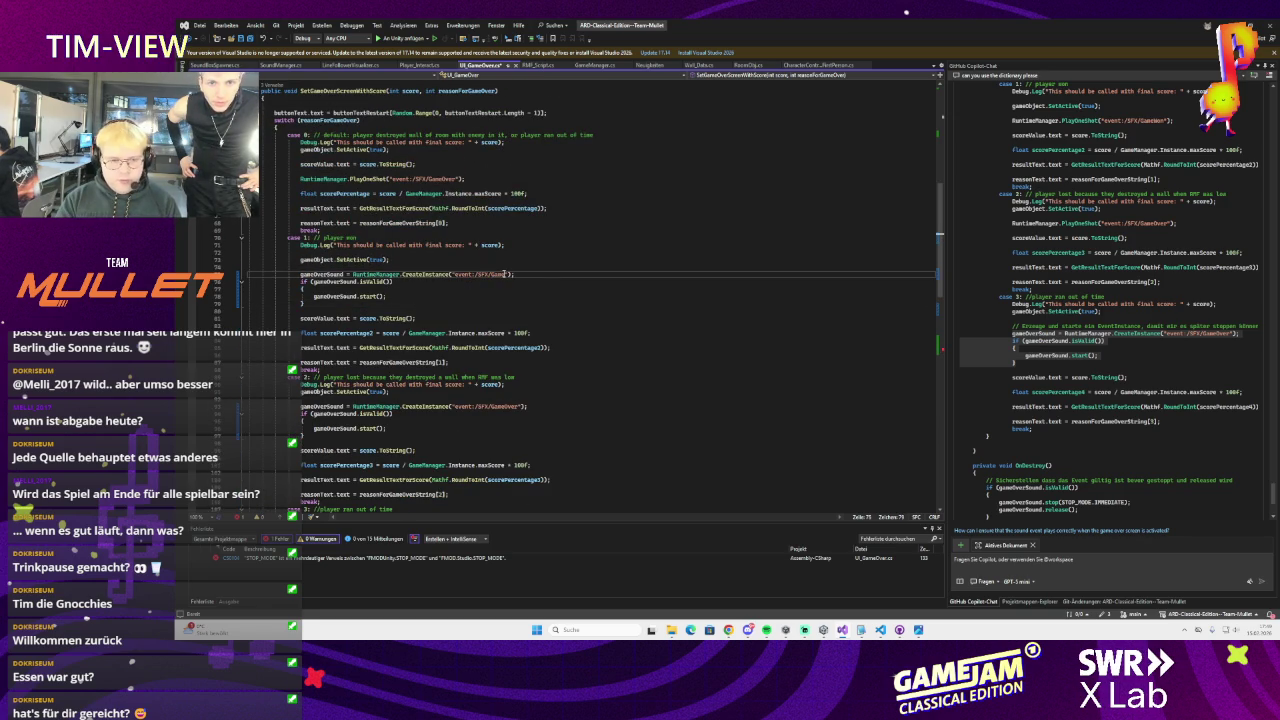
pyautogui.scroll(3, 504, 273)
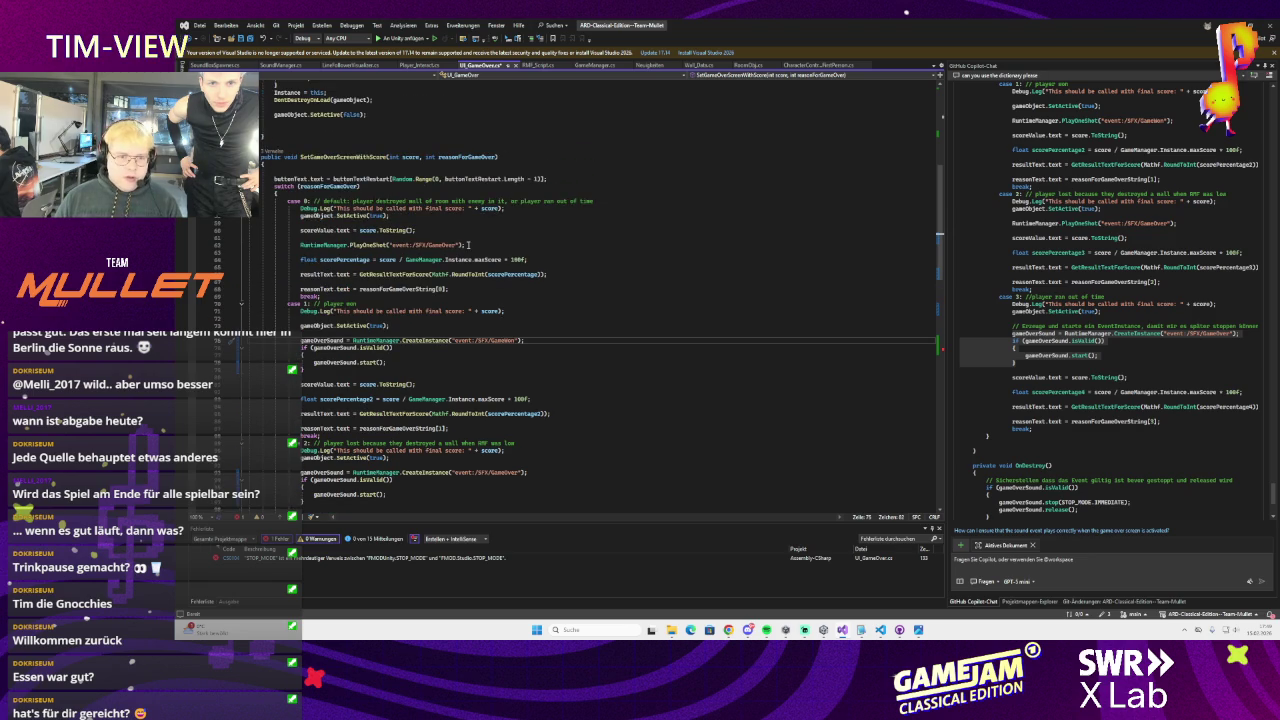
pyautogui.tripleClick(472, 246)
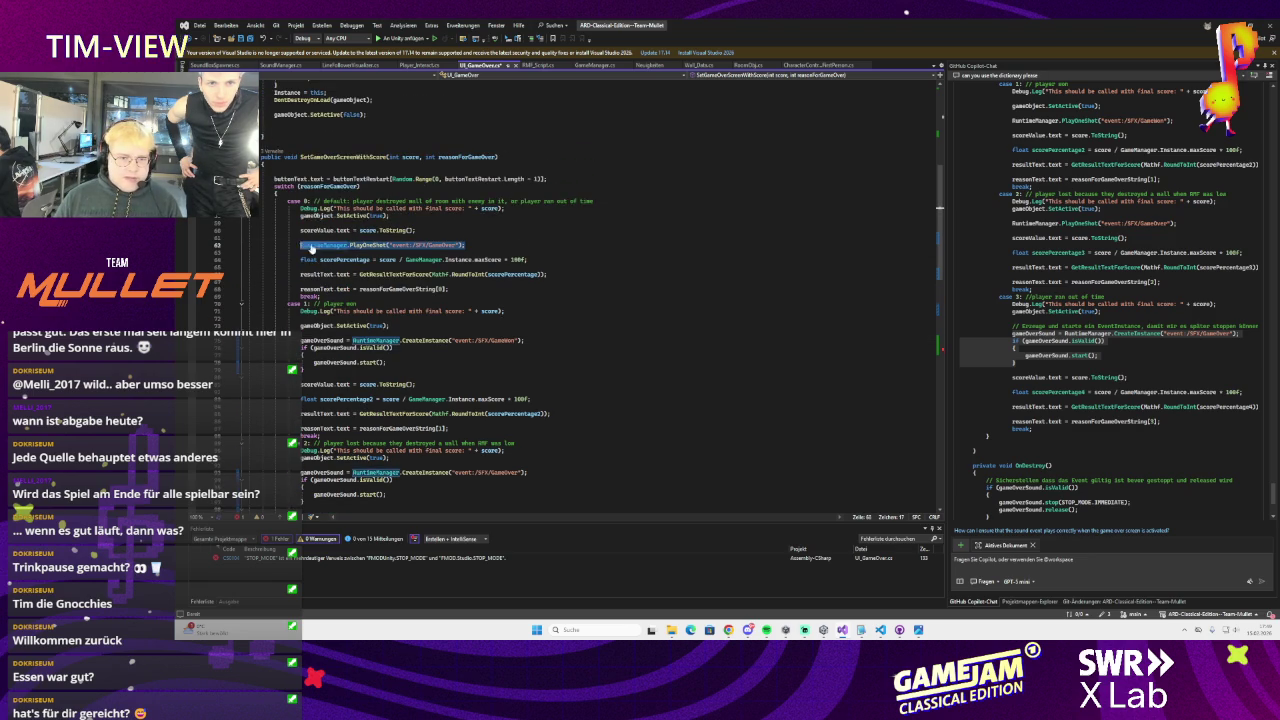
pyautogui.hotkey('ctrl', 'v')
pyautogui.doubleClick(505, 245)
pyautogui.write('GameWo')
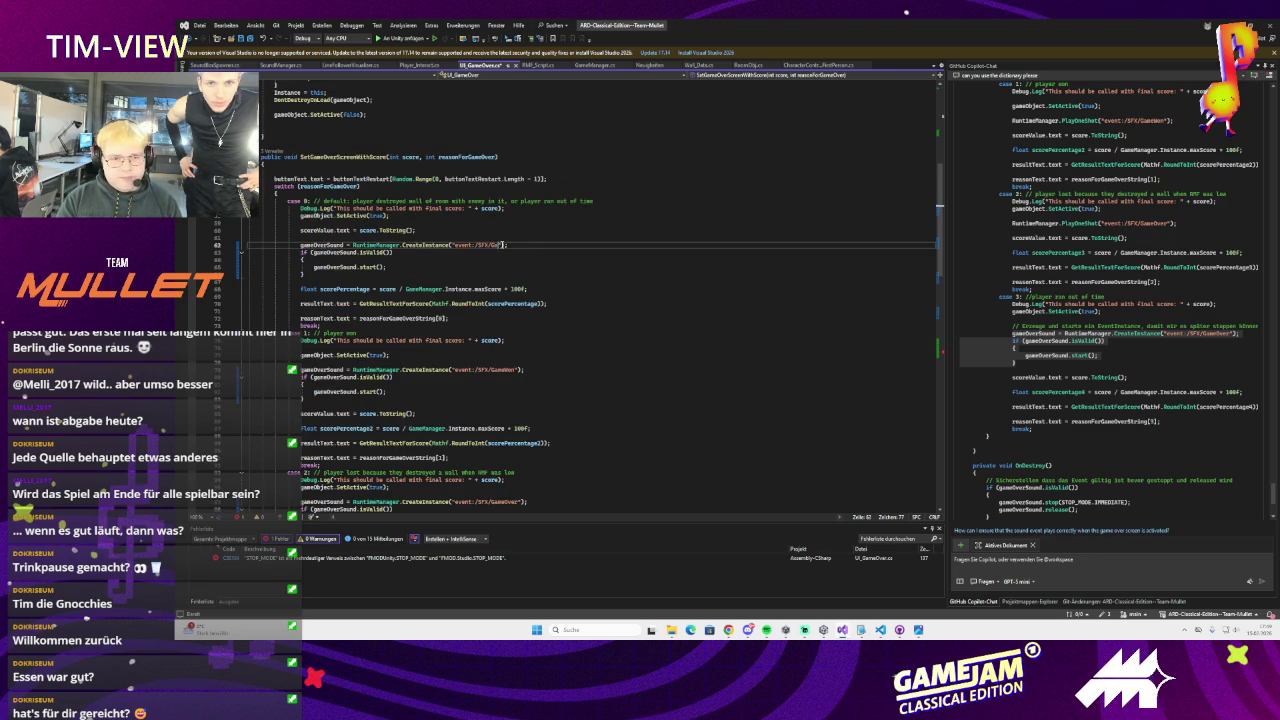
pyautogui.write('n')
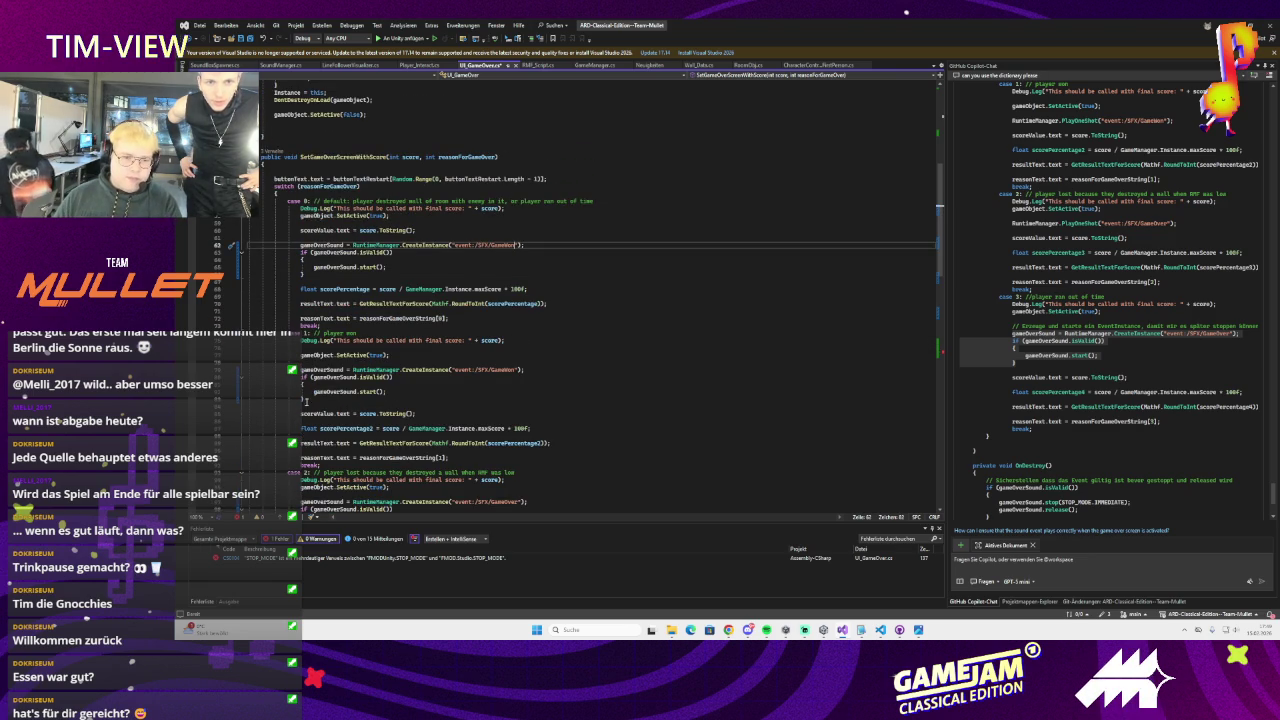
pyautogui.click(300, 370)
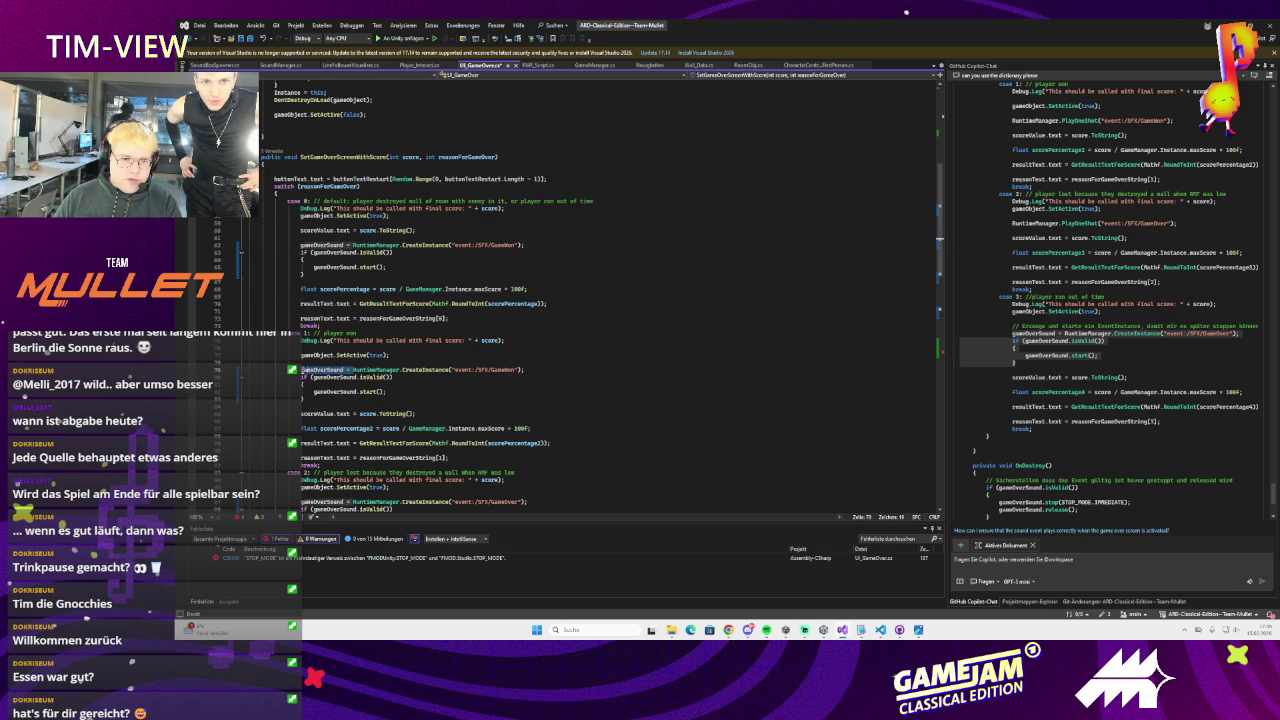
pyautogui.hotkey('ctrl', 'Delete')
pyautogui.hotkey('ctrl', 'Delete')
# Rename line 63's event back to GameOver and delete the isValid and start() lines
pyautogui.click(397, 400)
pyautogui.scroll(-2, 397, 400)
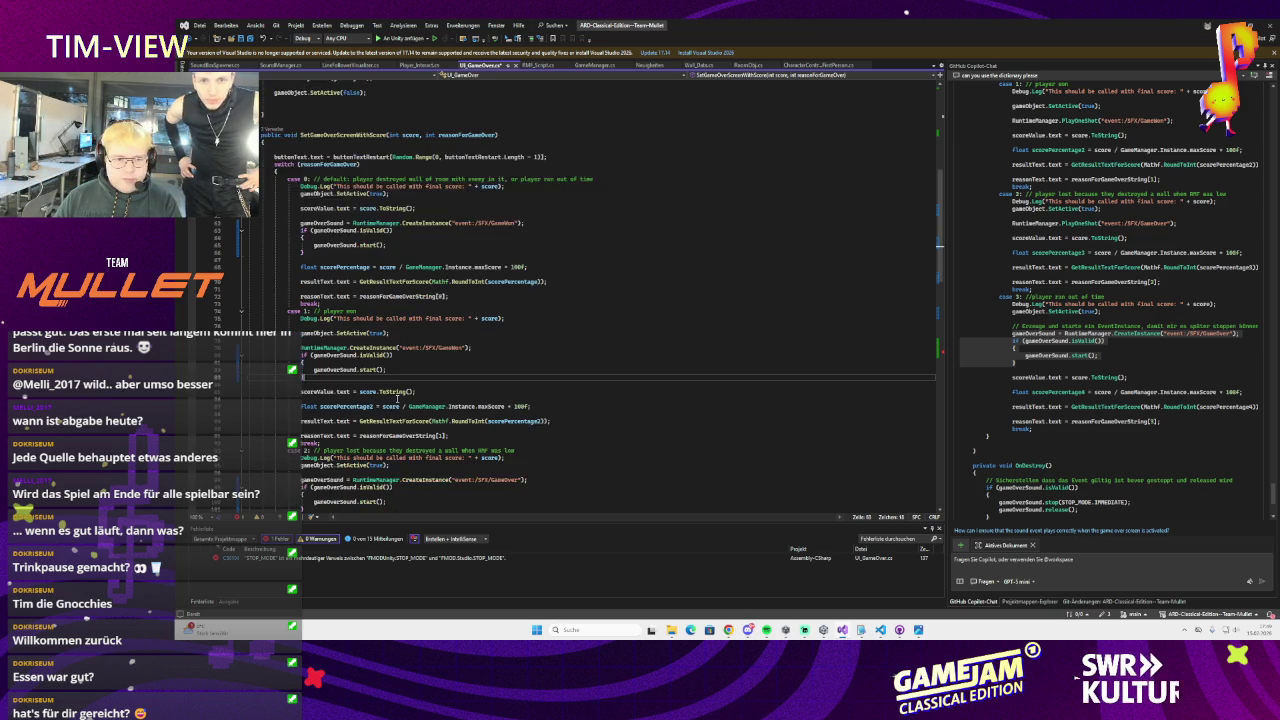
pyautogui.scroll(1, 413, 296)
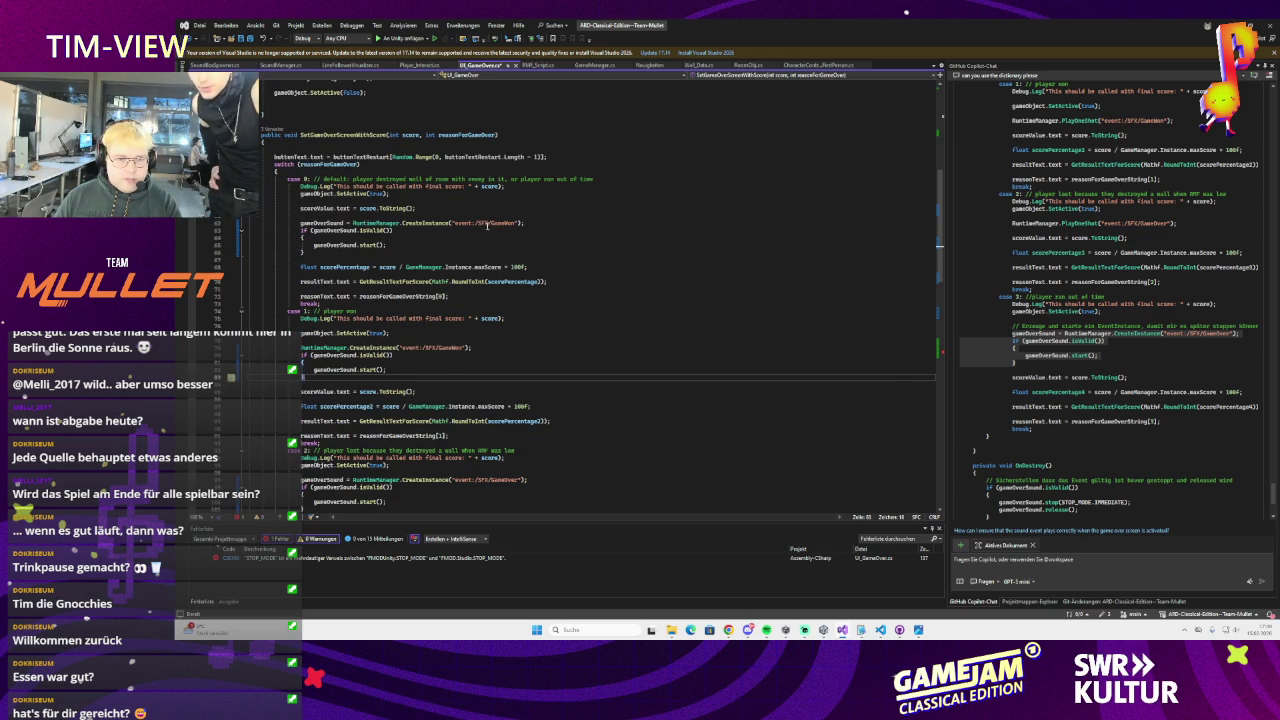
pyautogui.doubleClick(505, 224)
pyautogui.write('Gam')
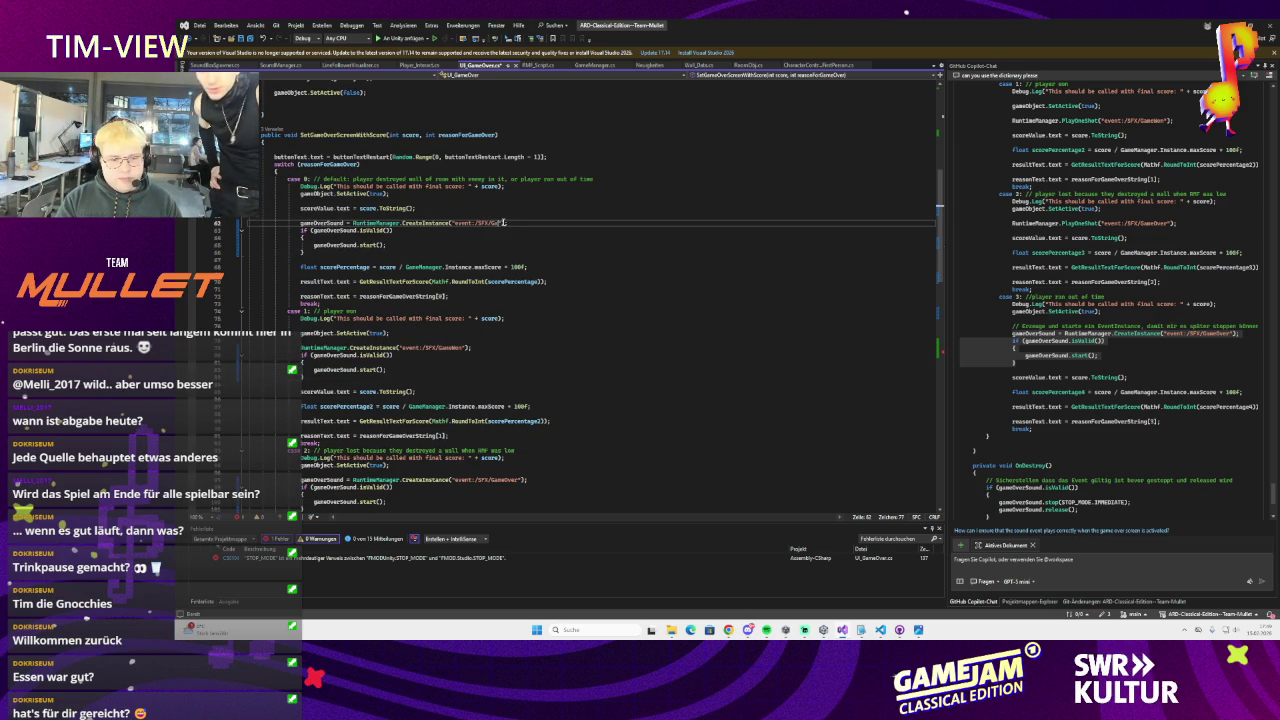
pyautogui.write('eOver')
pyautogui.click(482, 243)
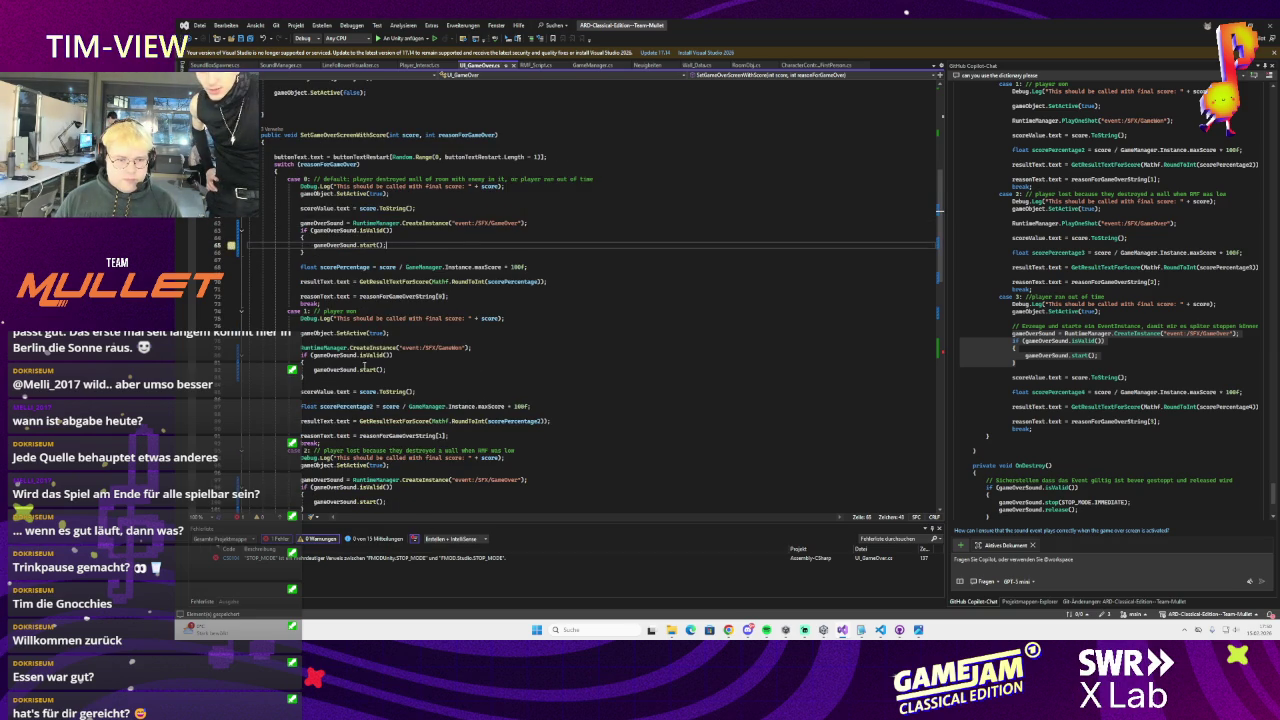
pyautogui.moveTo(390, 372); pyautogui.dragTo(249, 358)
pyautogui.press('Delete')
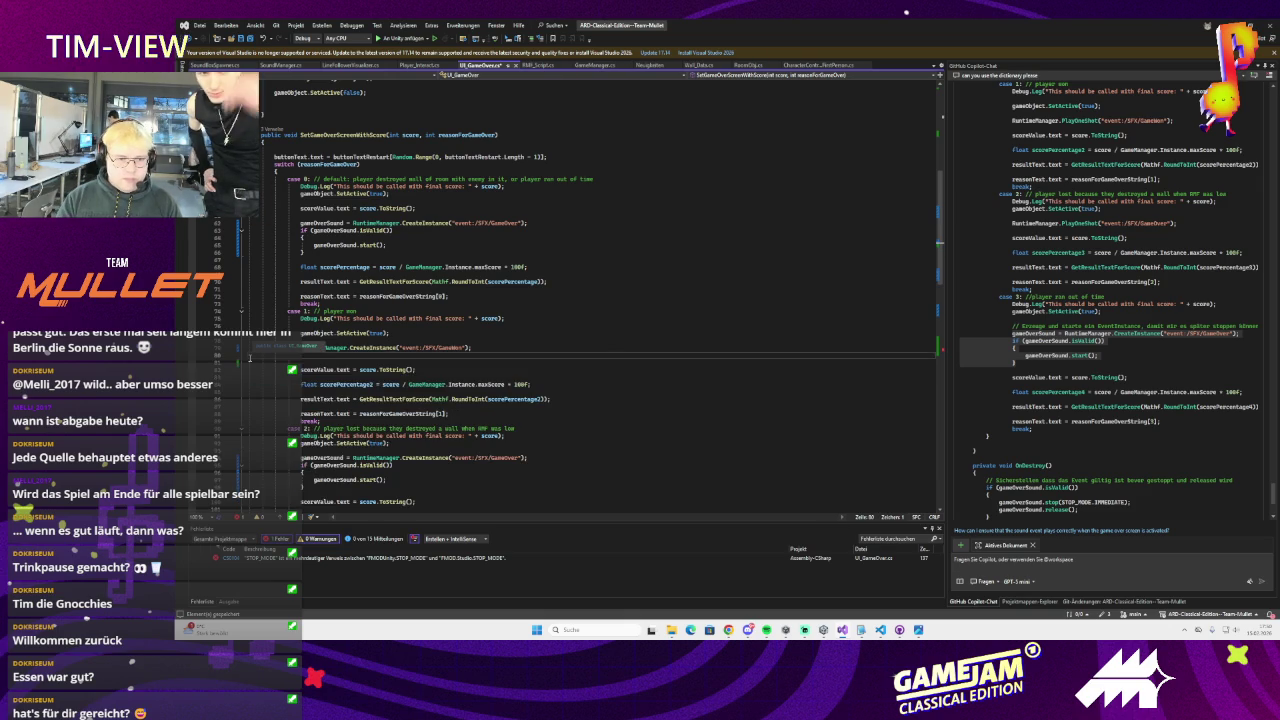
pyautogui.press('BackSpace')
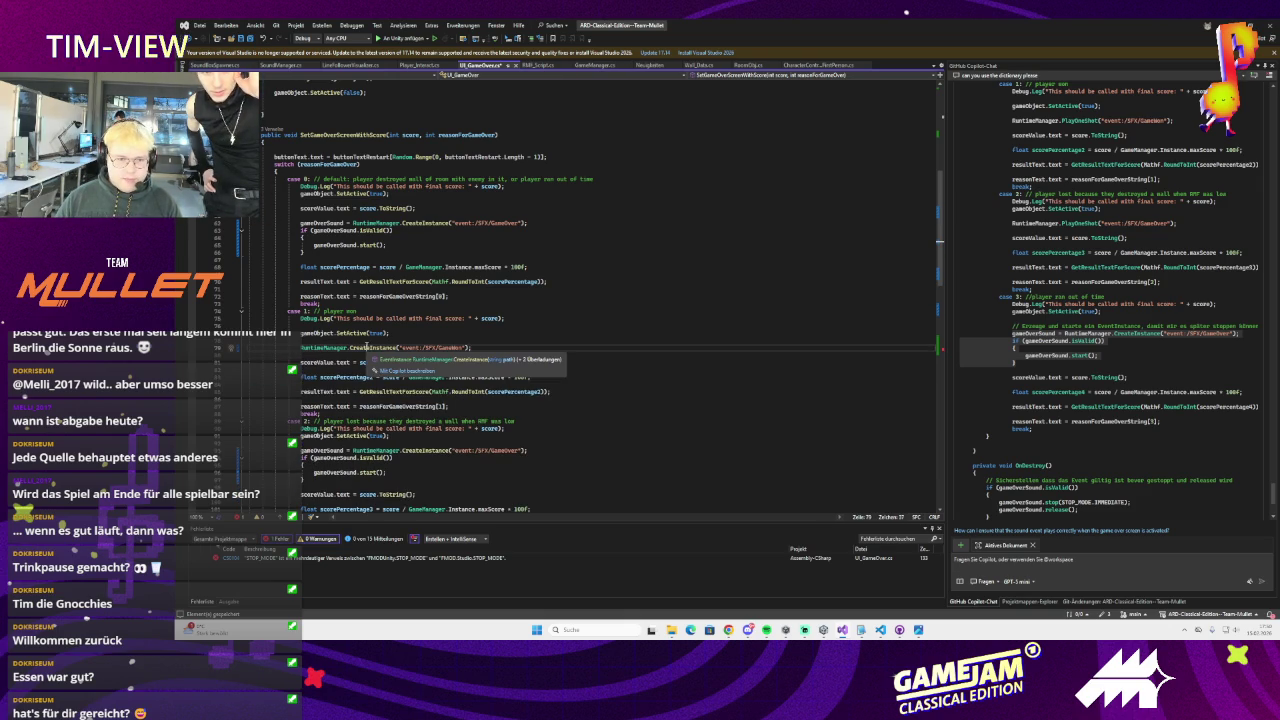
# Undo back to the PlayOneShot calls, then replace line 63 with the CreateInstance sound block
pyautogui.click(368, 347)
pyautogui.hotkey('ctrl', 'v')
pyautogui.click(411, 389)
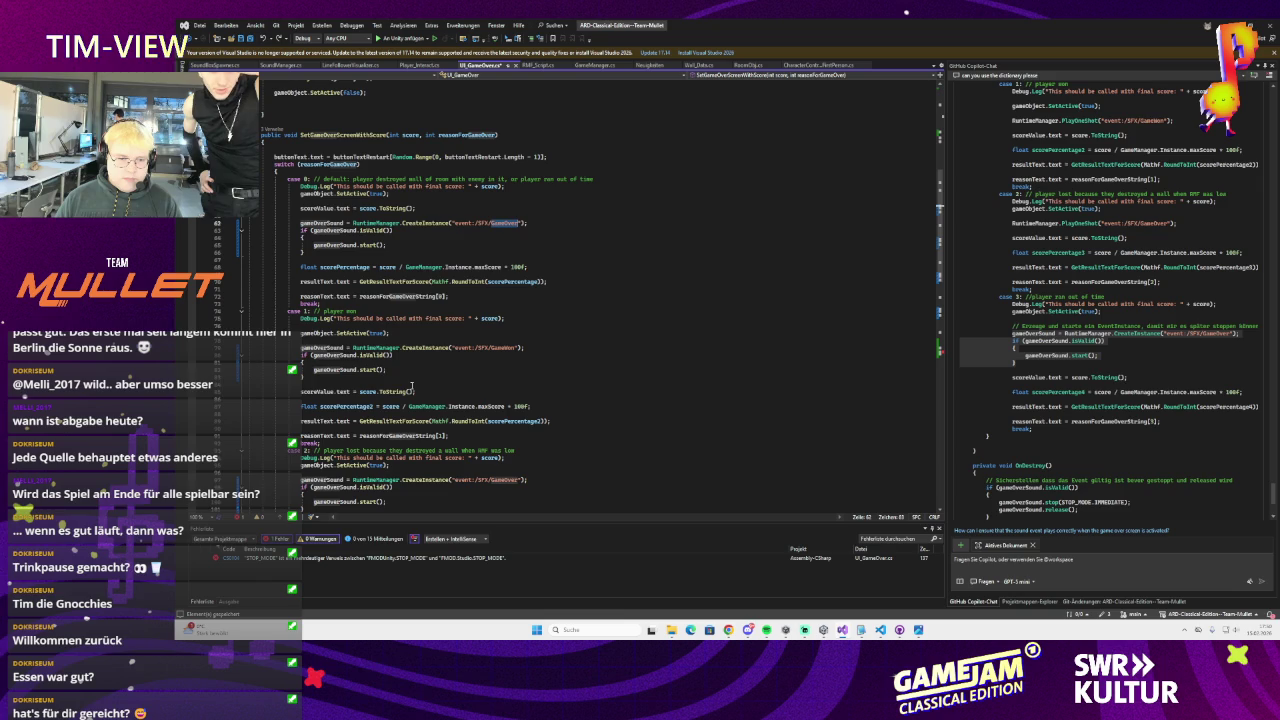
pyautogui.hotkey('ctrl', 'z')
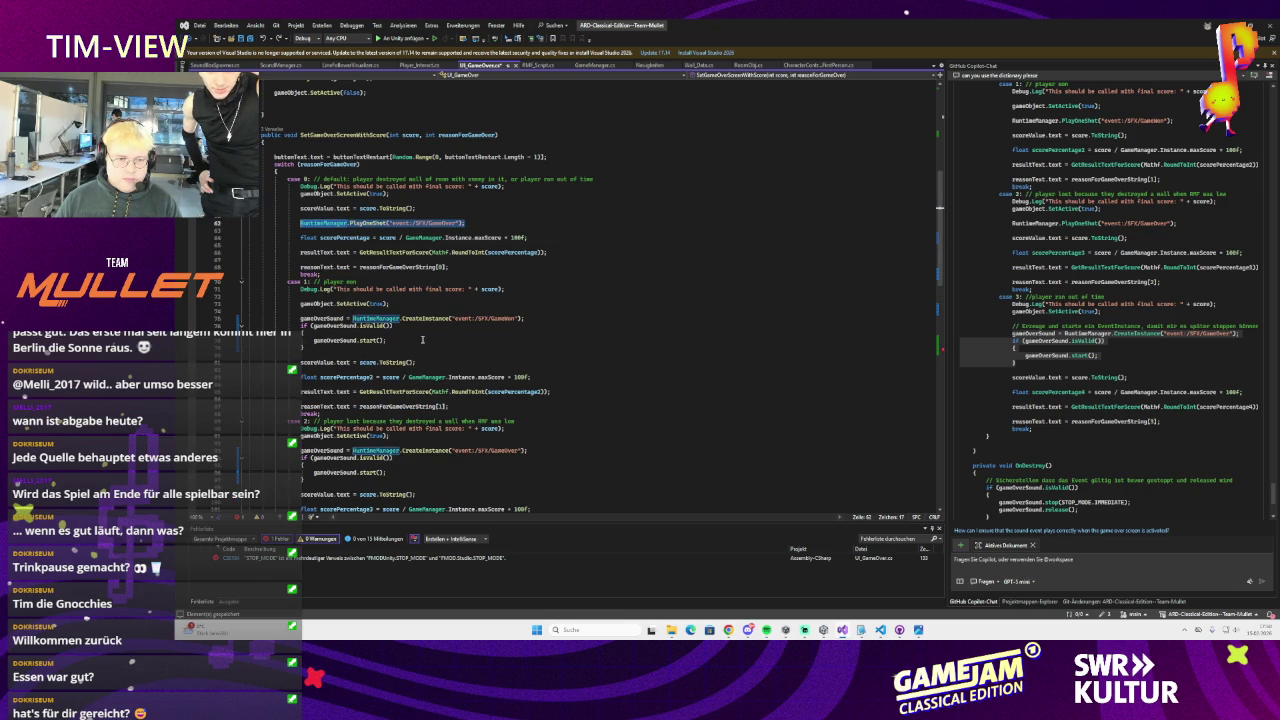
pyautogui.hotkey('ctrl', 'z')
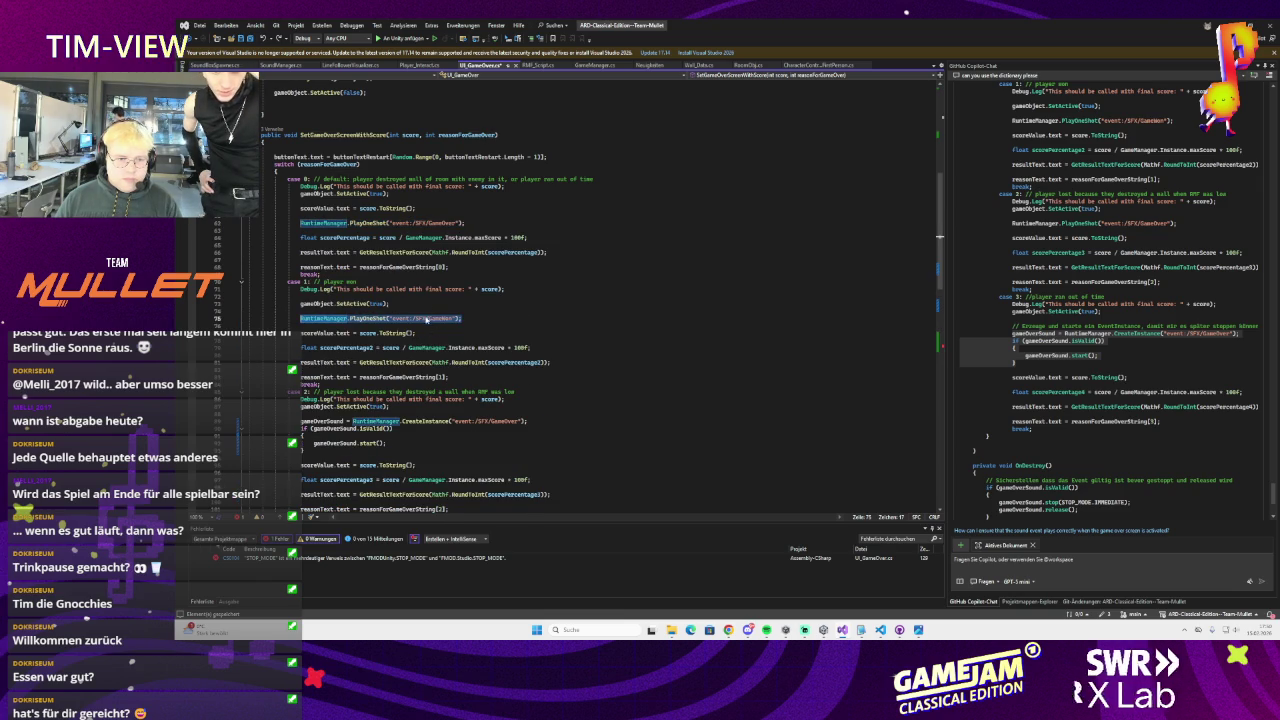
pyautogui.moveTo(464, 222); pyautogui.dragTo(302, 228)
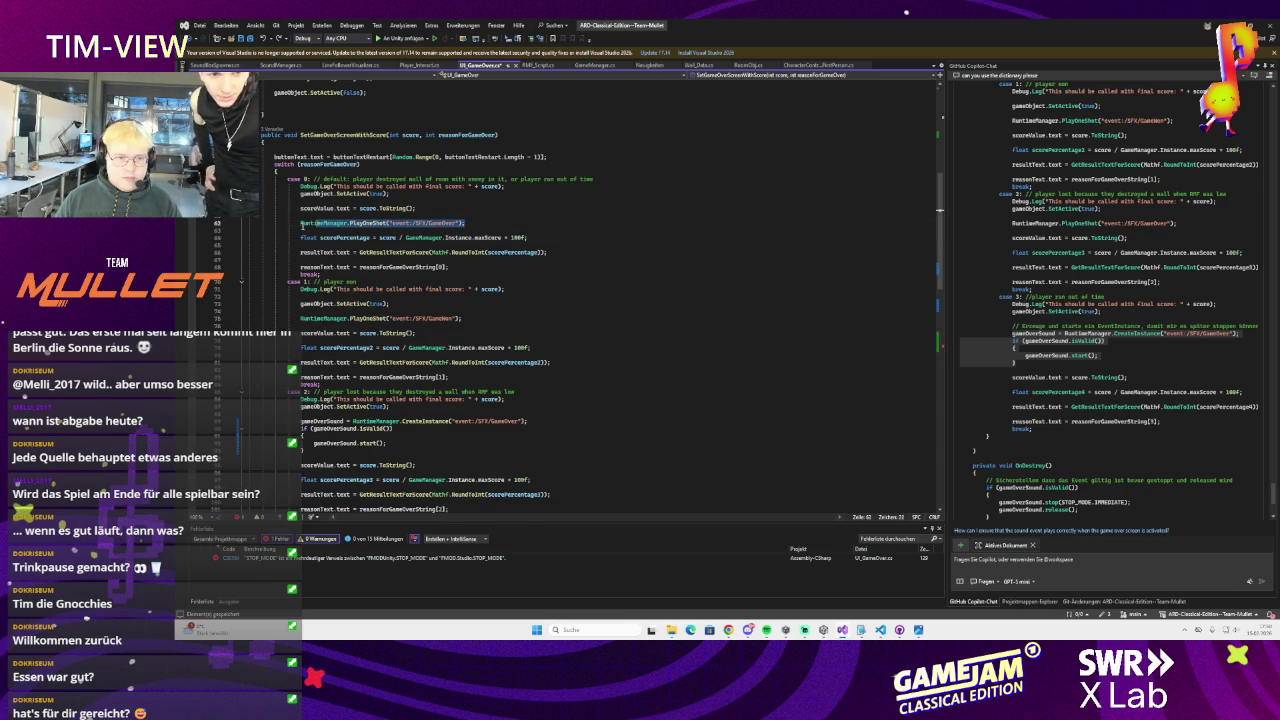
pyautogui.write('gameOverSound = RuntimeManager.CreateInstance("event:/SFX/GameOver"); if (gameOverSound.isValid()) {     gameOverSound.start(); }')
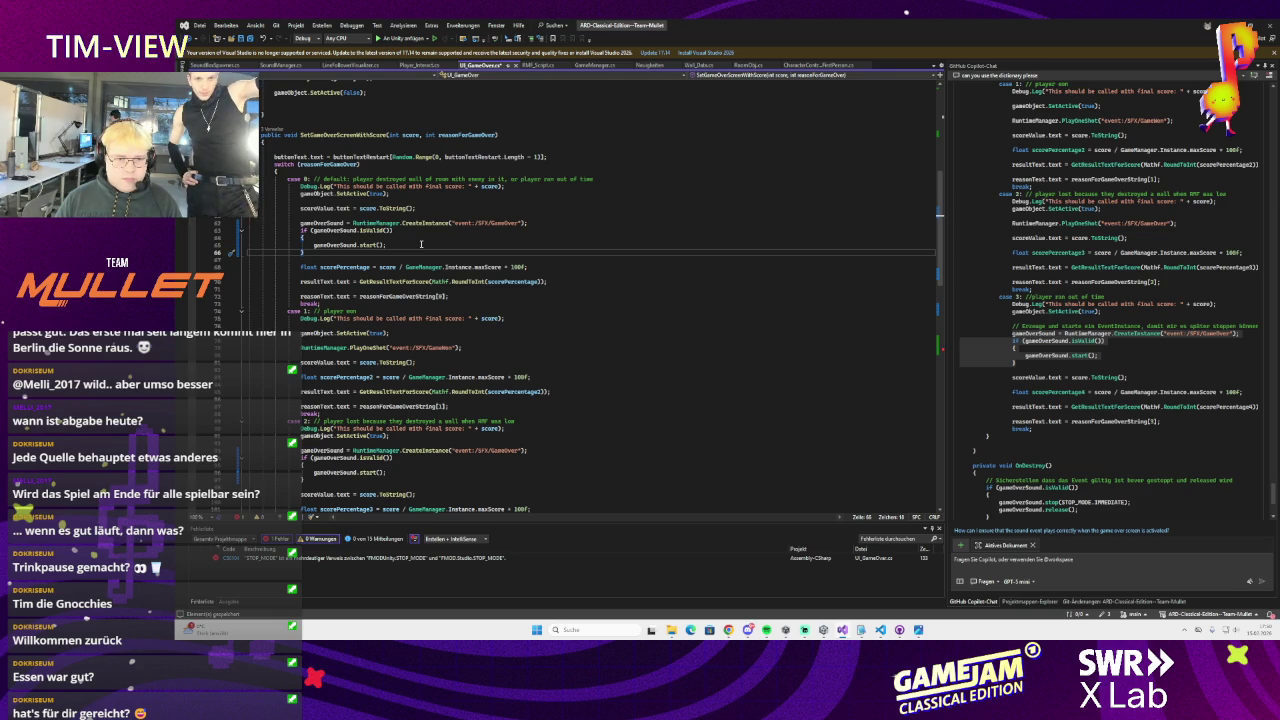
pyautogui.doubleClick(314, 559)
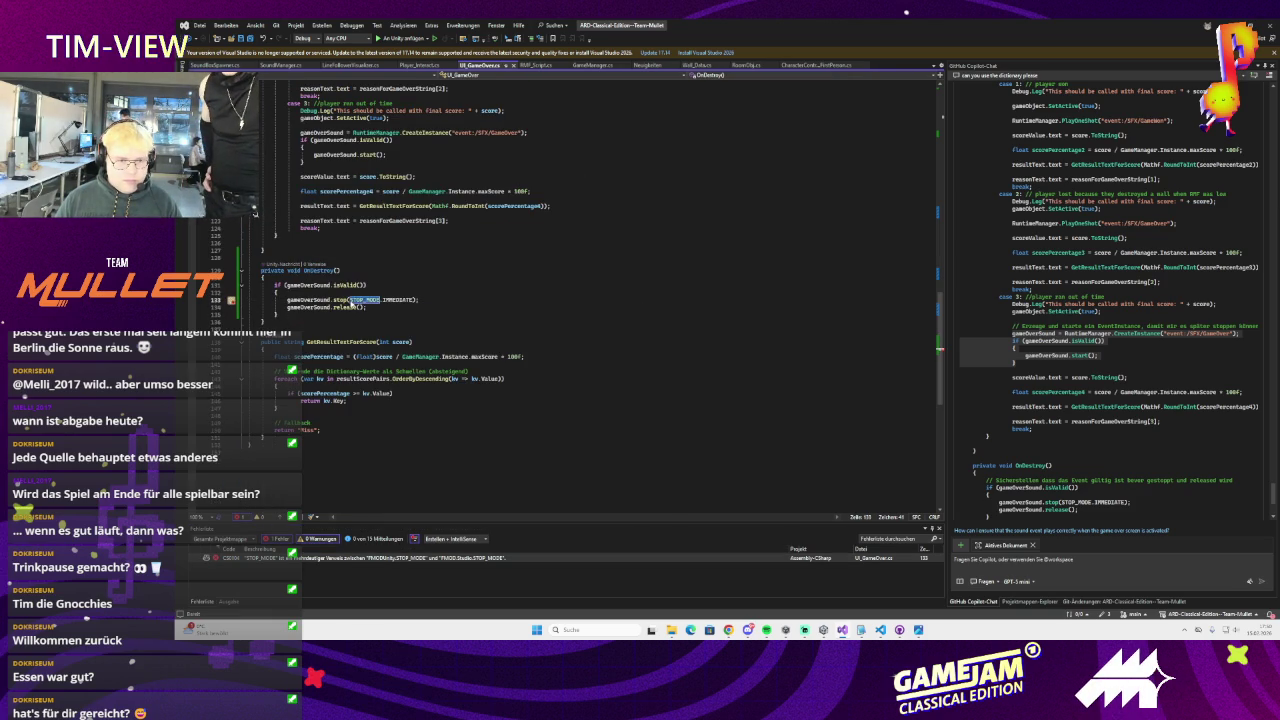
# Qualify the stop call's STOP_MODE argument with an FMOD namespace, choose Immediate, and save
pyautogui.doubleClick(352, 300)
pyautogui.press('Left')
pyautogui.write('FMOD.')
pyautogui.moveTo(368, 301)
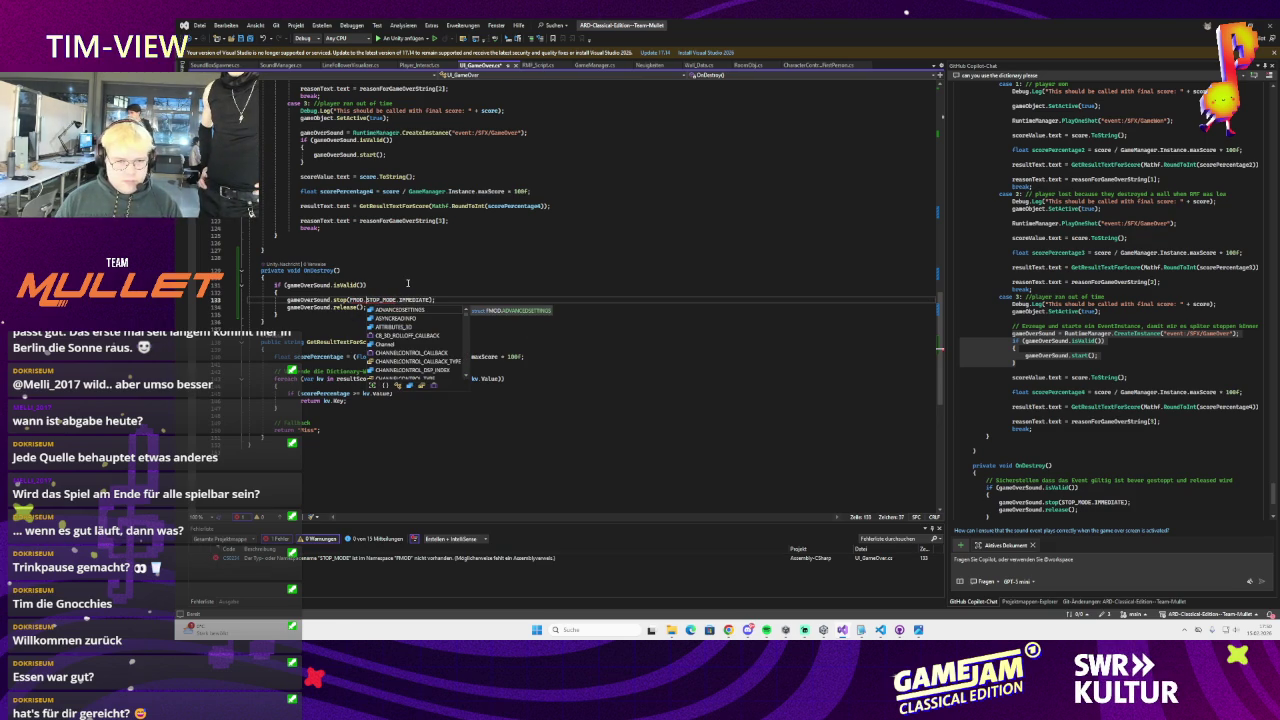
pyautogui.press('BackSpace')
pyautogui.write('Unity.')
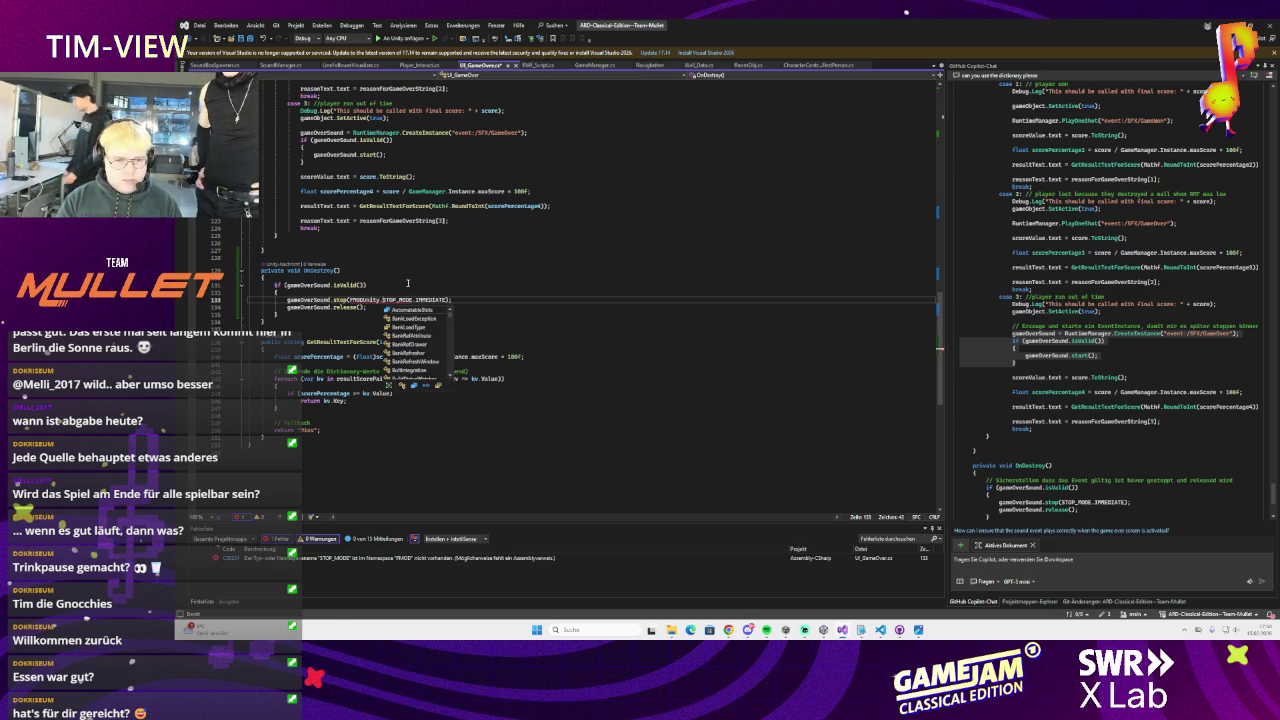
pyautogui.click(407, 283)
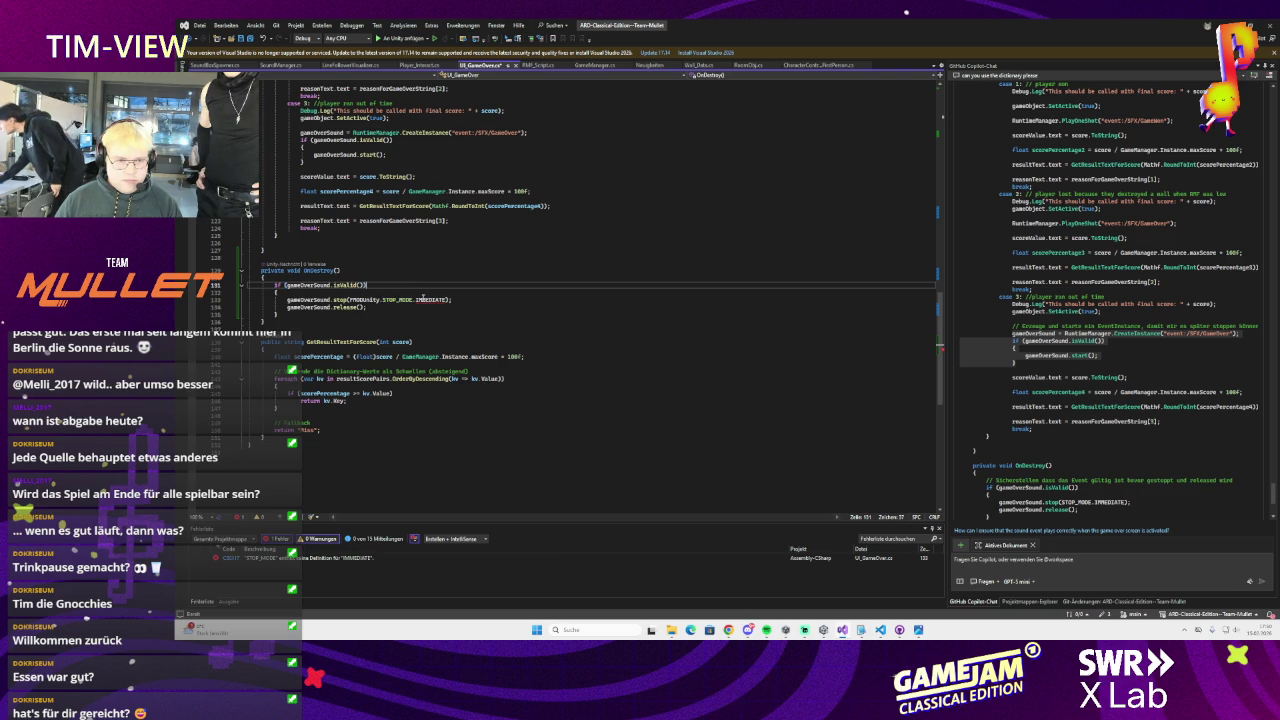
pyautogui.doubleClick(422, 298)
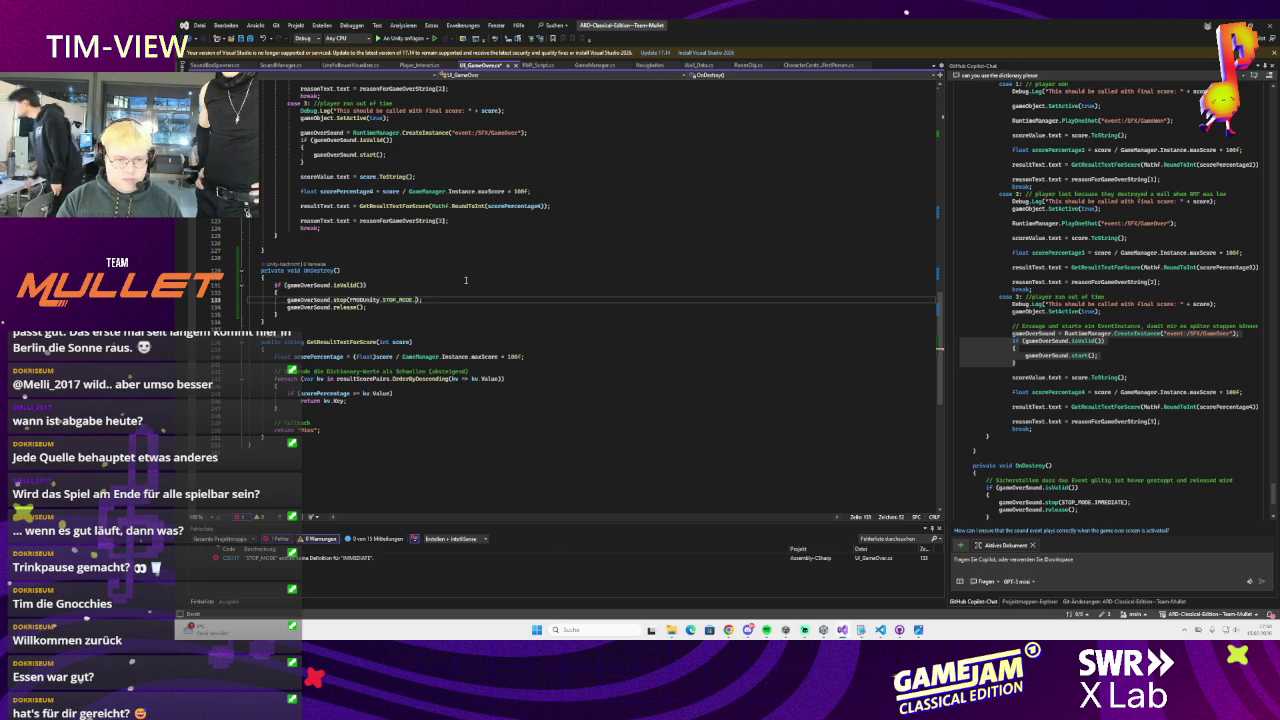
pyautogui.press('BackSpace')
pyautogui.write('i')
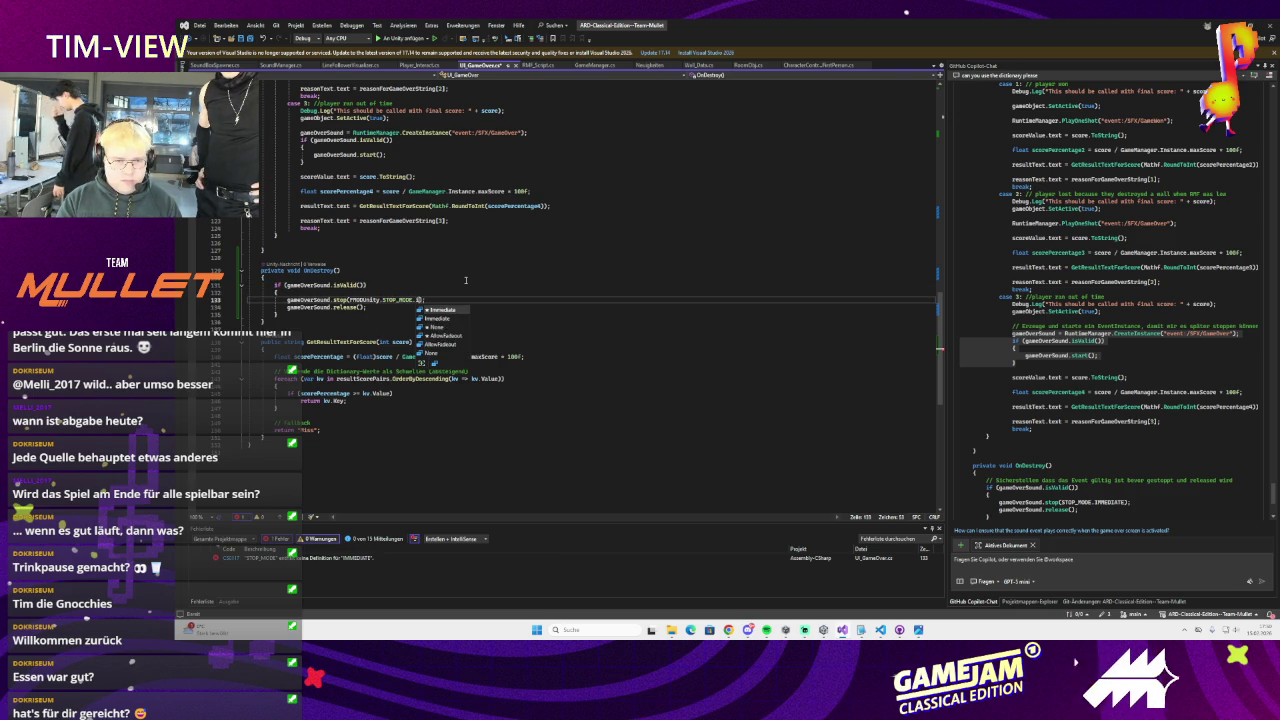
pyautogui.press('Tab')
pyautogui.hotkey('ctrl', 's')
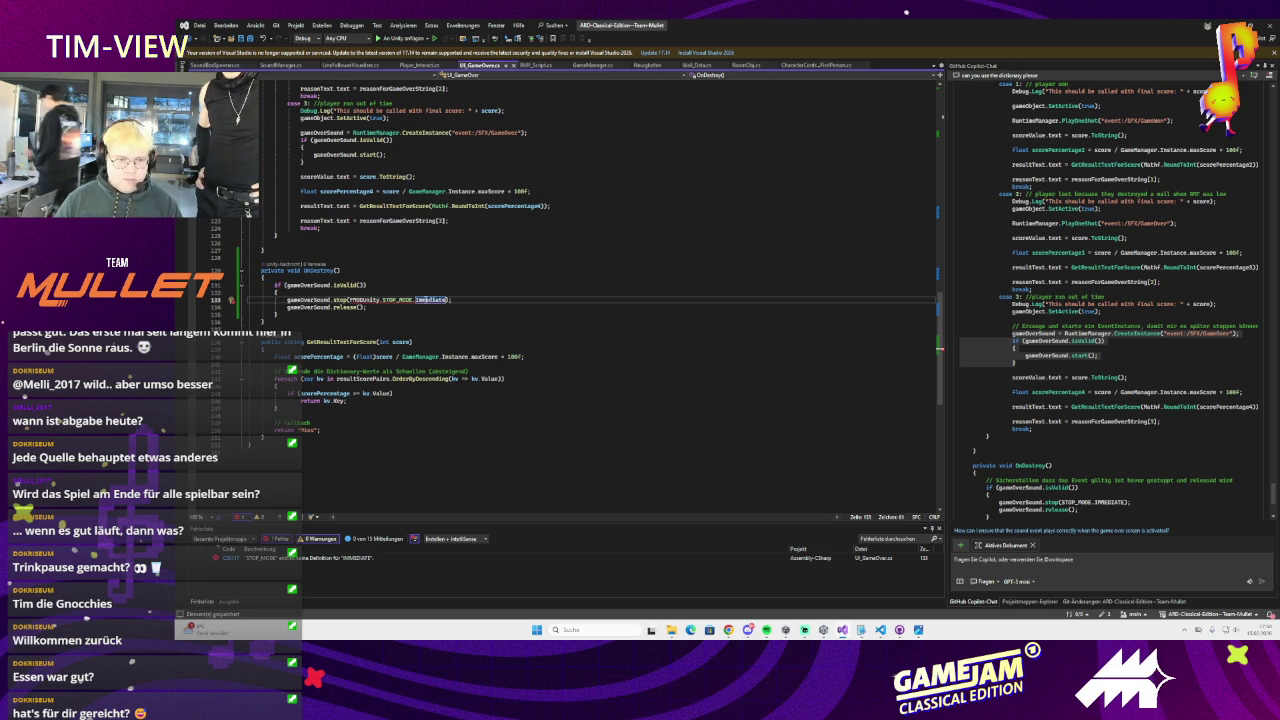
# Rewrite the argument as FMOD.Studio.STOP_MODE.IMMEDIATE, save the script, and return to Unity
pyautogui.moveTo(384, 300)
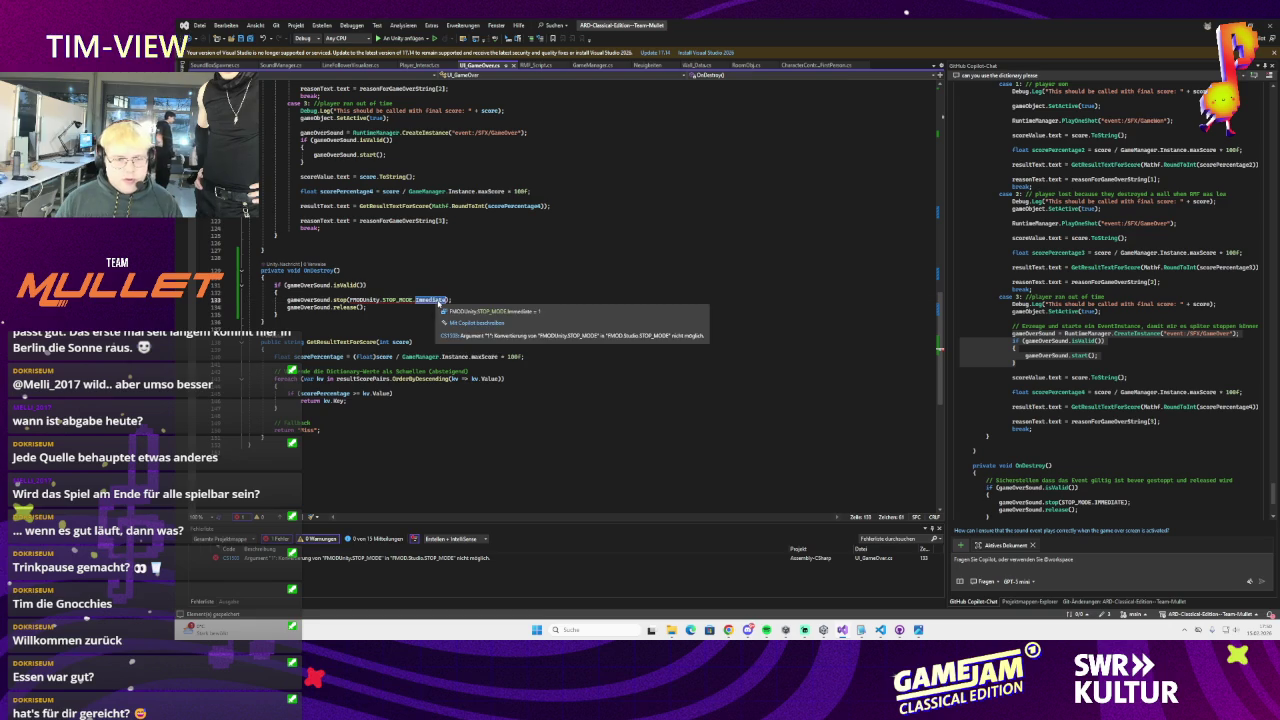
pyautogui.hotkey('ctrl', 'BackSpace')
pyautogui.hotkey('ctrl', 'BackSpace')
pyautogui.hotkey('ctrl', 'BackSpace')
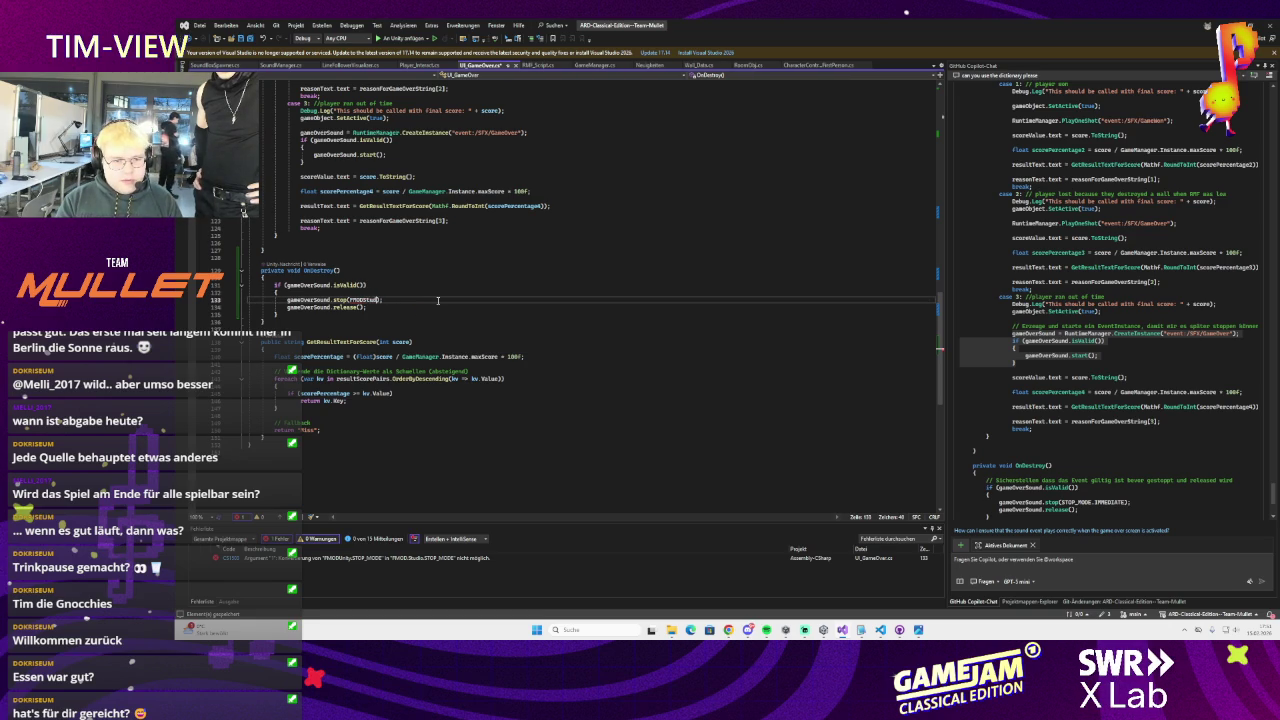
pyautogui.write('fmods')
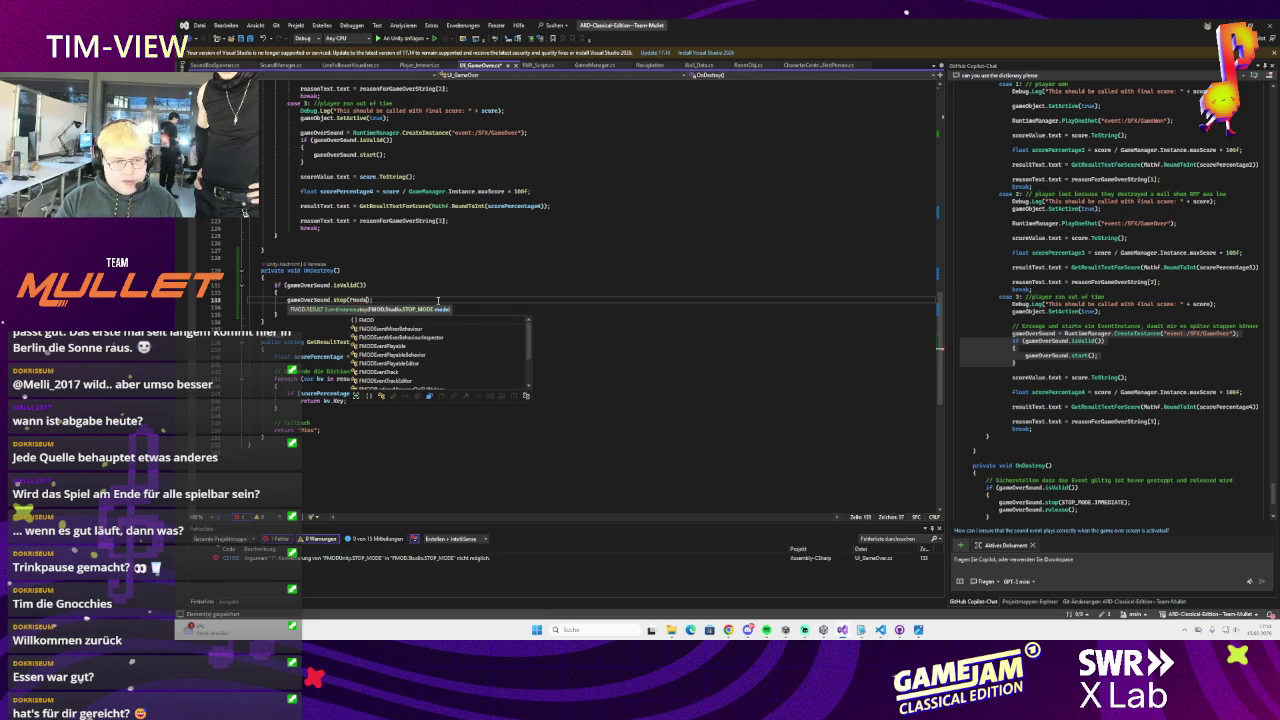
pyautogui.write('tudio')
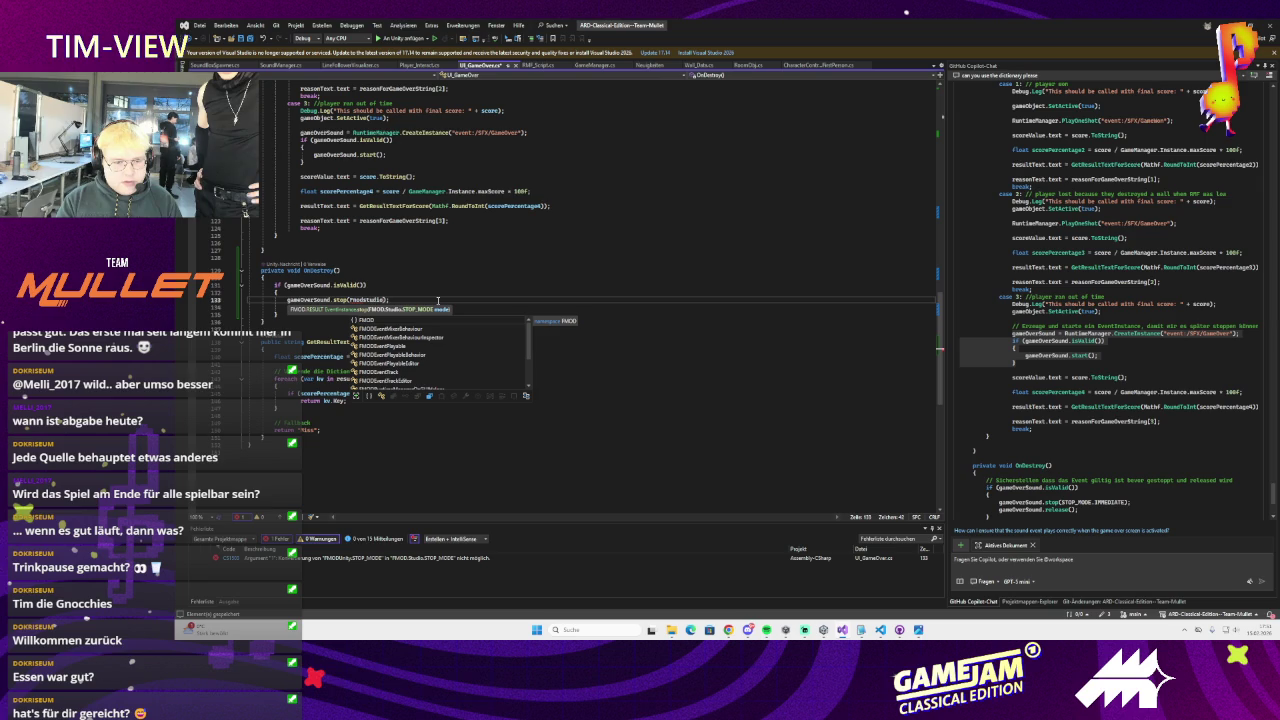
pyautogui.write('.studio')
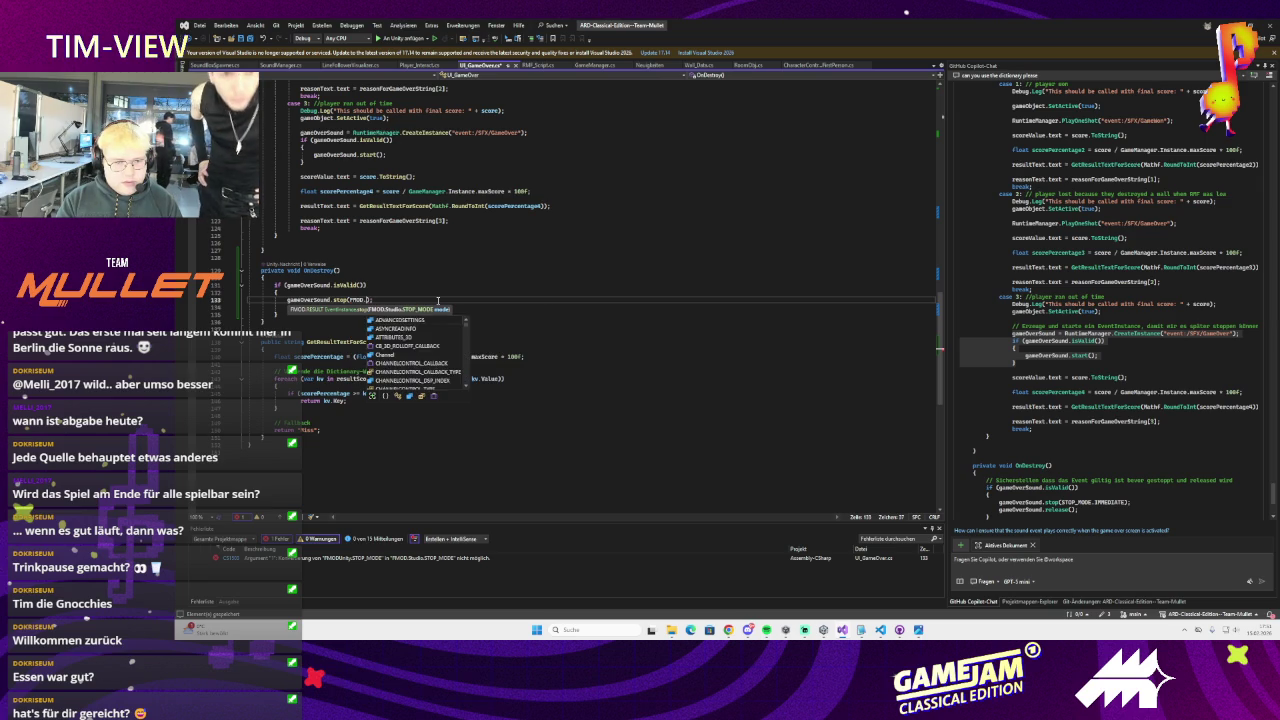
pyautogui.write('o.stop')
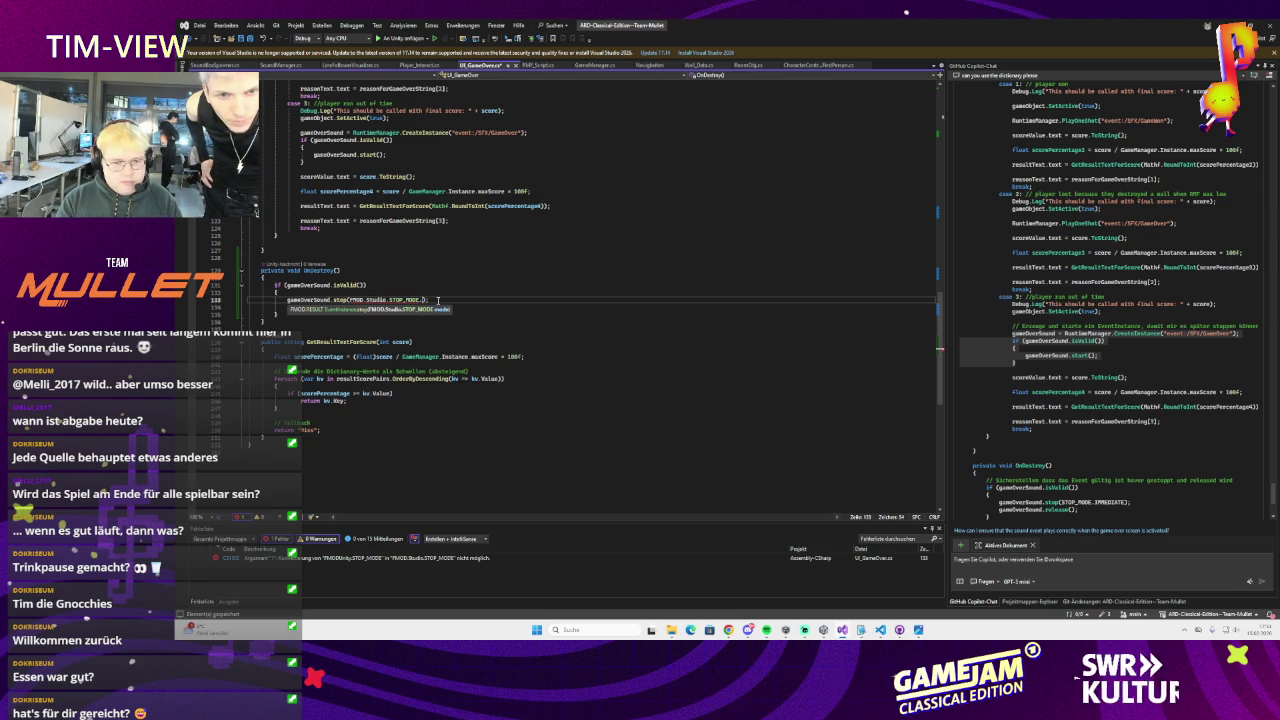
pyautogui.write('.im')
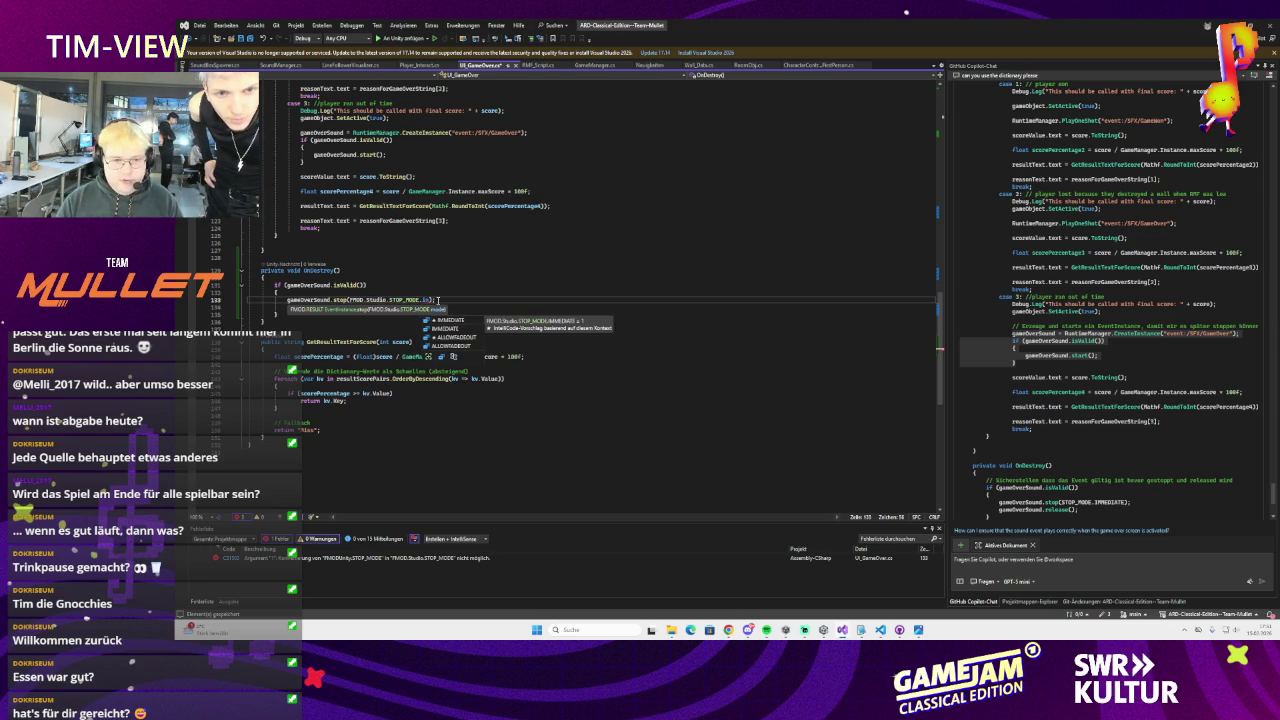
pyautogui.press('Tab')
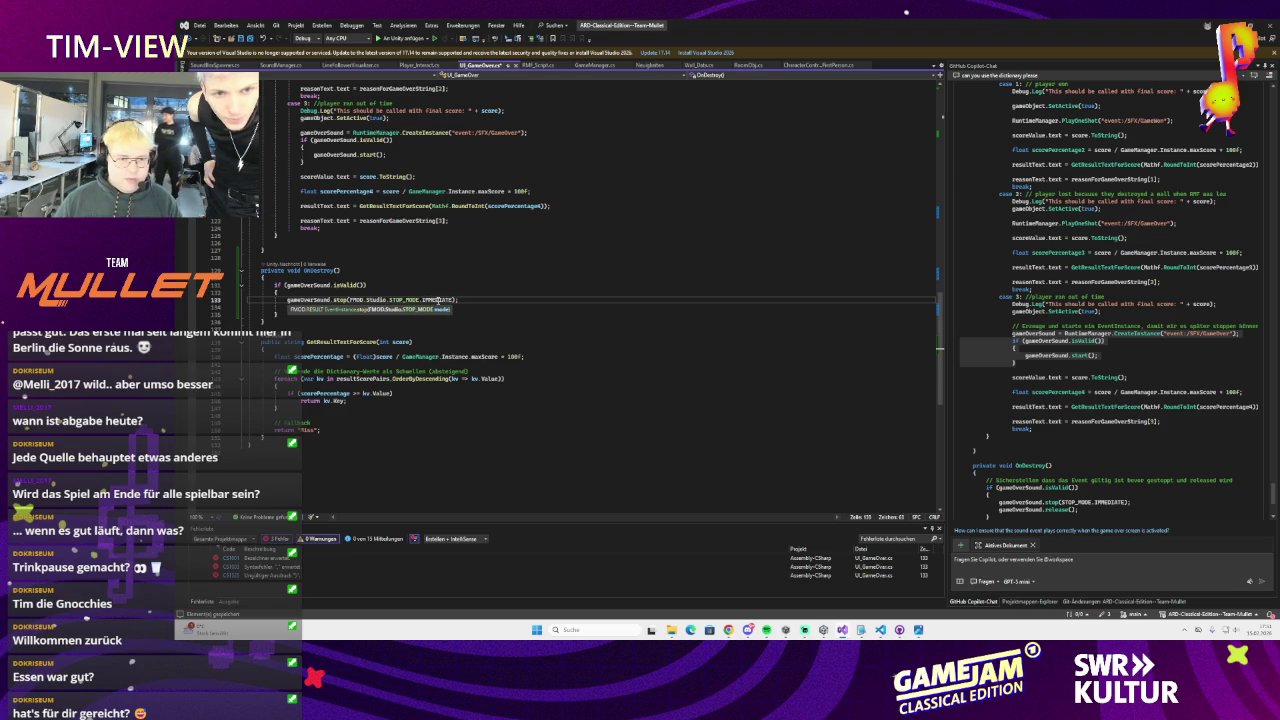
pyautogui.press('Up')
pyautogui.press('Up')
pyautogui.hotkey('ctrl', 's')
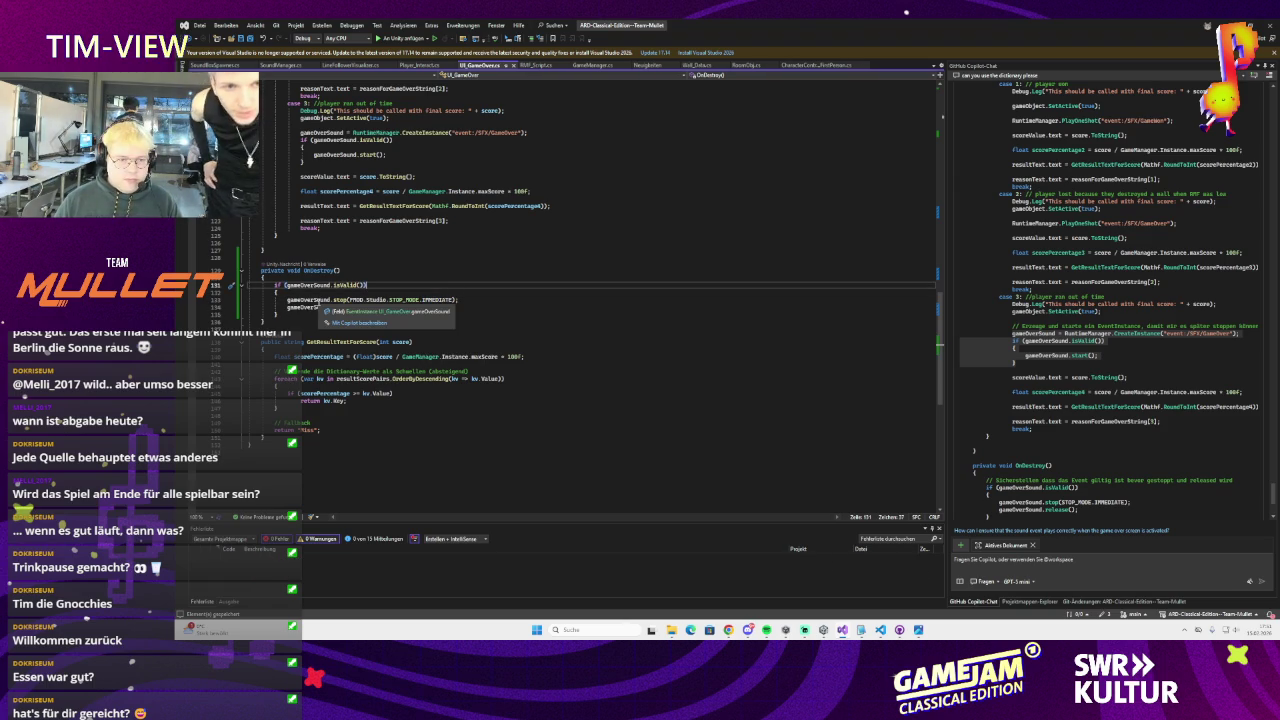
pyautogui.scroll(5, 493, 321)
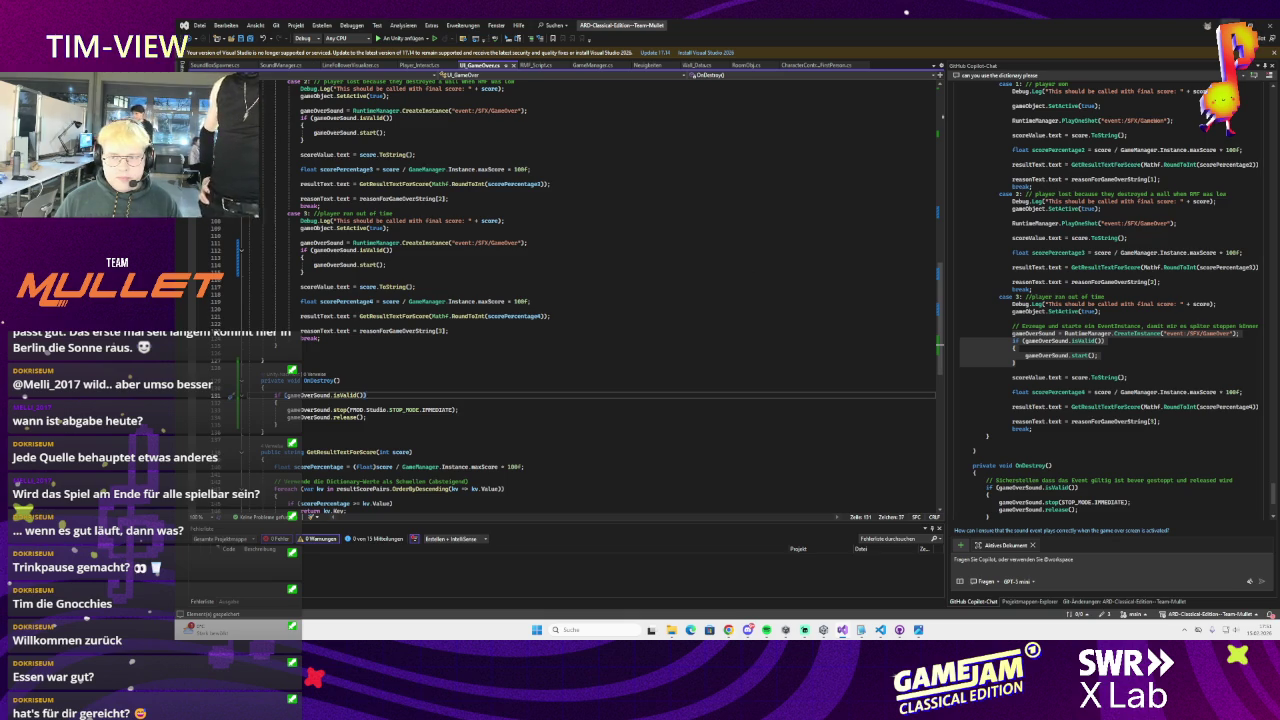
pyautogui.hotkey('alt', 'Tab')
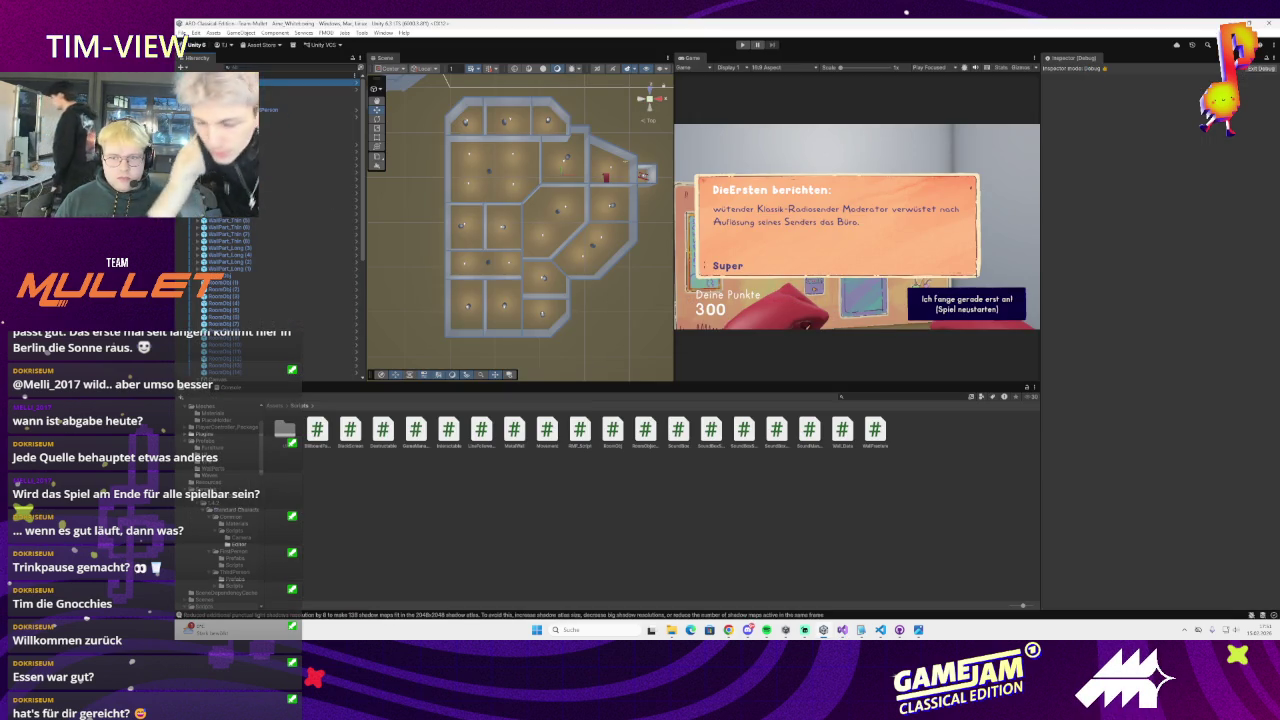
# Drag the UI prefab from Assets/Prefabs/UI into the Hierarchy
pyautogui.click(276, 407)
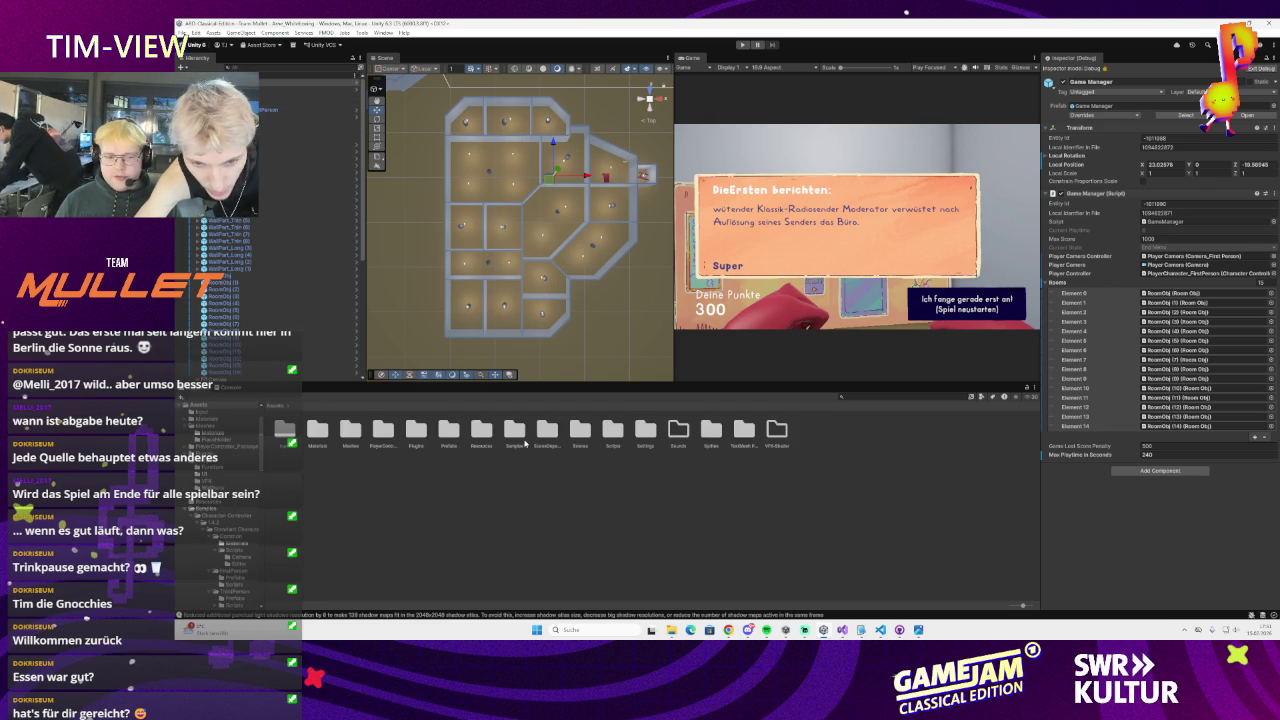
pyautogui.doubleClick(457, 432)
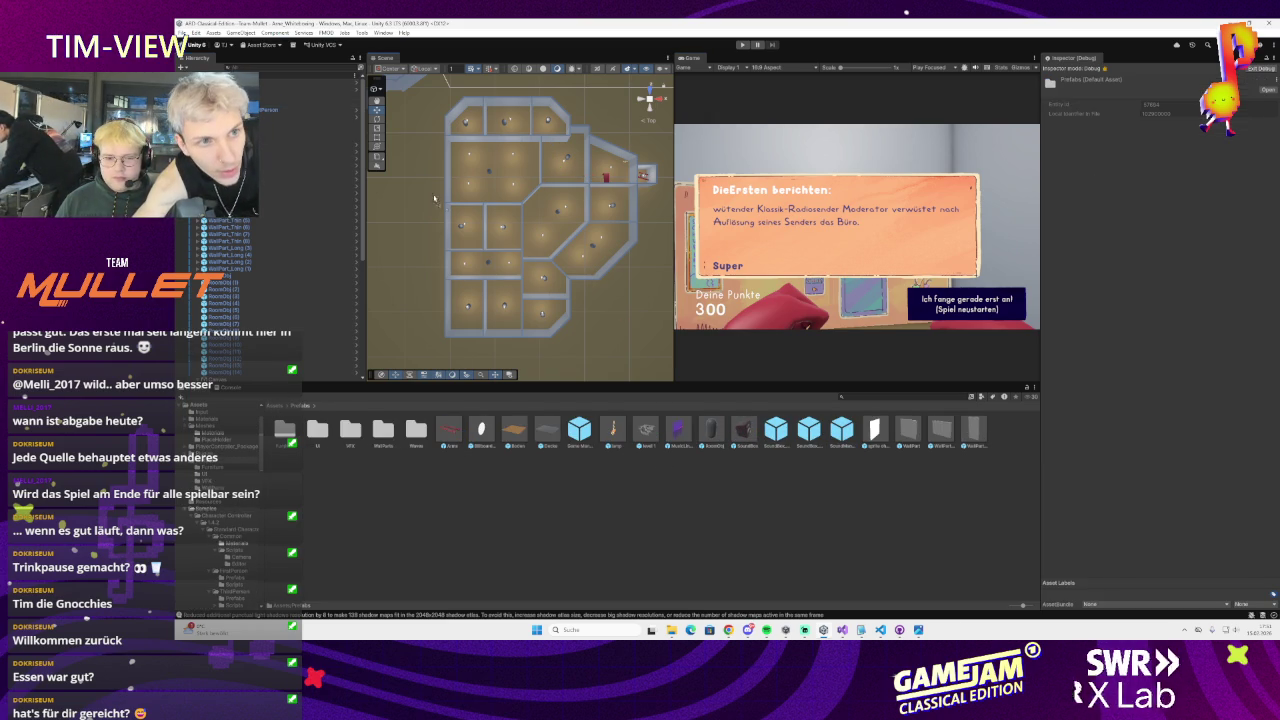
pyautogui.click(284, 88)
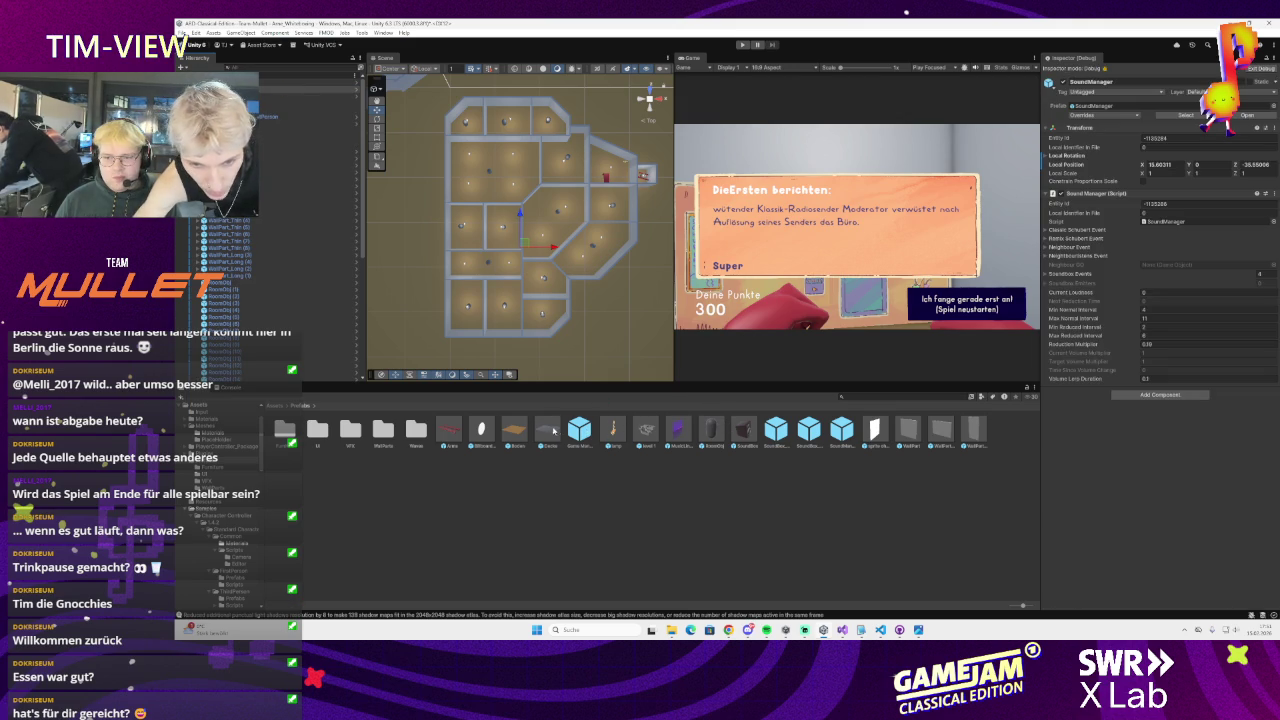
pyautogui.doubleClick(318, 430)
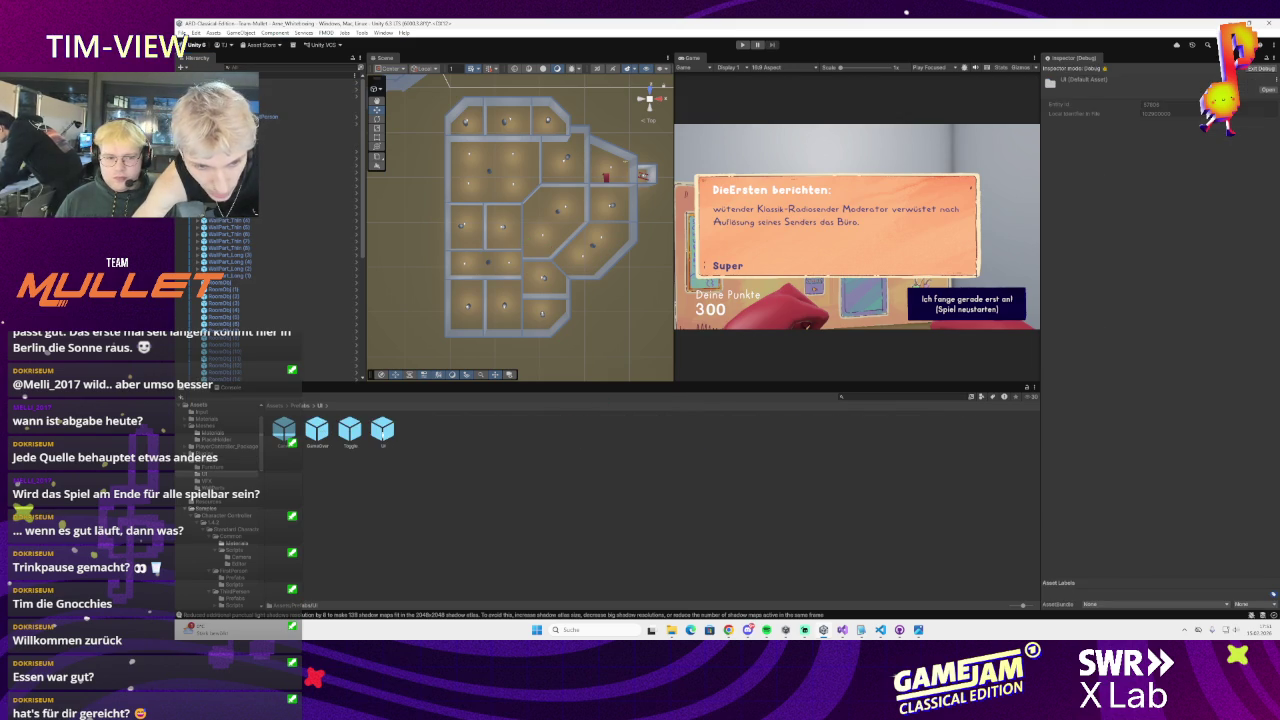
pyautogui.moveTo(382, 428); pyautogui.dragTo(340, 344)
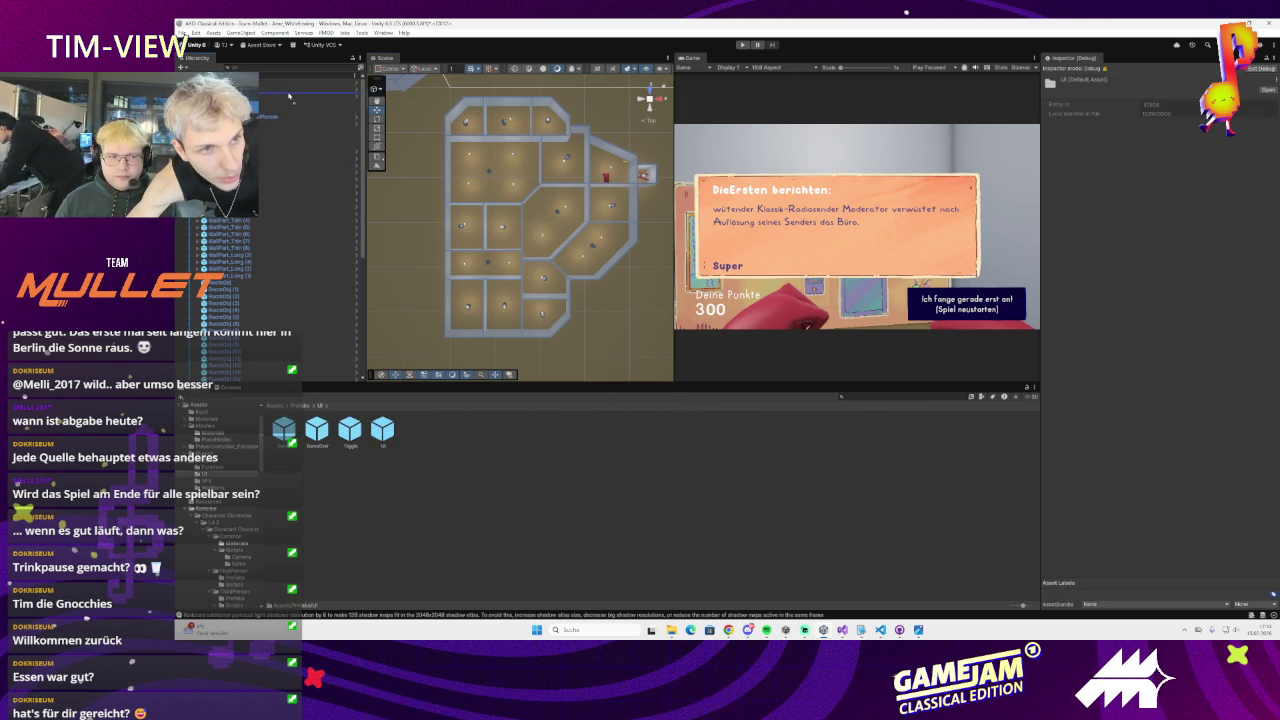
pyautogui.moveTo(288, 96); pyautogui.dragTo(288, 96)
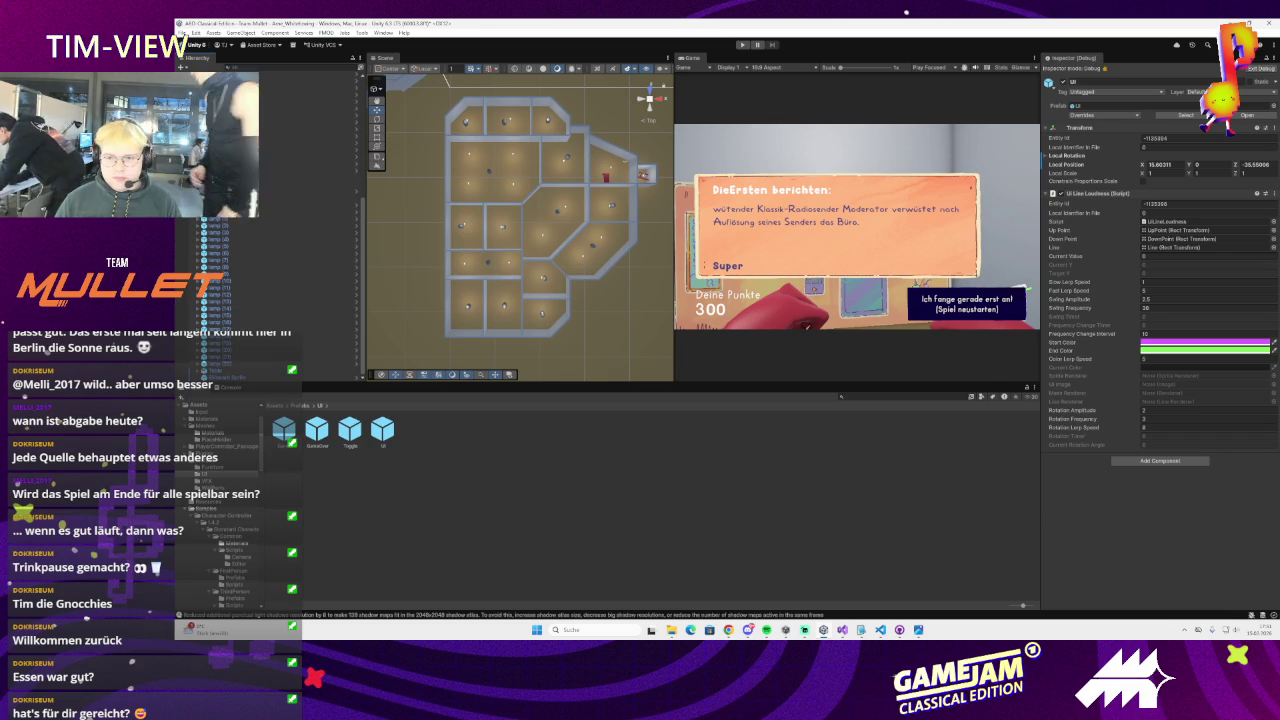
pyautogui.scroll(3, 270, 300)
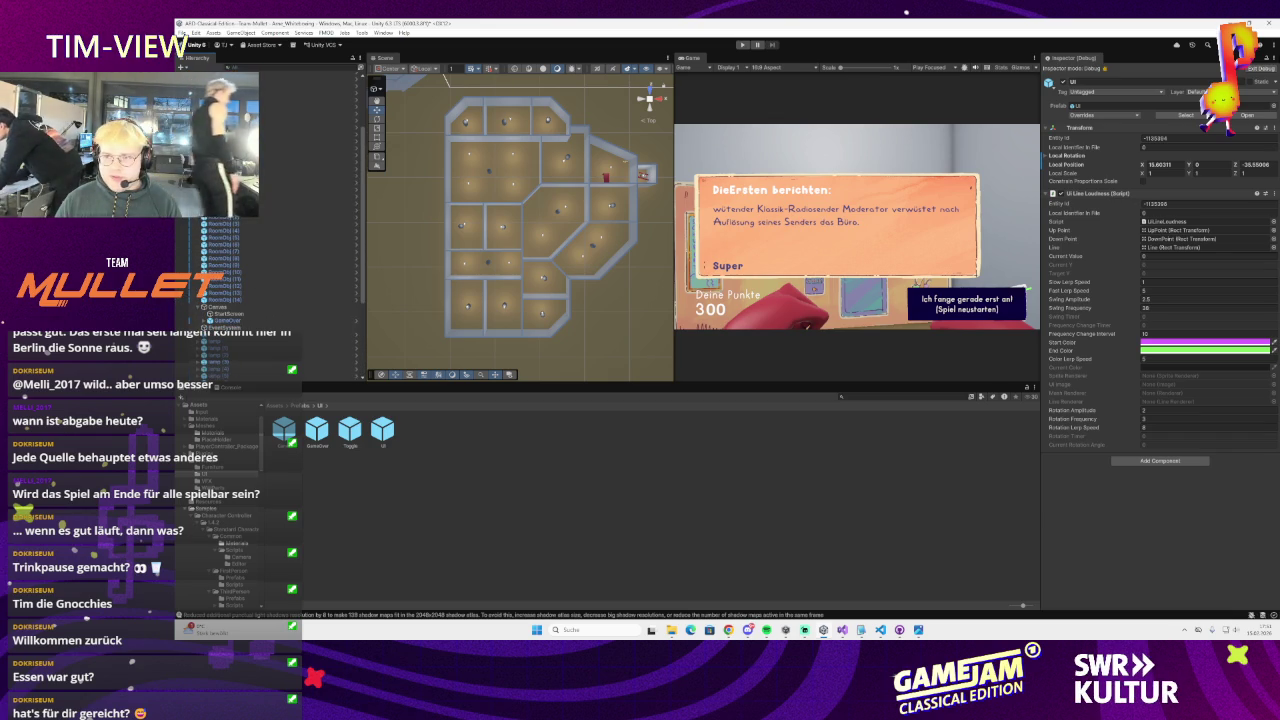
# Switch the Inspector from Debug to Normal, review SoundManager and Game Manager, and enter Play mode
pyautogui.click(1272, 58)
pyautogui.click(1180, 91)
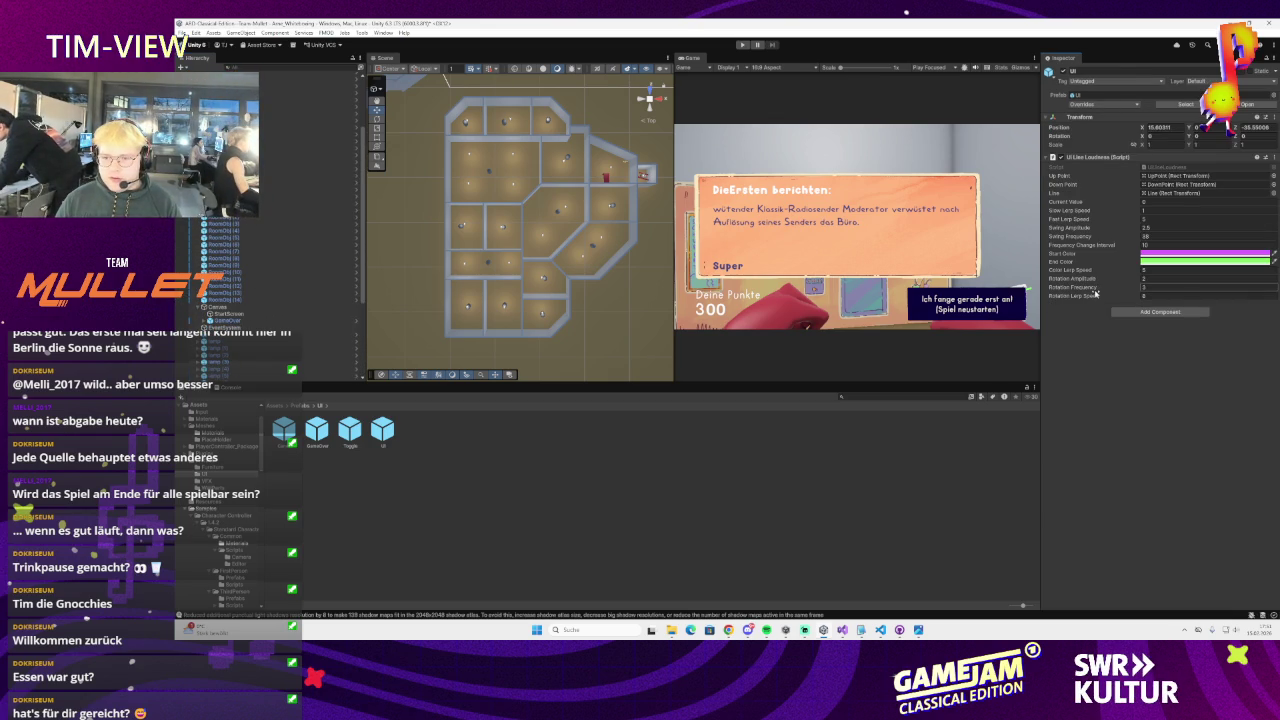
pyautogui.scroll(3, 300, 145)
pyautogui.click(300, 89)
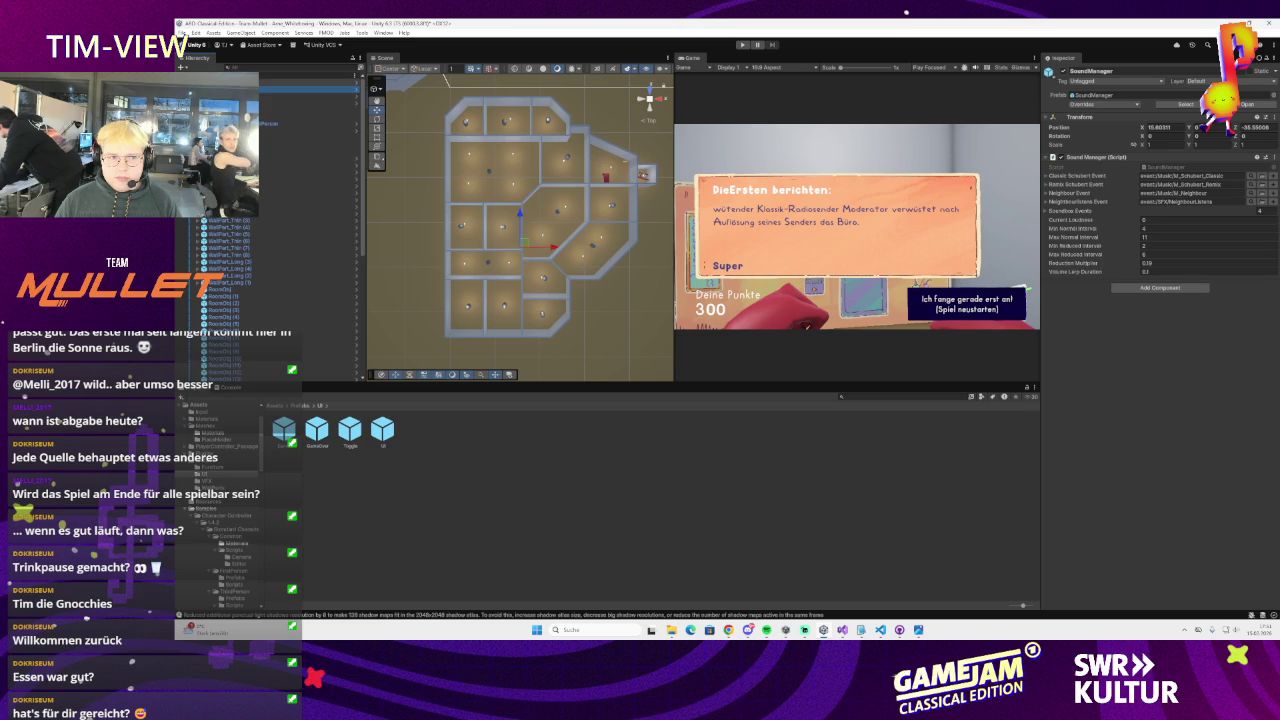
pyautogui.click(306, 88)
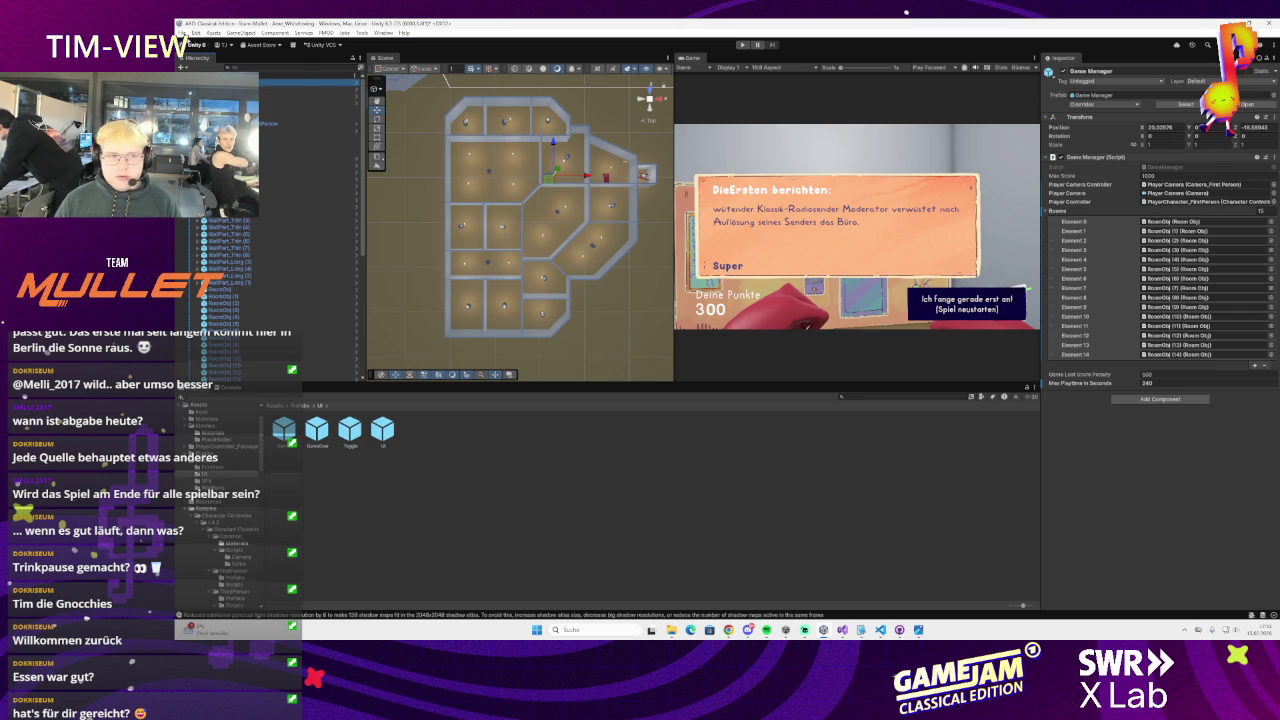
pyautogui.click(741, 45)
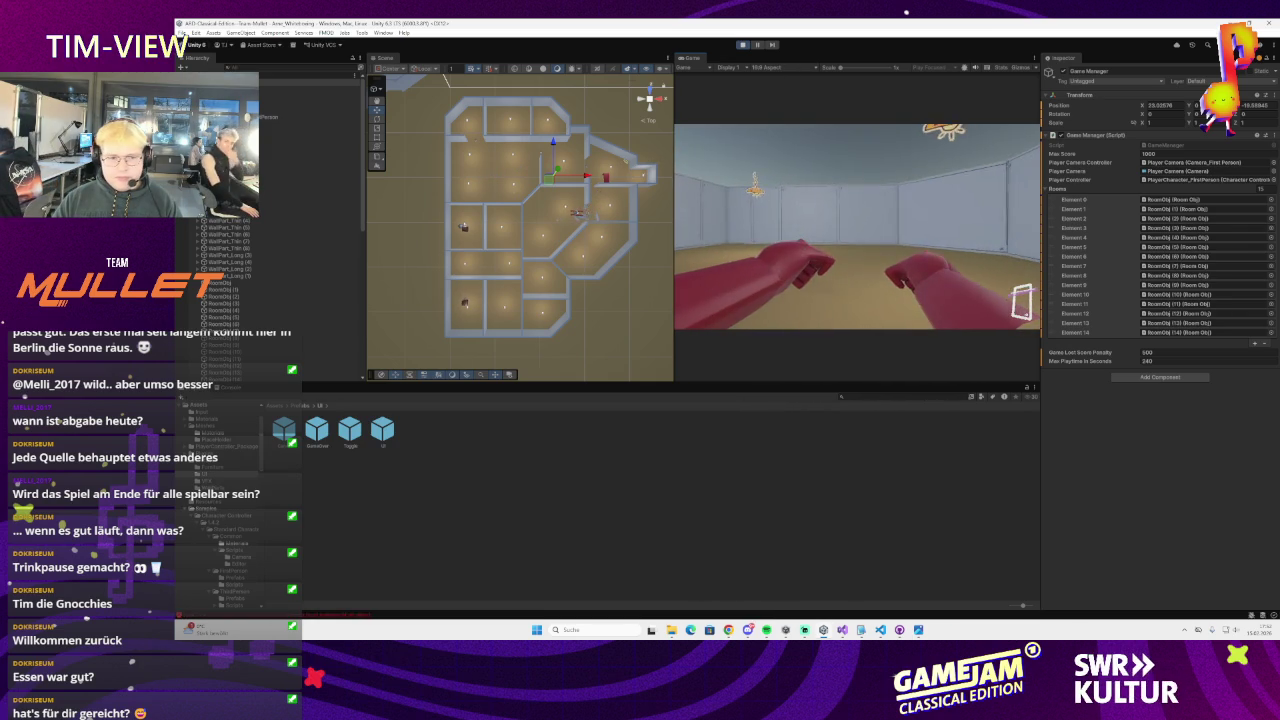
# Zoom and orbit the Scene view into a room, then inspect the capsule, Base box and Container
pyautogui.scroll(3, 461, 235)
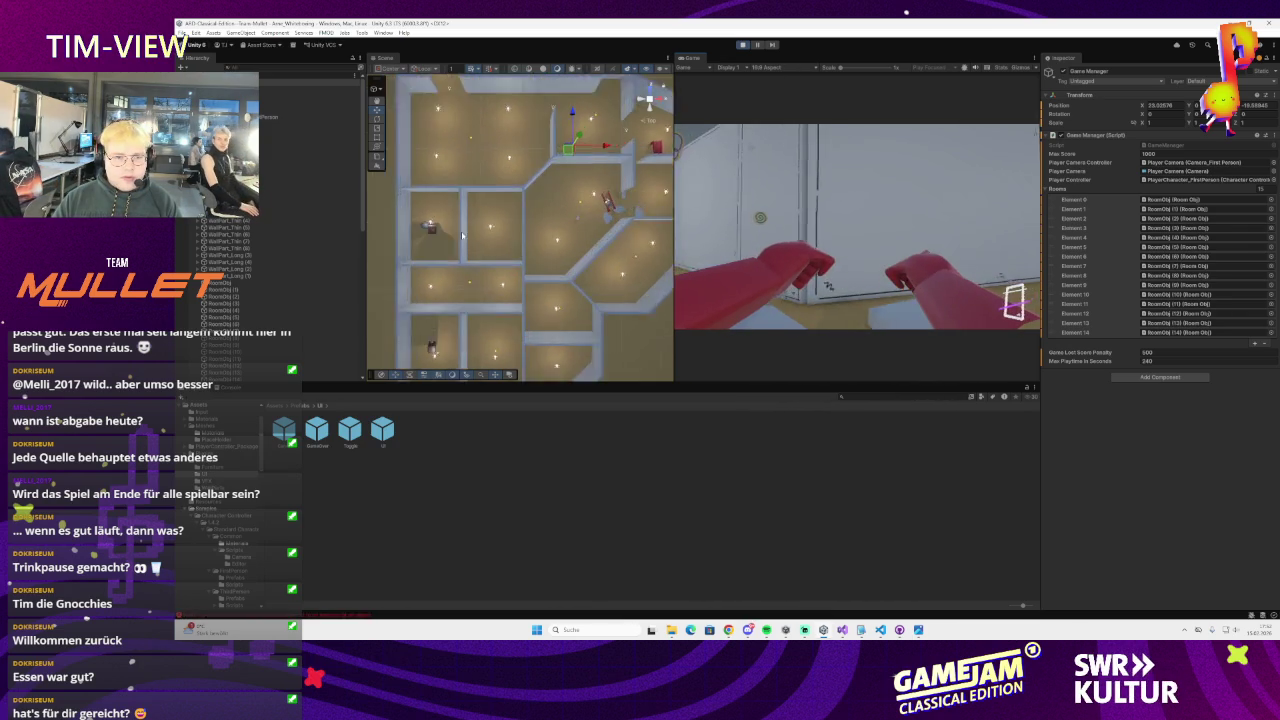
pyautogui.scroll(5, 461, 235)
pyautogui.moveTo(502, 272); pyautogui.dragTo(518, 188)
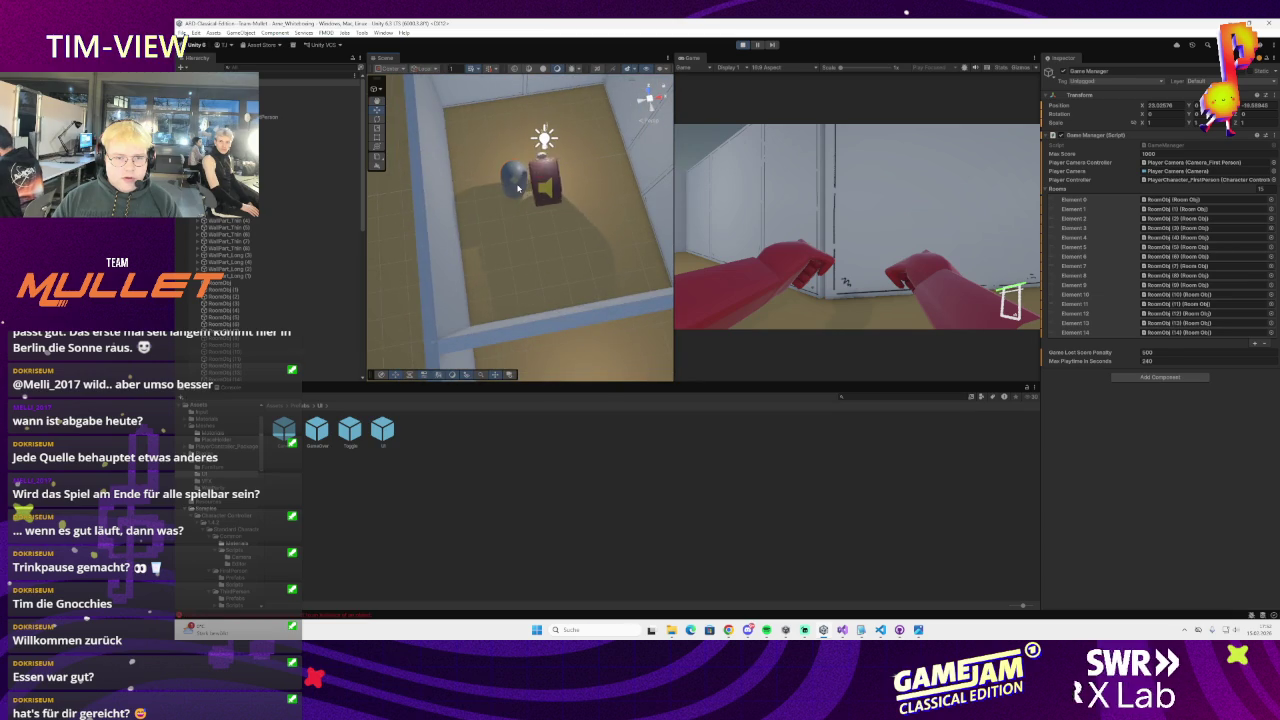
pyautogui.click(518, 188)
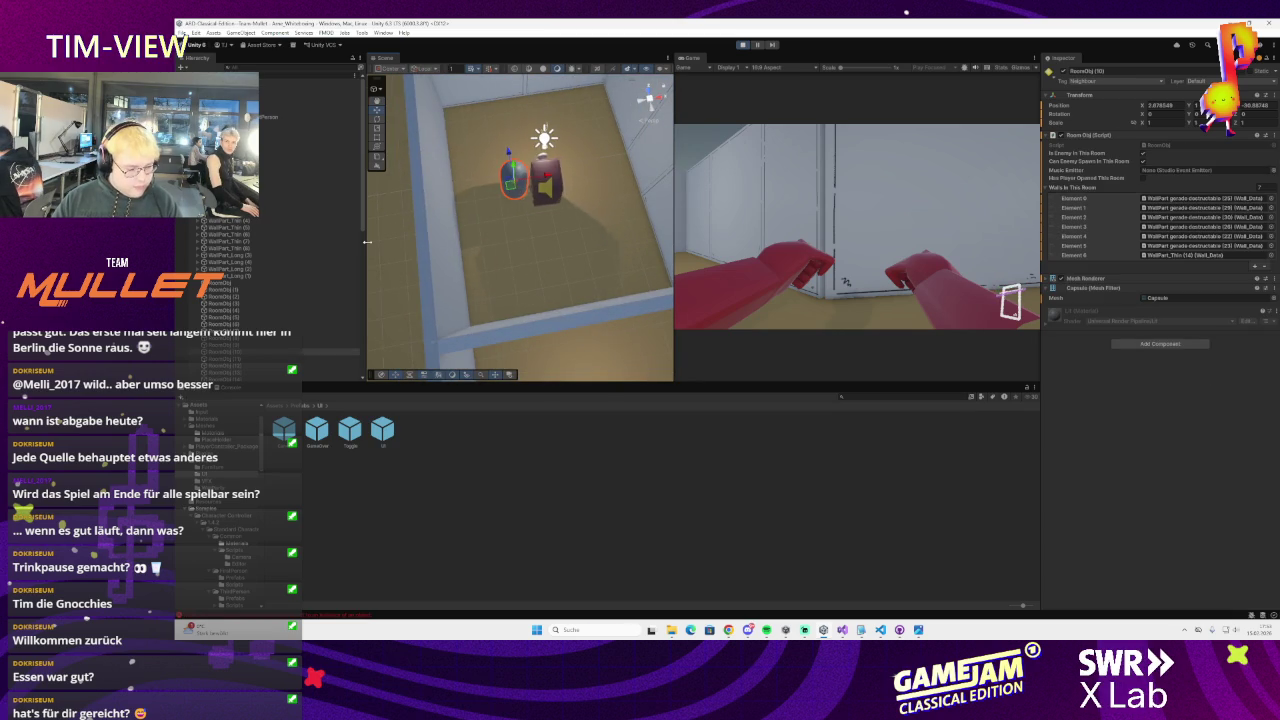
pyautogui.click(554, 172)
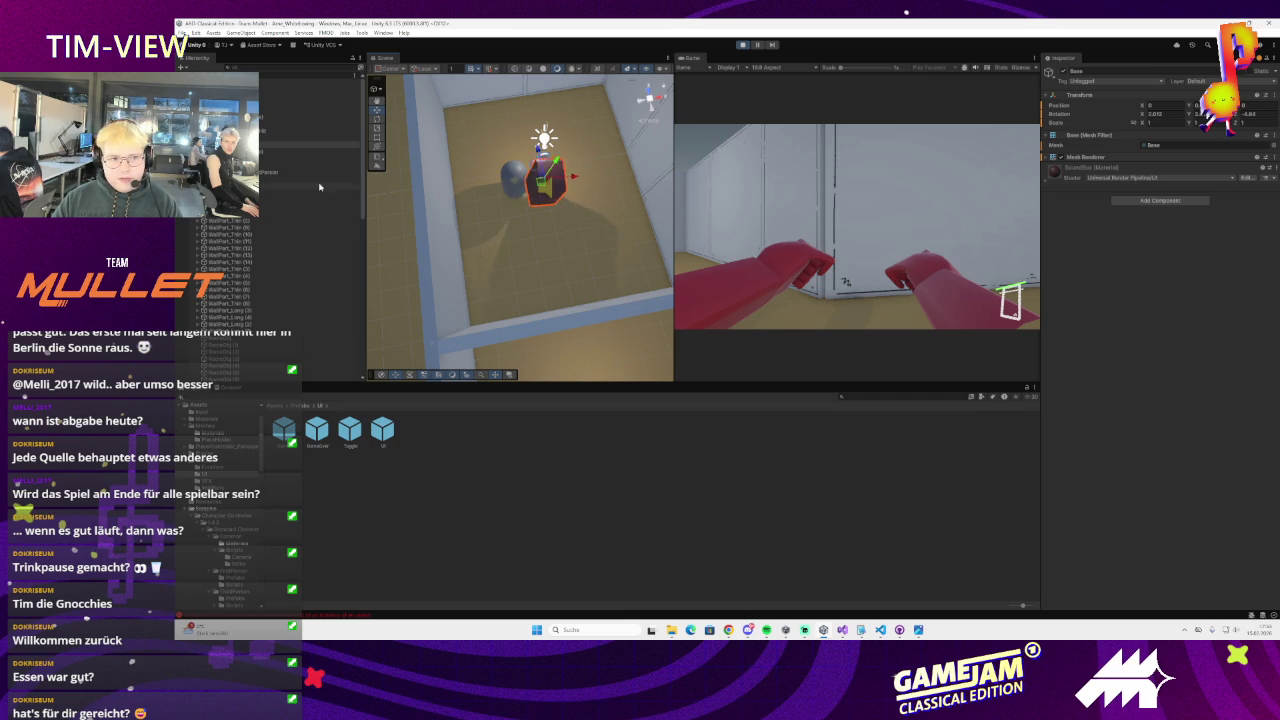
pyautogui.click(273, 123)
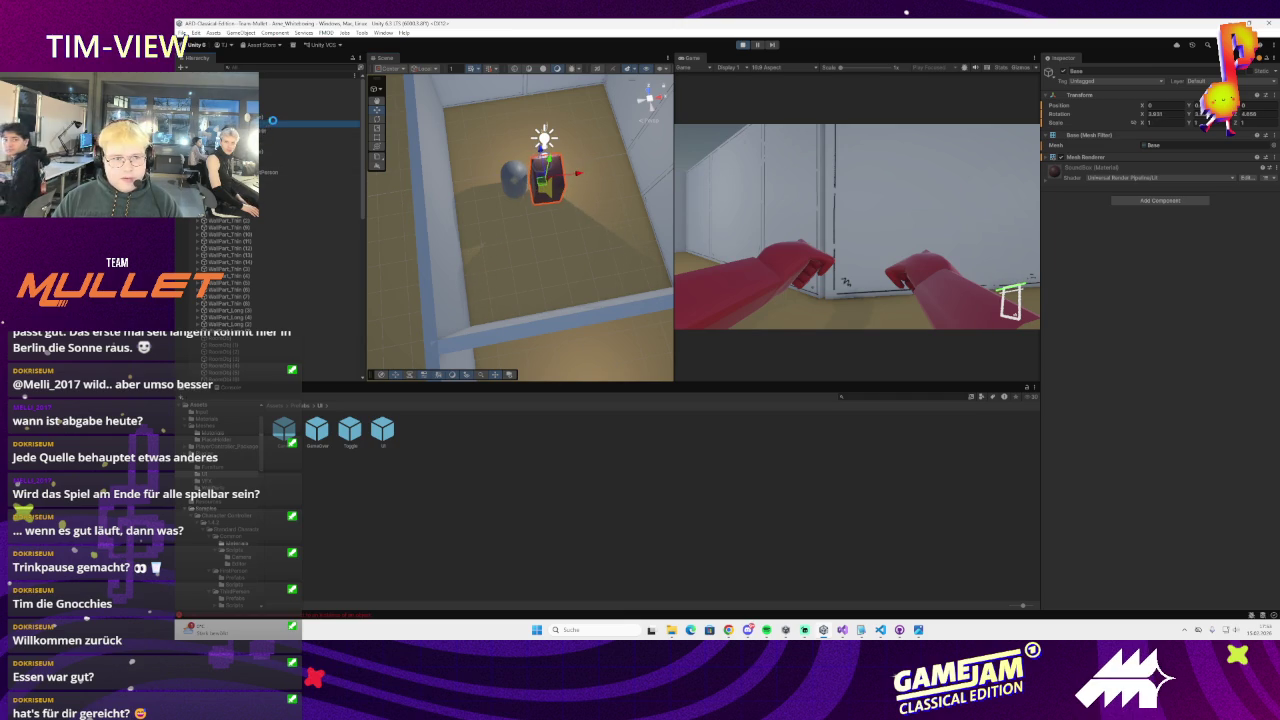
pyautogui.scroll(-3, 463, 189)
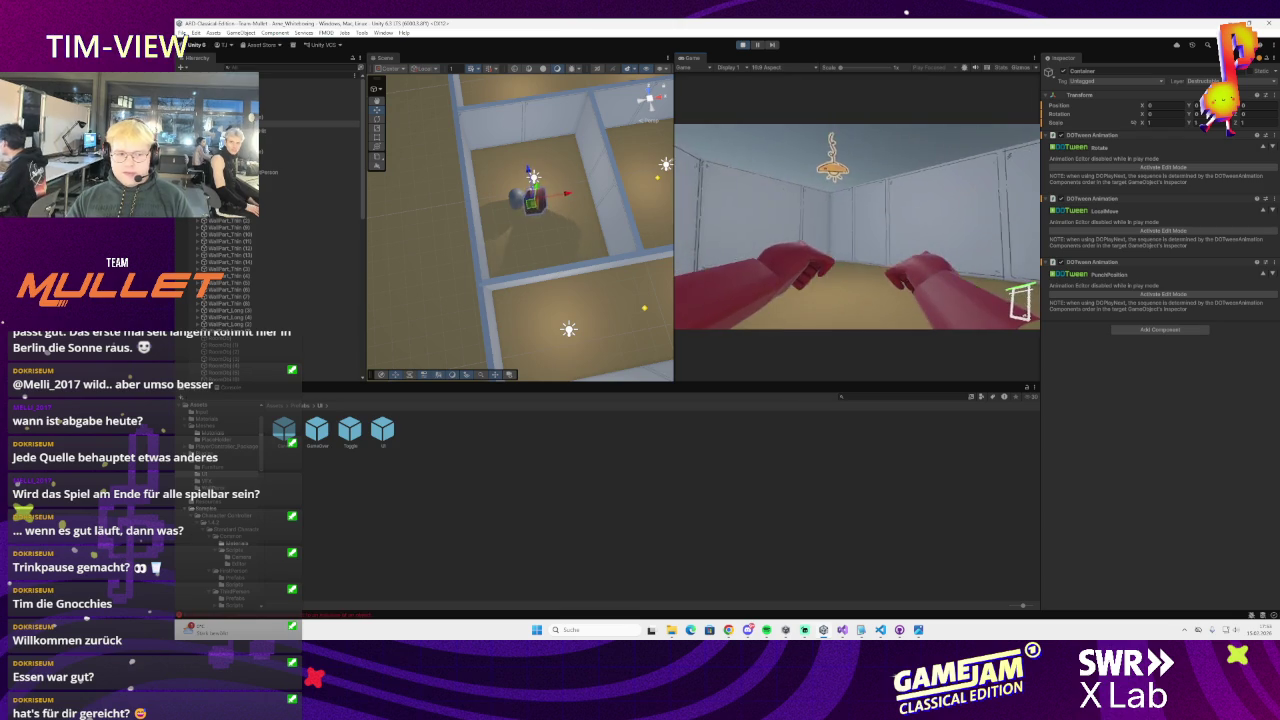
# Select RoomObj (10), play to the game-over report, restart, and switch to Visual Studio
pyautogui.click(517, 200)
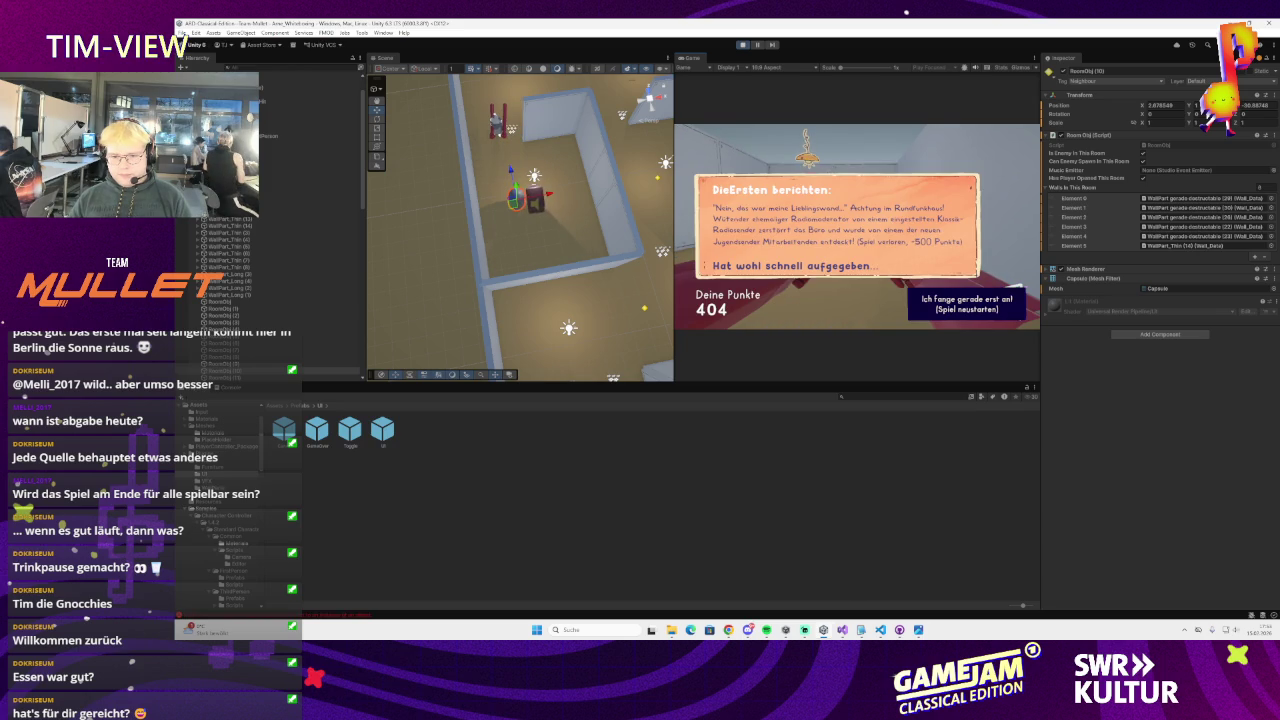
pyautogui.click(966, 303)
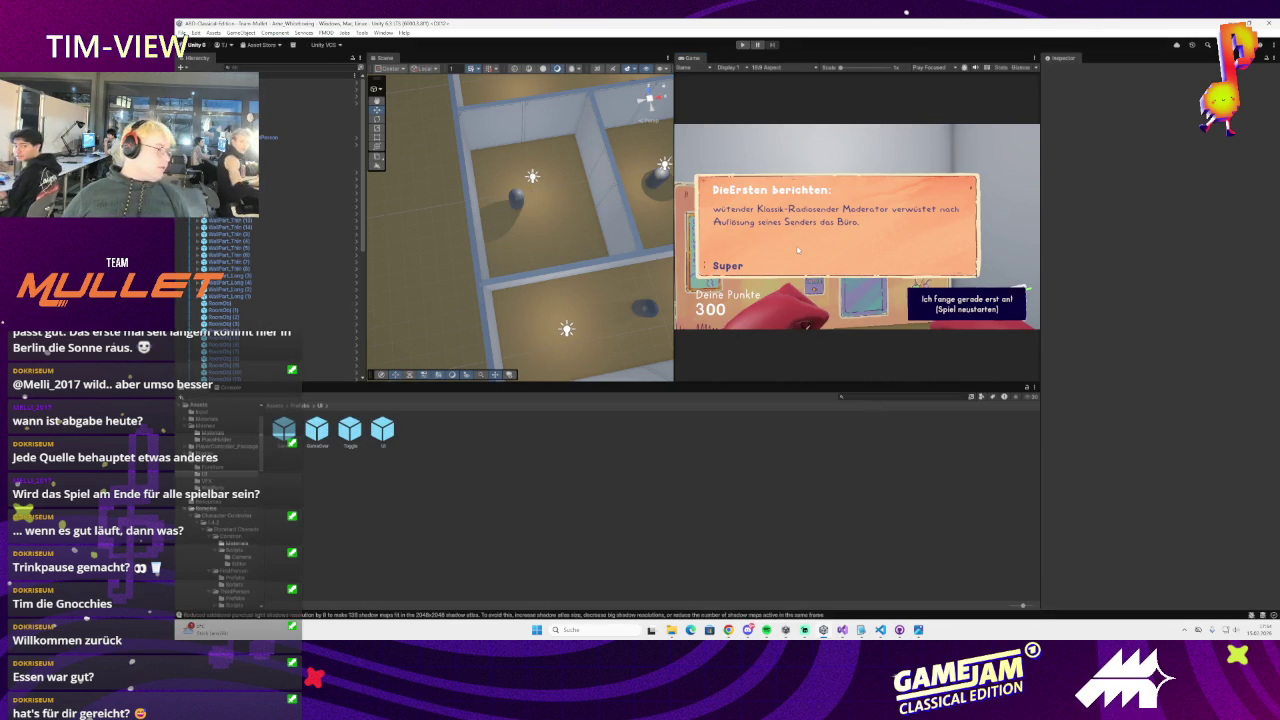
pyautogui.click(842, 630)
# Delete the OnDestroy stop-and-release method from UI_GameOver.cs along with its leftover blank line
pyautogui.scroll(3, 500, 404)
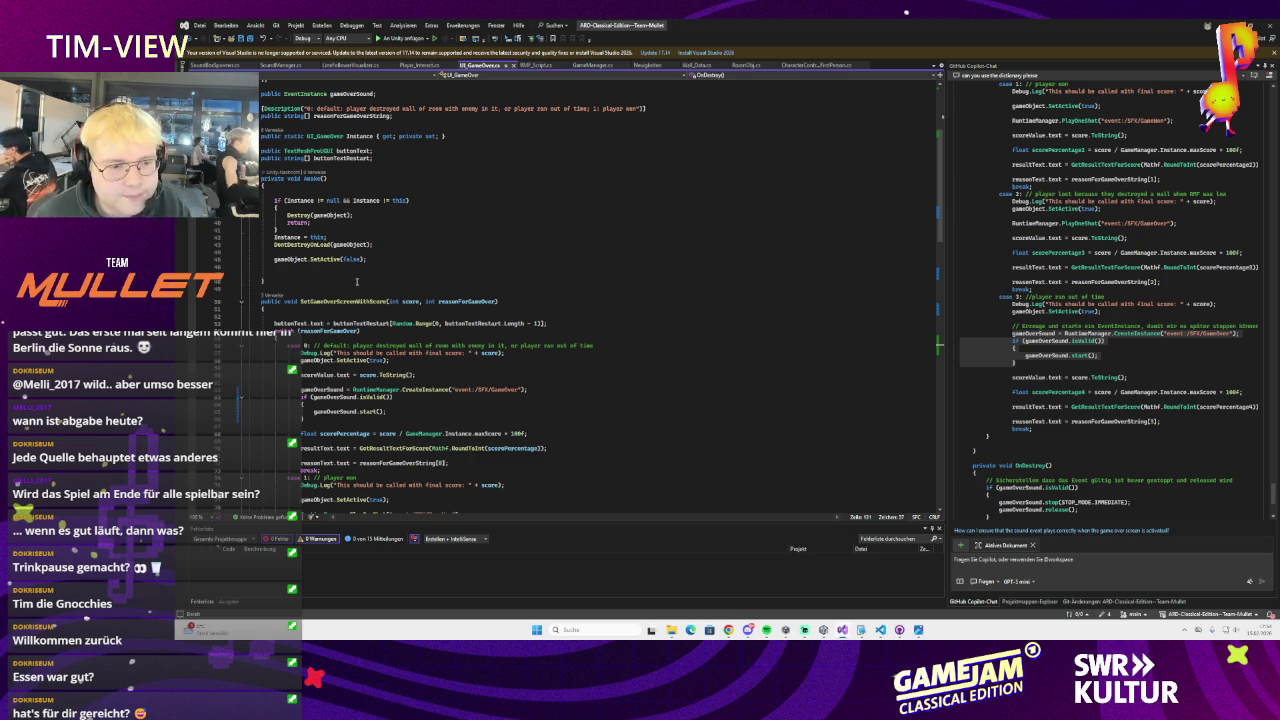
pyautogui.scroll(-3, 356, 278)
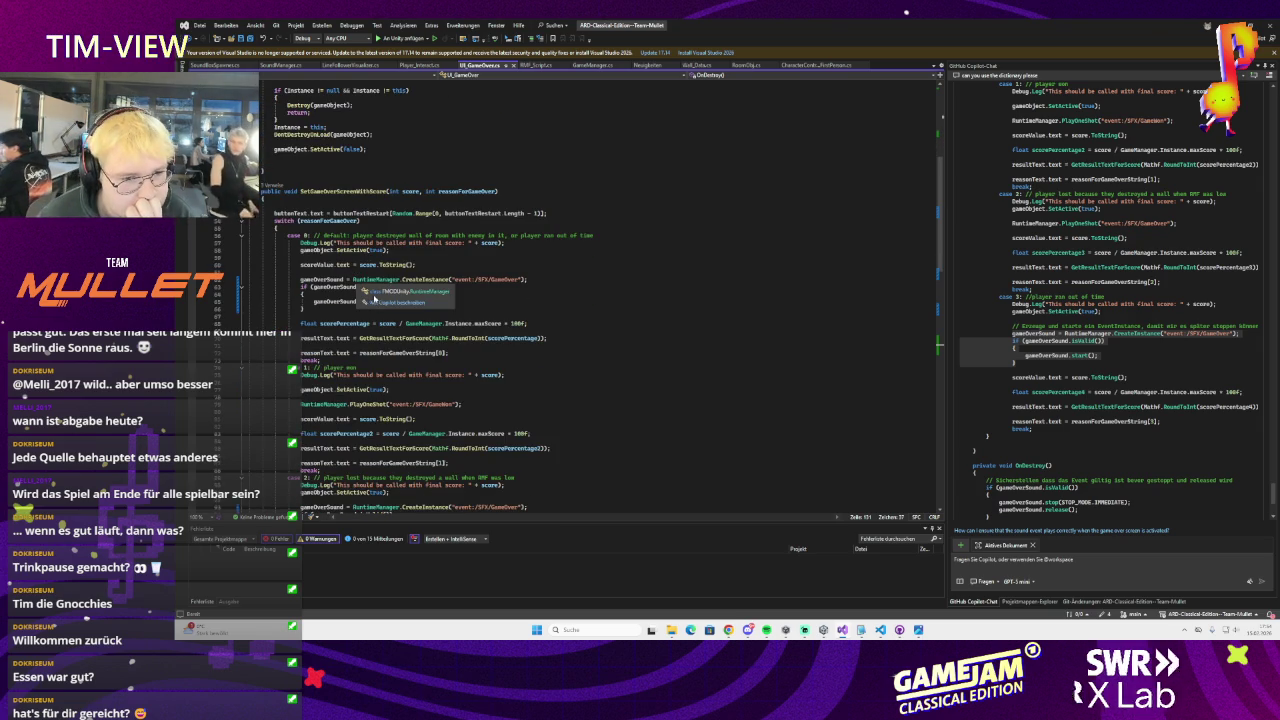
pyautogui.scroll(-4, 340, 296)
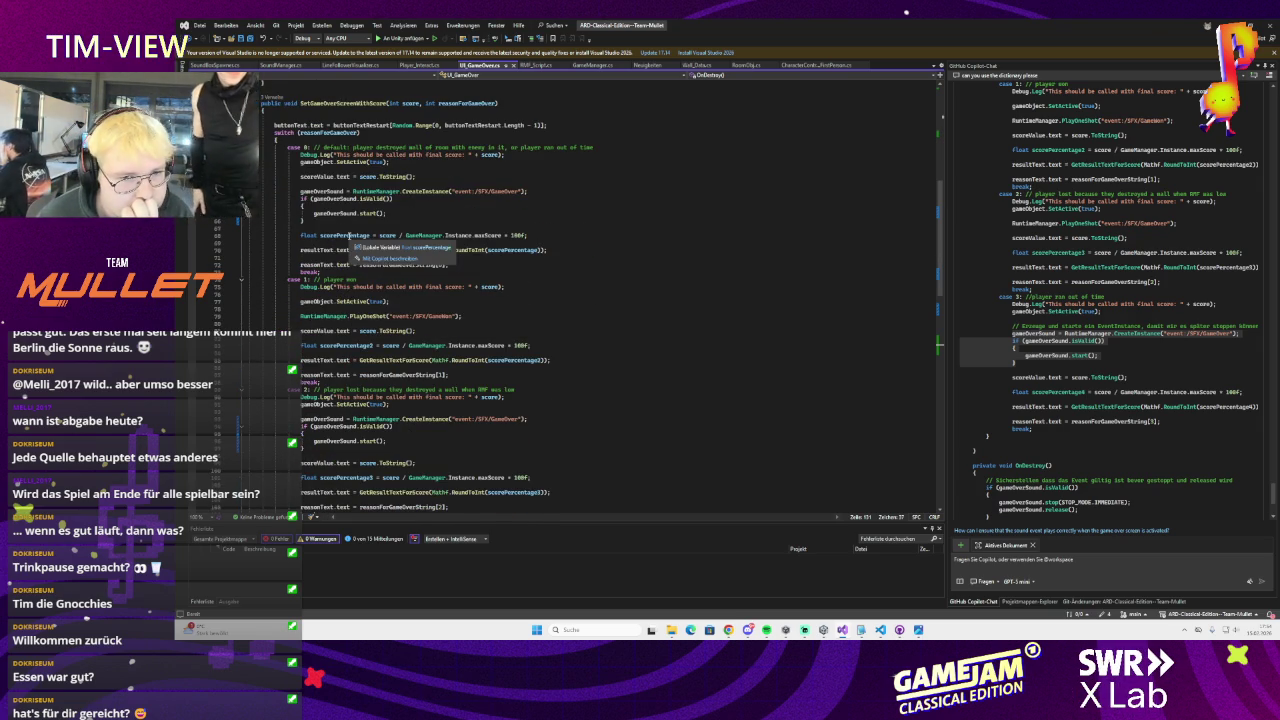
pyautogui.scroll(-1, 349, 240)
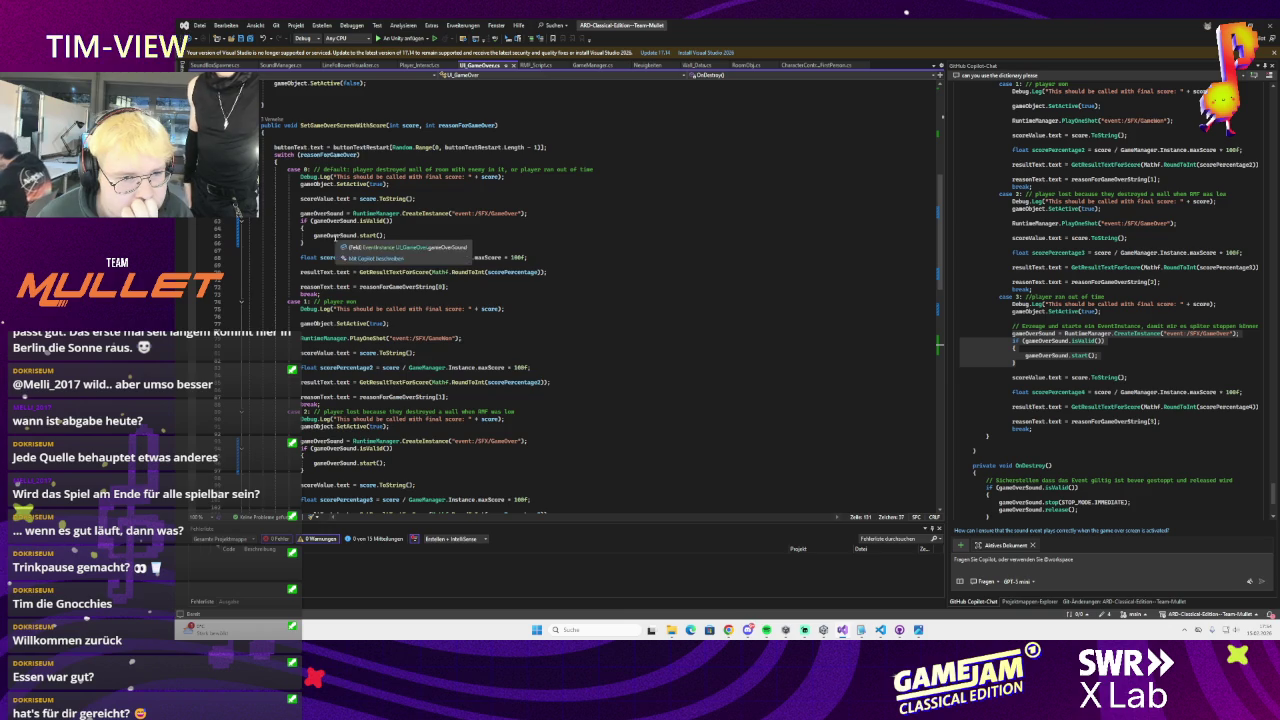
pyautogui.scroll(-20, 334, 238)
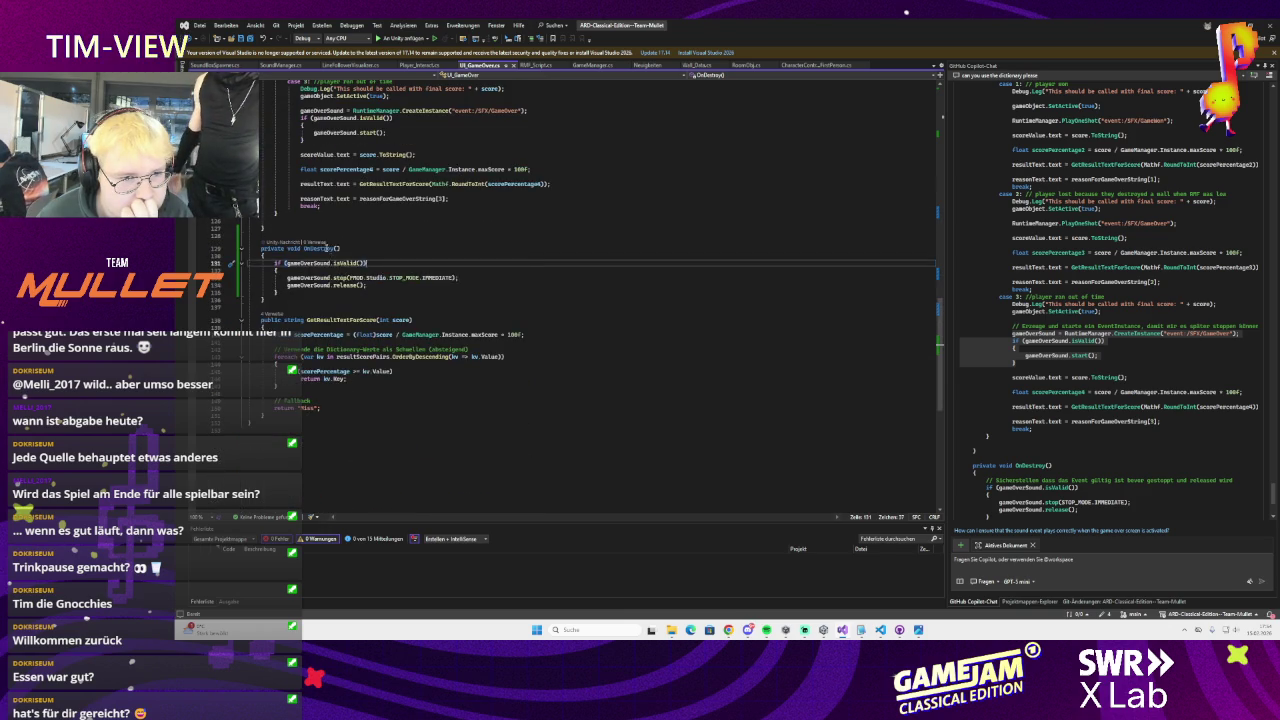
pyautogui.scroll(7, 350, 330)
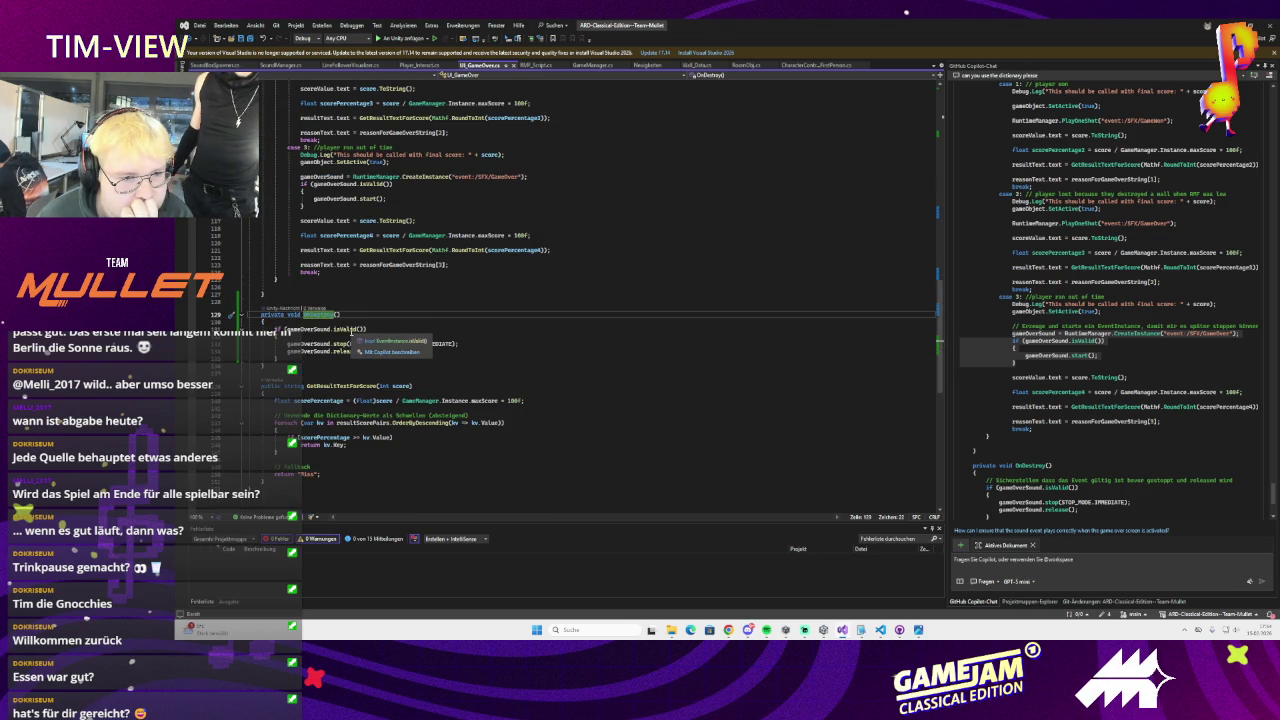
pyautogui.moveTo(368, 352); pyautogui.dragTo(272, 328)
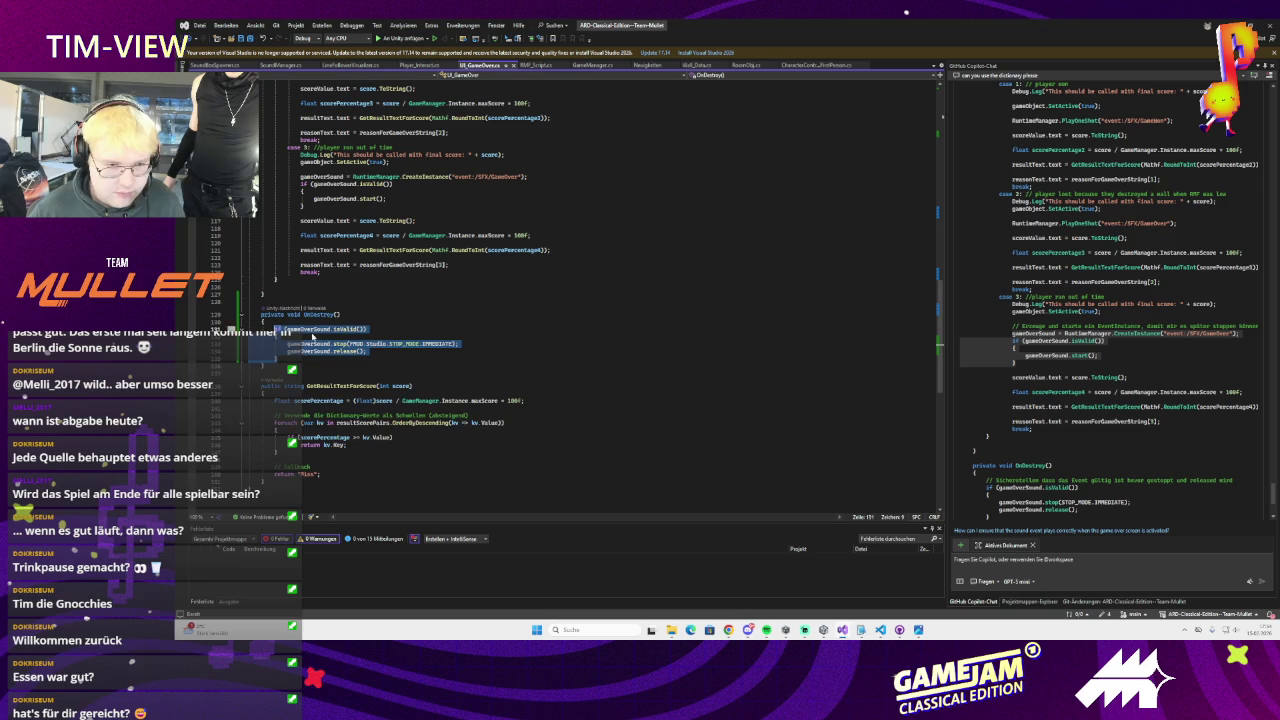
pyautogui.press('BackSpace')
pyautogui.moveTo(290, 326); pyautogui.dragTo(262, 312)
pyautogui.press('BackSpace')
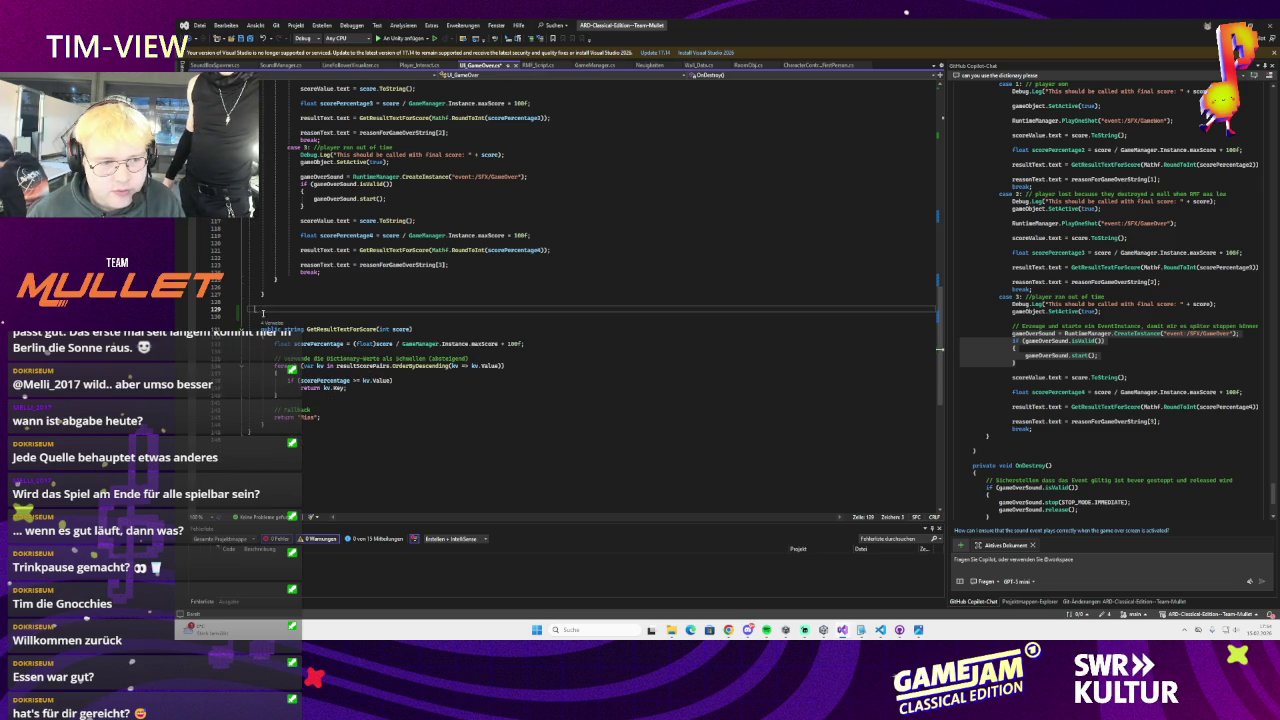
pyautogui.click(302, 298)
pyautogui.press('Delete')
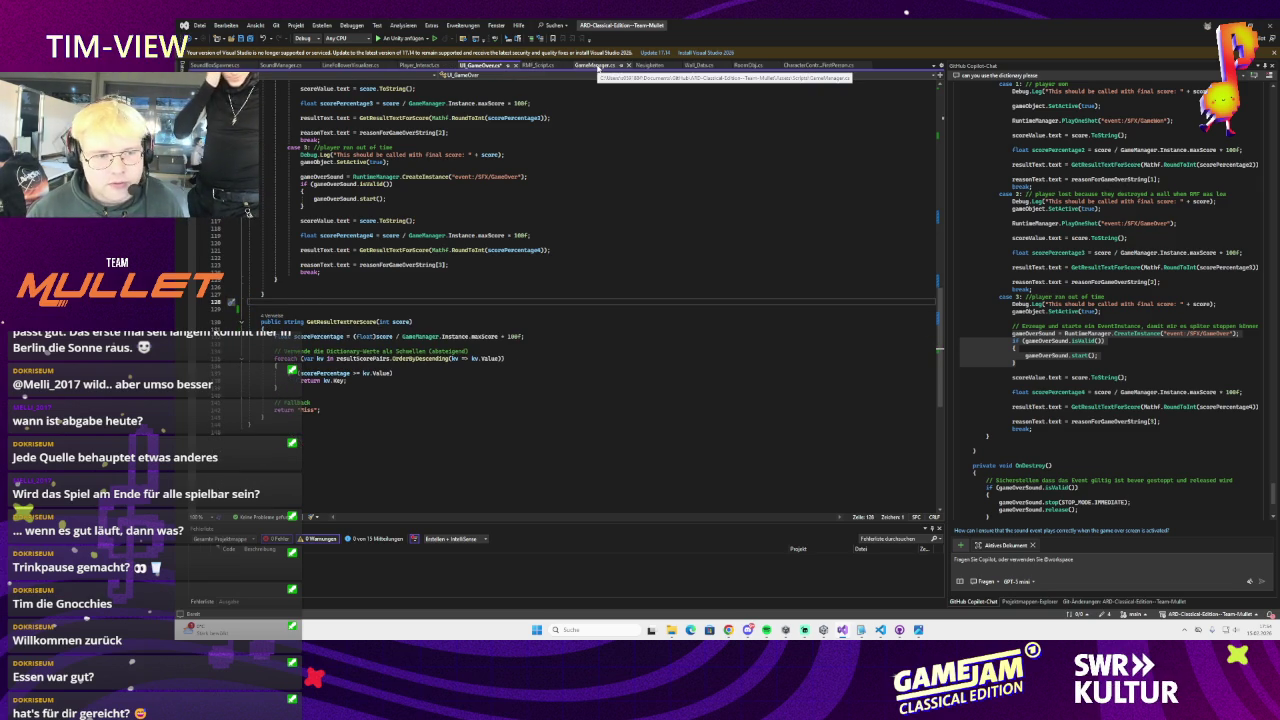
# In GameManager.cs, accept the RestartGame gameOverSound cleanup, jump to the field declaration, then return to Unity
pyautogui.click(596, 66)
pyautogui.press('Tab')
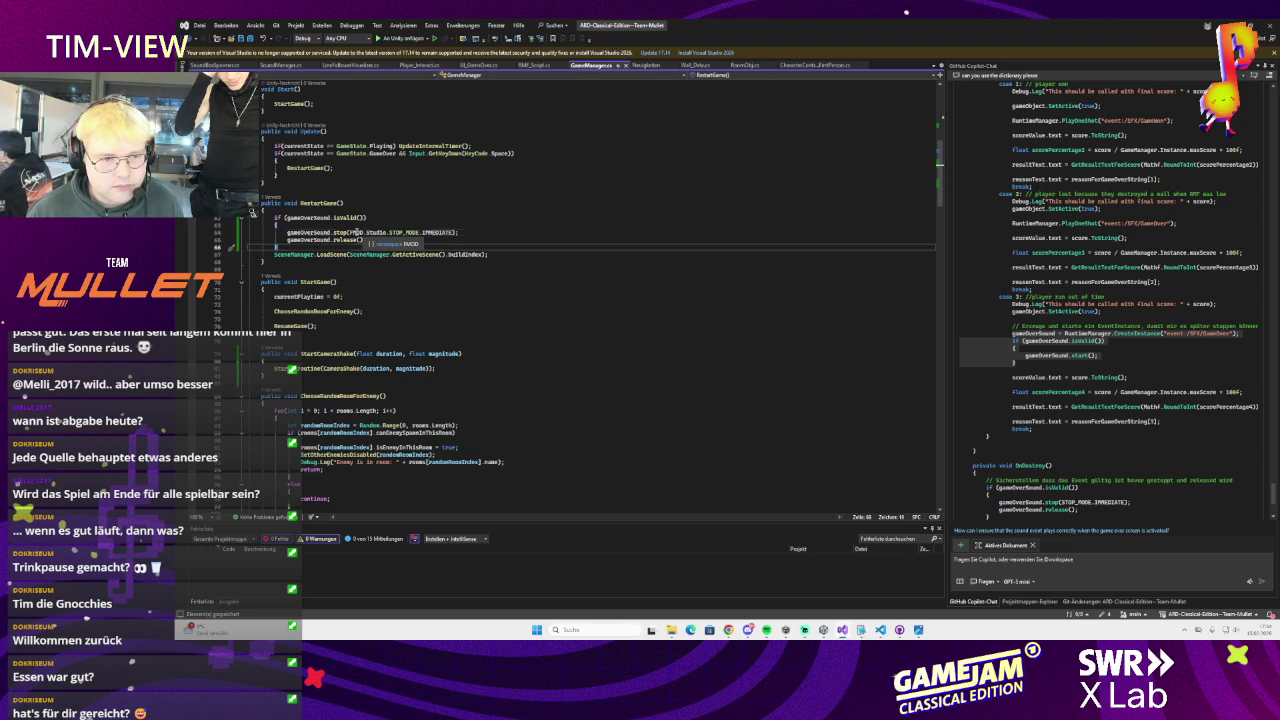
pyautogui.scroll(5, 459, 177)
pyautogui.scroll(6, 459, 177)
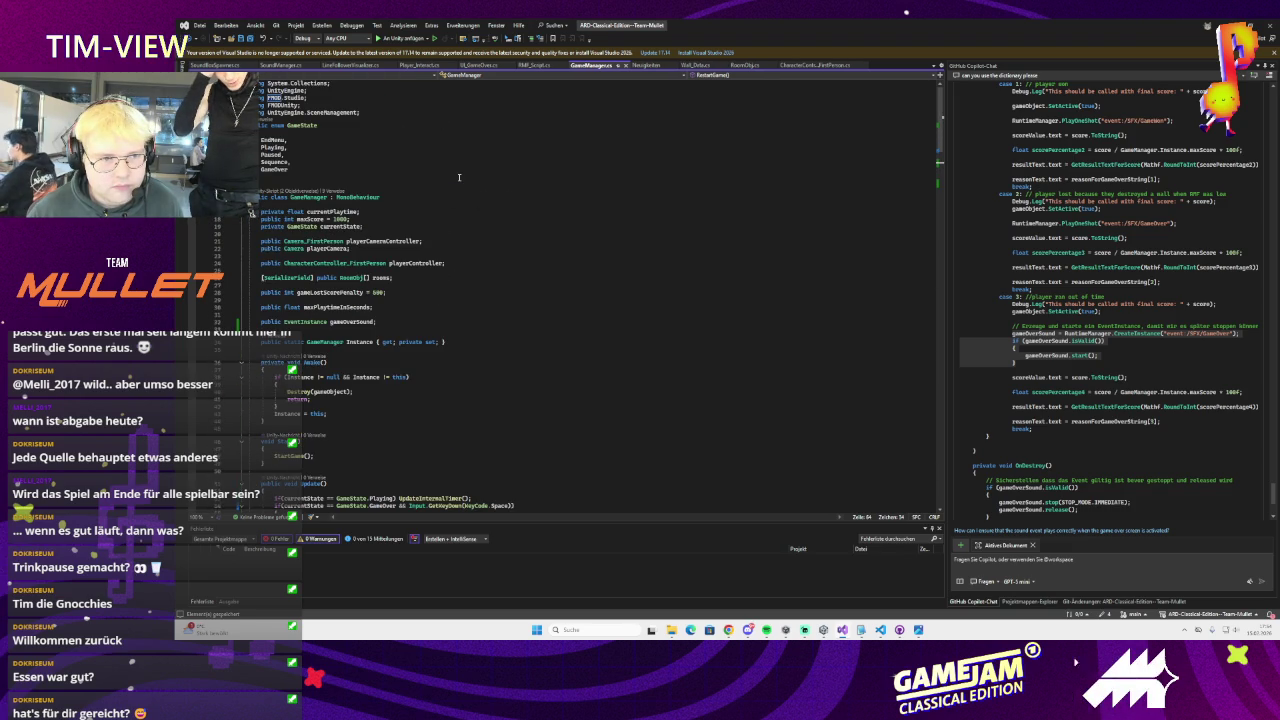
pyautogui.scroll(-11, 459, 177)
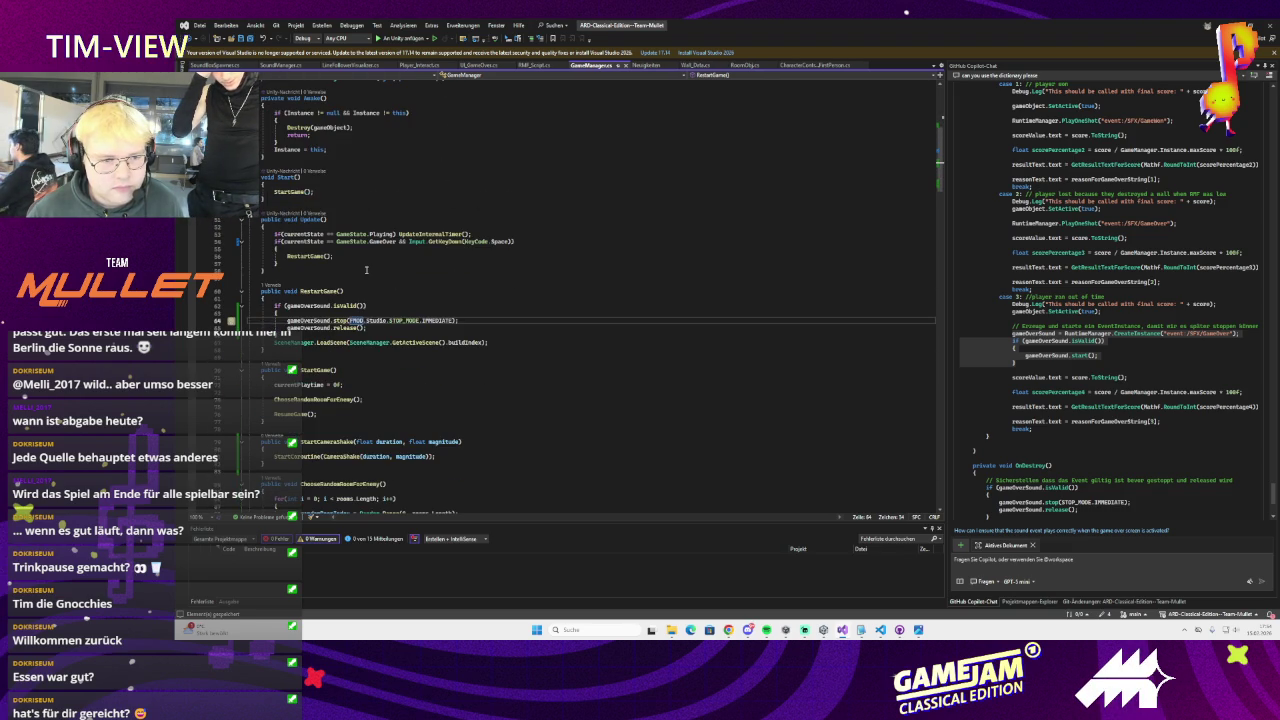
pyautogui.press('F12')
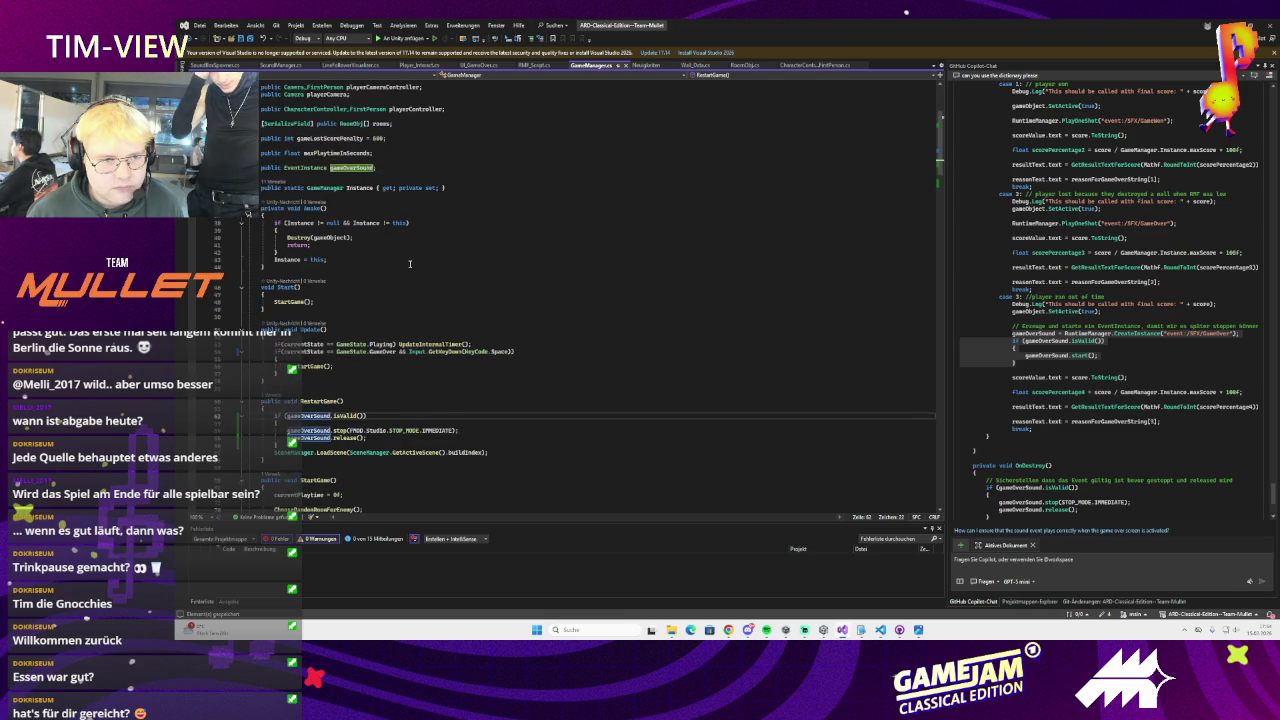
pyautogui.hotkey('alt', 'Tab')
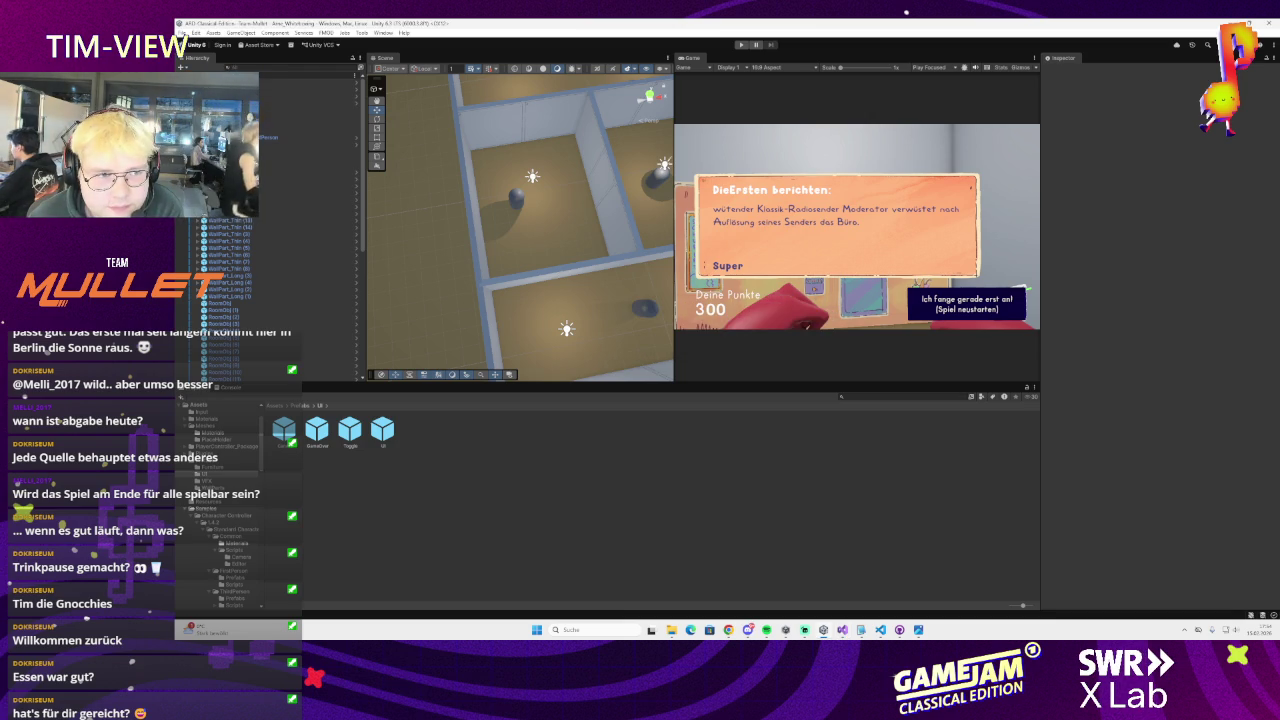
# Compare the Inspector fields of the Game Manager and GameOver objects, then return to Visual Studio
pyautogui.click(300, 84)
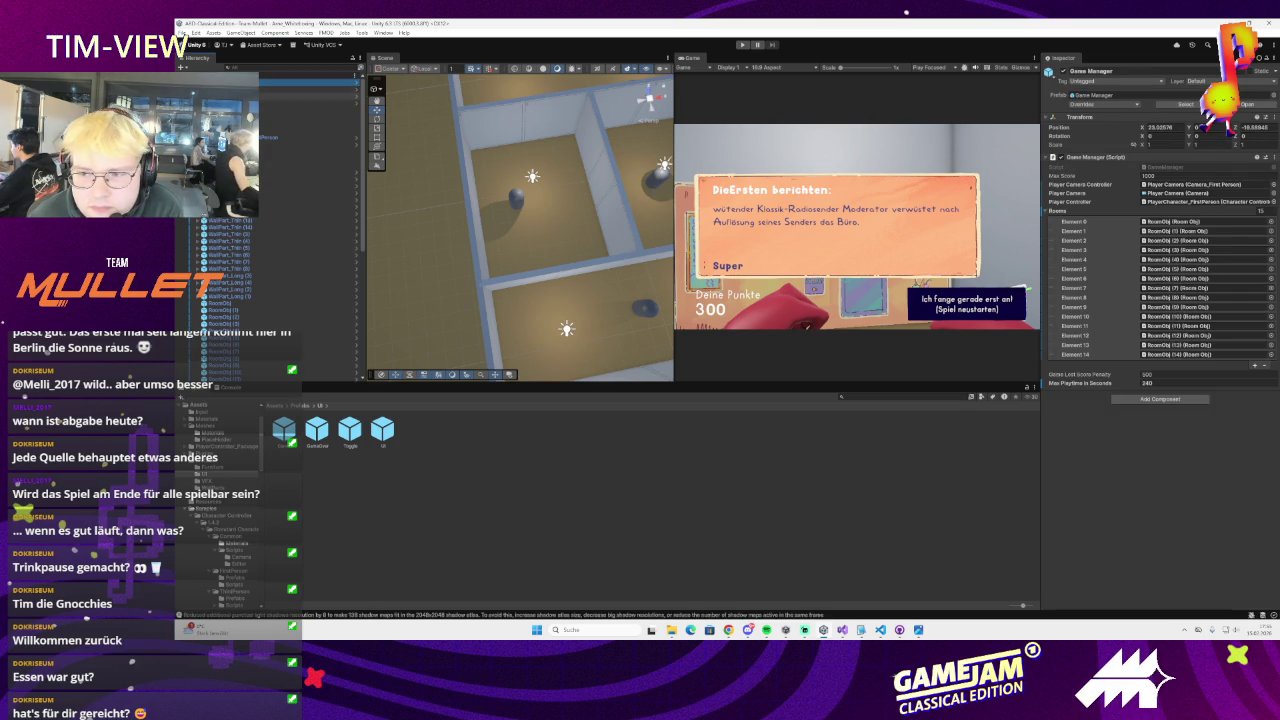
pyautogui.scroll(-5, 224, 270)
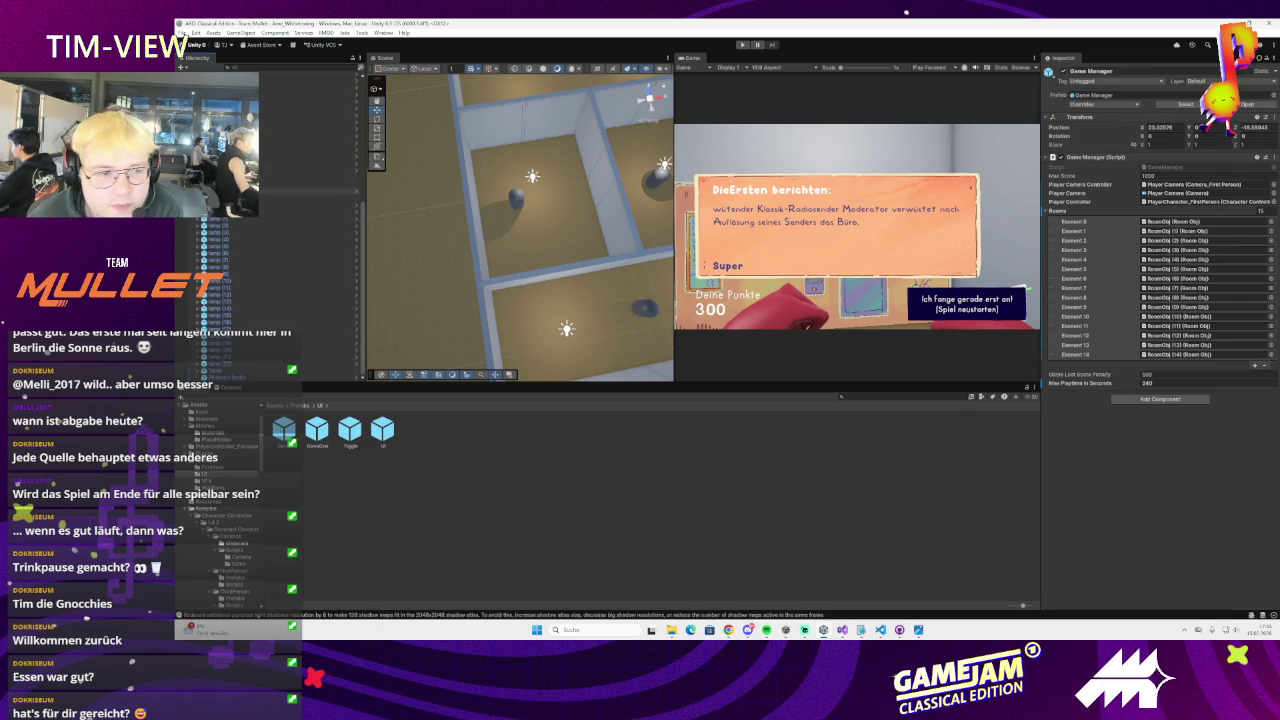
pyautogui.click(300, 190)
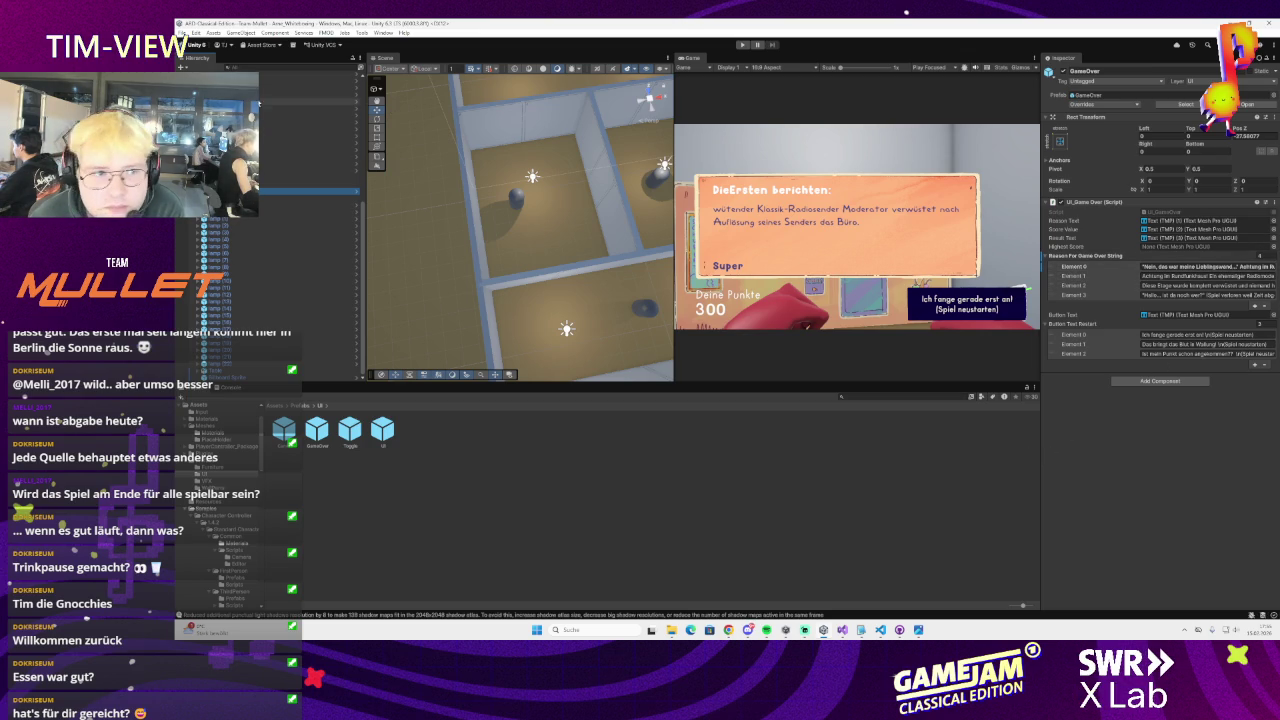
pyautogui.scroll(5, 300, 250)
pyautogui.click(300, 137)
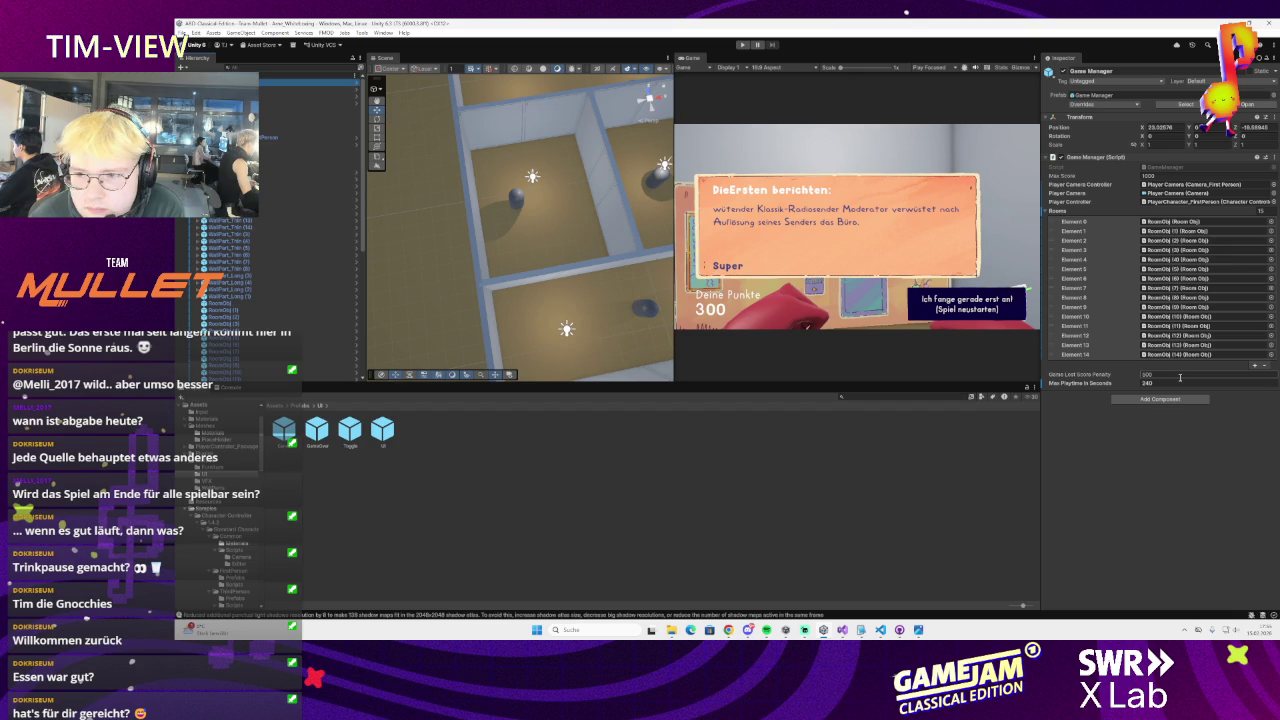
pyautogui.hotkey('alt', 'Tab')
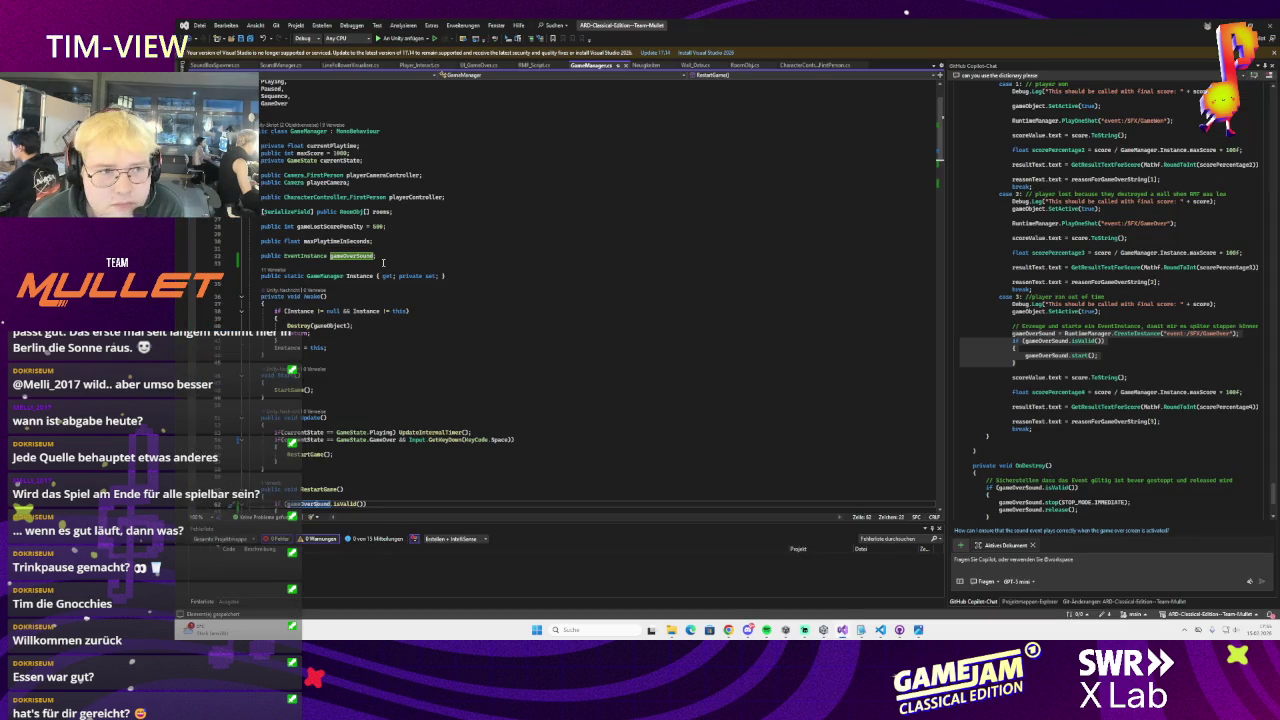
# Mark the gameOverSound EventInstance field with [SerializeField] and save GameManager.cs
pyautogui.click(356, 249)
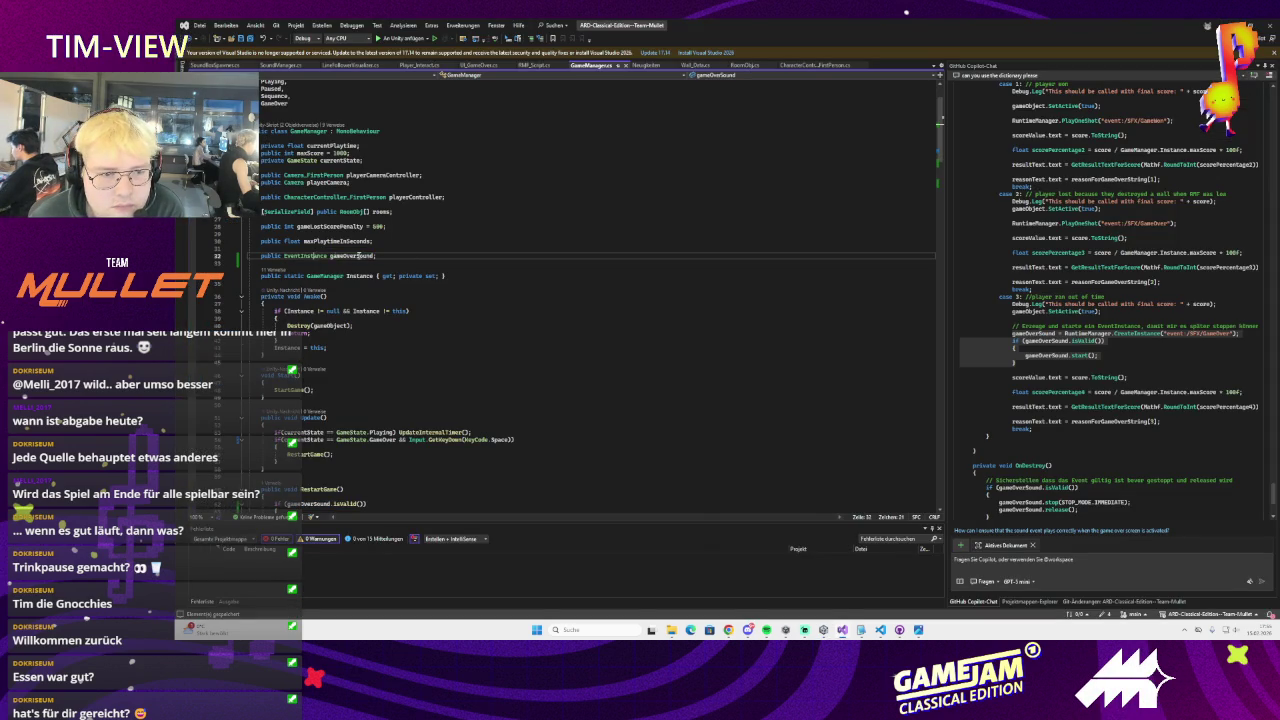
pyautogui.click(641, 256)
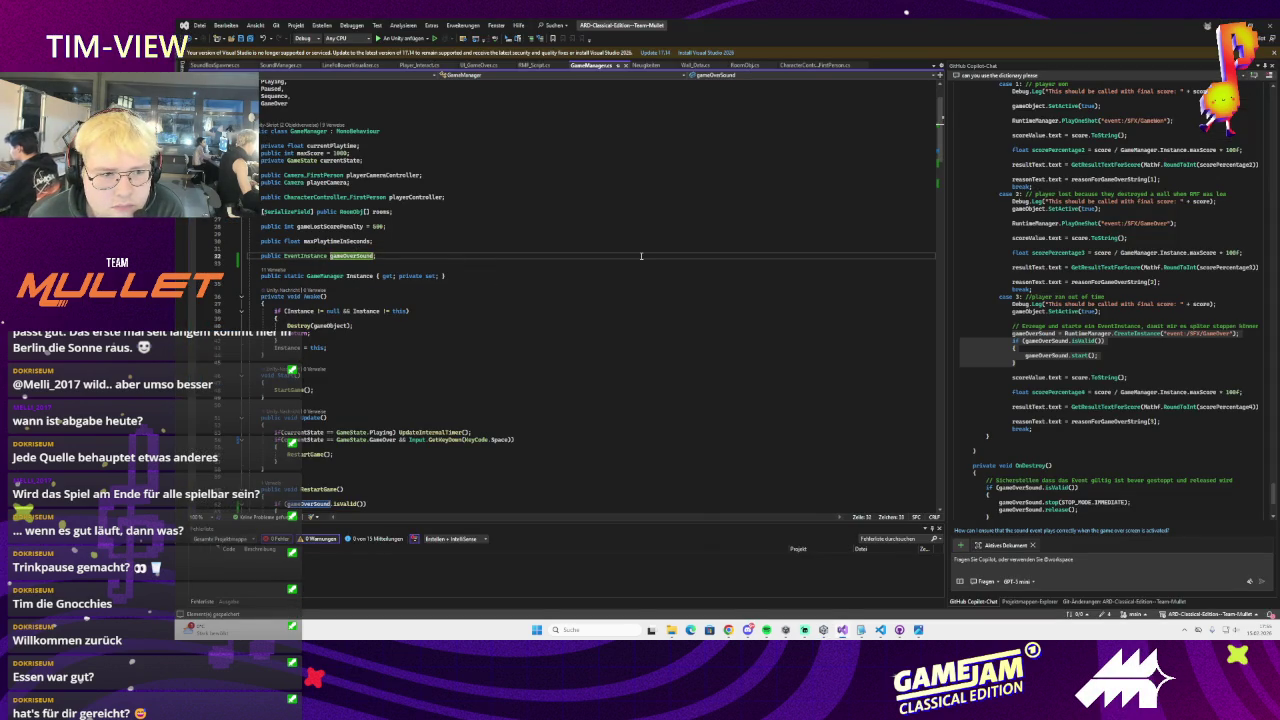
pyautogui.press('Home')
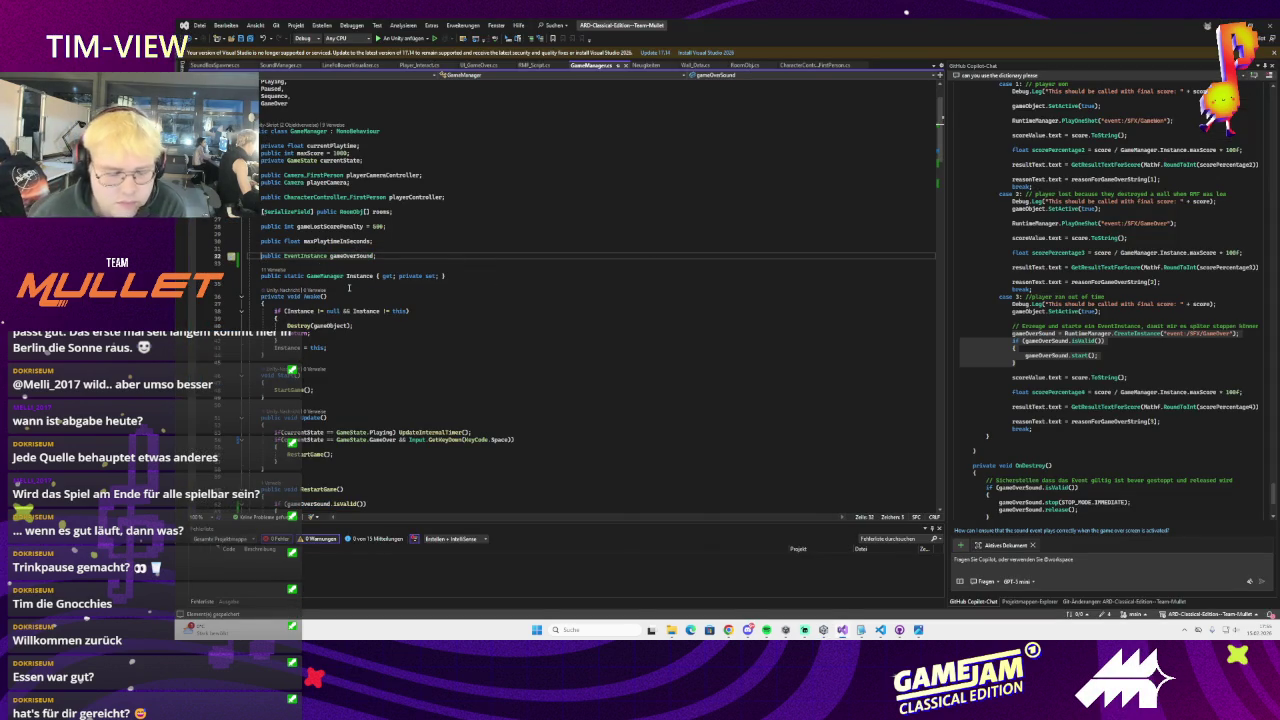
pyautogui.write('[SerializeField]')
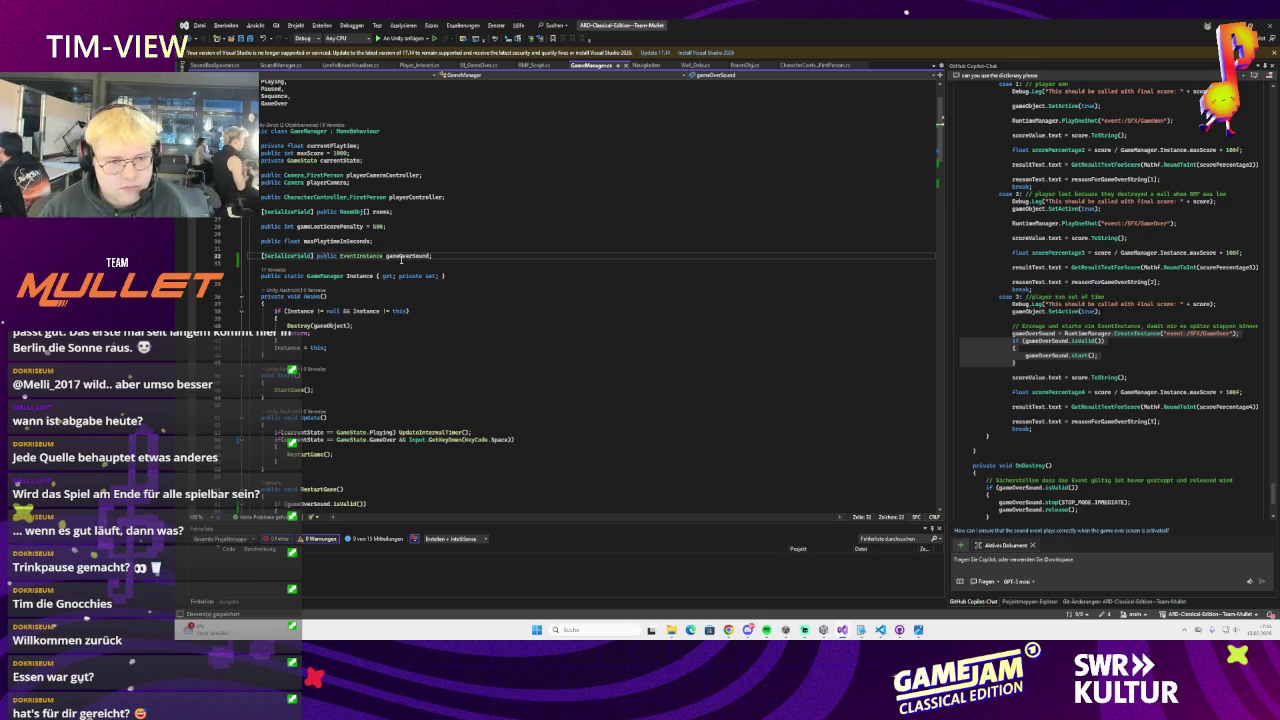
pyautogui.hotkey('ctrl', 's')
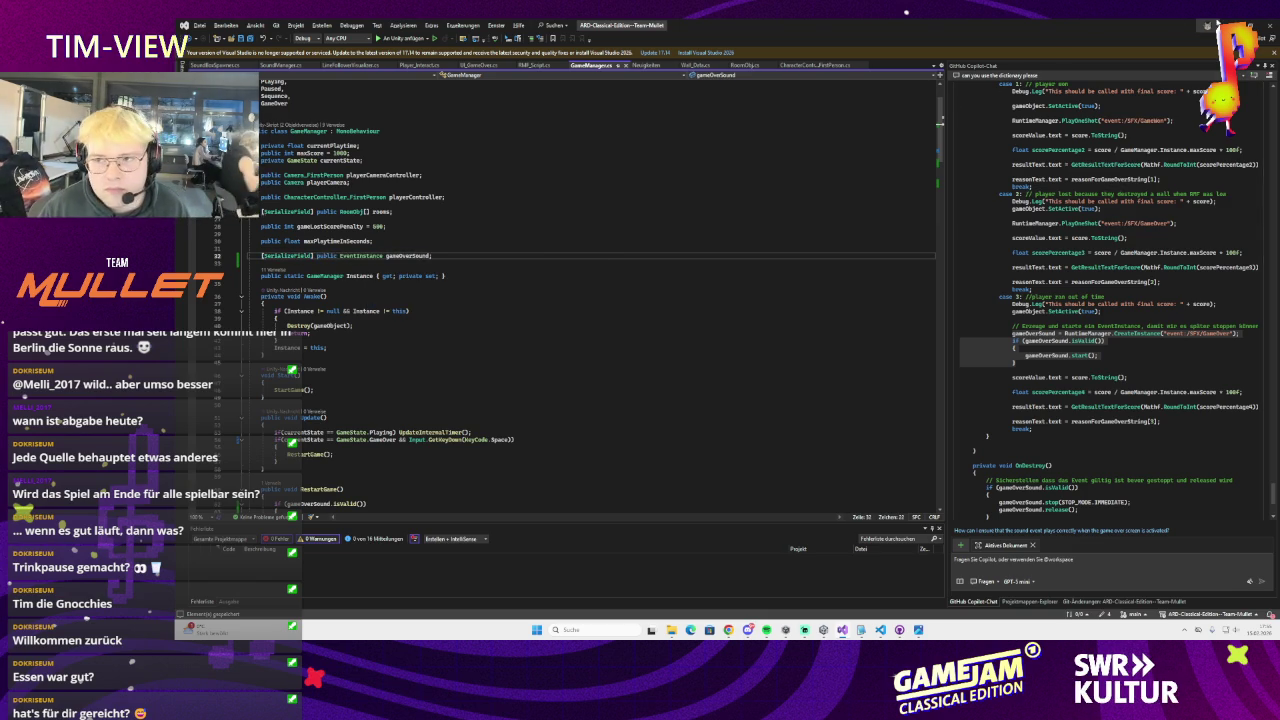
# Let Unity recompile the scripts, then come back to the GameManager code
pyautogui.hotkey('alt', 'Tab')
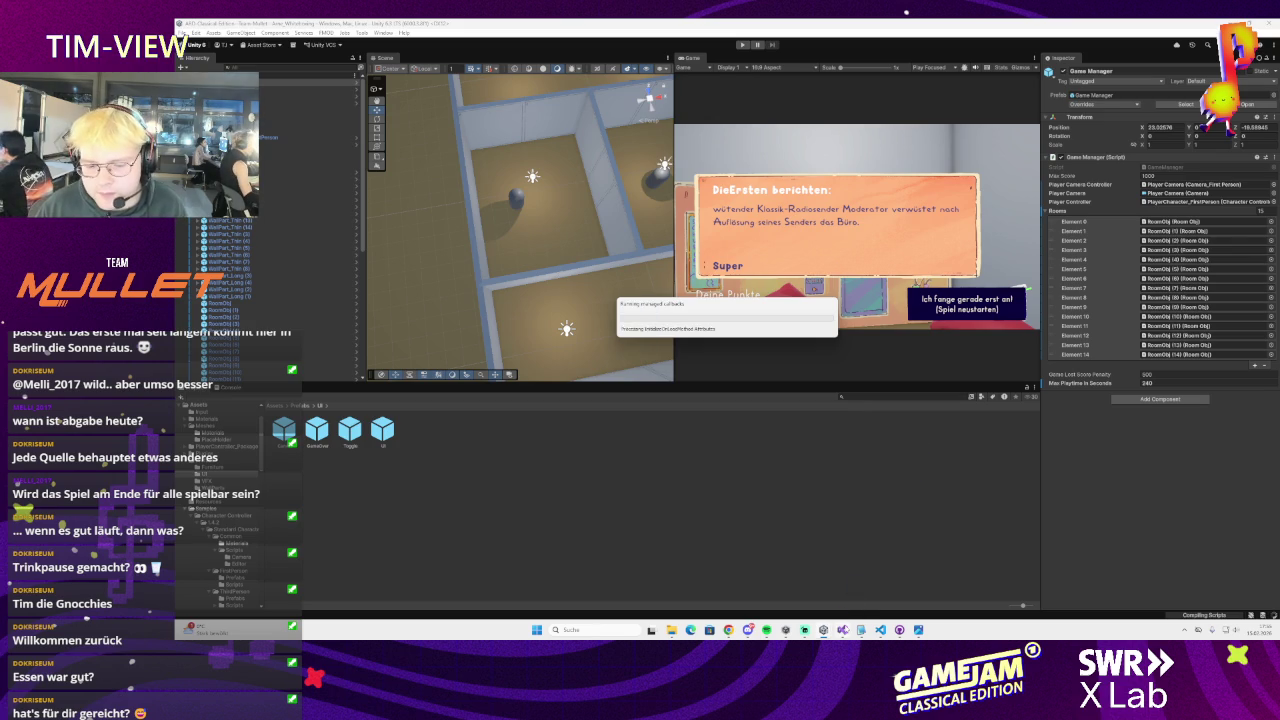
pyautogui.moveTo(843, 629)
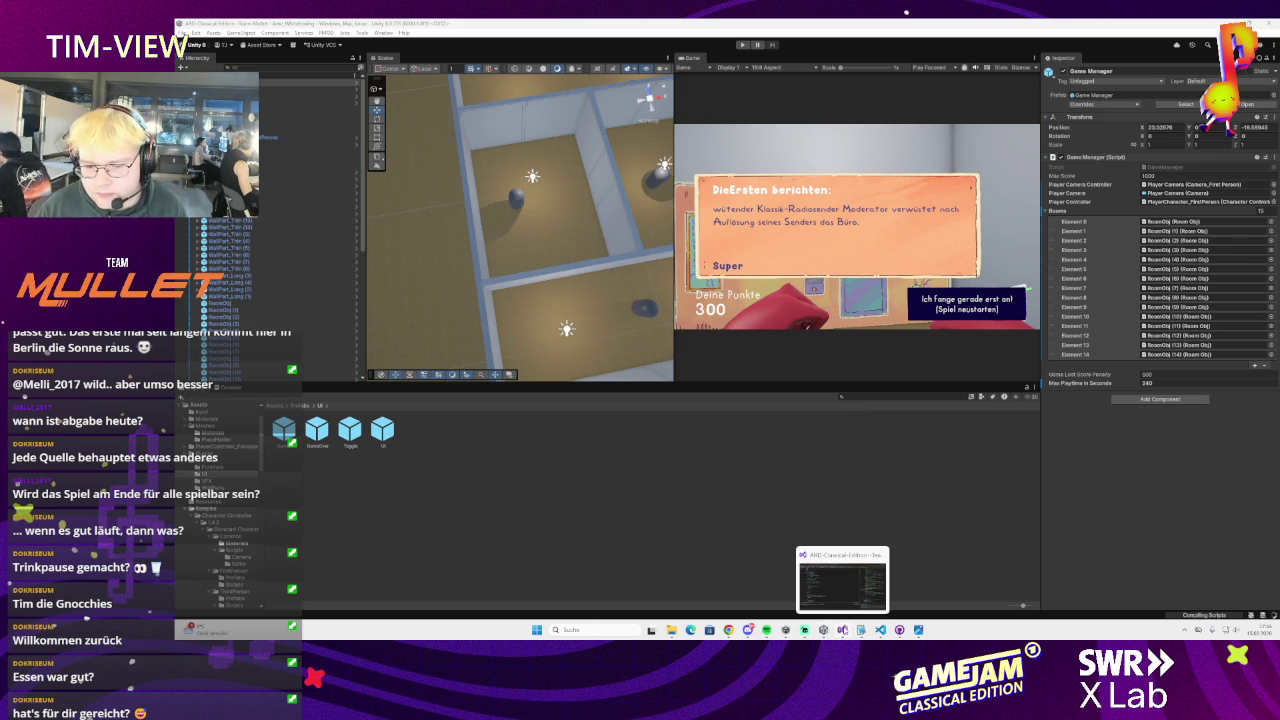
pyautogui.click(841, 583)
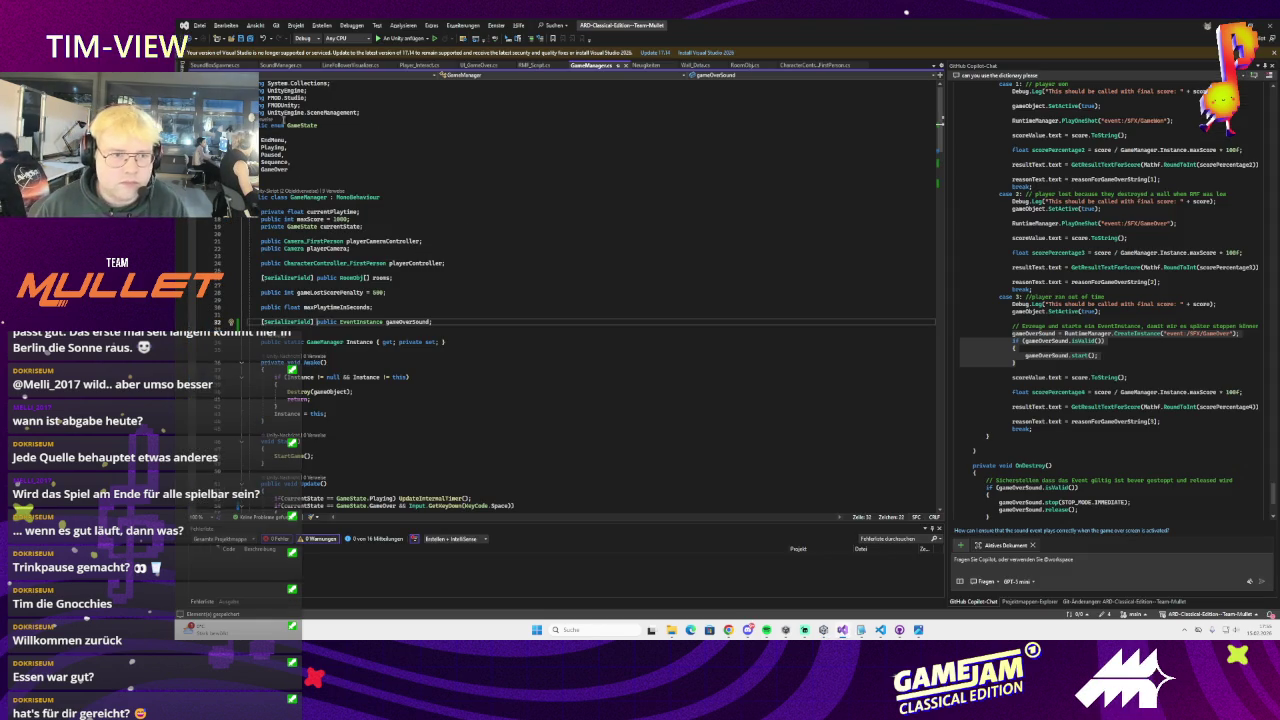
# Re-add the using FMOD.Studio directive through EventInstance autocompletion, then let Unity reload the scripts
pyautogui.click(301, 138)
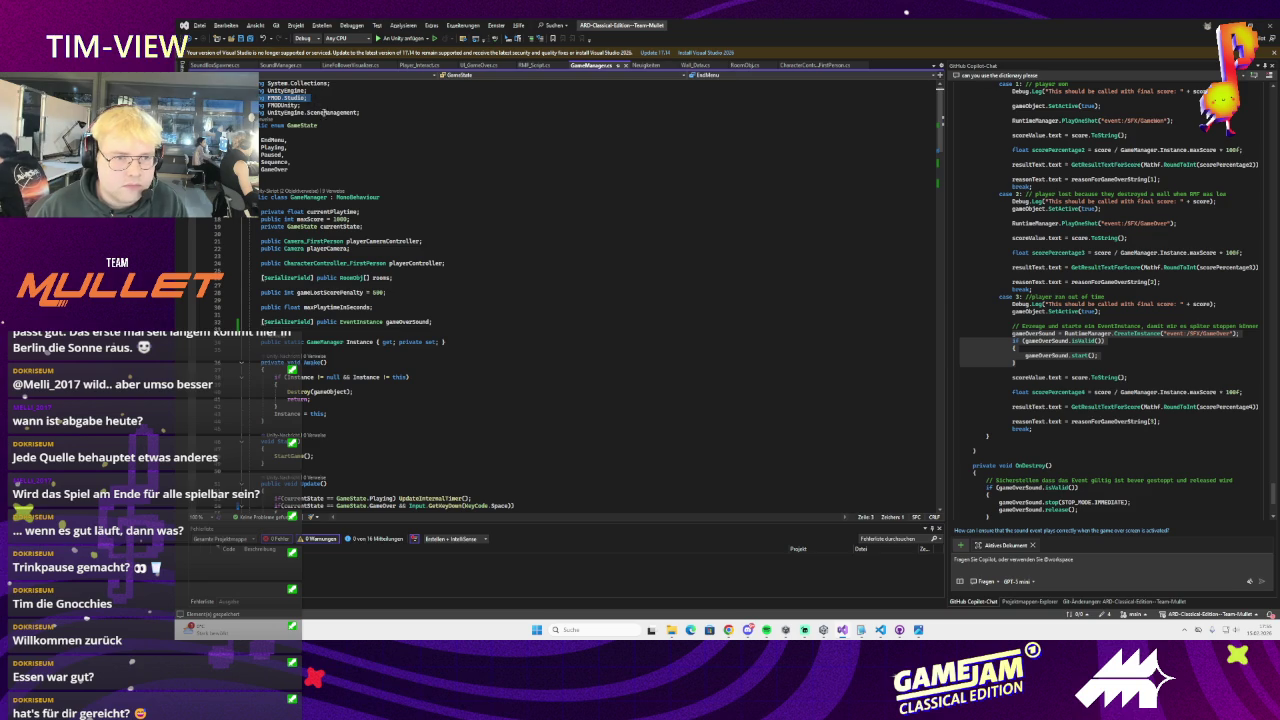
pyautogui.hotkey('ctrl', 'x')
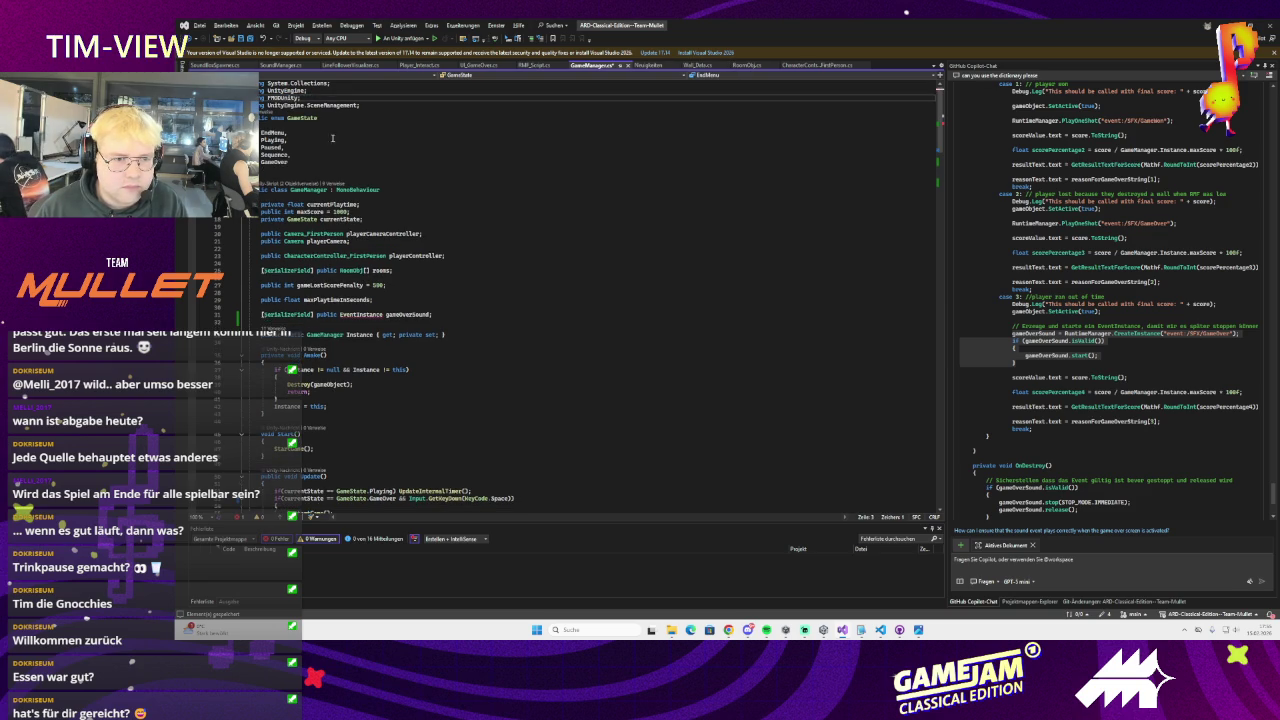
pyautogui.doubleClick(361, 314)
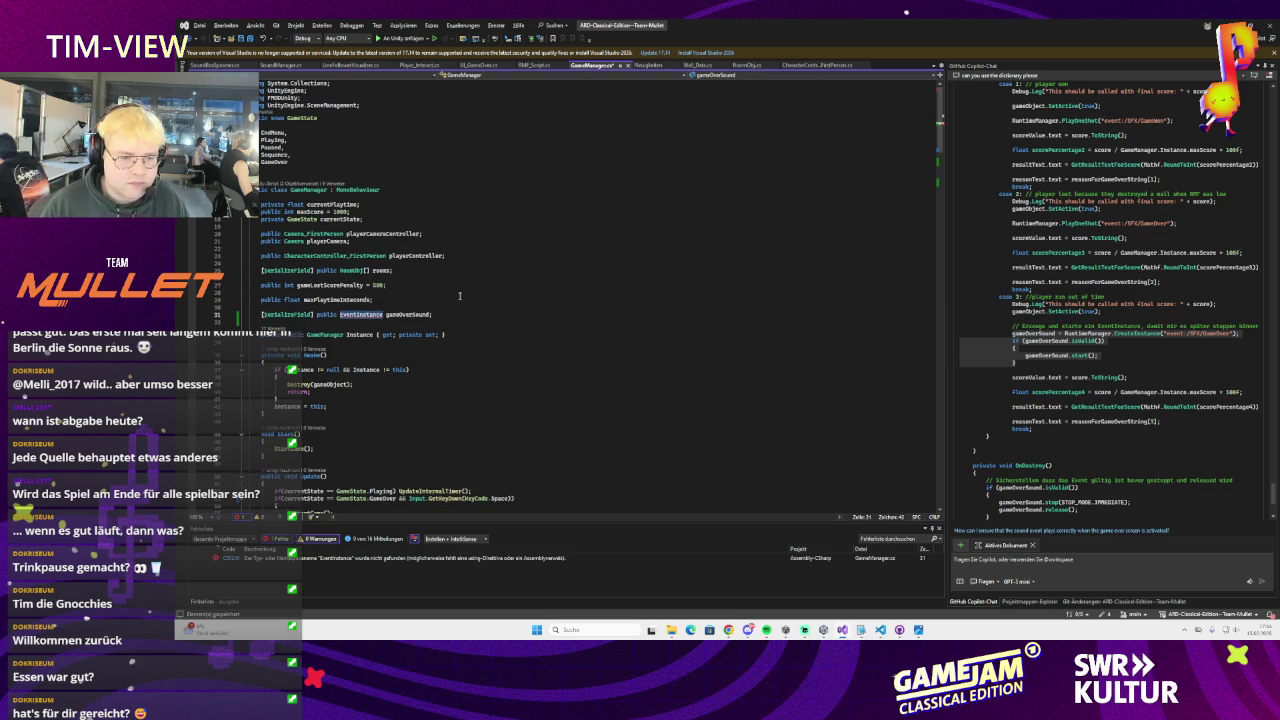
pyautogui.write('EventInst')
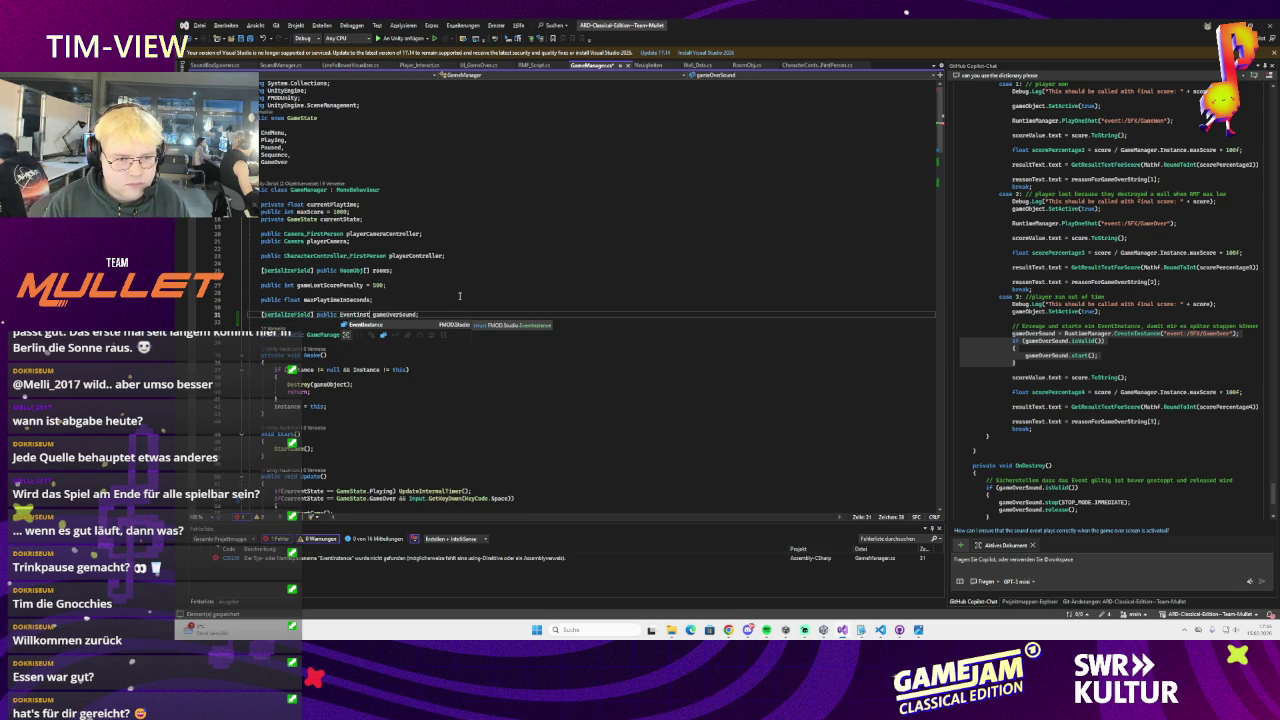
pyautogui.press('Tab')
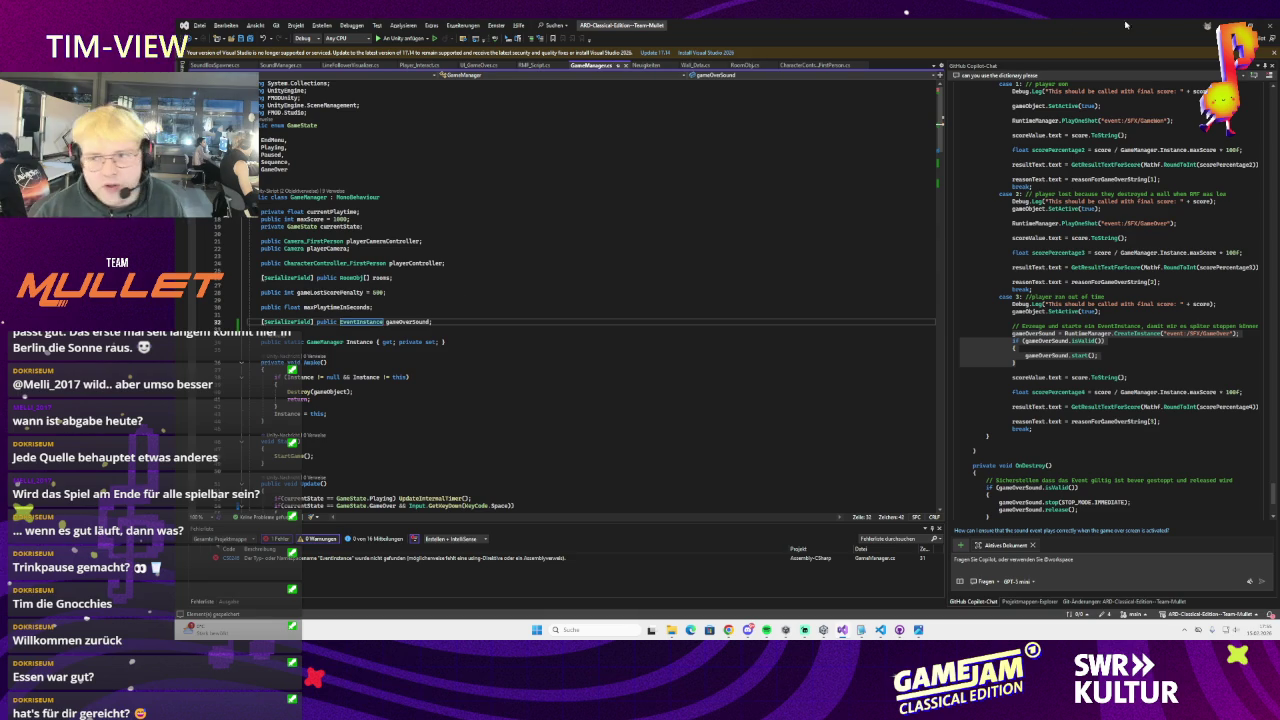
pyautogui.hotkey('alt', 'Tab')
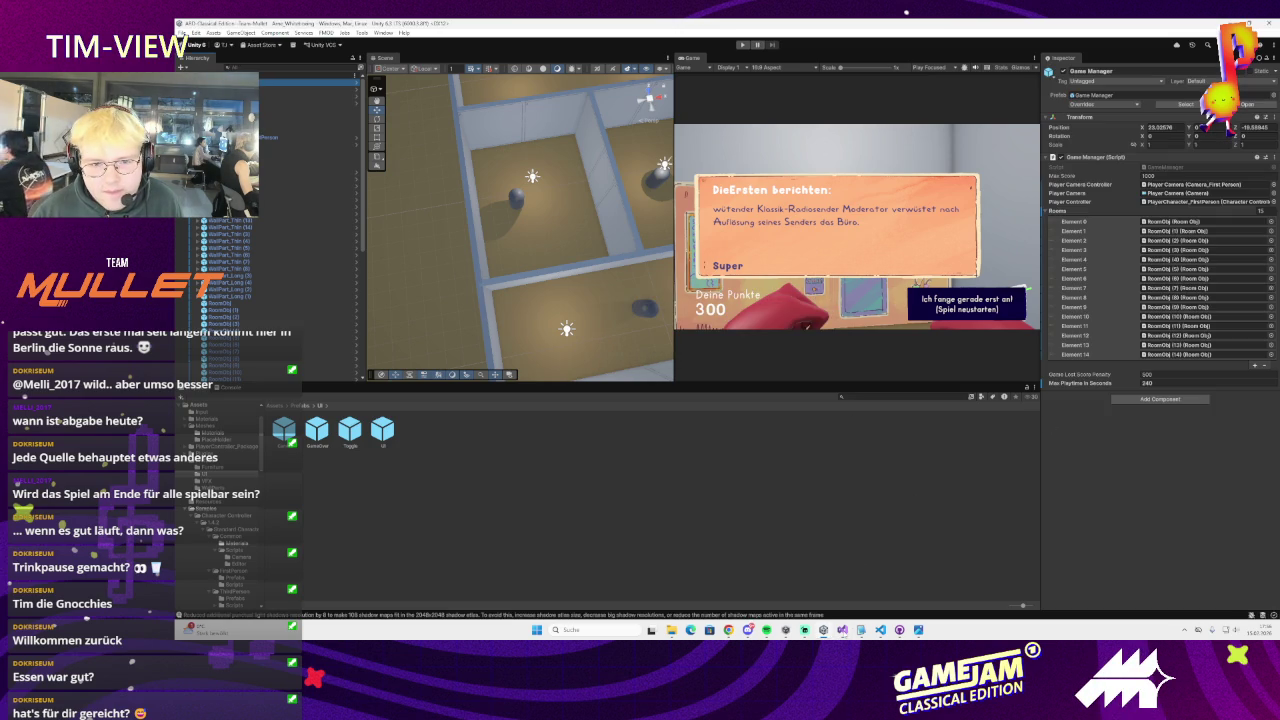
pyautogui.click(842, 629)
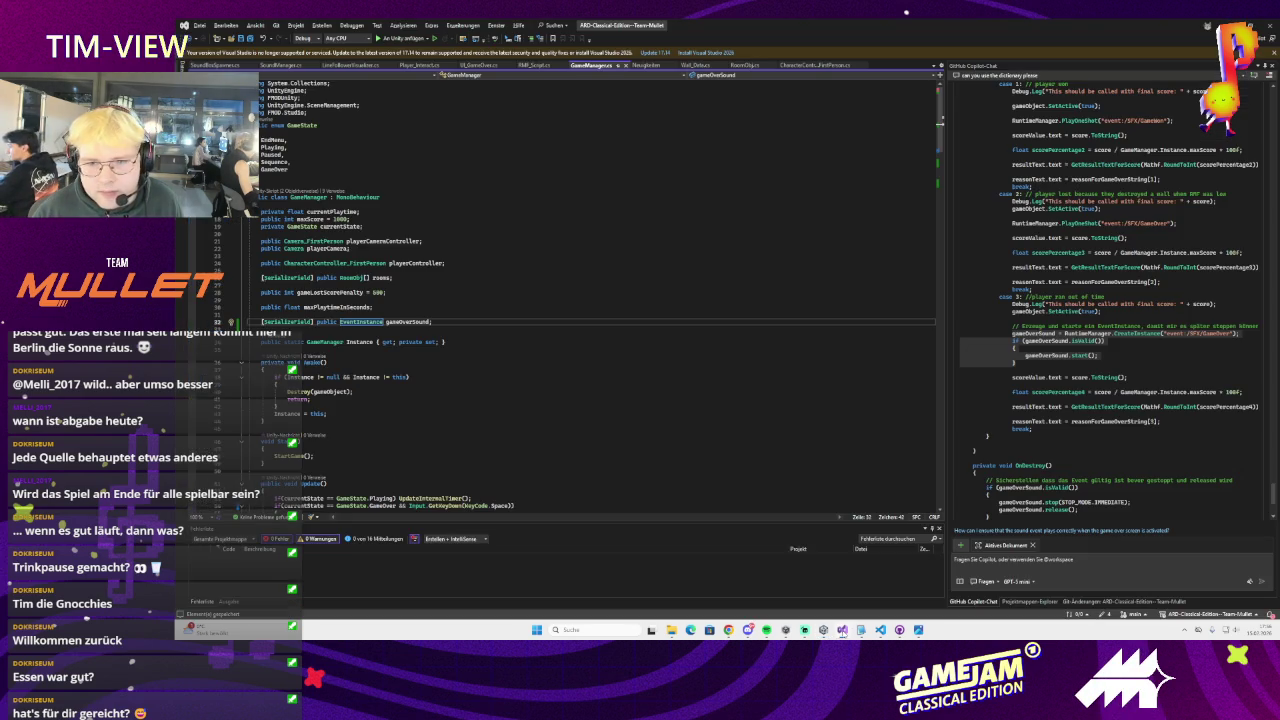
pyautogui.scroll(-2, 418, 270)
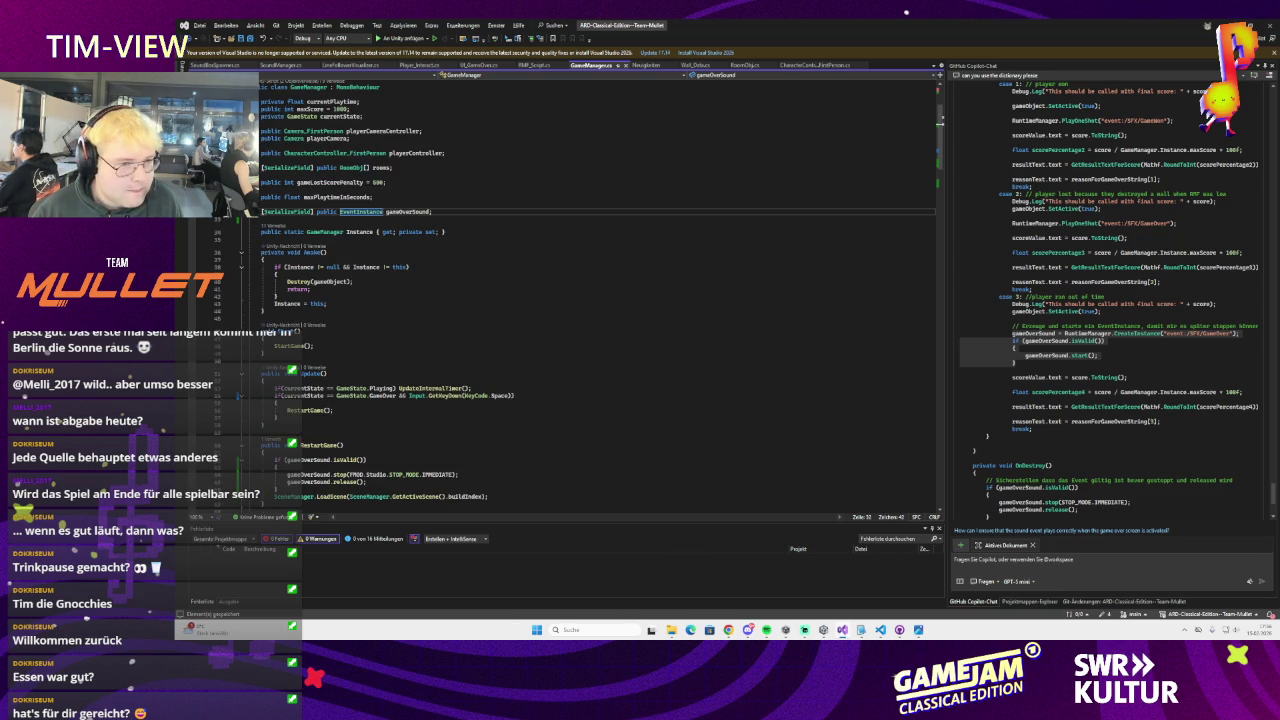
pyautogui.scroll(-2, 399, 318)
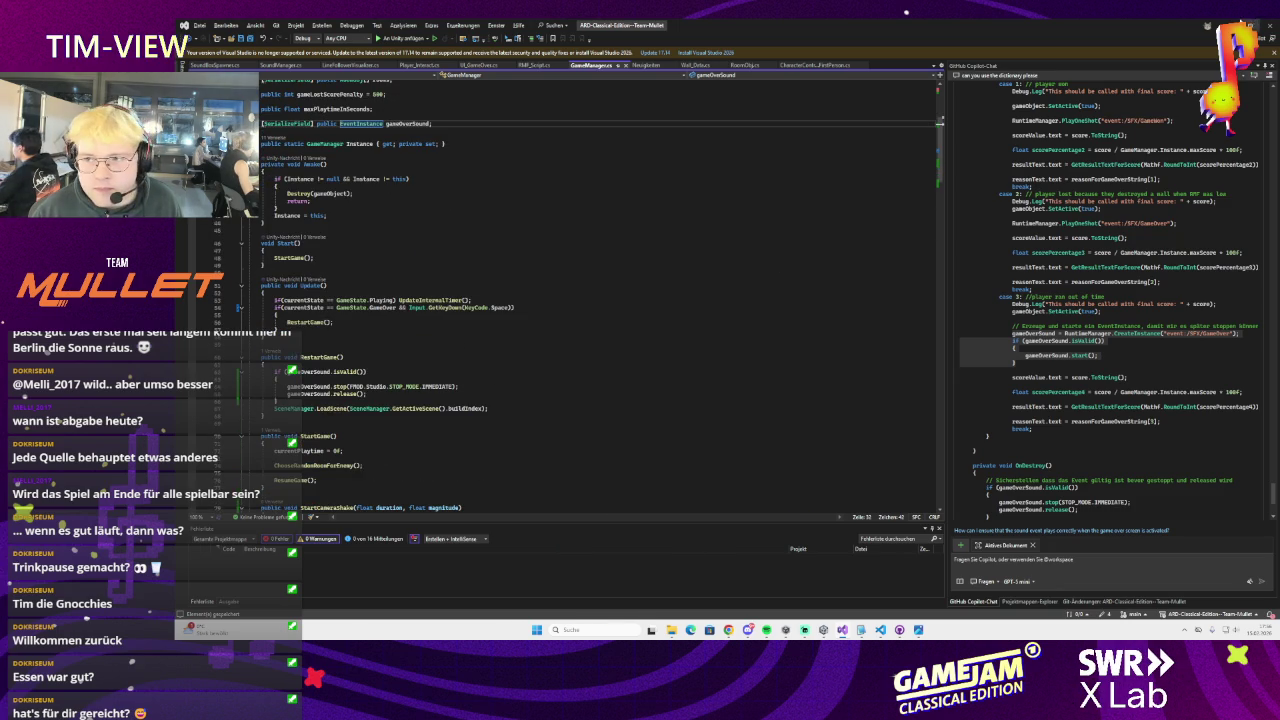
pyautogui.hotkey('alt', 'Tab')
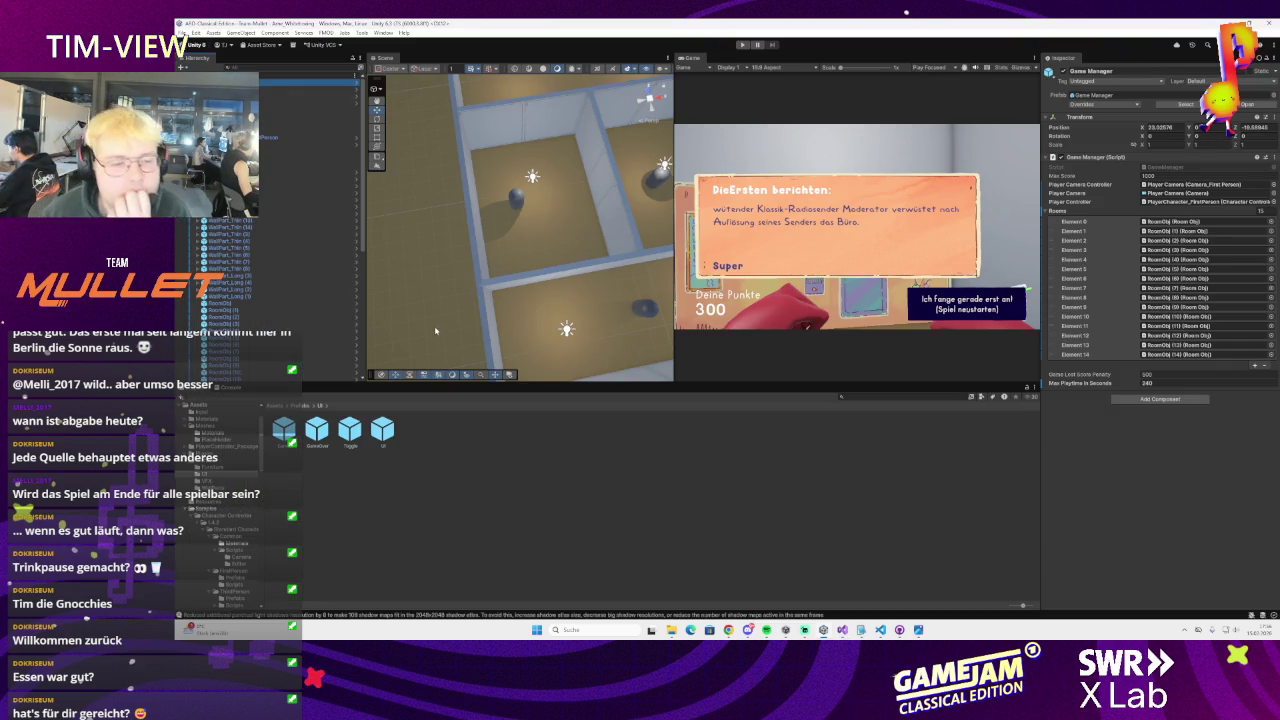
# Orbit, zoom and tilt the Scene view to inspect the maze, then return to Visual Studio
pyautogui.moveTo(490, 297)
pyautogui.mouseDown()
pyautogui.moveTo(557, 291)
pyautogui.moveTo(522, 303)
pyautogui.mouseUp()
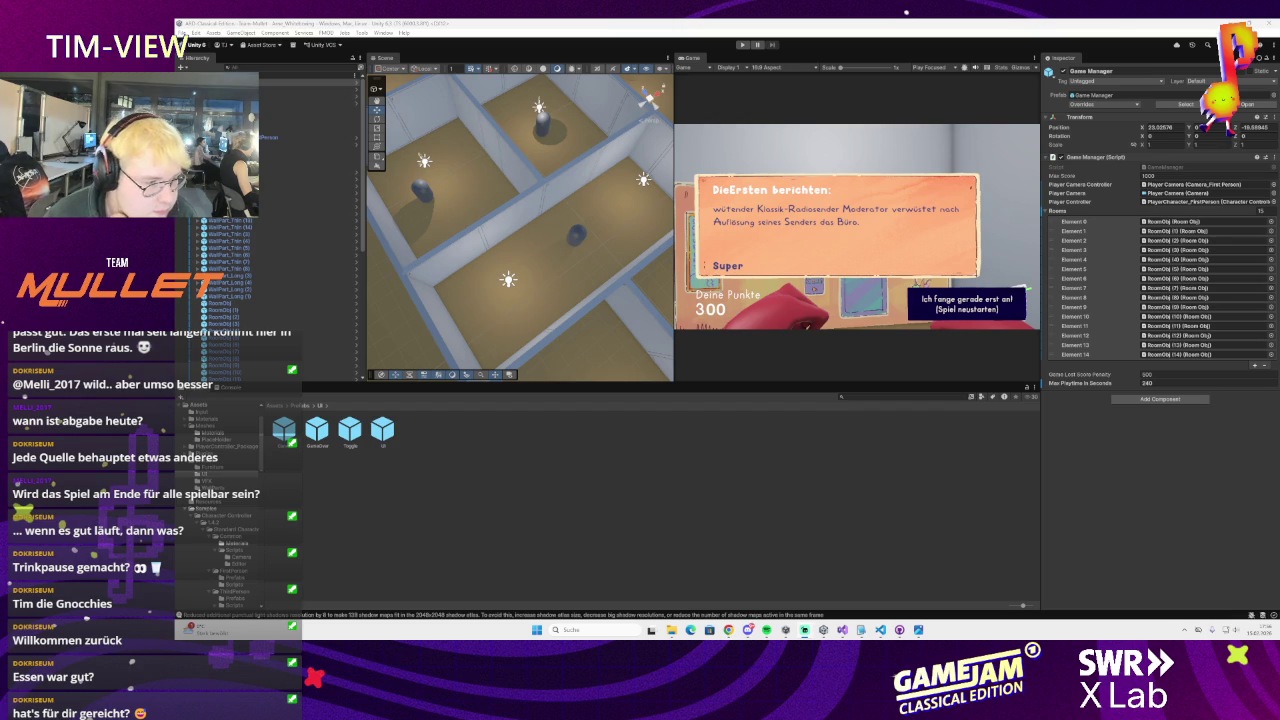
pyautogui.scroll(-5, 532, 328)
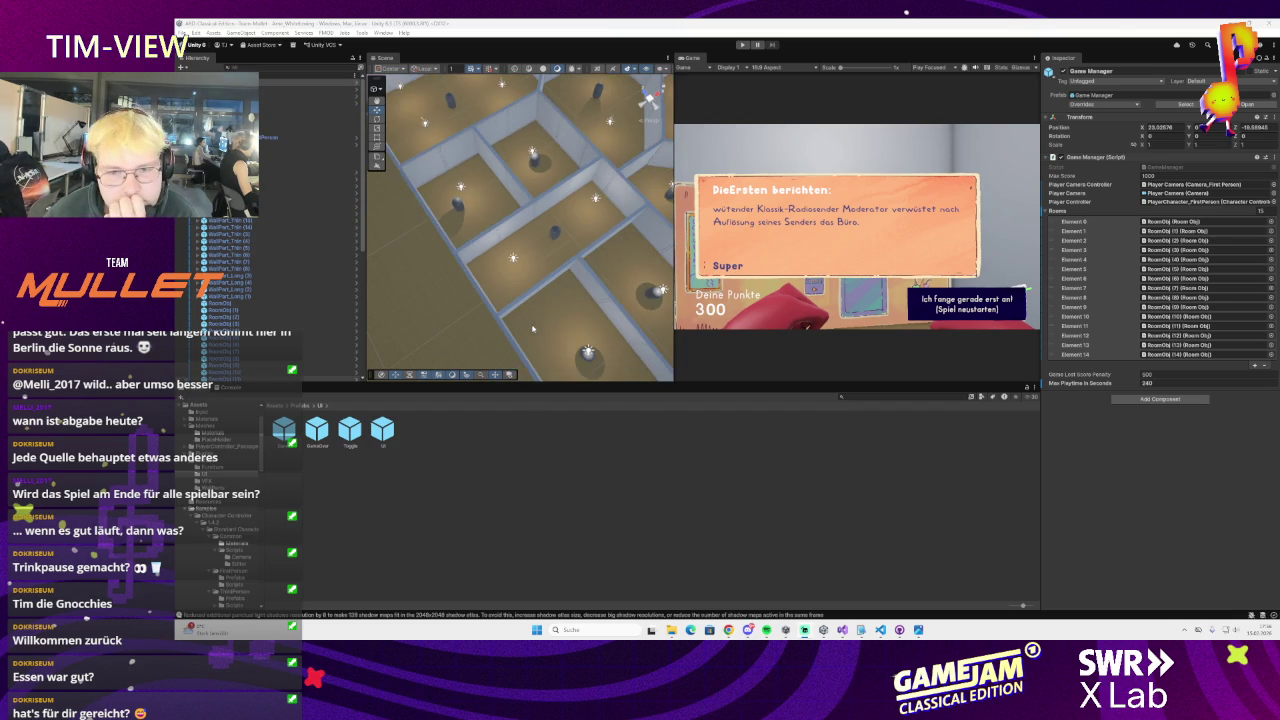
pyautogui.moveTo(538, 326); pyautogui.dragTo(578, 266)
pyautogui.moveTo(673, 290); pyautogui.dragTo(683, 290)
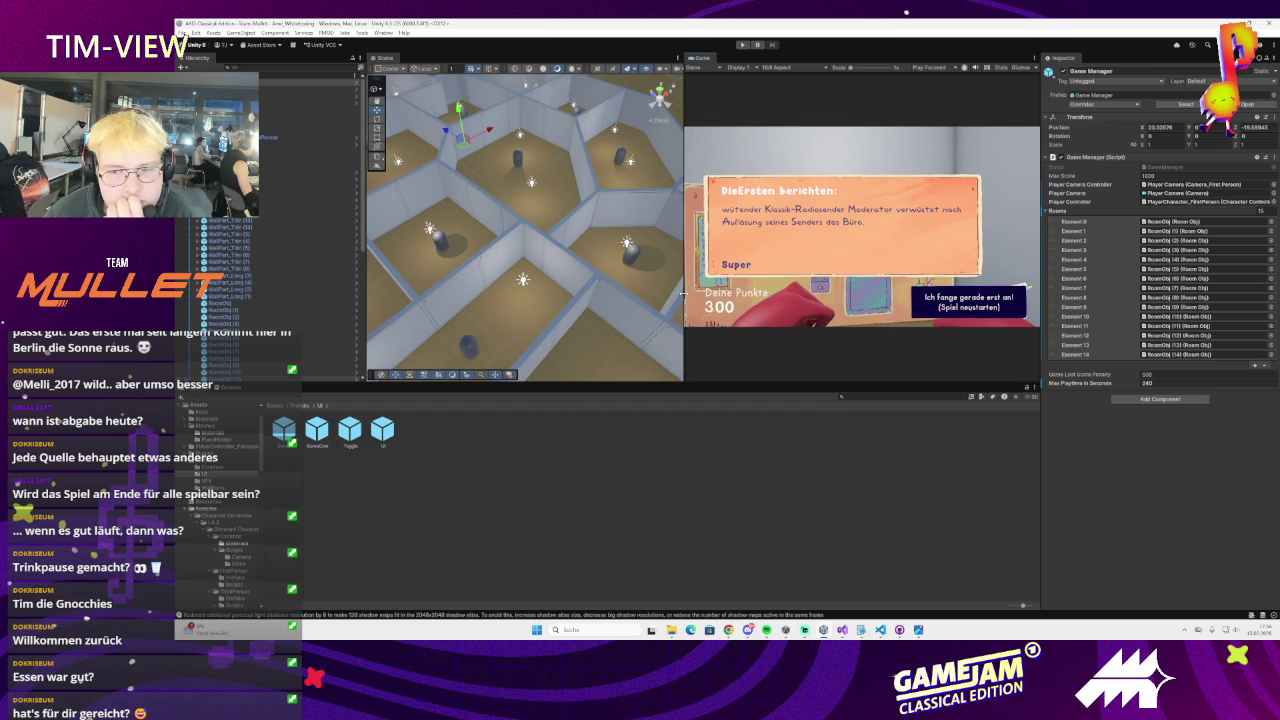
pyautogui.click(842, 629)
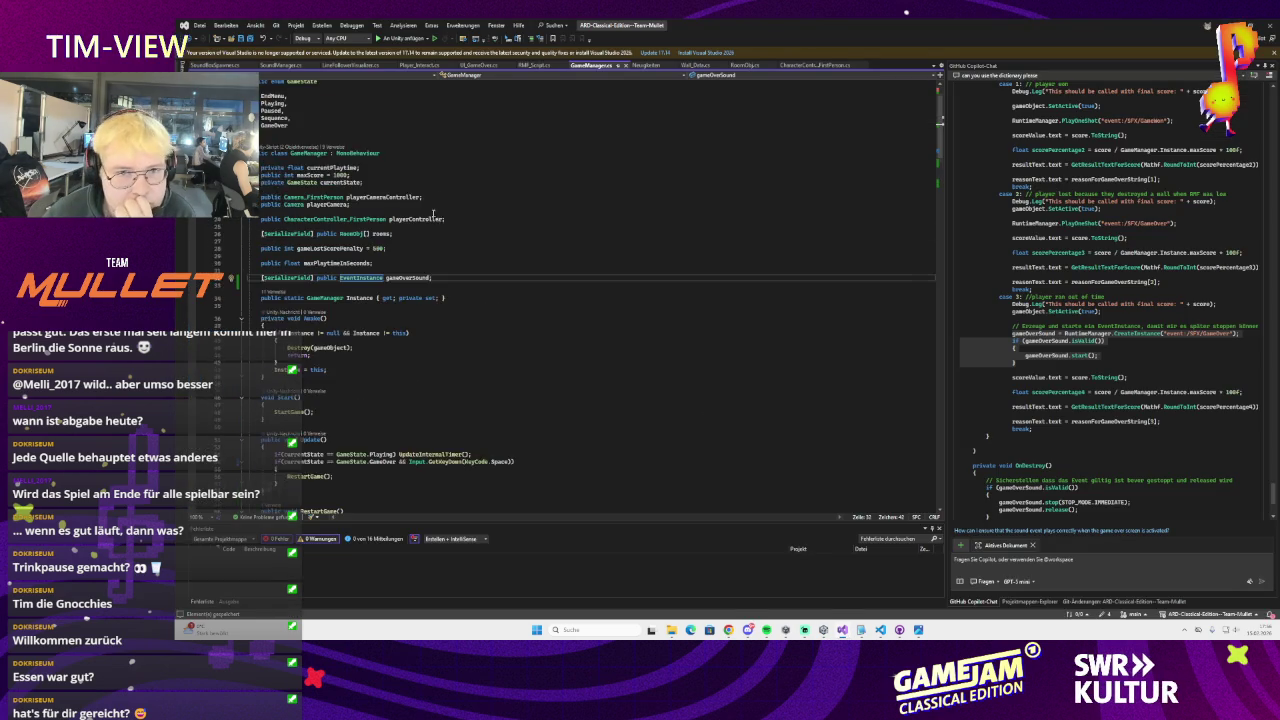
pyautogui.scroll(1, 459, 256)
pyautogui.click(695, 65)
pyautogui.scroll(-5, 502, 238)
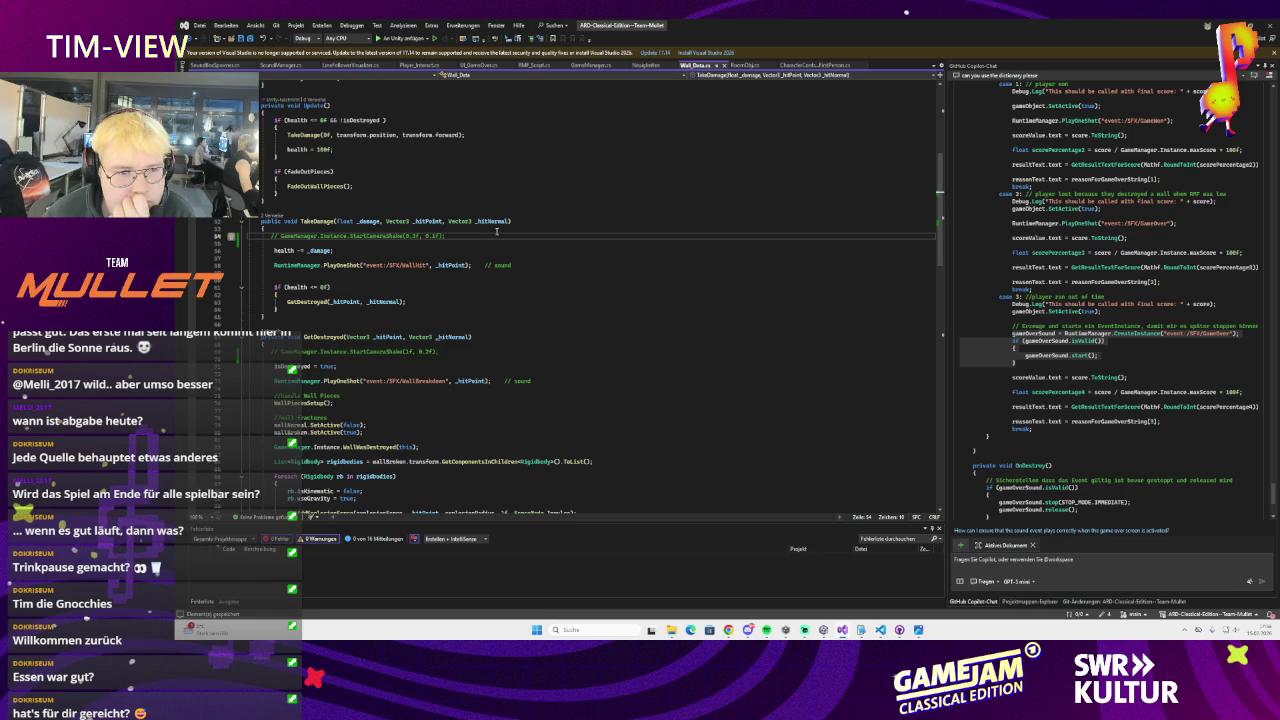
pyautogui.click(316, 250)
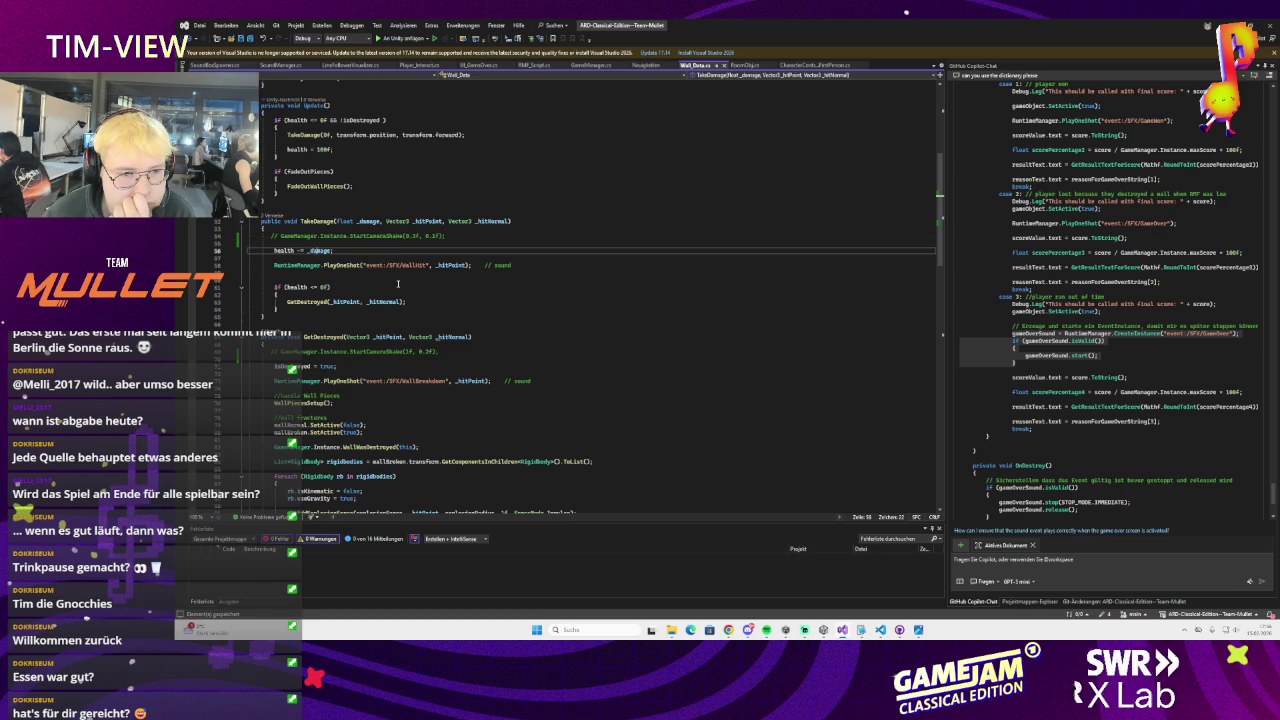
pyautogui.scroll(-3, 740, 427)
pyautogui.hotkey('alt', 'Tab')
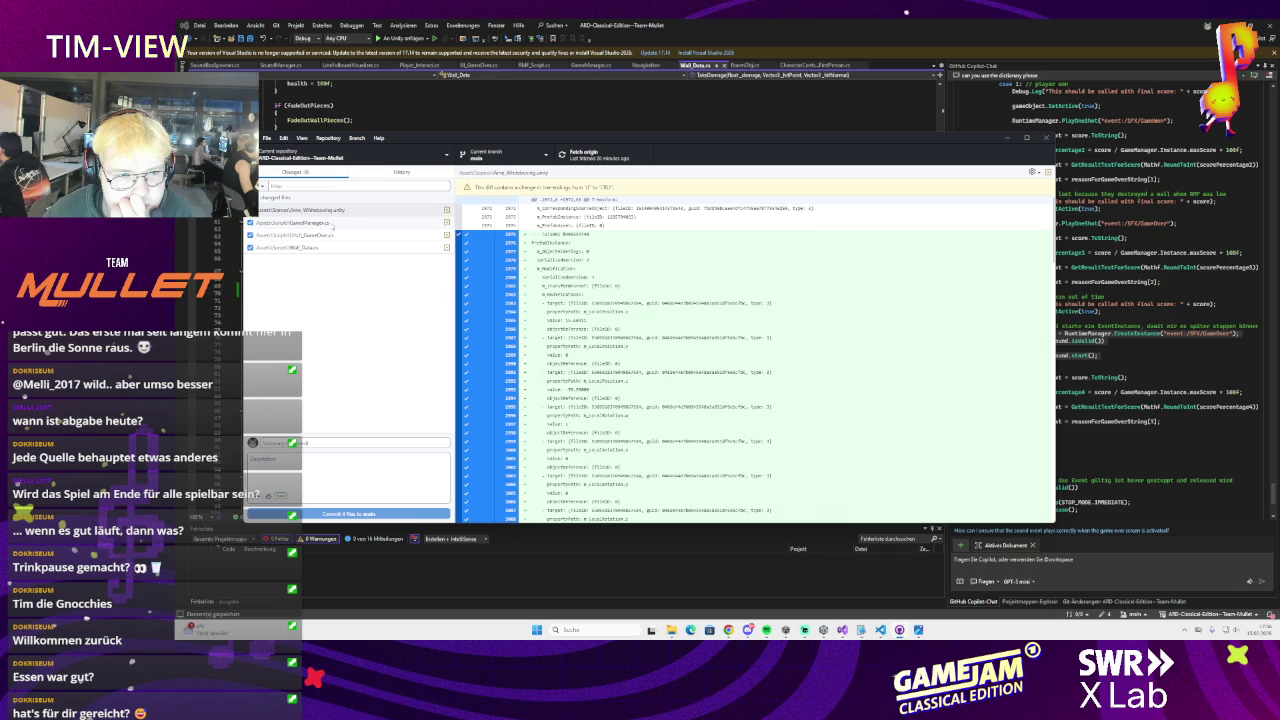
# Write a sound-related commit summary and commit the four changed files to main
pyautogui.scroll(-10, 556, 328)
pyautogui.scroll(-3, 634, 336)
pyautogui.scroll(-3, 624, 336)
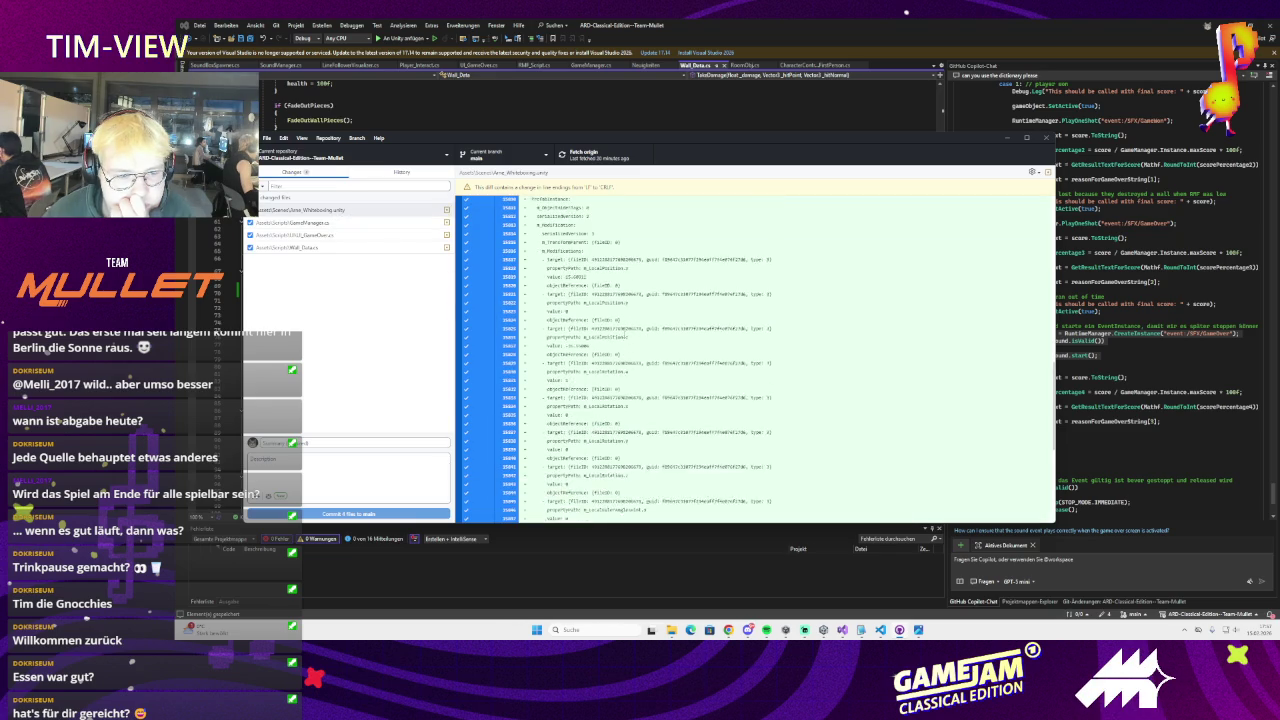
pyautogui.write('d')
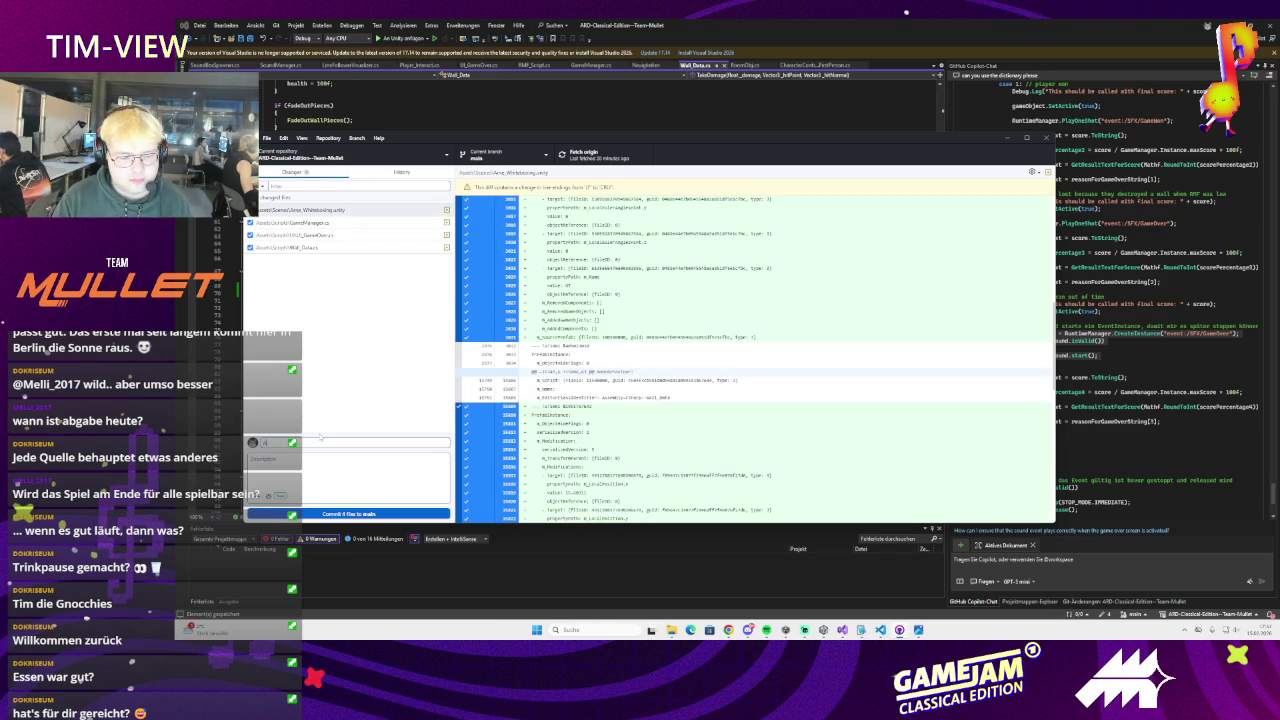
pyautogui.write('ded sound')
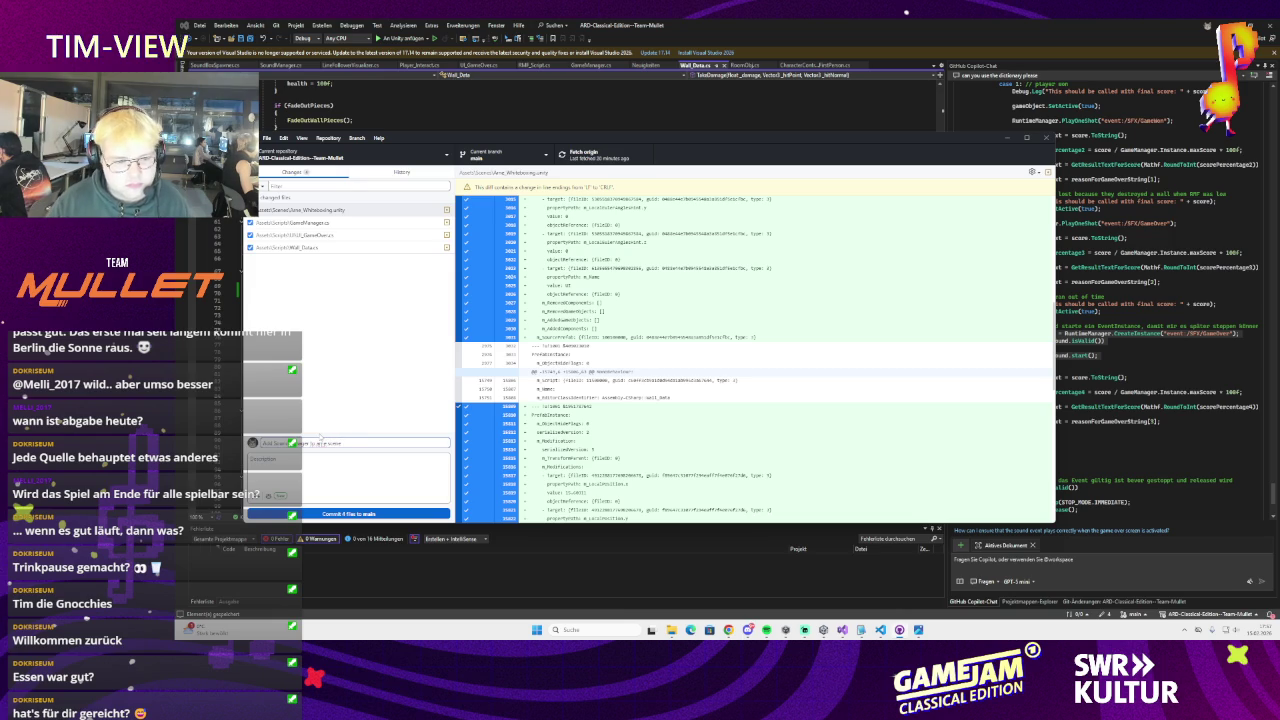
pyautogui.click(348, 514)
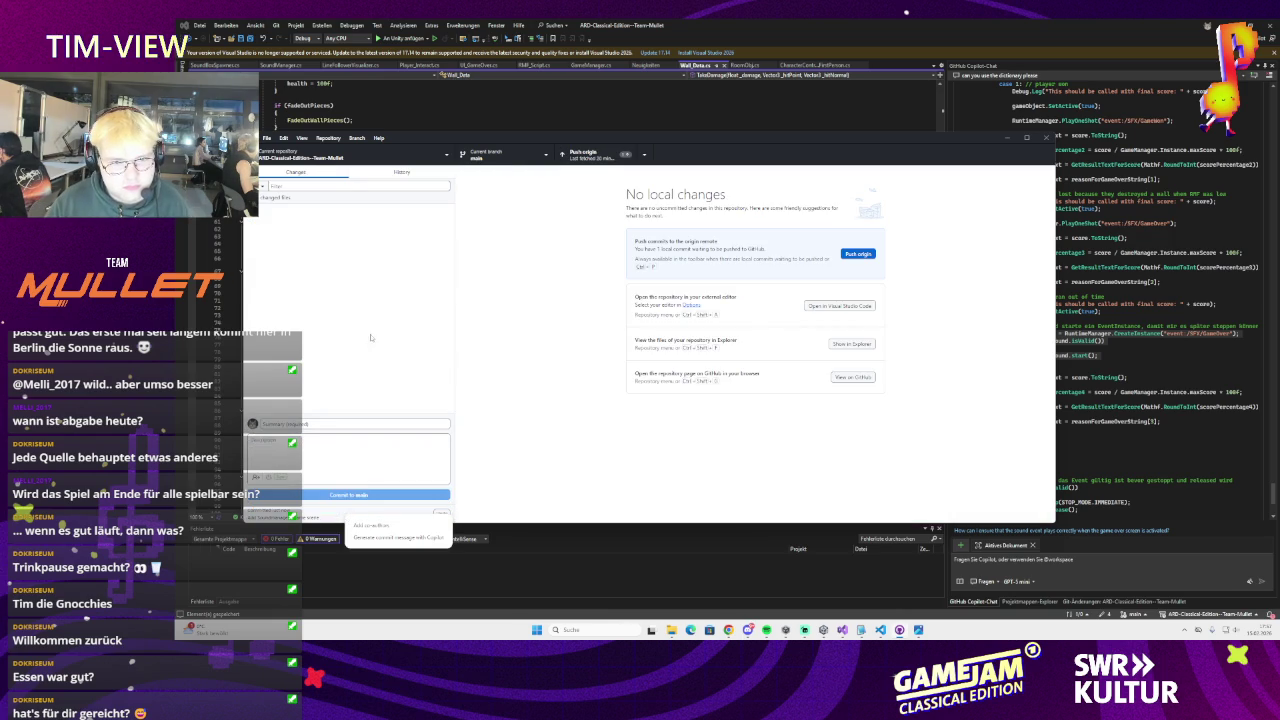
# Push to origin, fetch the newer remote commits, and push the merged result
pyautogui.click(589, 162)
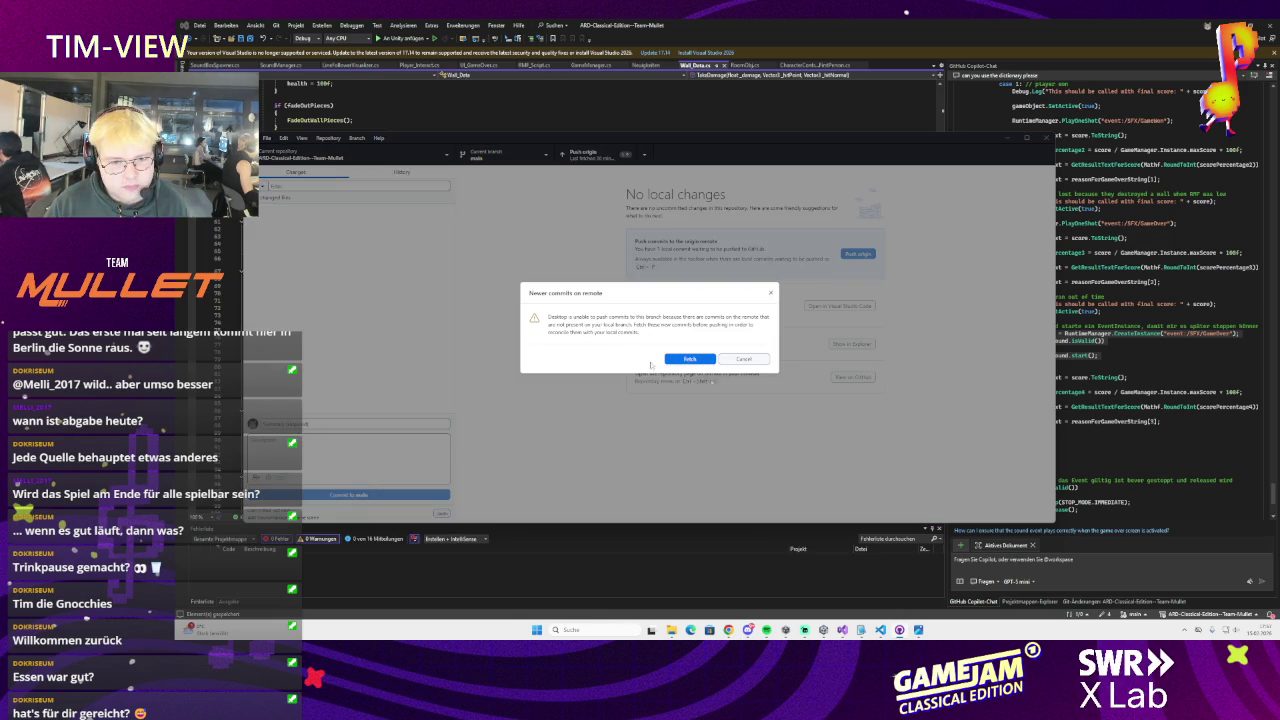
pyautogui.click(689, 359)
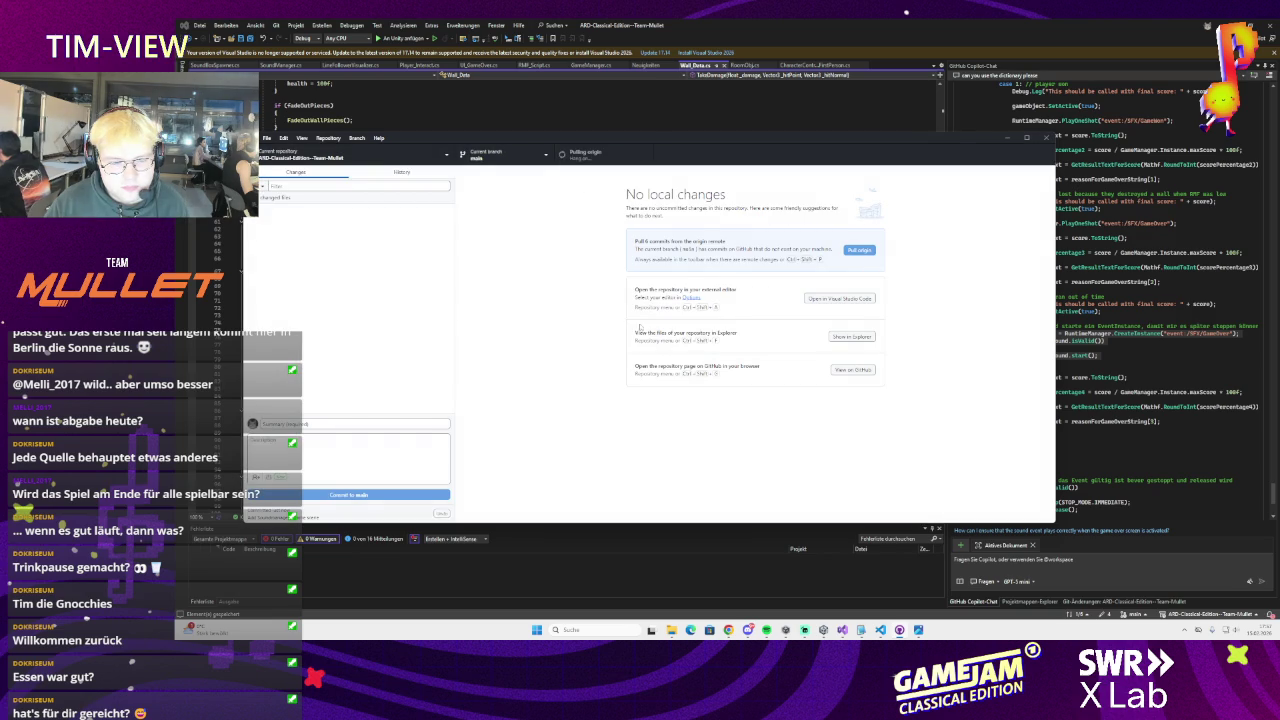
pyautogui.hotkey('ctrl', 'p')
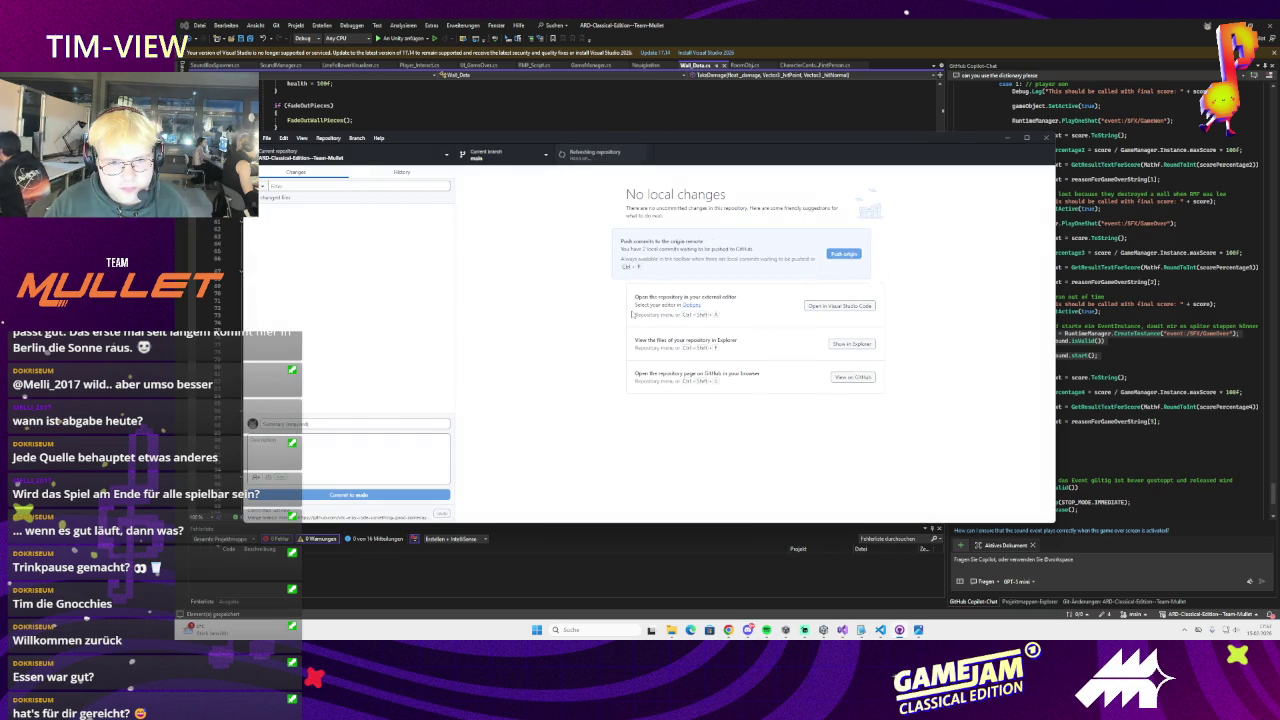
# Review the commit history and merge commit's files, then return to Unity
pyautogui.click(420, 172)
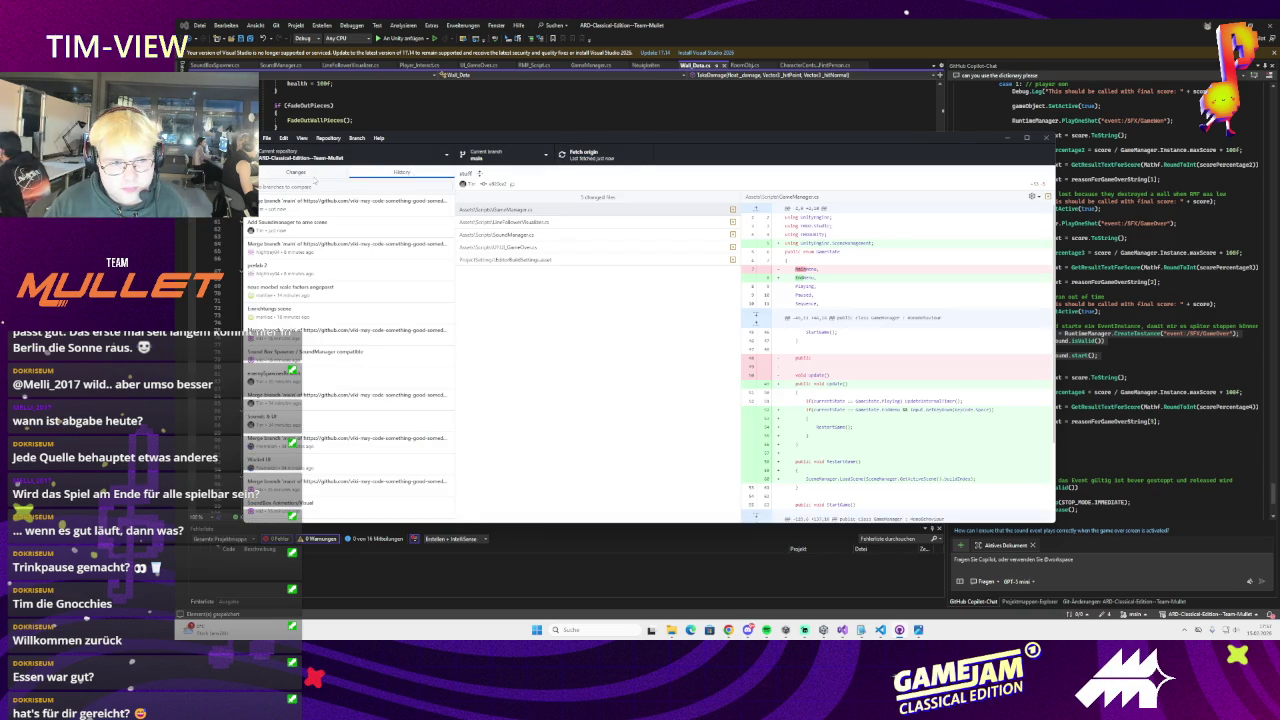
pyautogui.click(330, 202)
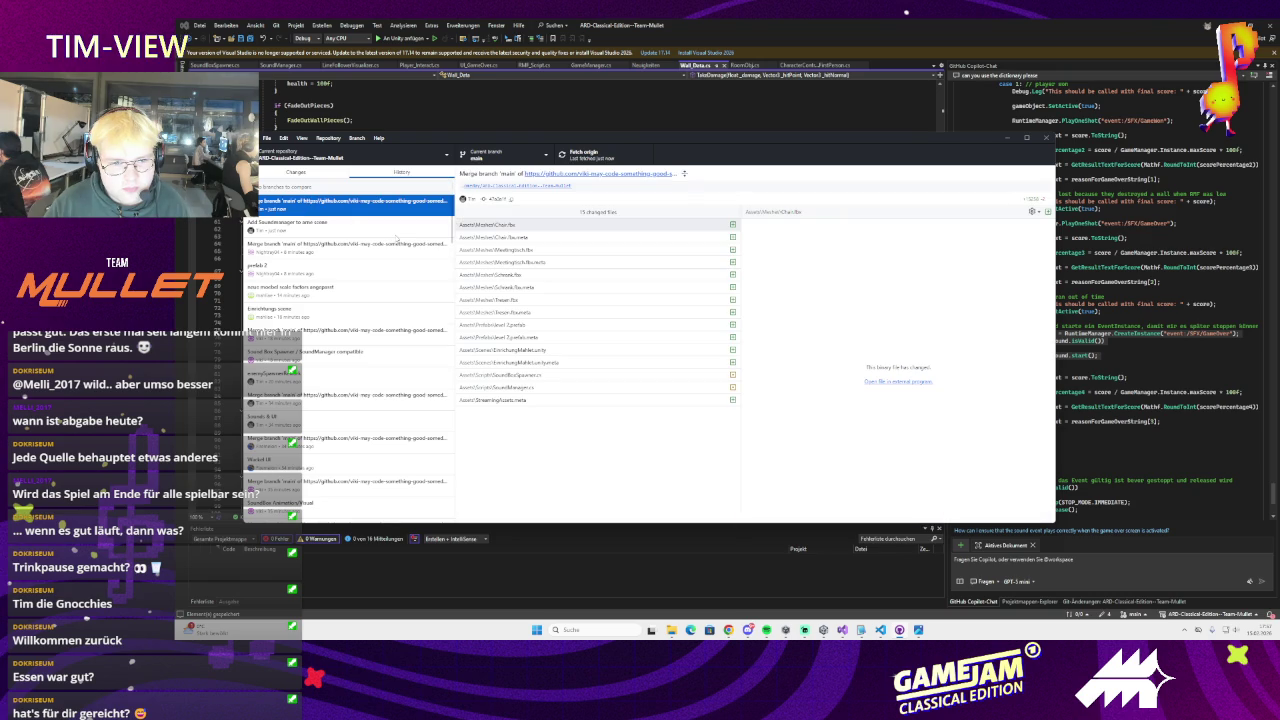
pyautogui.click(312, 176)
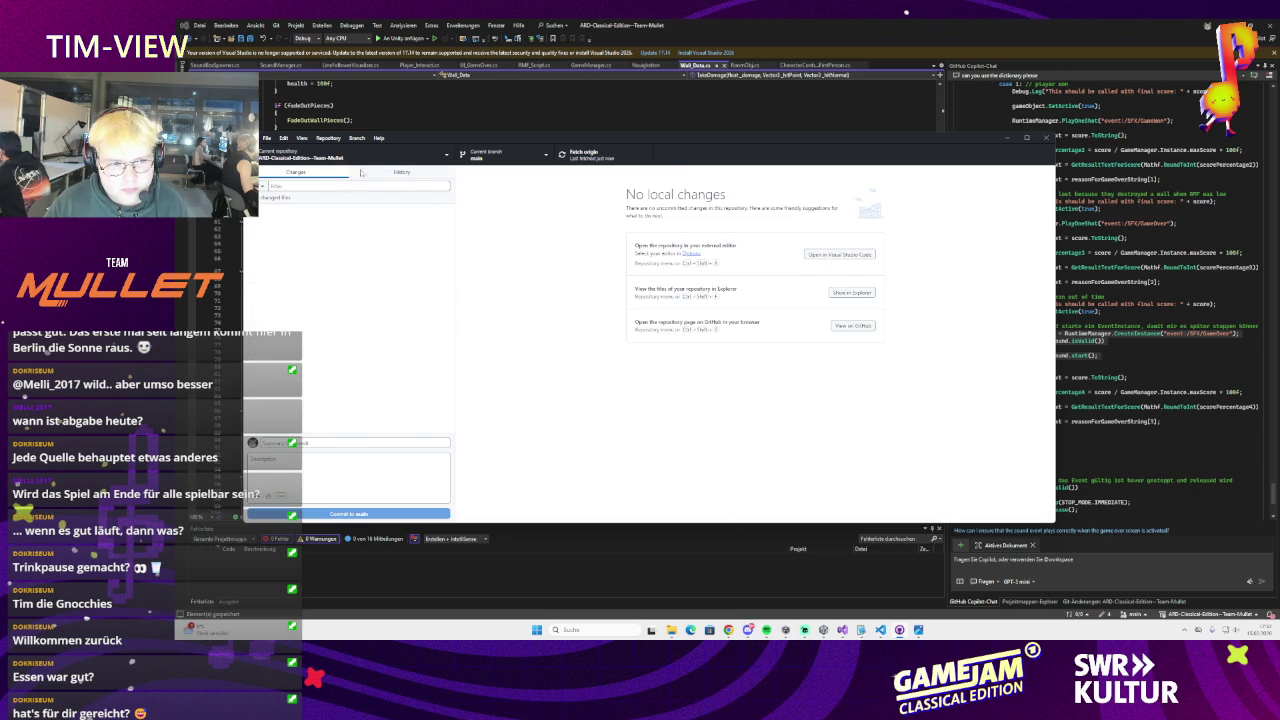
pyautogui.click(361, 173)
pyautogui.click(308, 176)
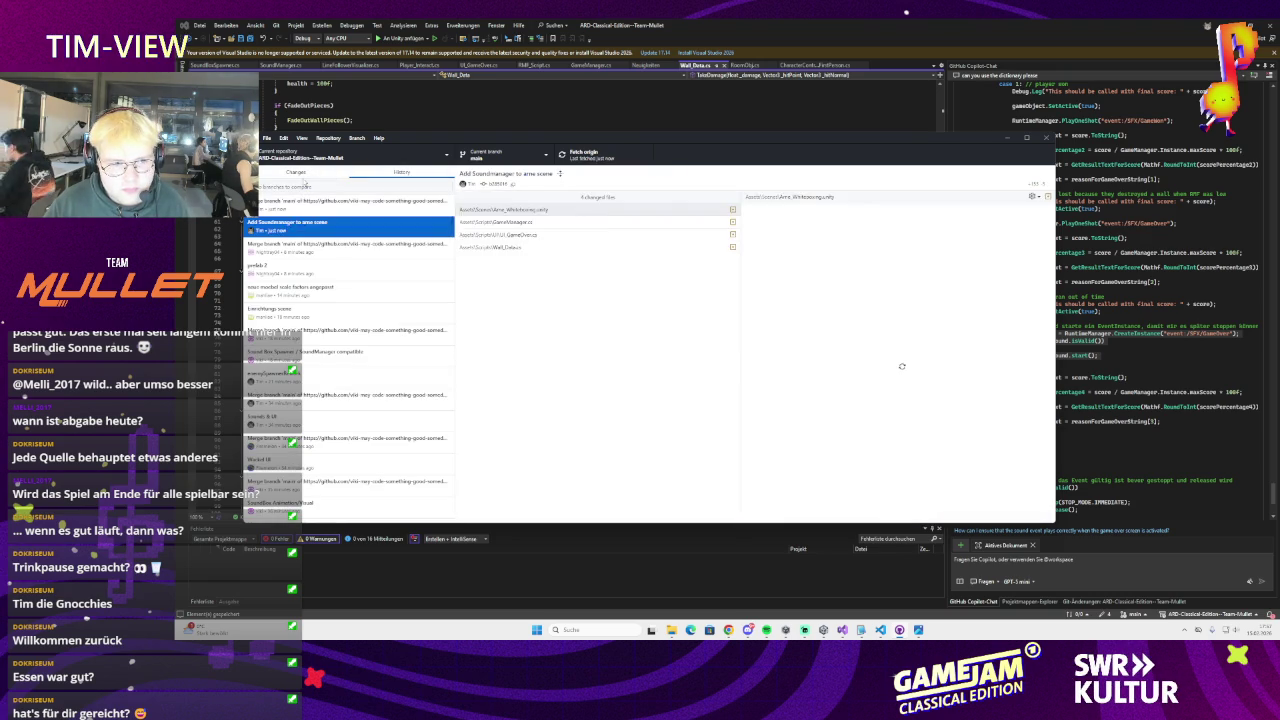
pyautogui.click(1005, 138)
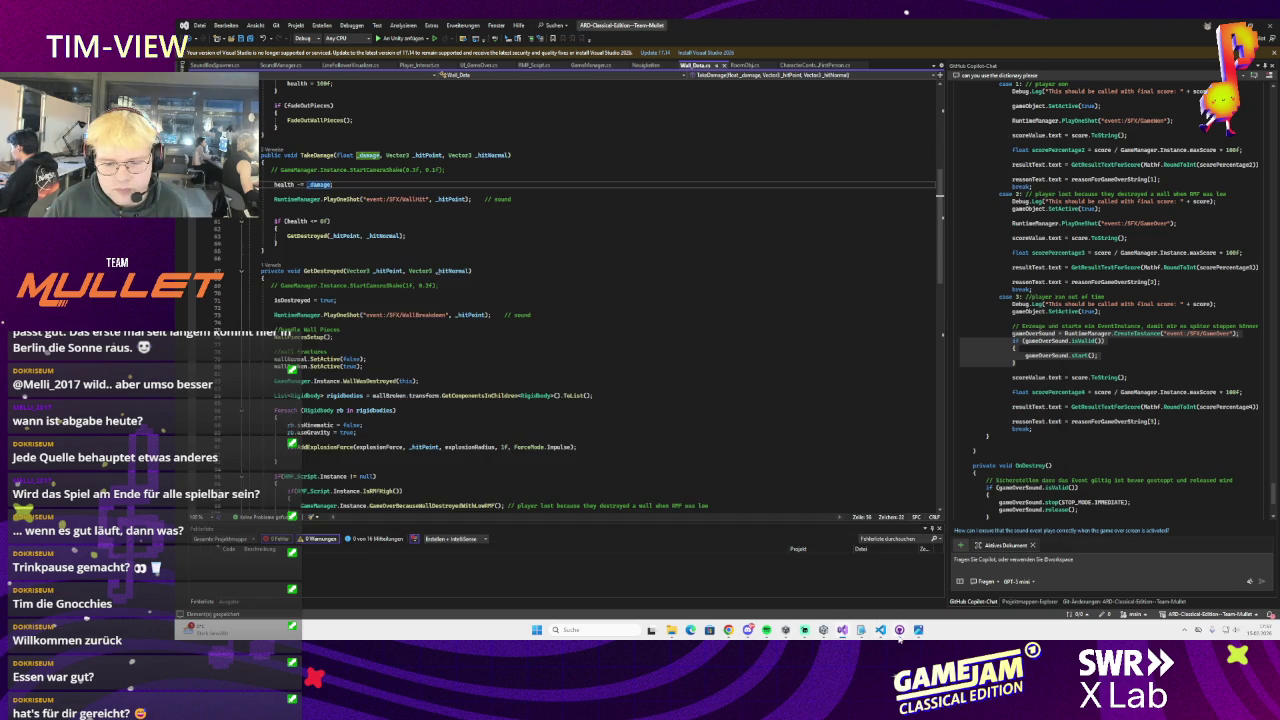
pyautogui.click(880, 628)
pyautogui.click(826, 630)
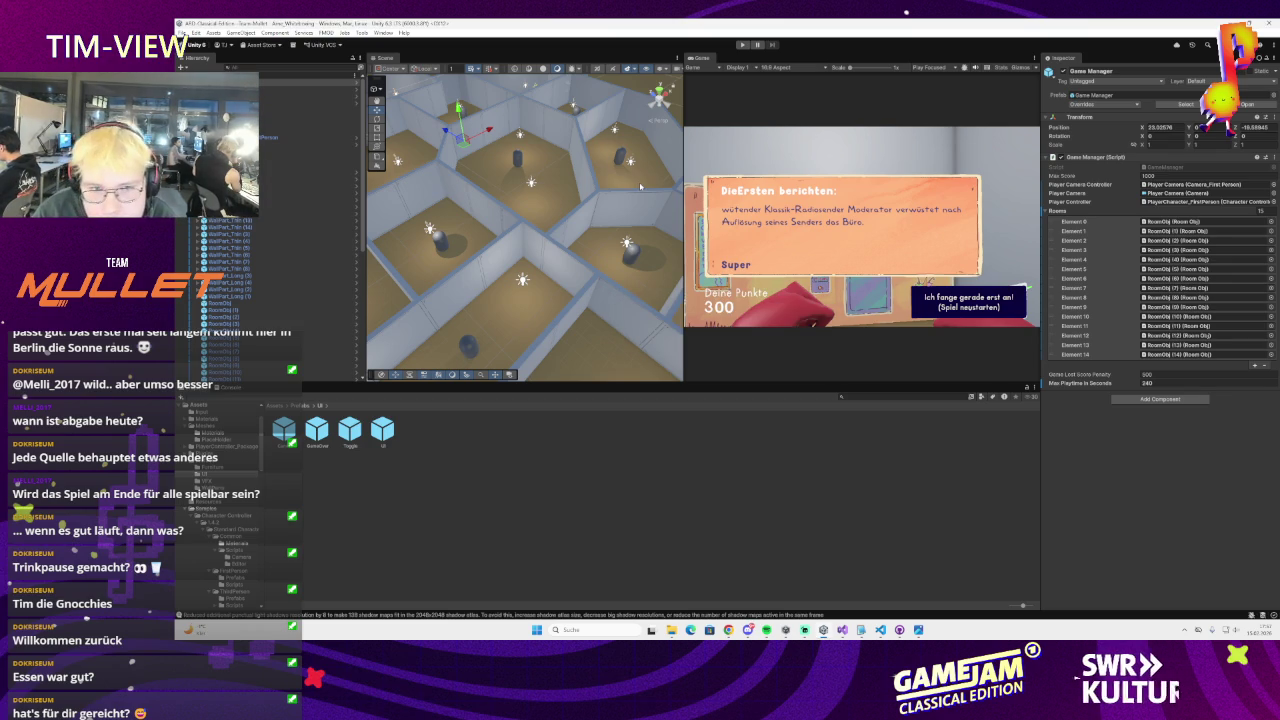
# Orbit and zoom the Scene view in and out to survey the maze rooms
pyautogui.moveTo(616, 267); pyautogui.dragTo(573, 257)
pyautogui.scroll(-2, 573, 258)
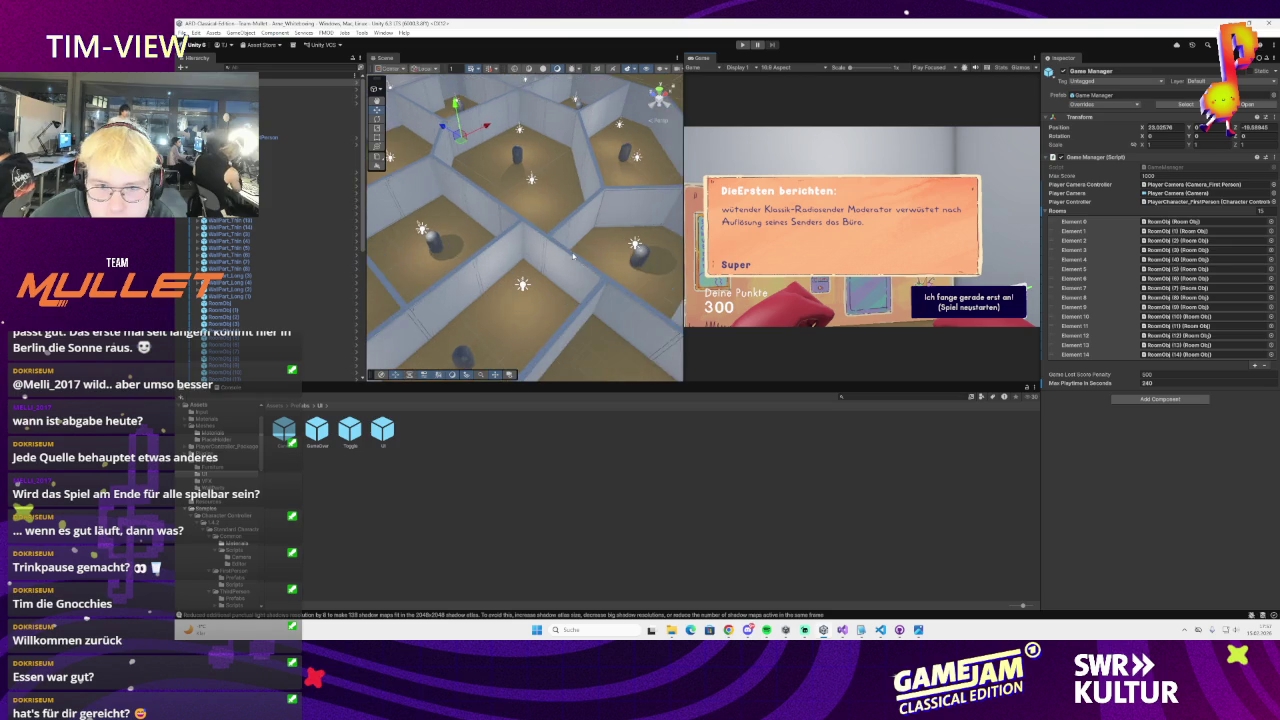
pyautogui.scroll(-4, 571, 262)
pyautogui.scroll(5, 560, 272)
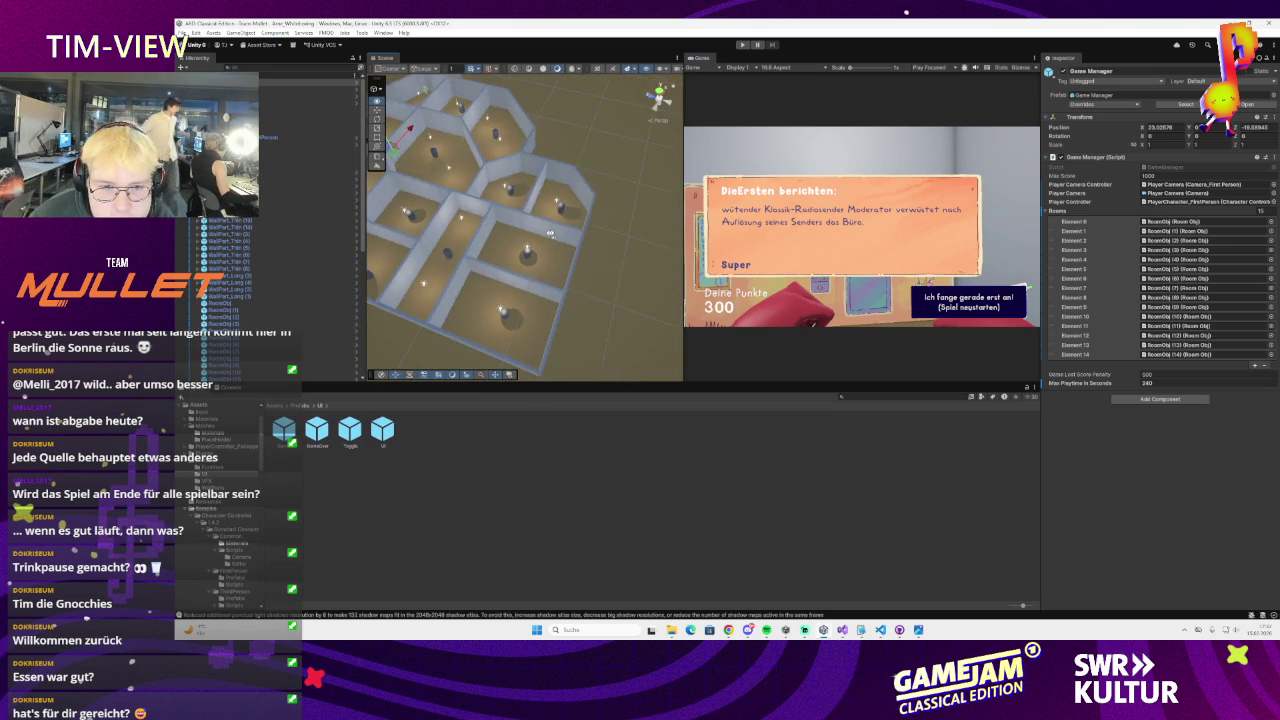
pyautogui.scroll(1, 548, 280)
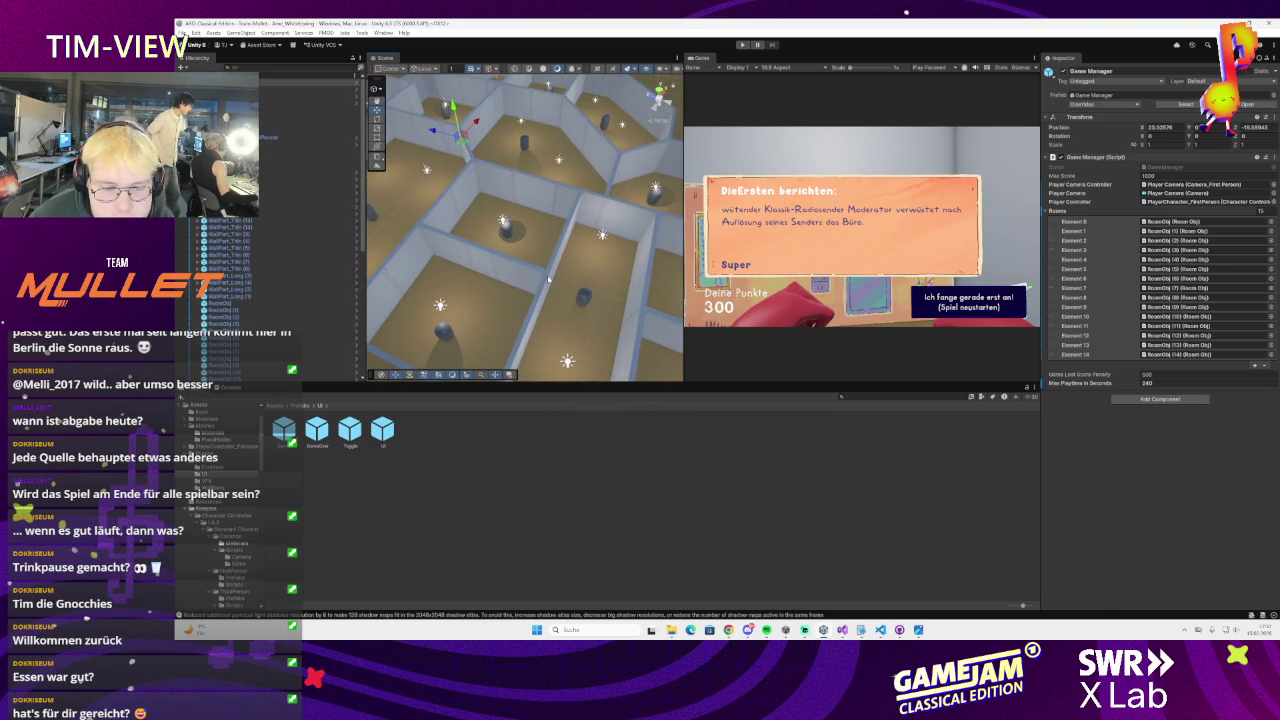
pyautogui.scroll(-3, 539, 283)
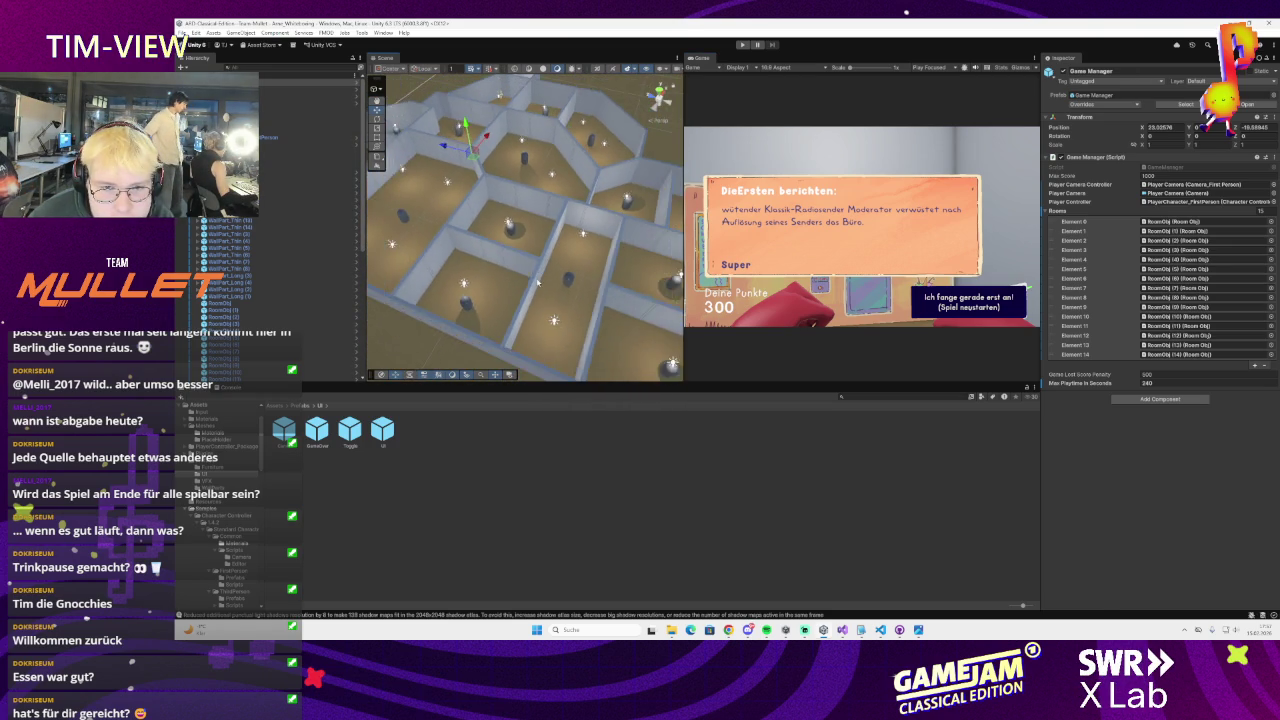
pyautogui.scroll(2, 537, 295)
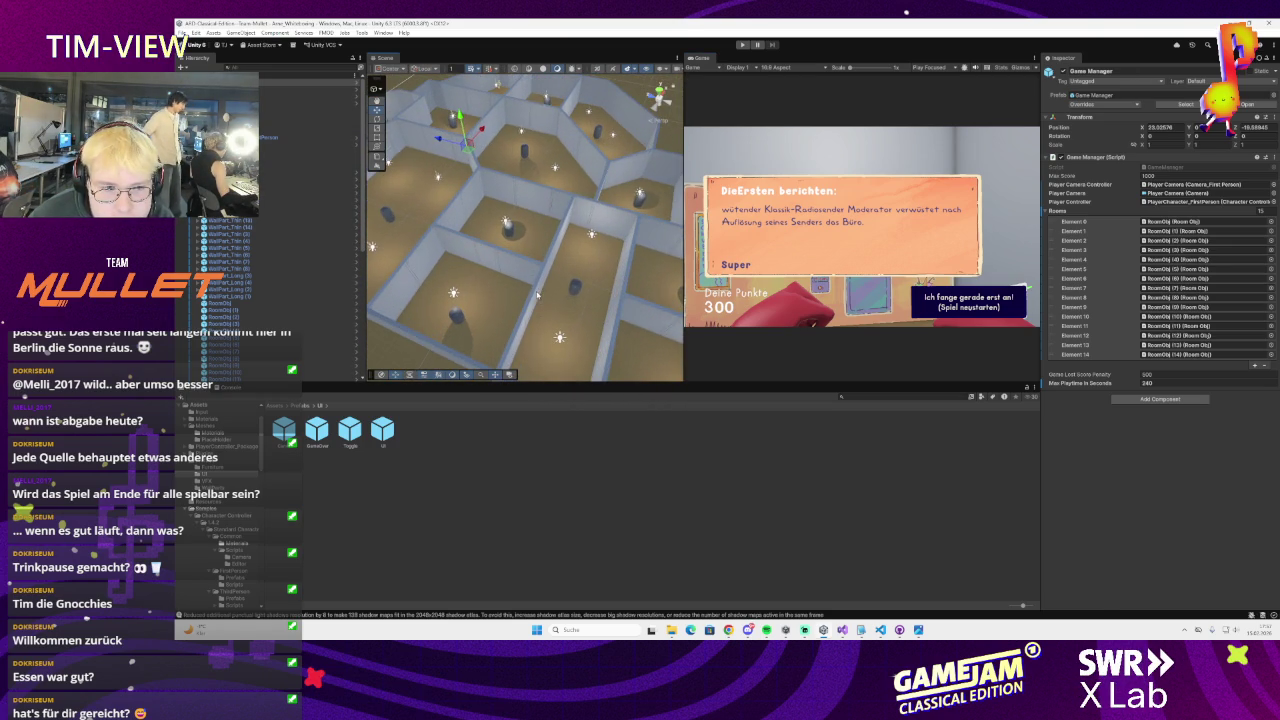
pyautogui.scroll(-10, 274, 276)
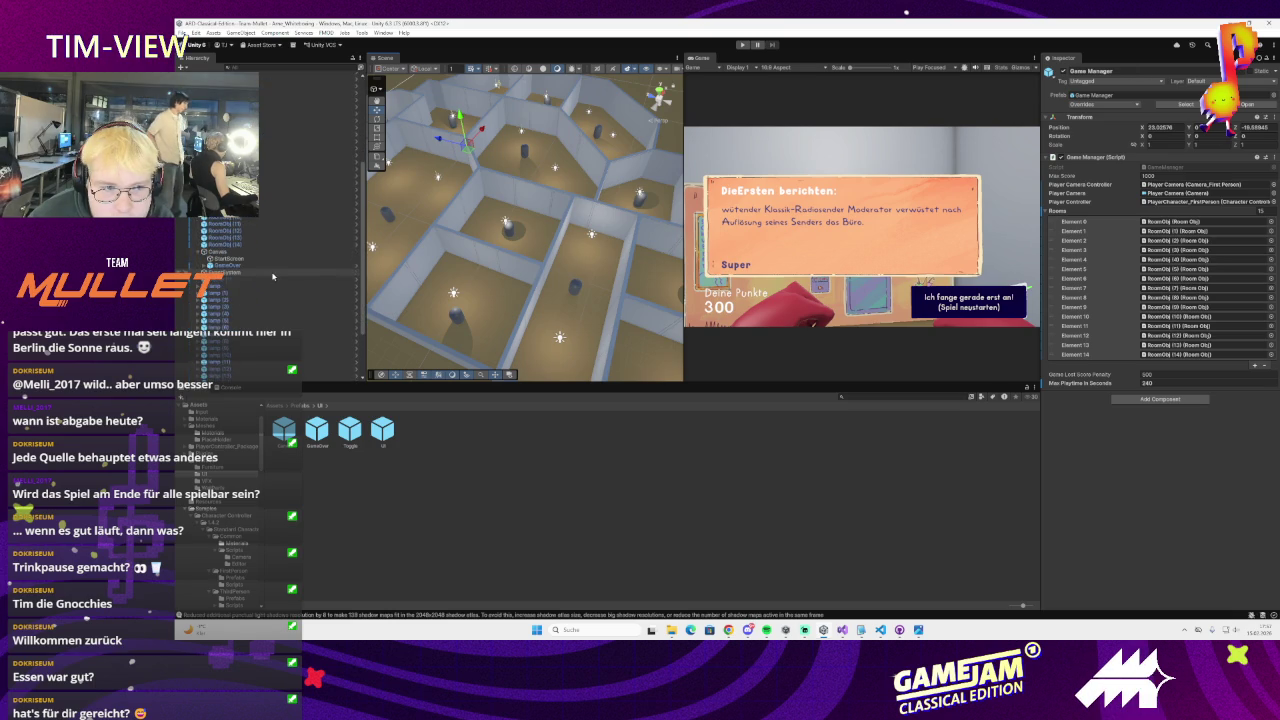
pyautogui.scroll(-5, 274, 276)
pyautogui.scroll(-2, 490, 307)
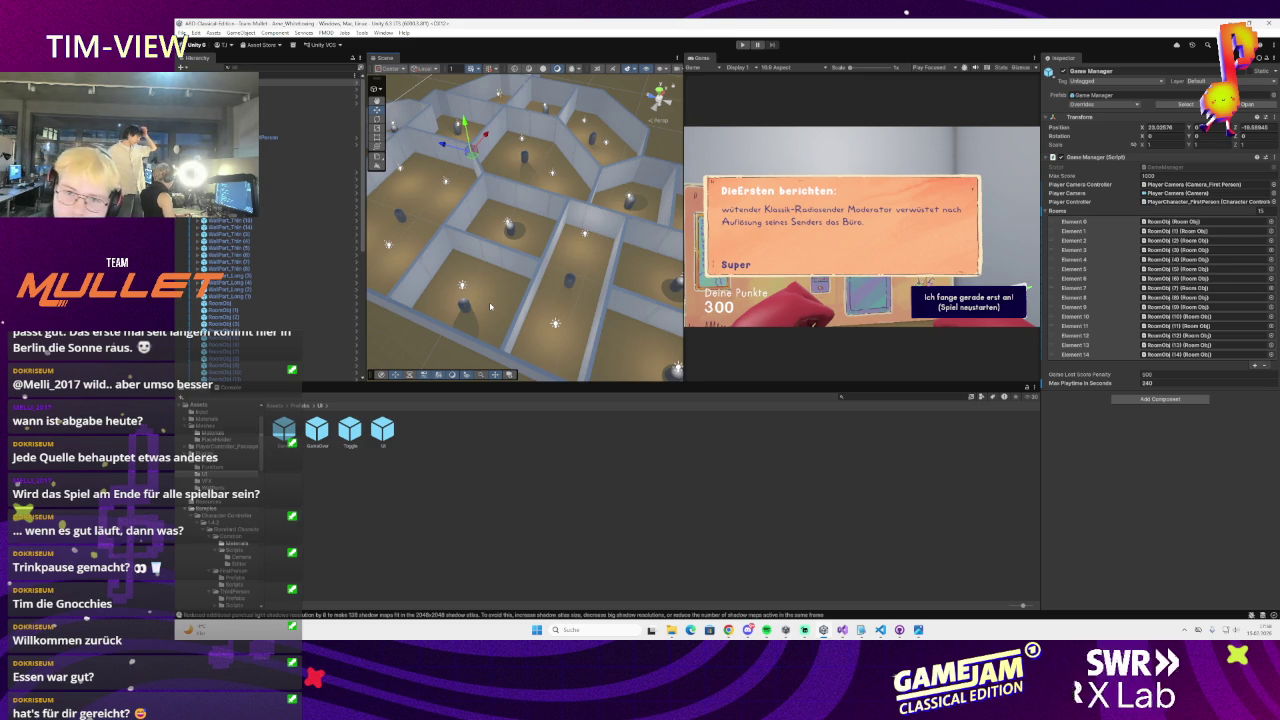
pyautogui.scroll(-5, 523, 300)
pyautogui.scroll(5, 523, 300)
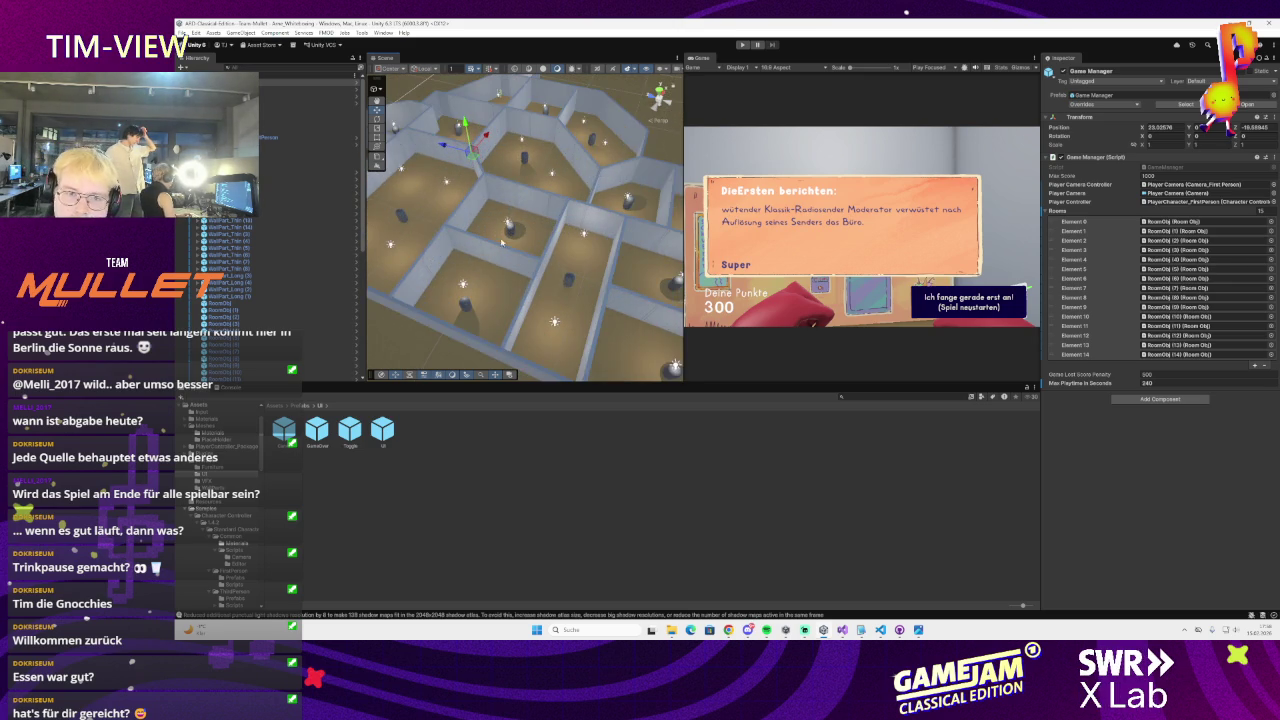
pyautogui.scroll(-3, 546, 260)
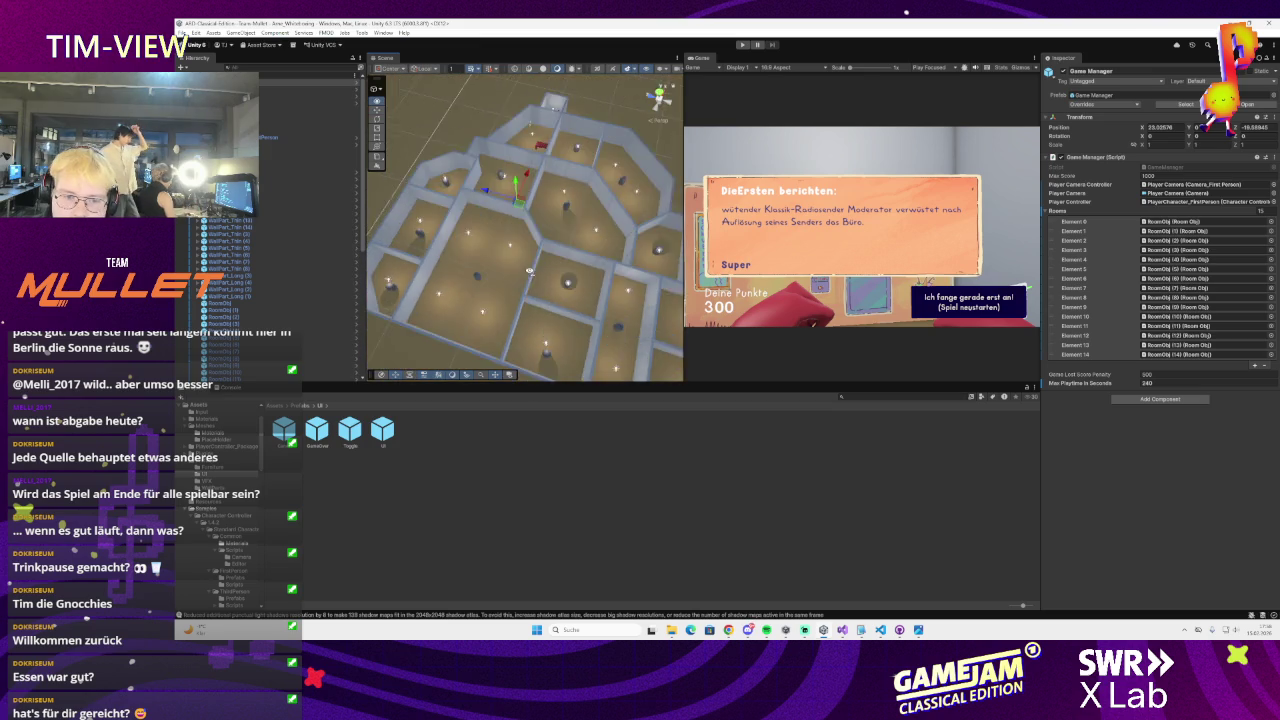
pyautogui.scroll(4, 516, 274)
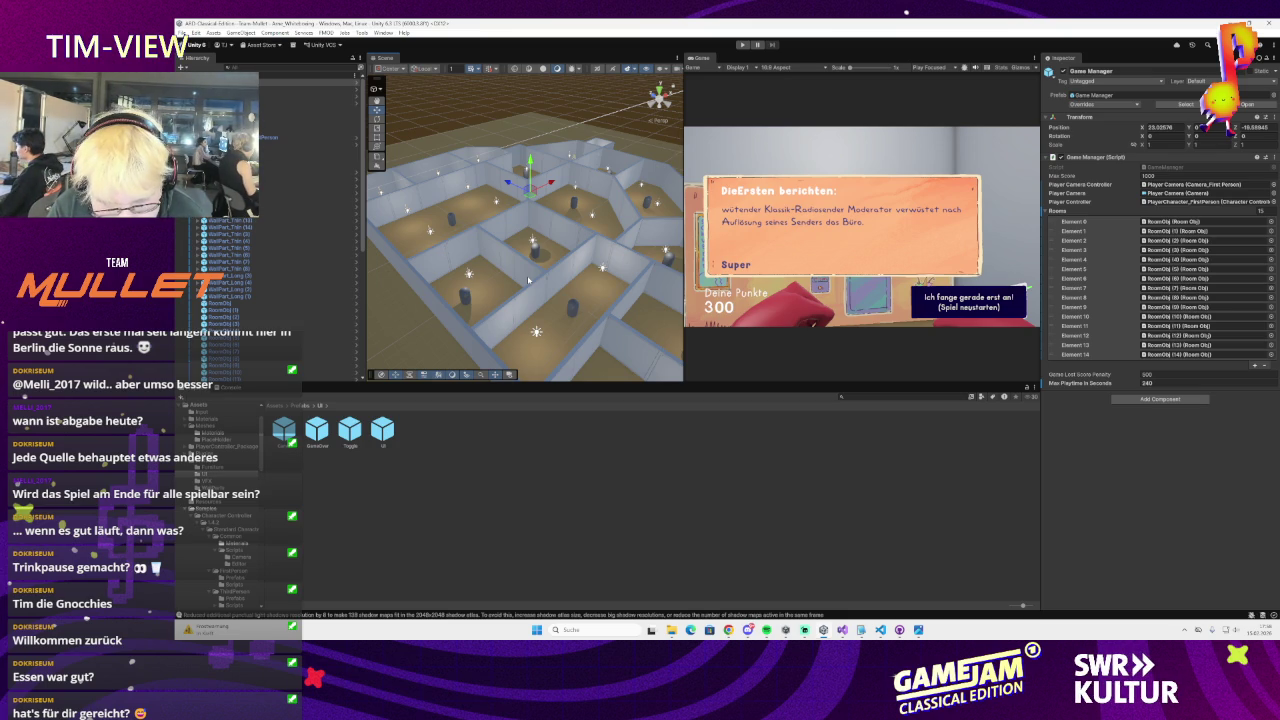
# Playtest the maze with a wider Scene view until game over at 494 points, then switch to Visual Studio
pyautogui.click(743, 45)
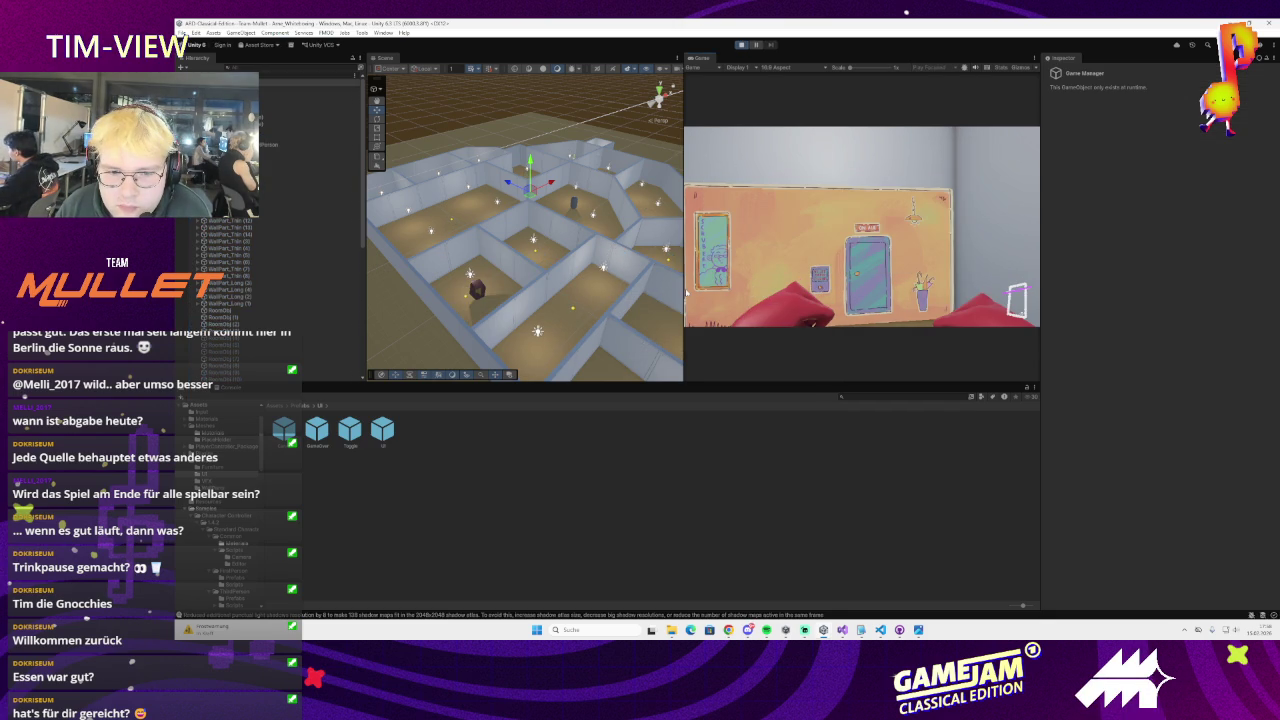
pyautogui.moveTo(685, 297); pyautogui.dragTo(728, 297)
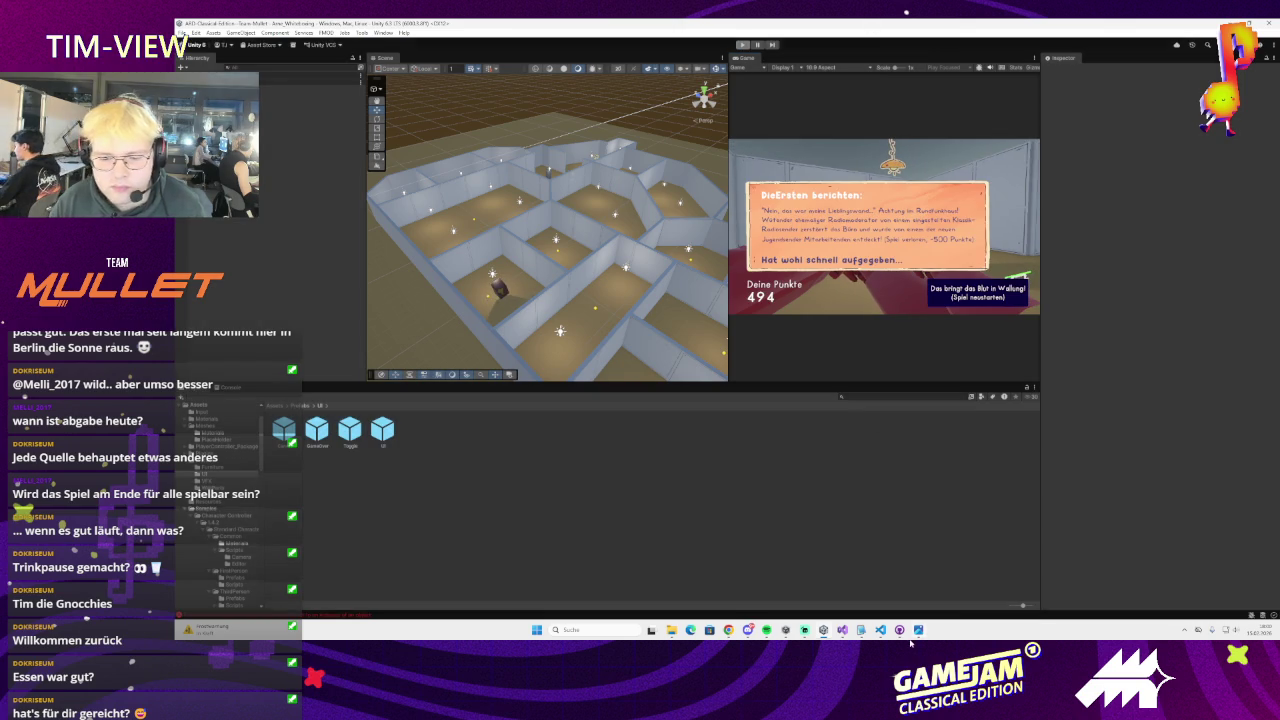
pyautogui.click(842, 630)
pyautogui.scroll(15, 710, 352)
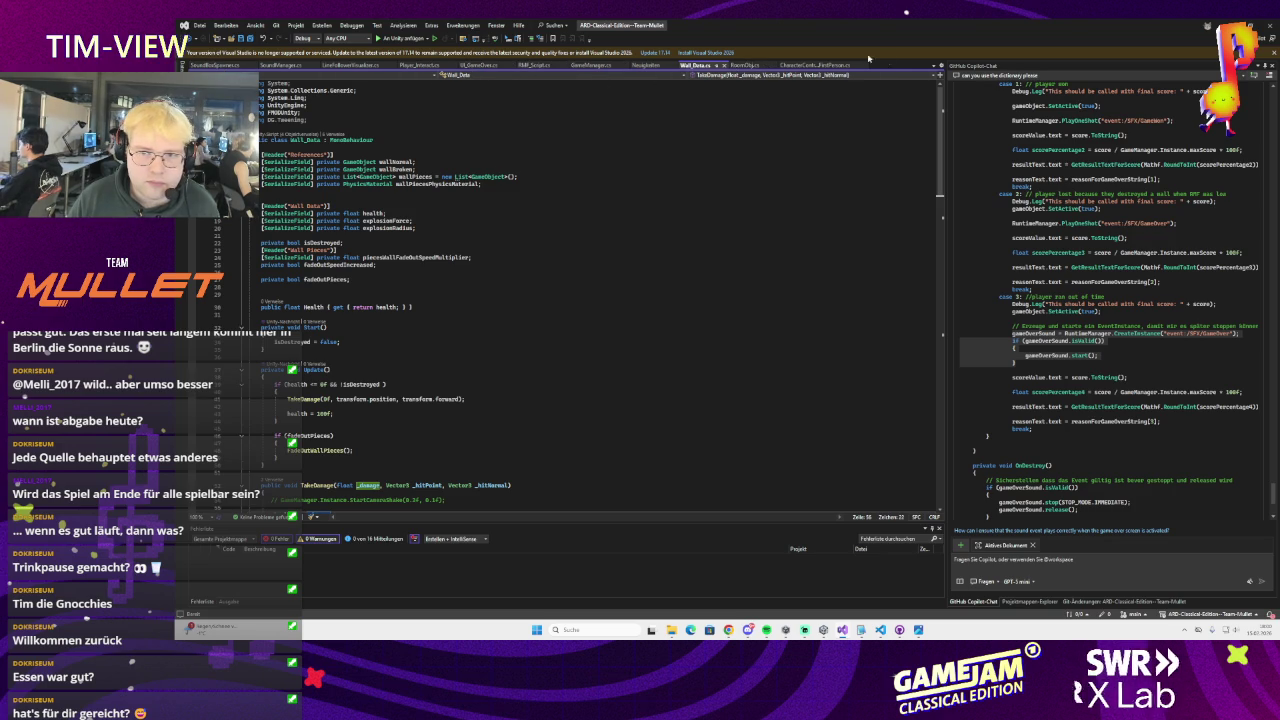
# Add a 'public GameObject arms;' field to GameManager.cs
pyautogui.click(935, 66)
pyautogui.click(990, 87)
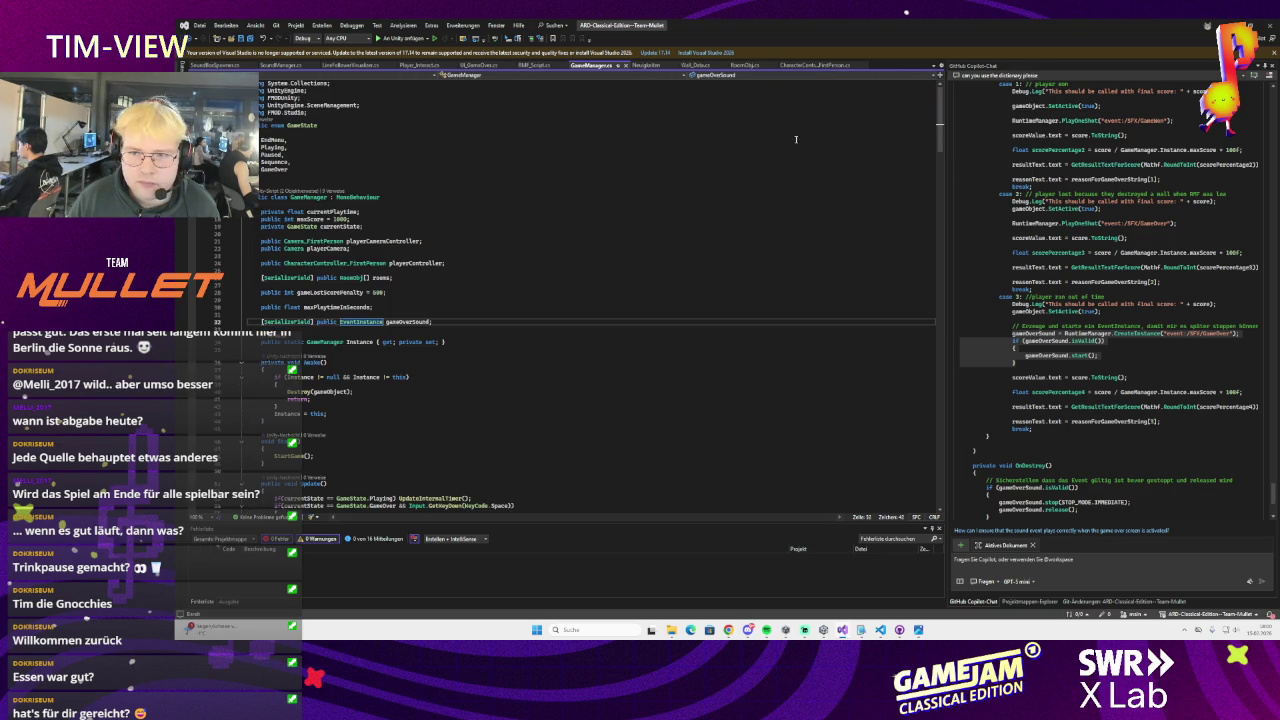
pyautogui.click(437, 308)
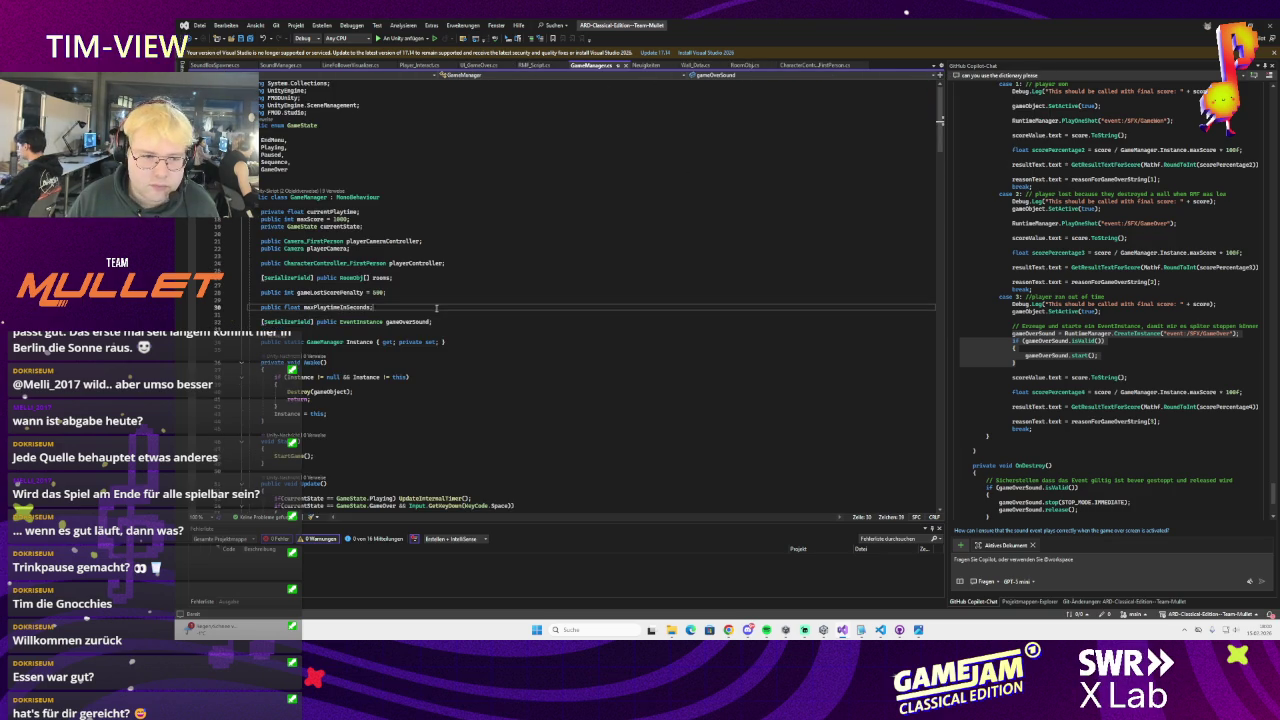
pyautogui.press('Return')
pyautogui.press('Return')
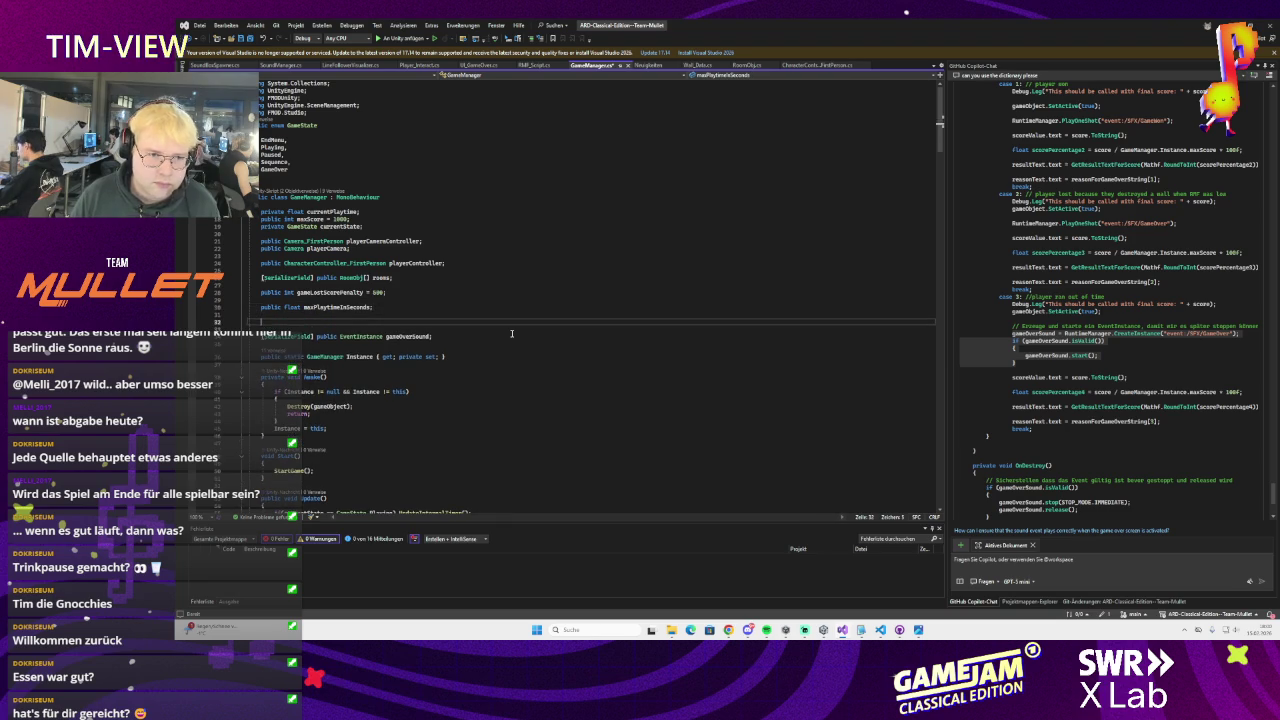
pyautogui.write('public GameObject ')
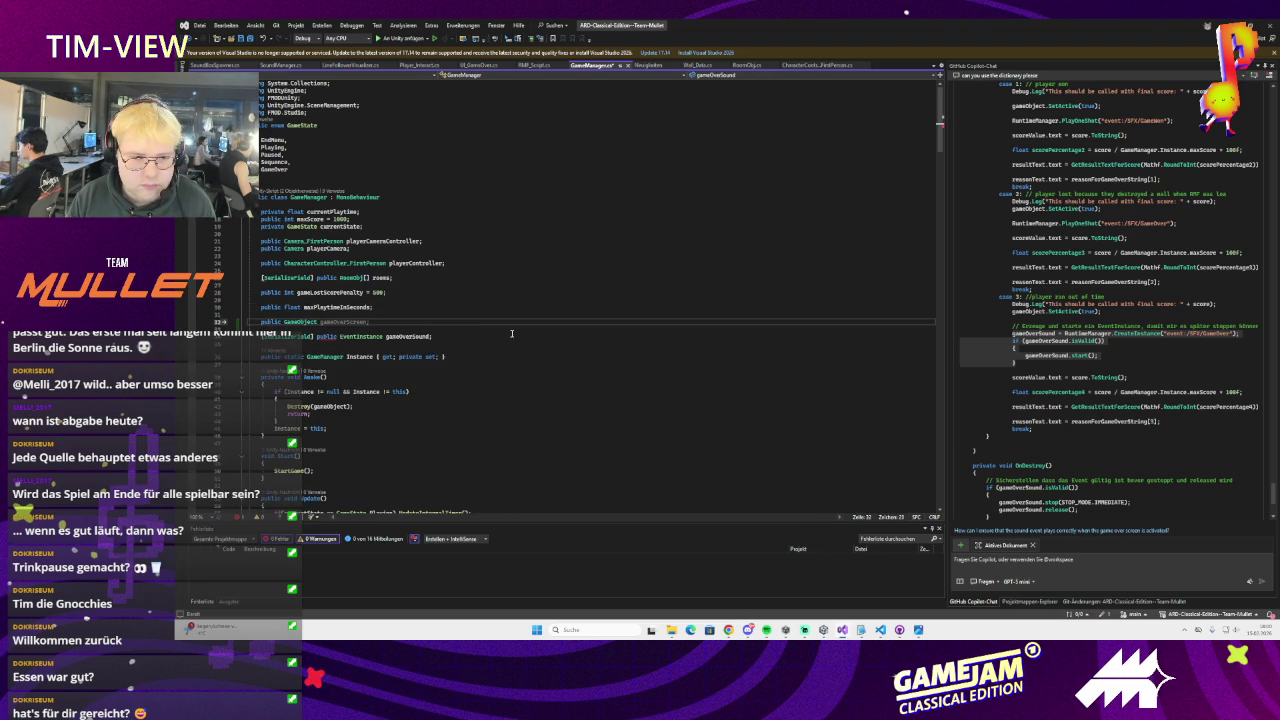
pyautogui.write('arms;')
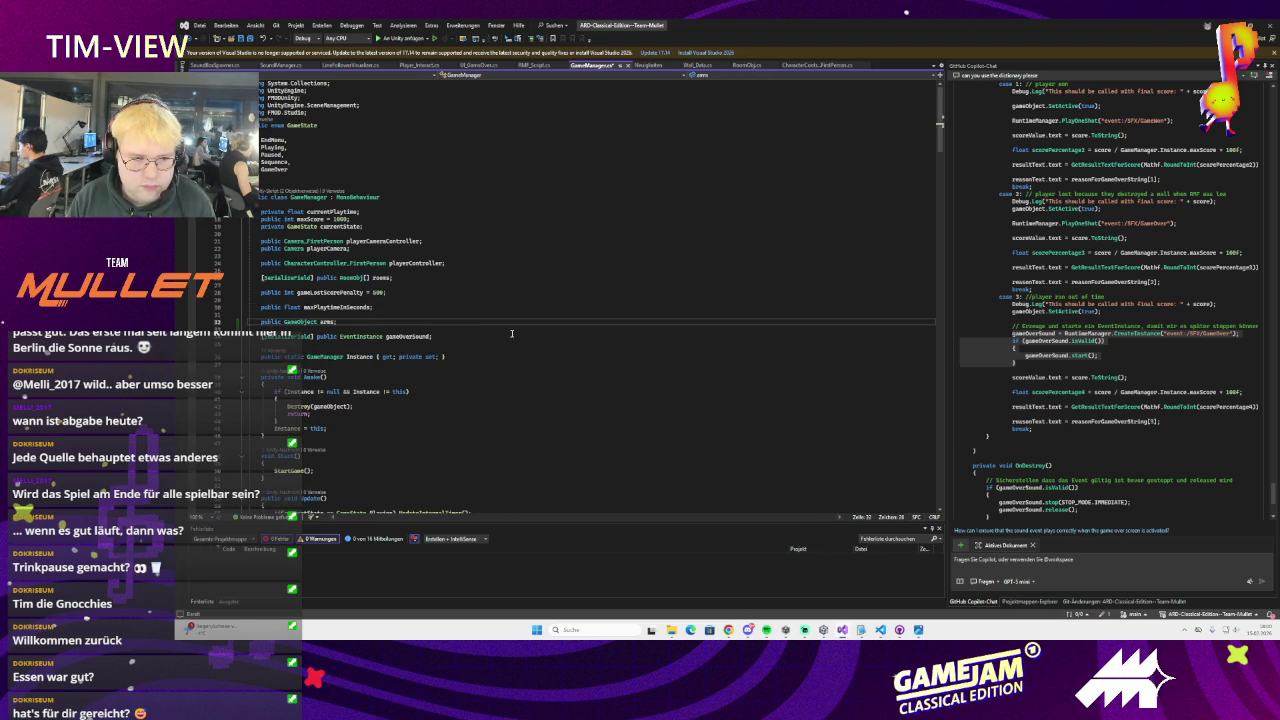
# Insert arms.SetActive(false) at the start of EndSequence, then switch to Unity to compile
pyautogui.scroll(-7, 571, 307)
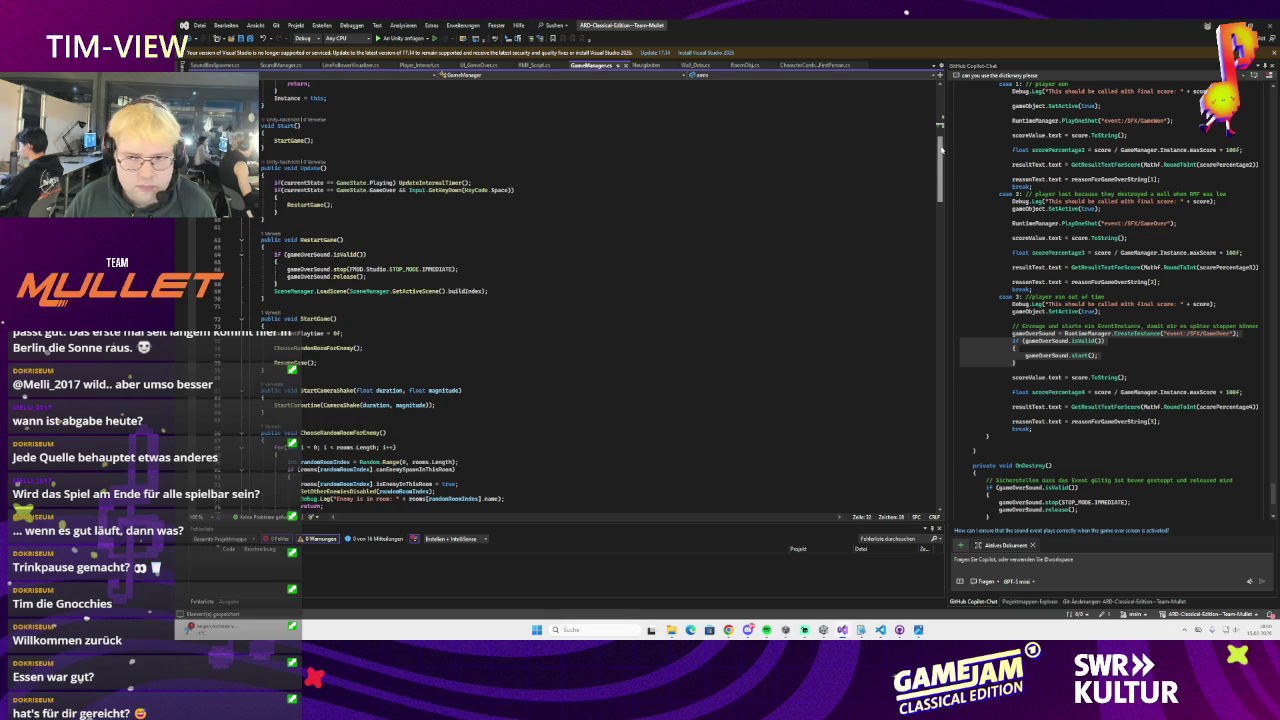
pyautogui.moveTo(940, 172)
pyautogui.mouseDown()
pyautogui.moveTo(926, 410)
pyautogui.moveTo(921, 396)
pyautogui.mouseUp()
pyautogui.scroll(3, 301, 297)
pyautogui.click(301, 298)
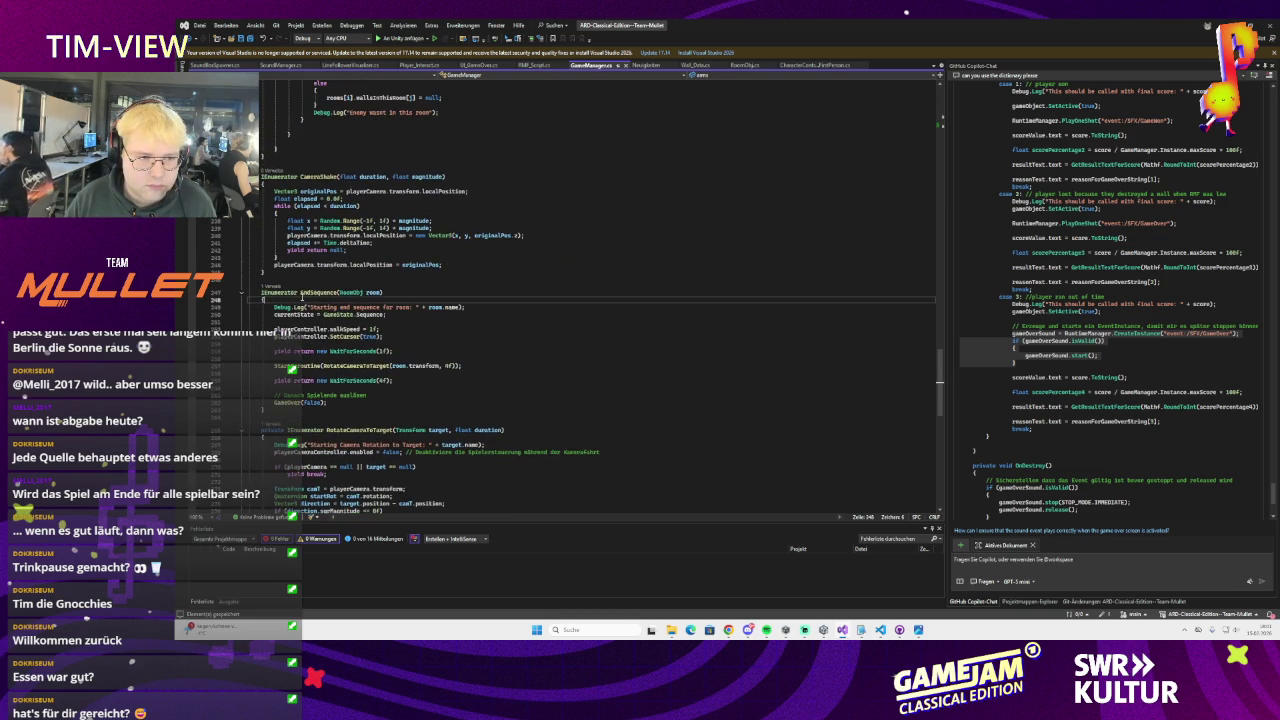
pyautogui.press('Return')
pyautogui.write('arms.set')
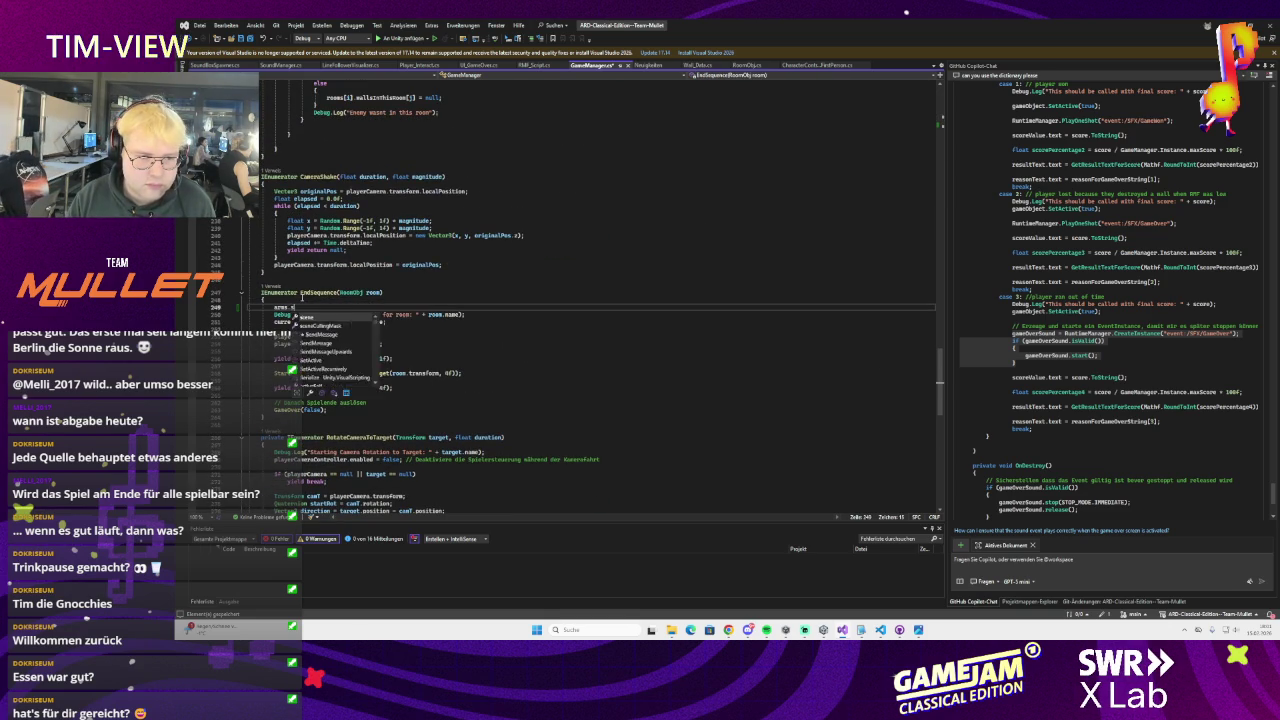
pyautogui.press('Tab')
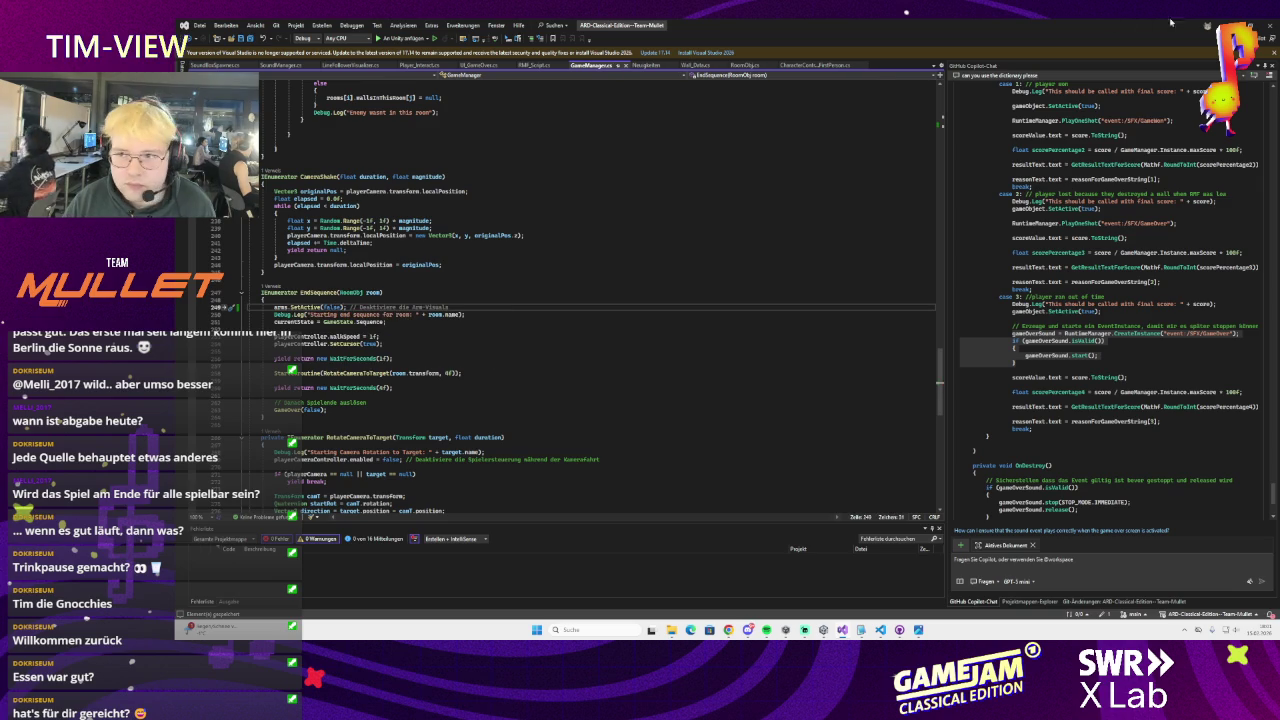
pyautogui.hotkey('alt', 'Tab')
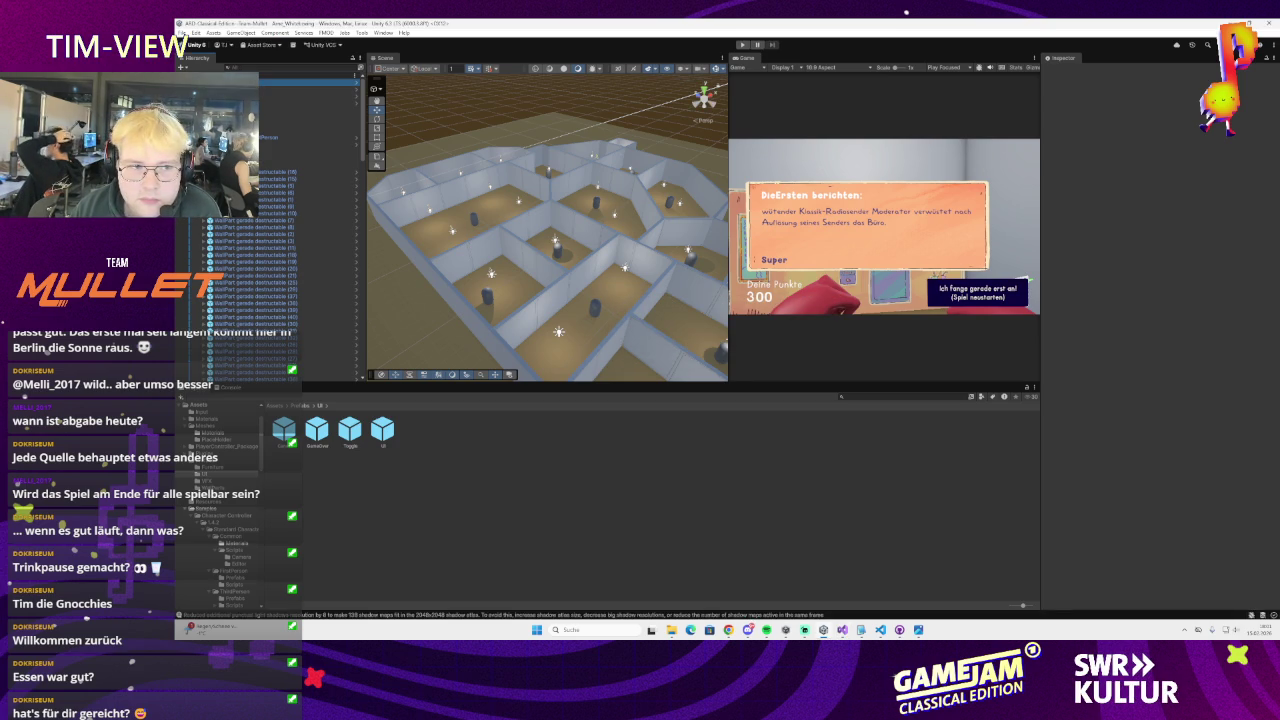
# Assign Arms_Camera to the Arms field of the Game Manager script in the Inspector
pyautogui.click(300, 83)
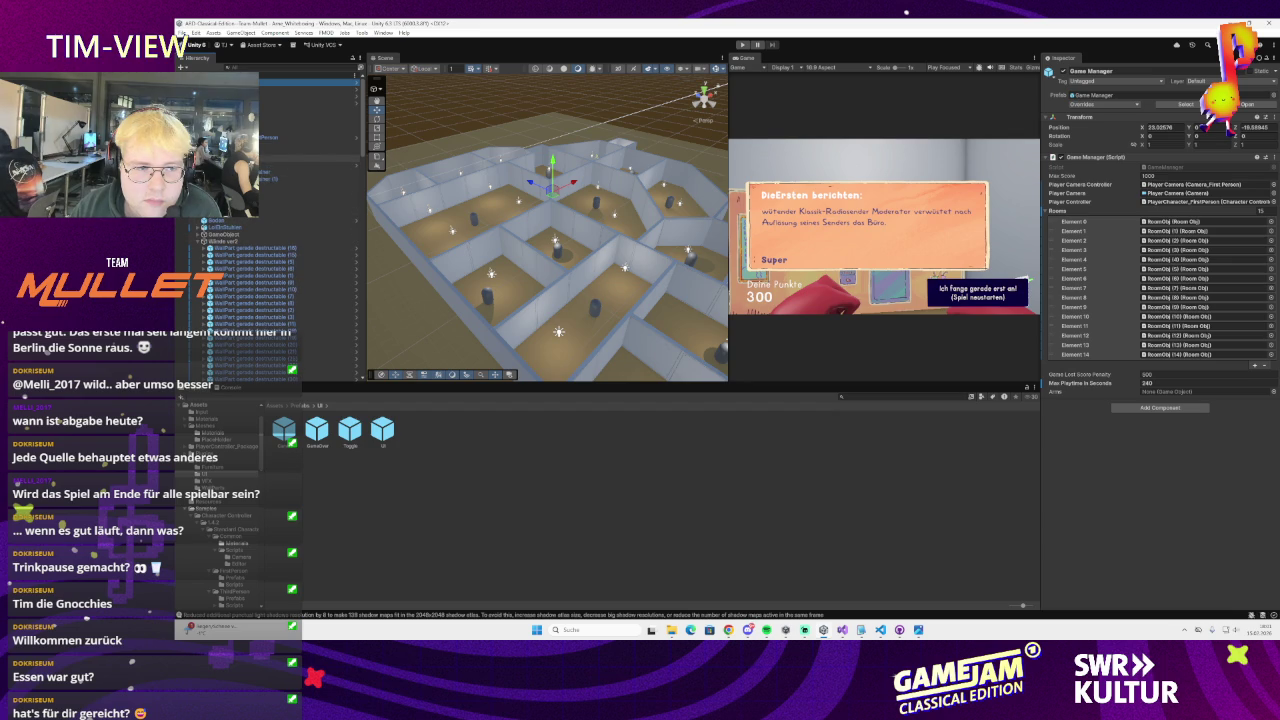
pyautogui.click(1113, 280)
pyautogui.moveTo(1113, 280)
pyautogui.mouseDown()
pyautogui.moveTo(1182, 366)
pyautogui.moveTo(1165, 391)
pyautogui.mouseUp()
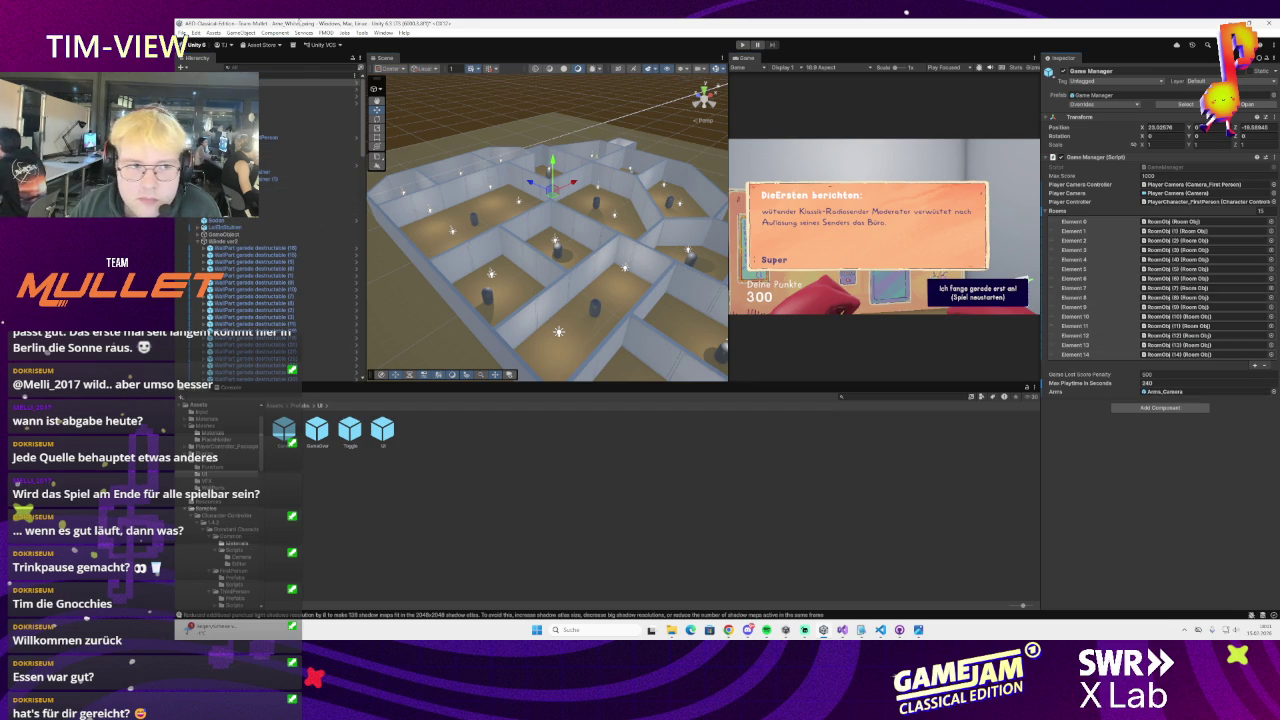
pyautogui.click(180, 33)
pyautogui.click(180, 33)
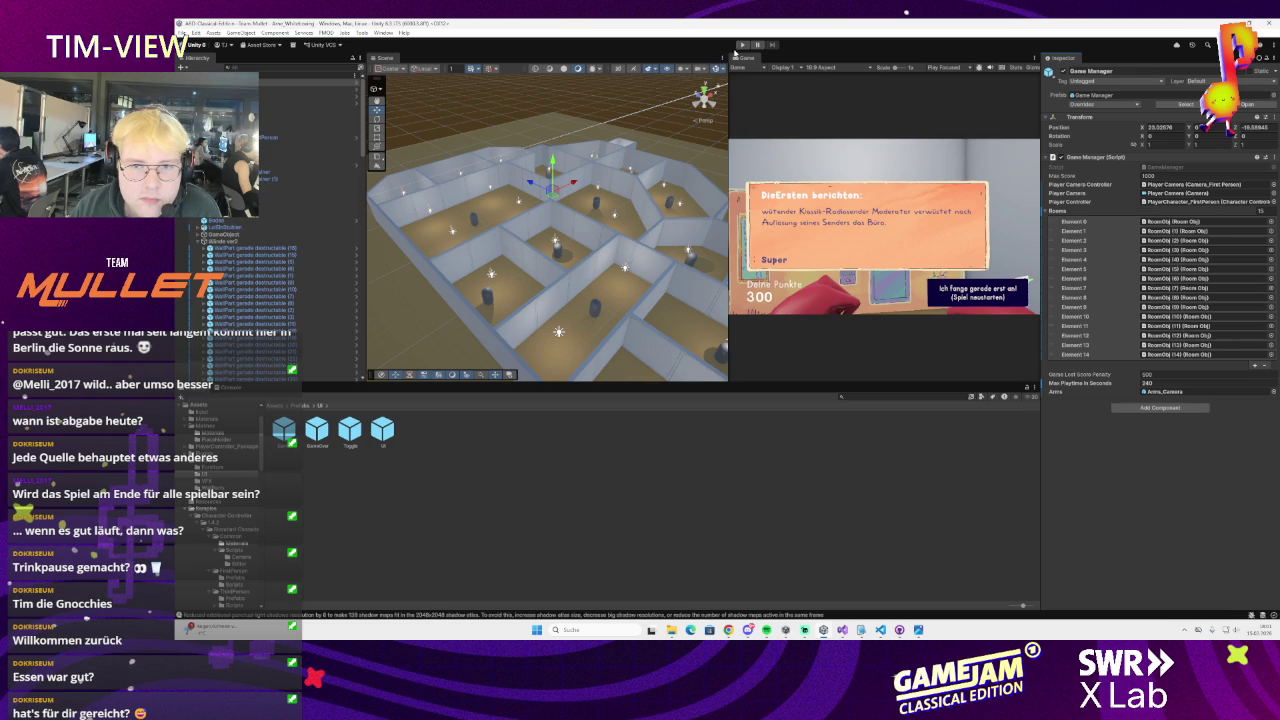
# Start a playtest, restart from the result screen, and play through to the 479-point game over
pyautogui.click(741, 45)
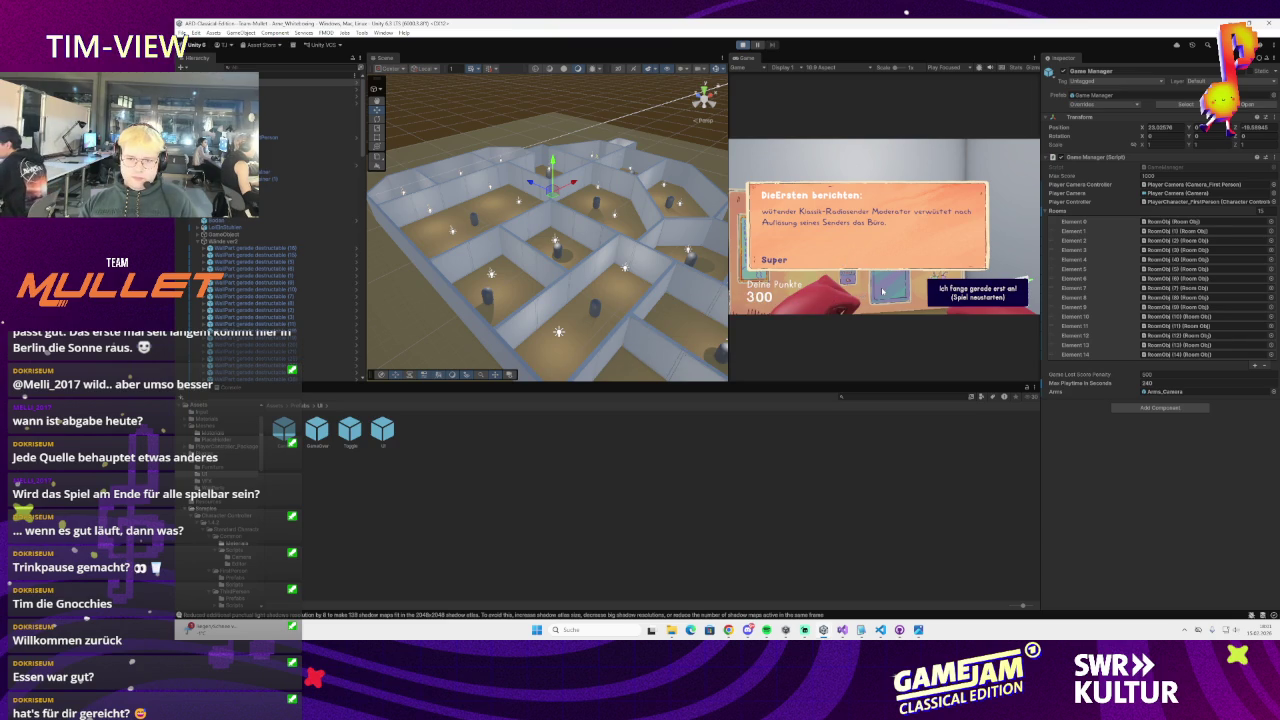
pyautogui.click(975, 292)
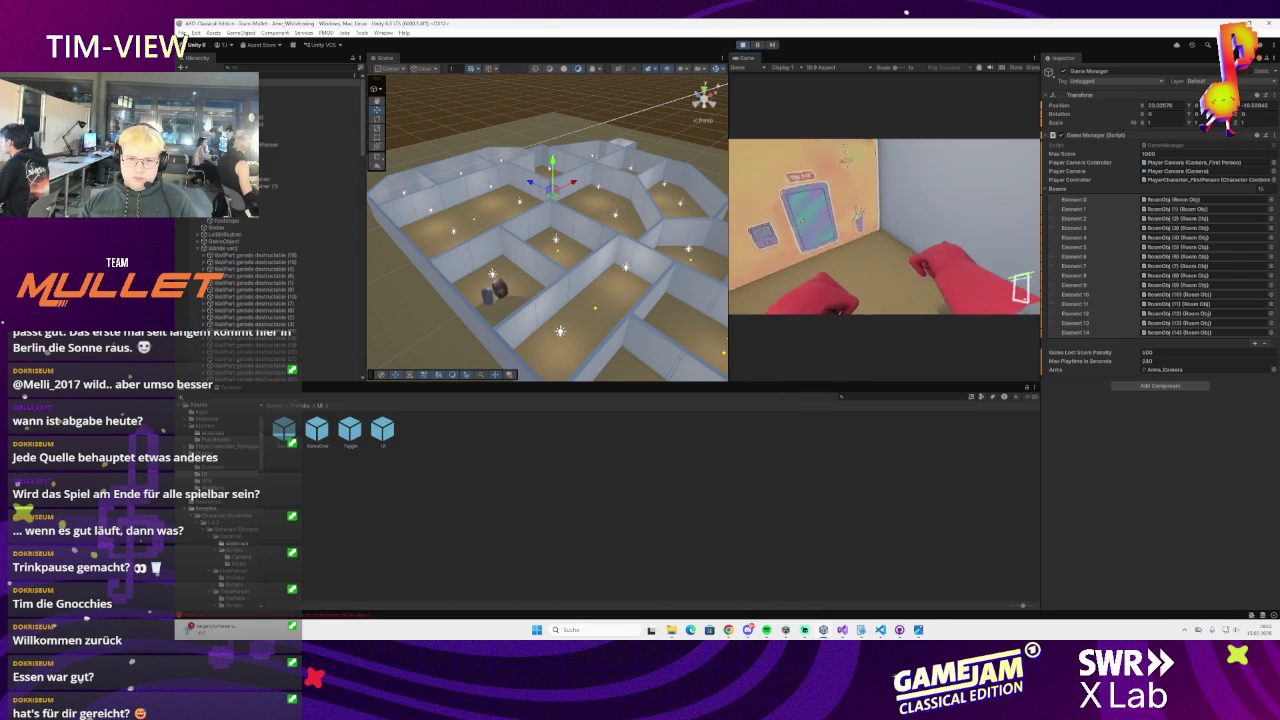
pyautogui.press('e')
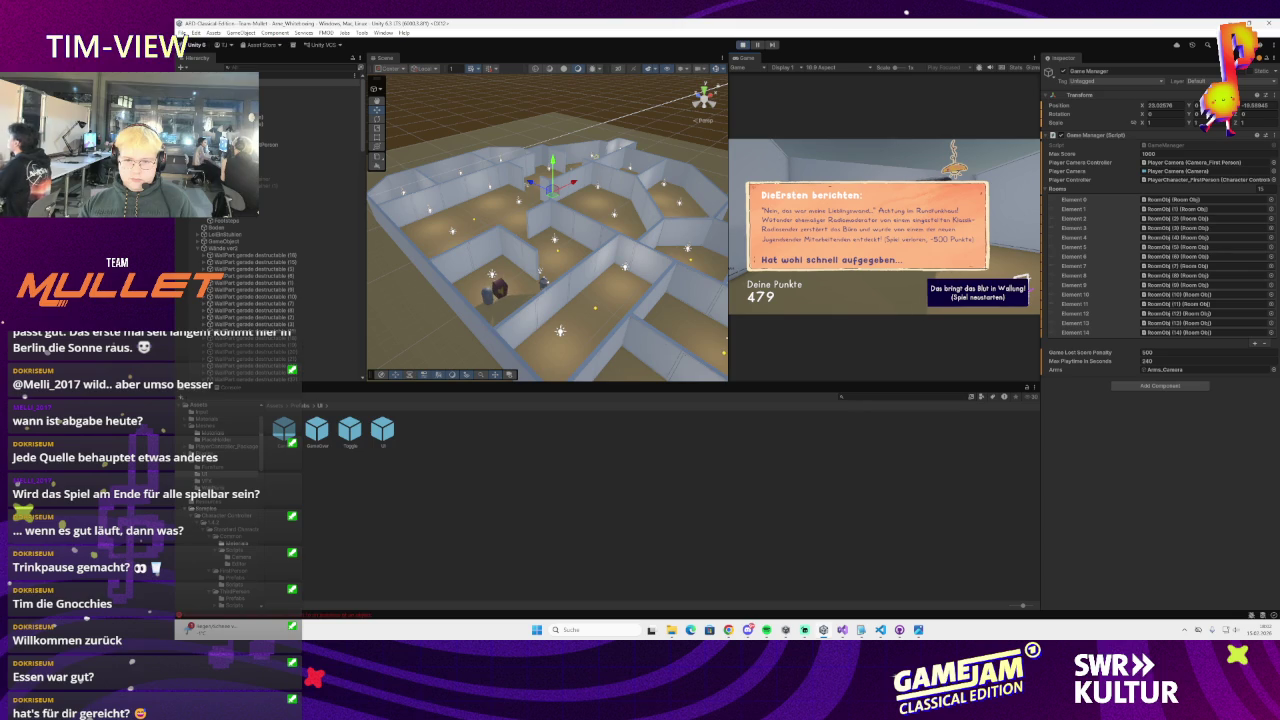
# Restart from the game-over screen, play a round to 448 points, then leave Play mode
pyautogui.click(1020, 282)
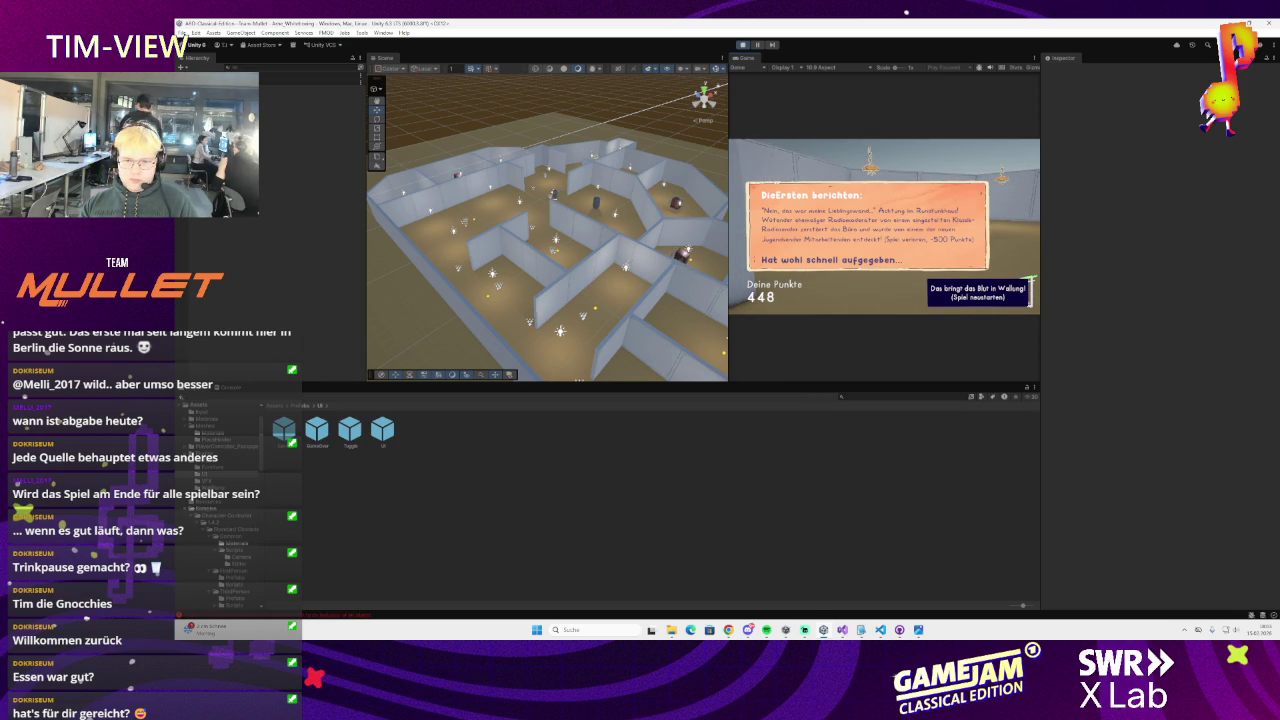
pyautogui.press('Return')
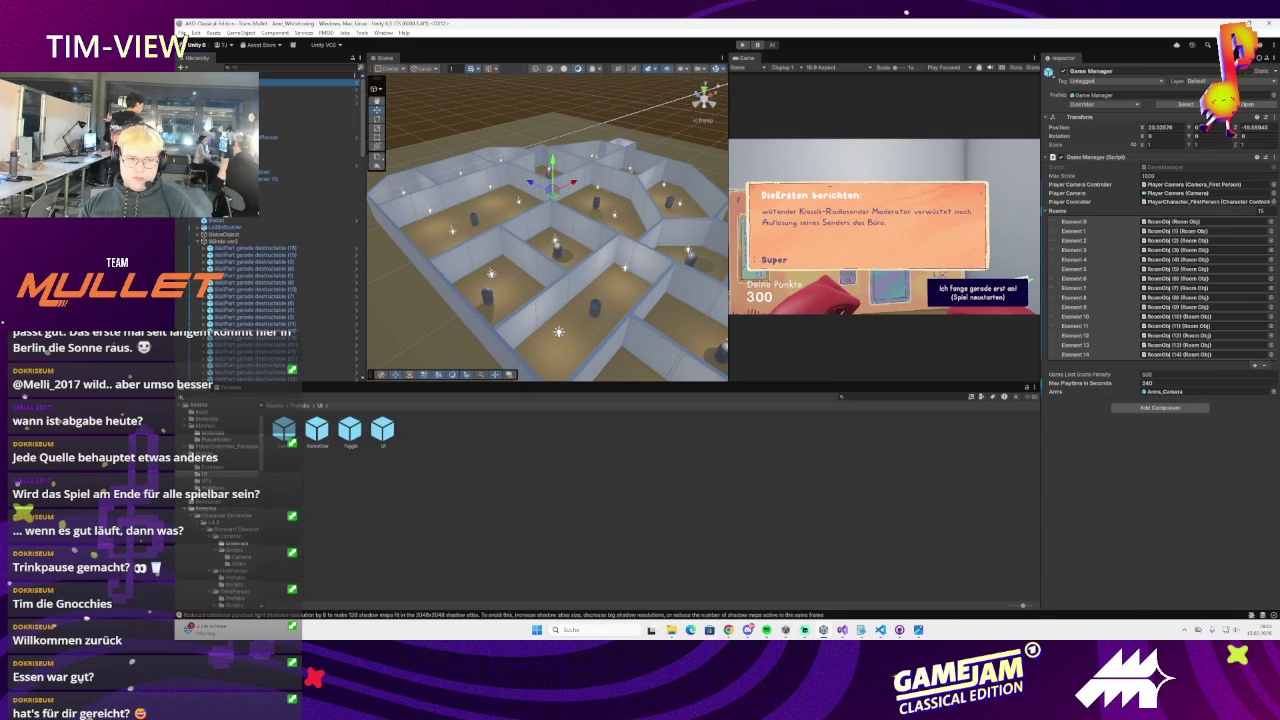
# Inspect the UI, SoundManager, SoundBox_Spawner, player, Arms_Camera, Arms and Game Manager objects in the Hierarchy
pyautogui.click(310, 97)
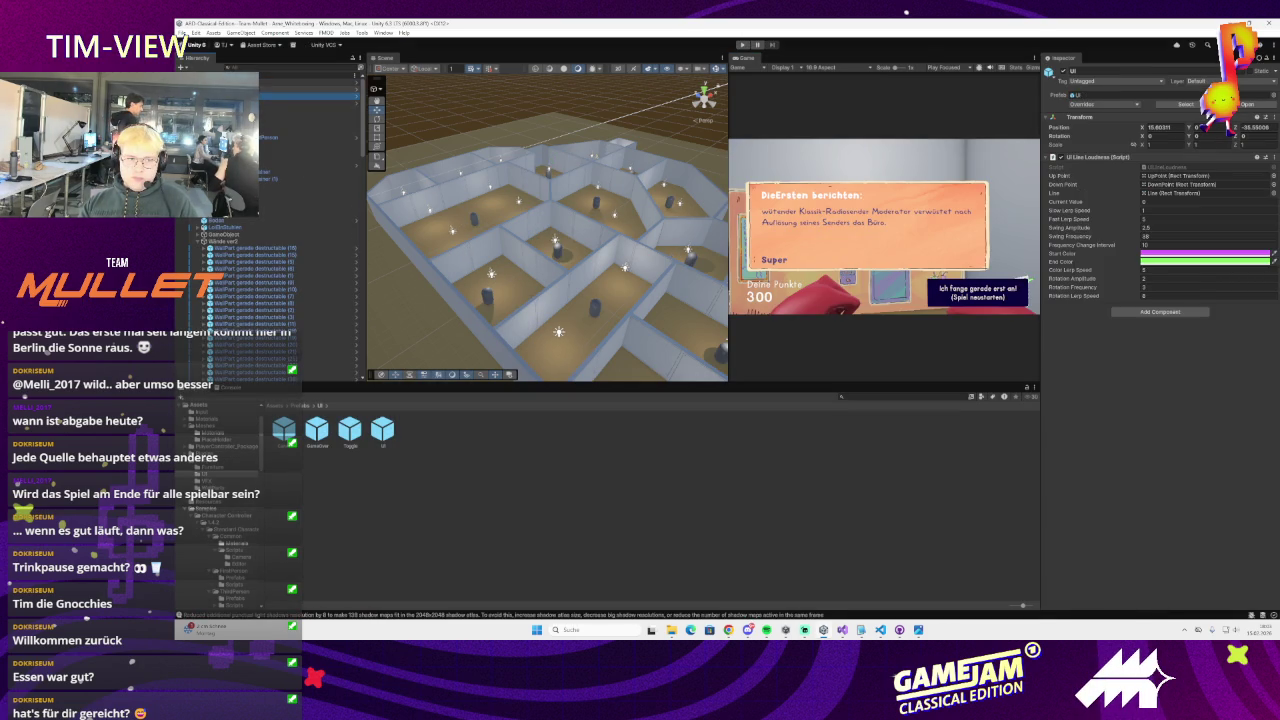
pyautogui.click(310, 83)
pyautogui.click(310, 102)
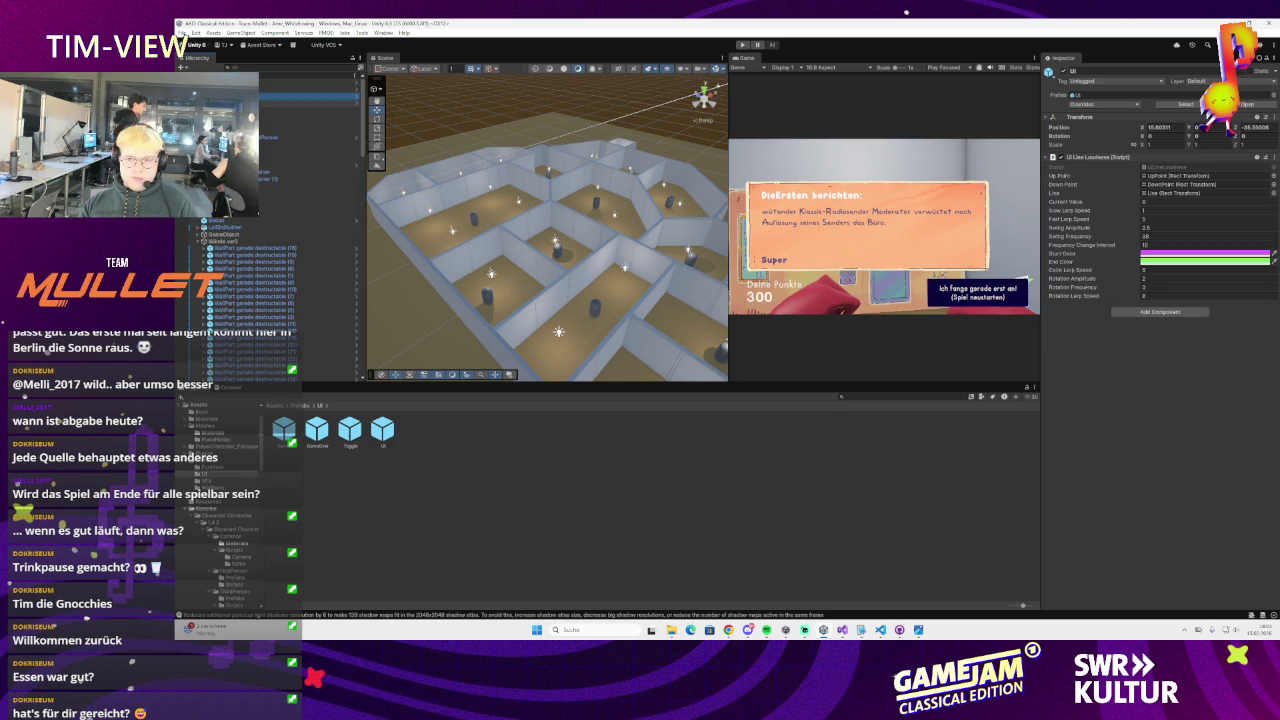
pyautogui.click(310, 137)
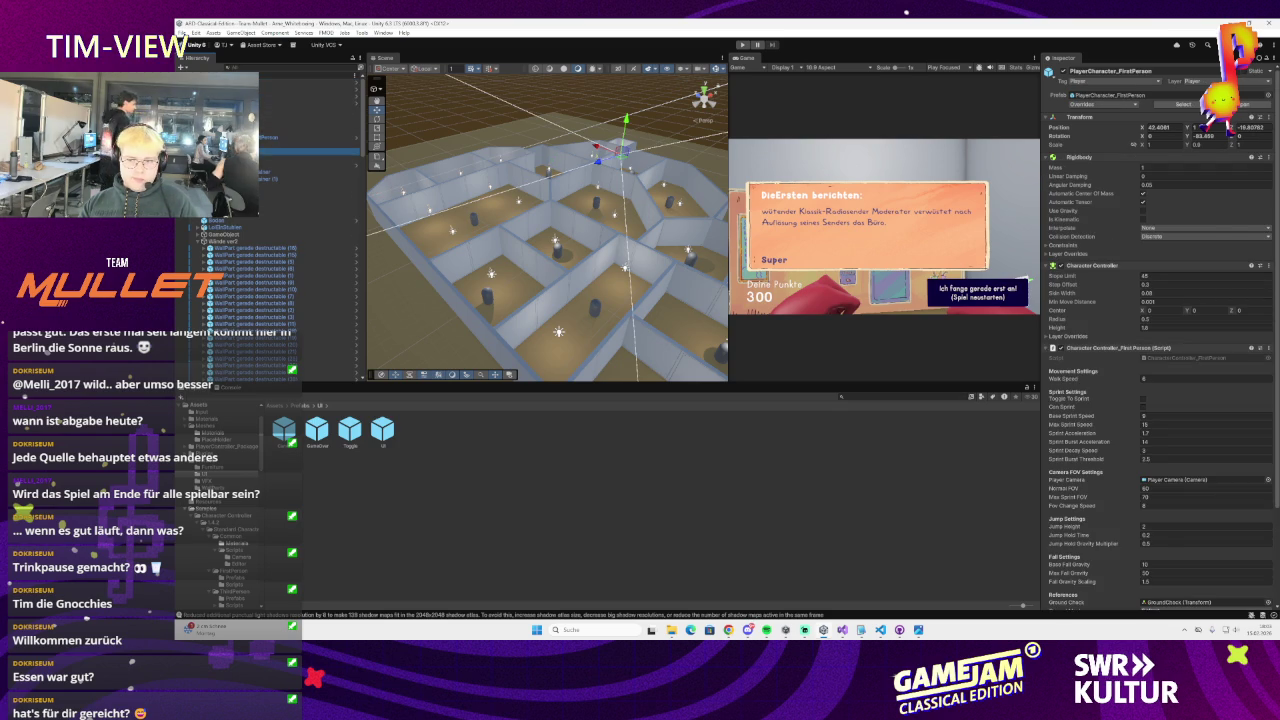
pyautogui.click(300, 157)
pyautogui.click(300, 178)
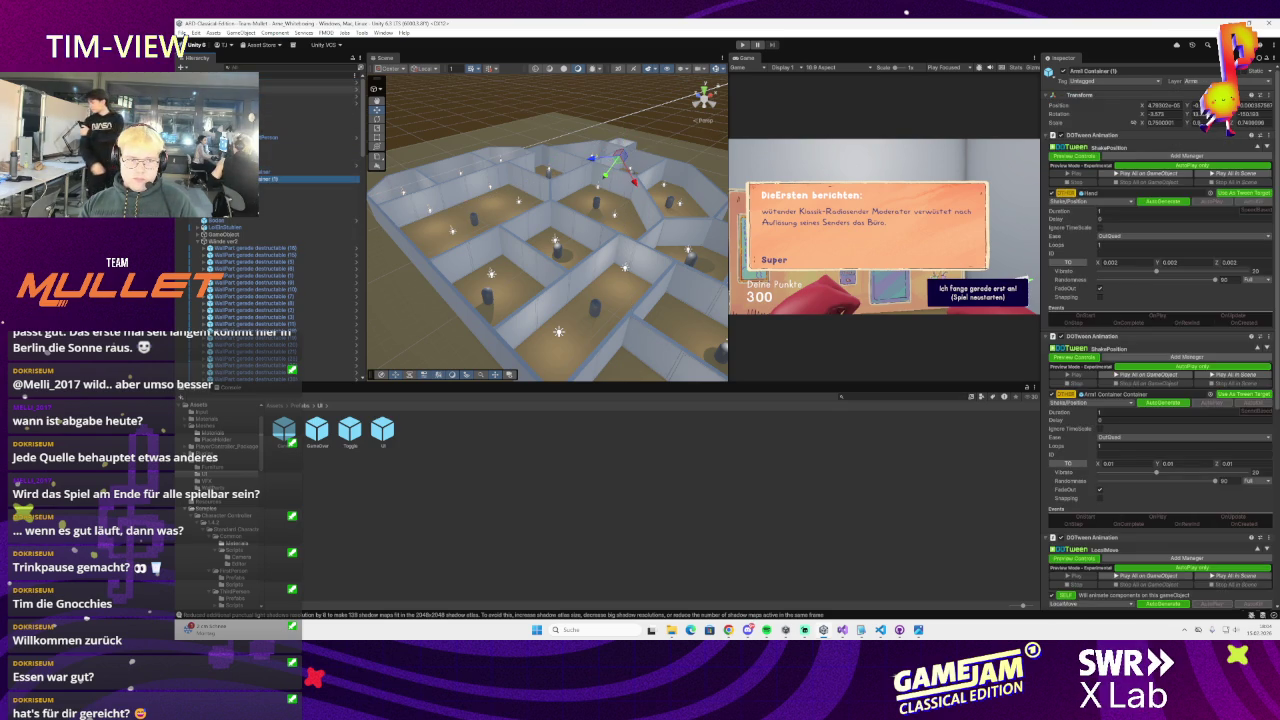
pyautogui.click(300, 85)
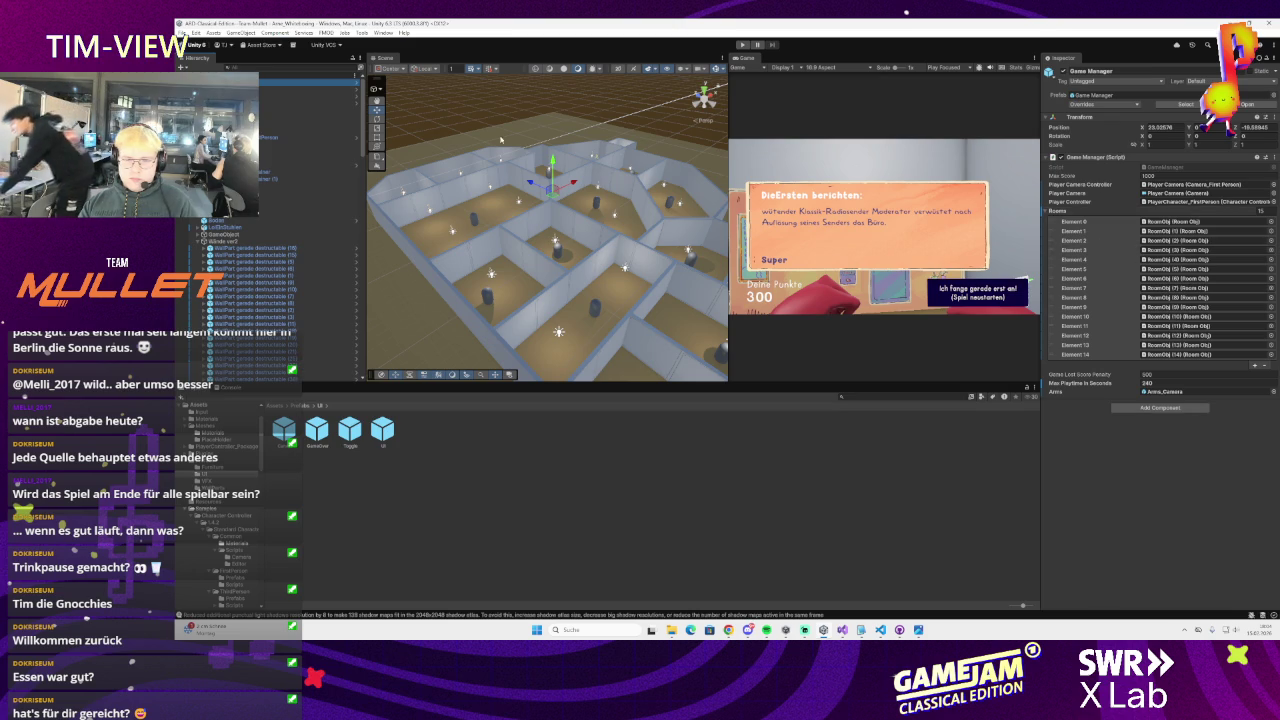
pyautogui.click(300, 103)
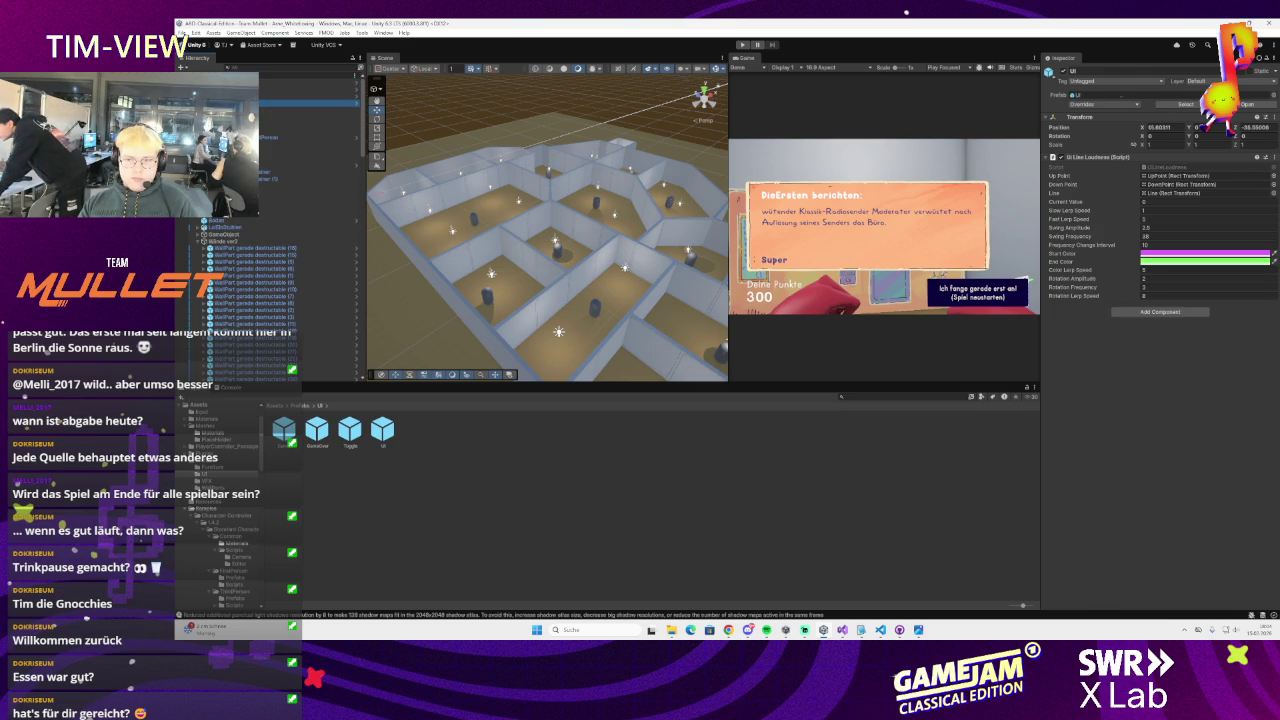
pyautogui.click(300, 91)
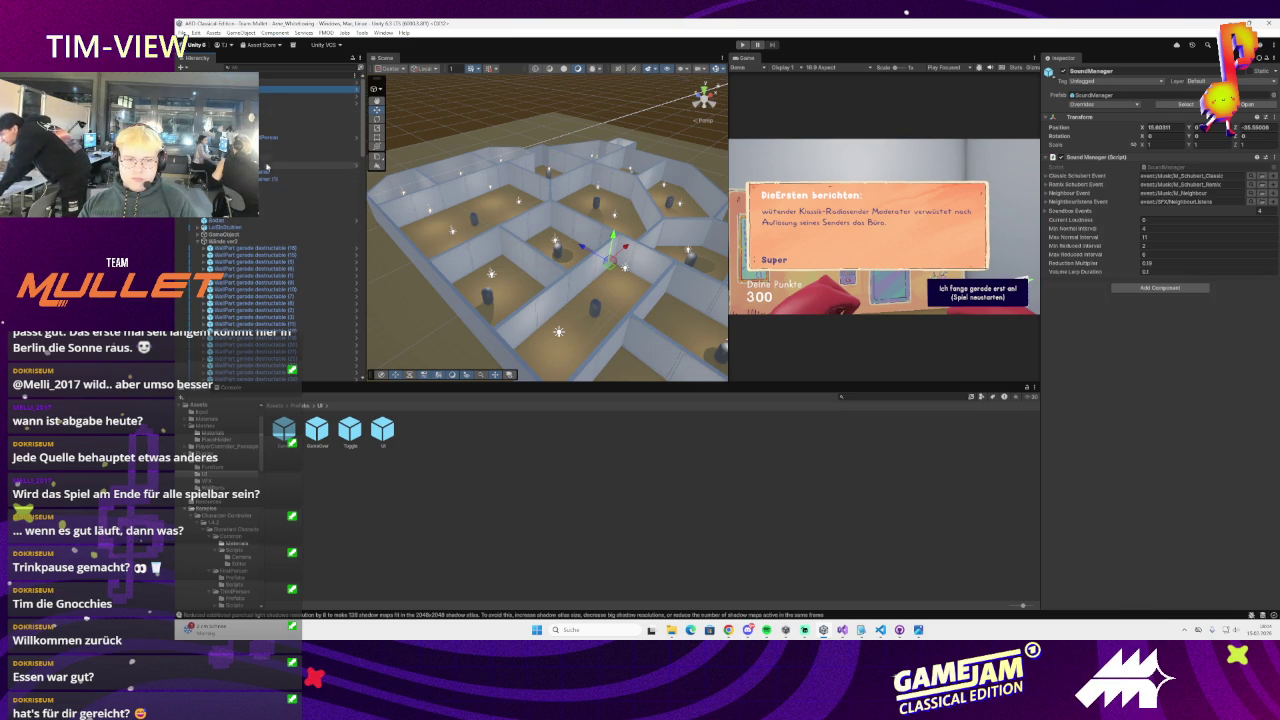
# Select the GameOver object and open its UI_GameOver script in Visual Studio
pyautogui.scroll(-10, 290, 220)
pyautogui.scroll(-10, 280, 220)
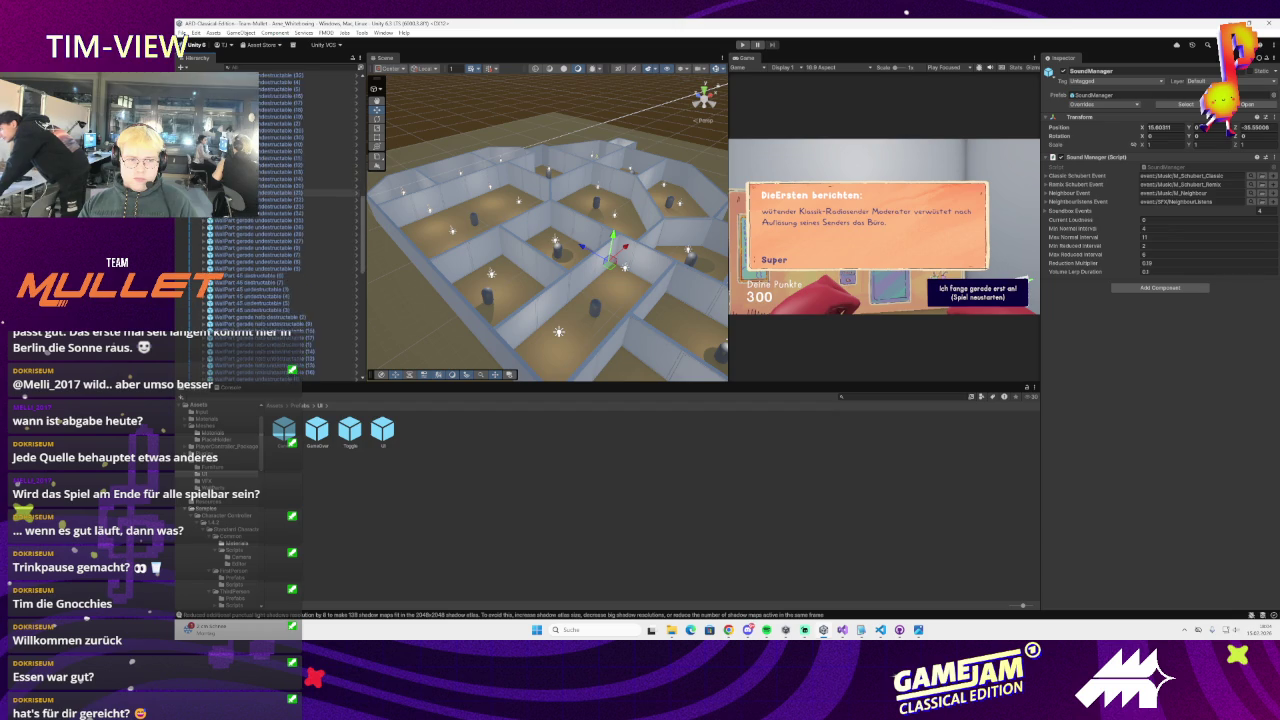
pyautogui.click(300, 194)
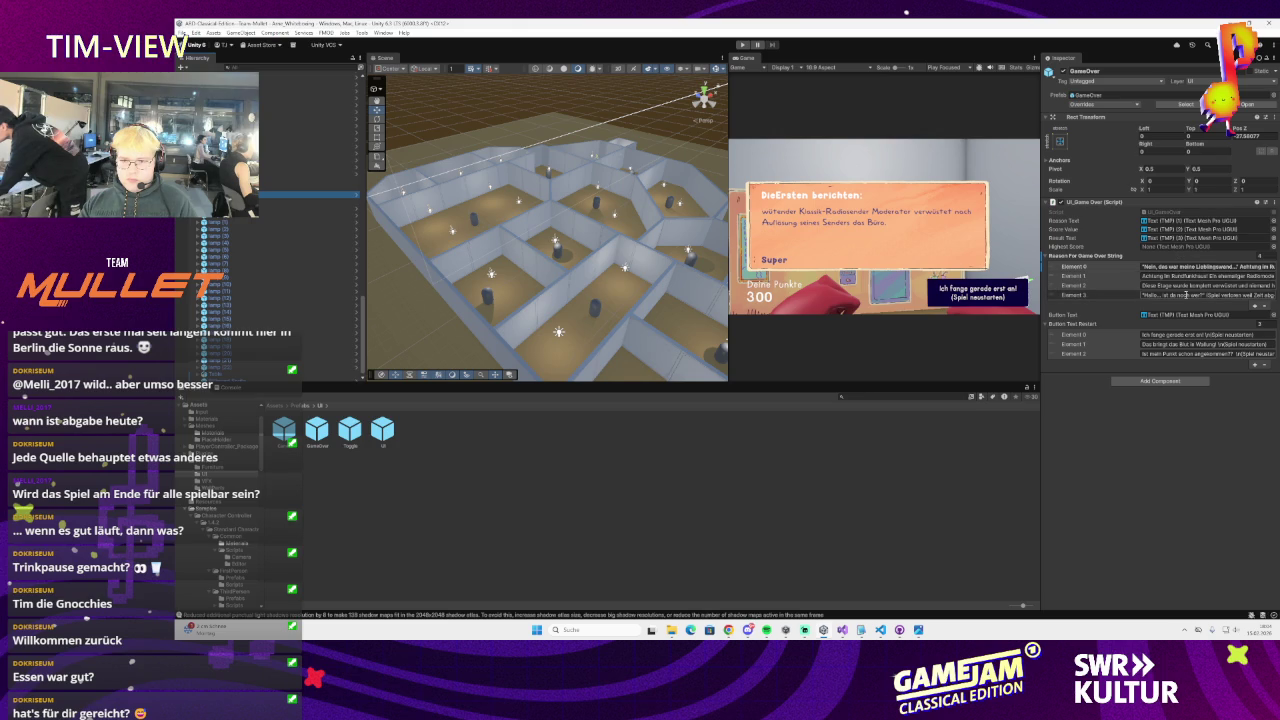
pyautogui.doubleClick(1178, 213)
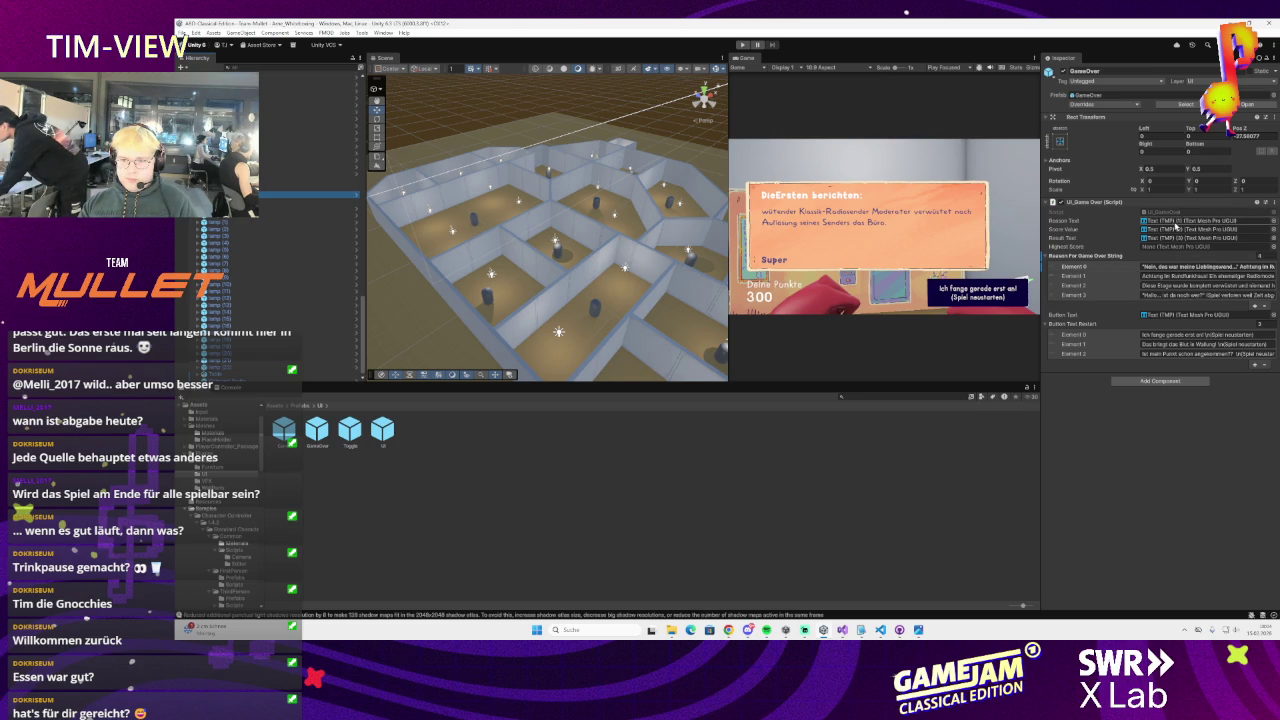
pyautogui.scroll(20, 804, 277)
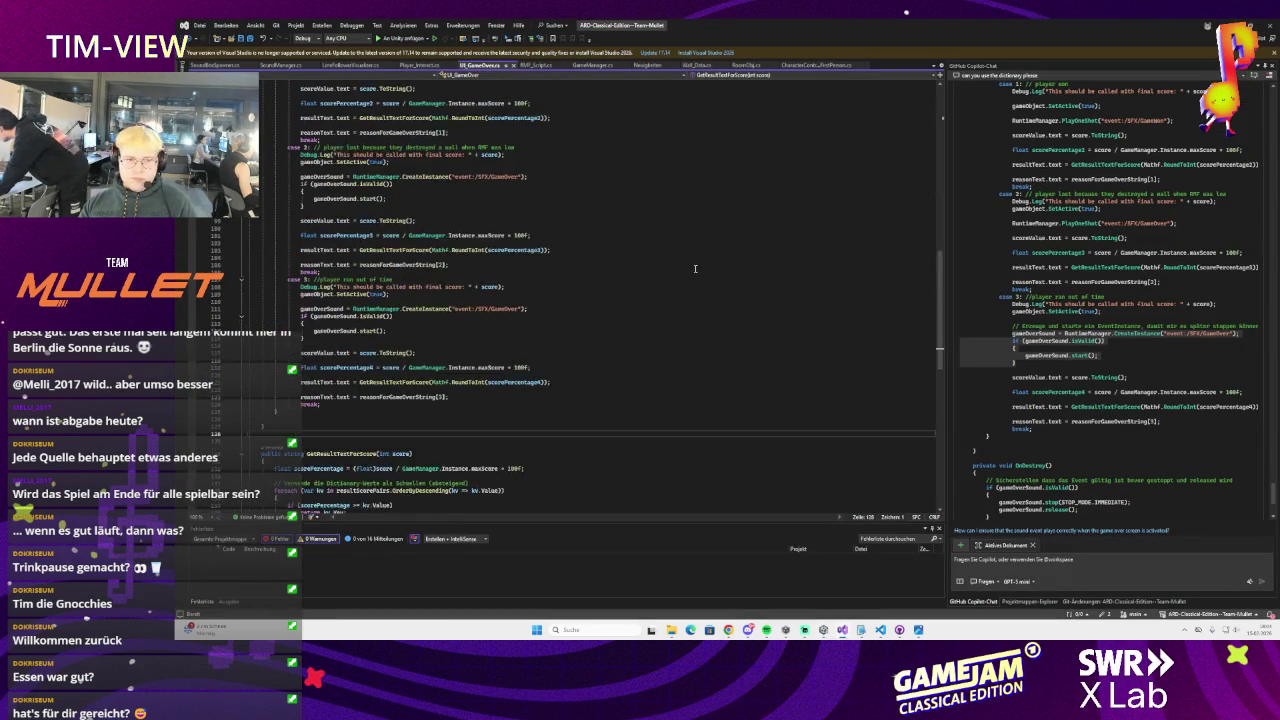
# Change the 0-point resultScorePairs message on line 21 to 'Na gibt's denn sowas?'
pyautogui.doubleClick(357, 235)
pyautogui.press('BackSpace')
pyautogui.hotkey('ctrl', 'BackSpace')
pyautogui.write('Das wa')
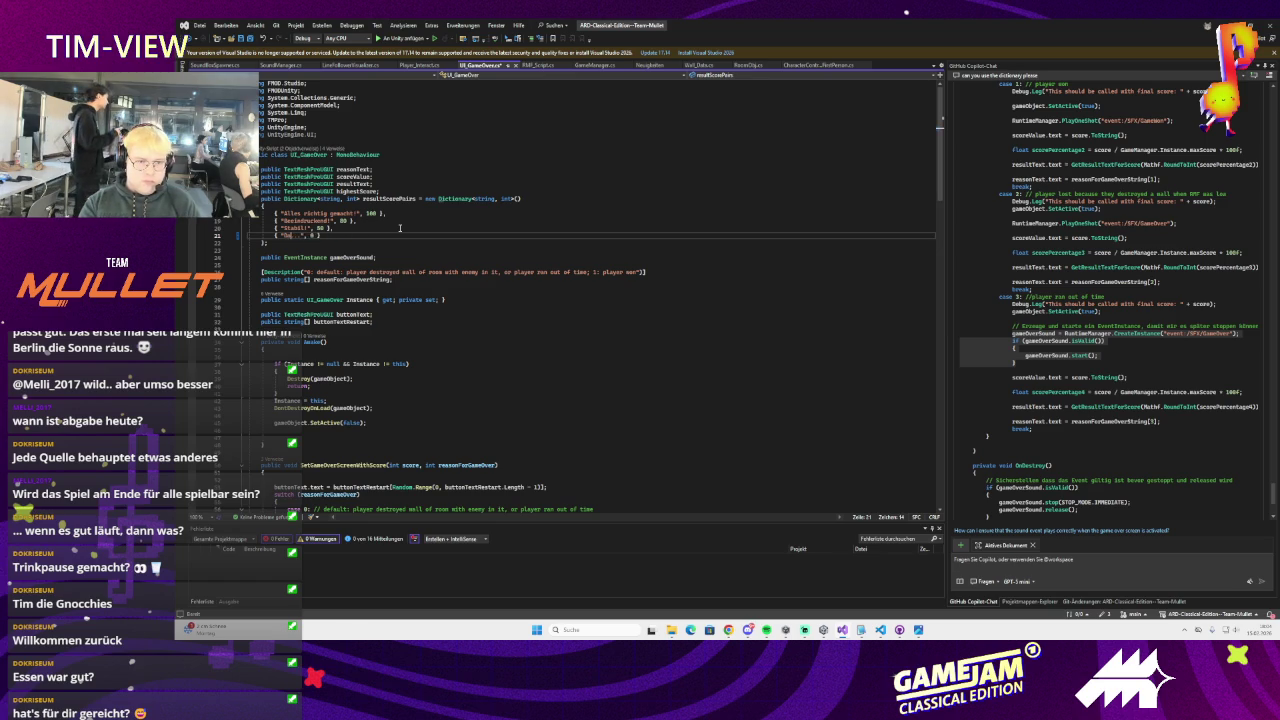
pyautogui.press('BackSpace')
pyautogui.press('BackSpace')
pyautogui.press('BackSpace')
pyautogui.write('S')
pyautogui.write("Wo gibt's denn sowas?")
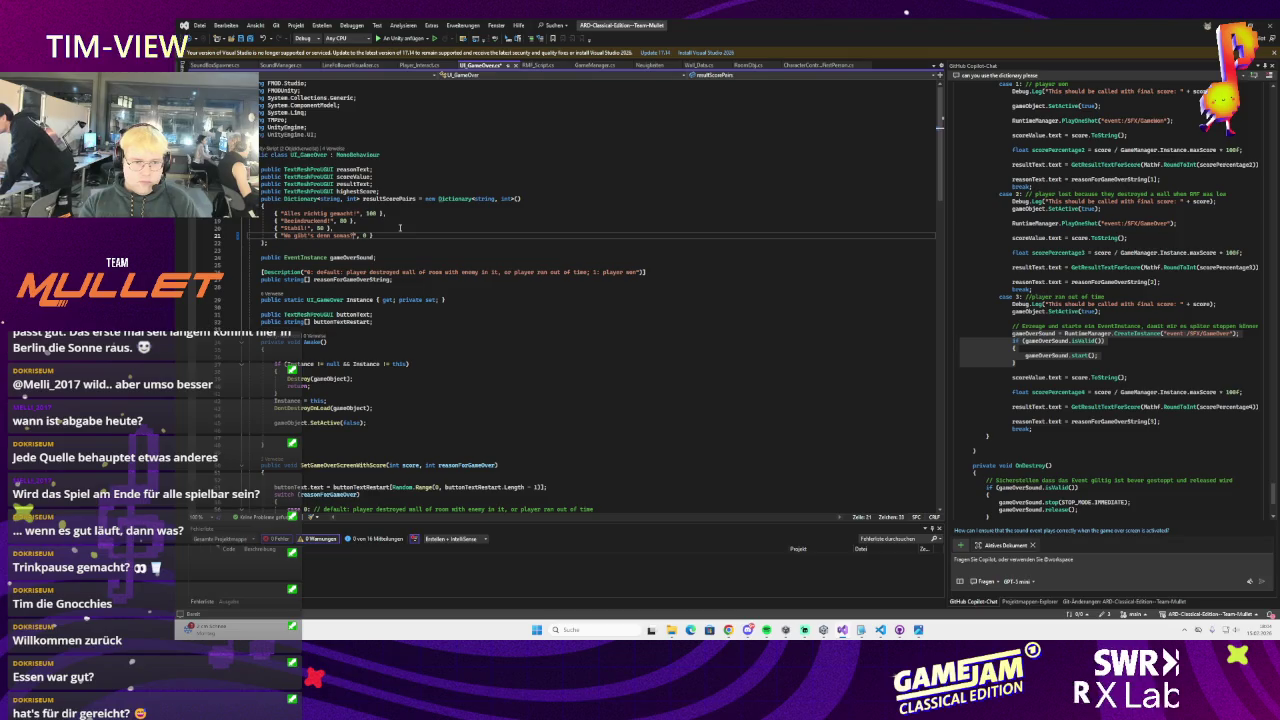
# Place the insertion point just after the closing brace of the Awake method
pyautogui.scroll(-6, 400, 228)
pyautogui.scroll(-20, 426, 252)
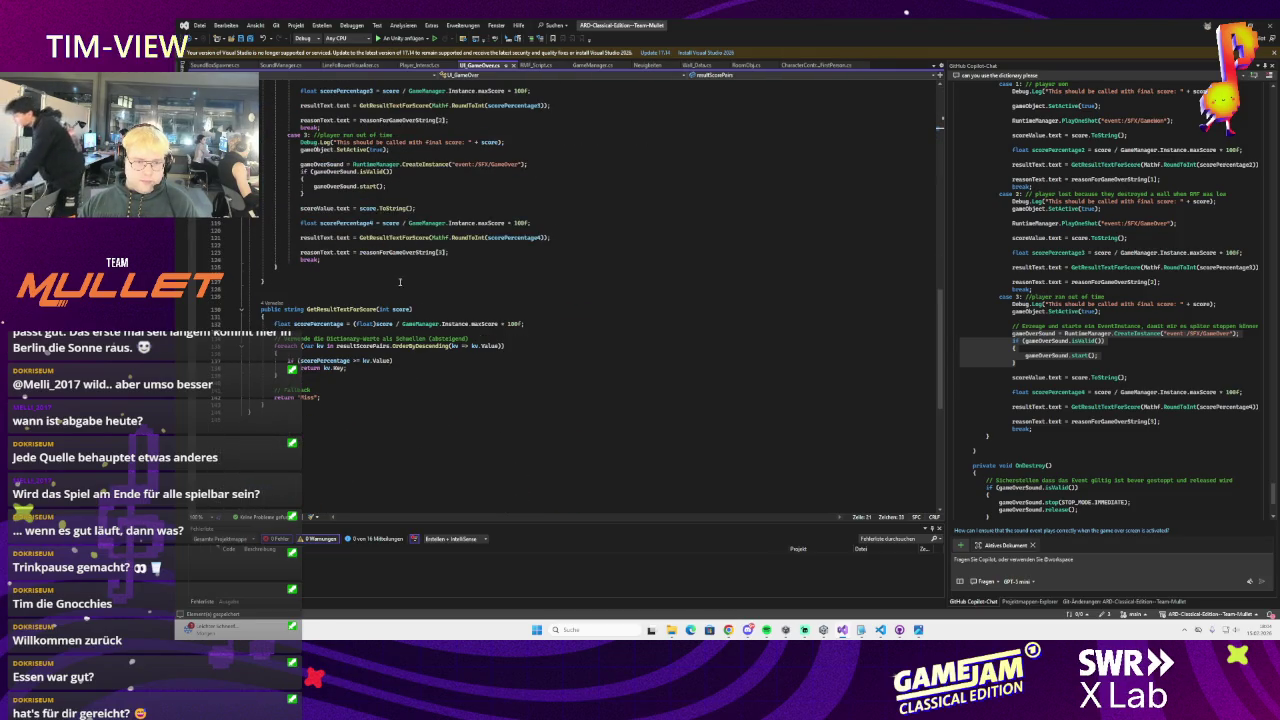
pyautogui.scroll(20, 399, 282)
pyautogui.click(480, 268)
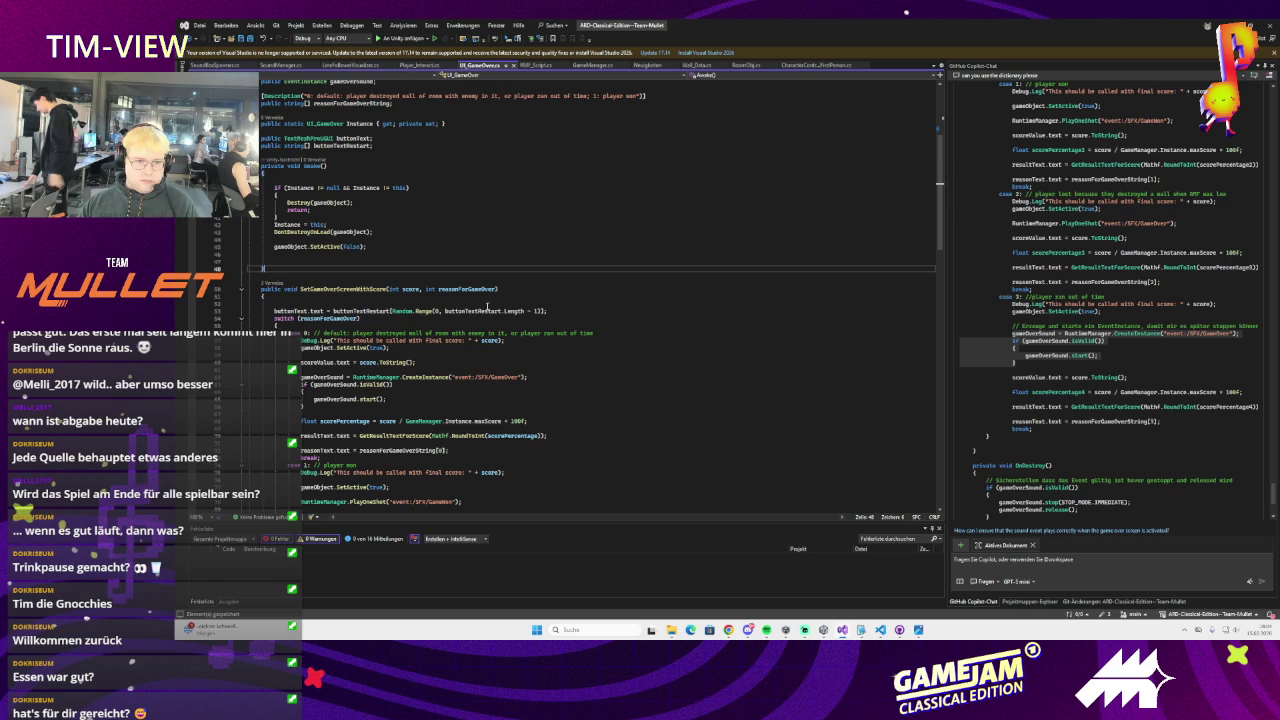
# Add a public void AddScore(int score) method below Awake with the body score += score
pyautogui.press('Return')
pyautogui.press('Return')
pyautogui.write('publ')
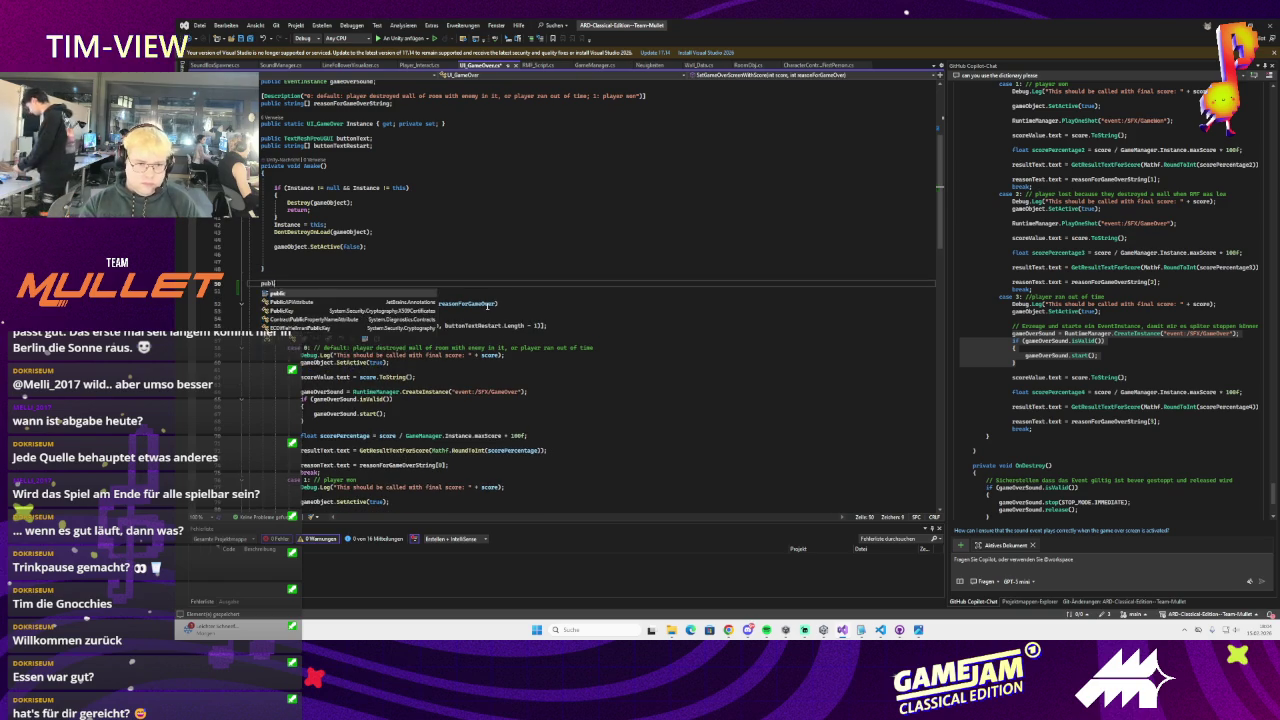
pyautogui.write('ic void AddS')
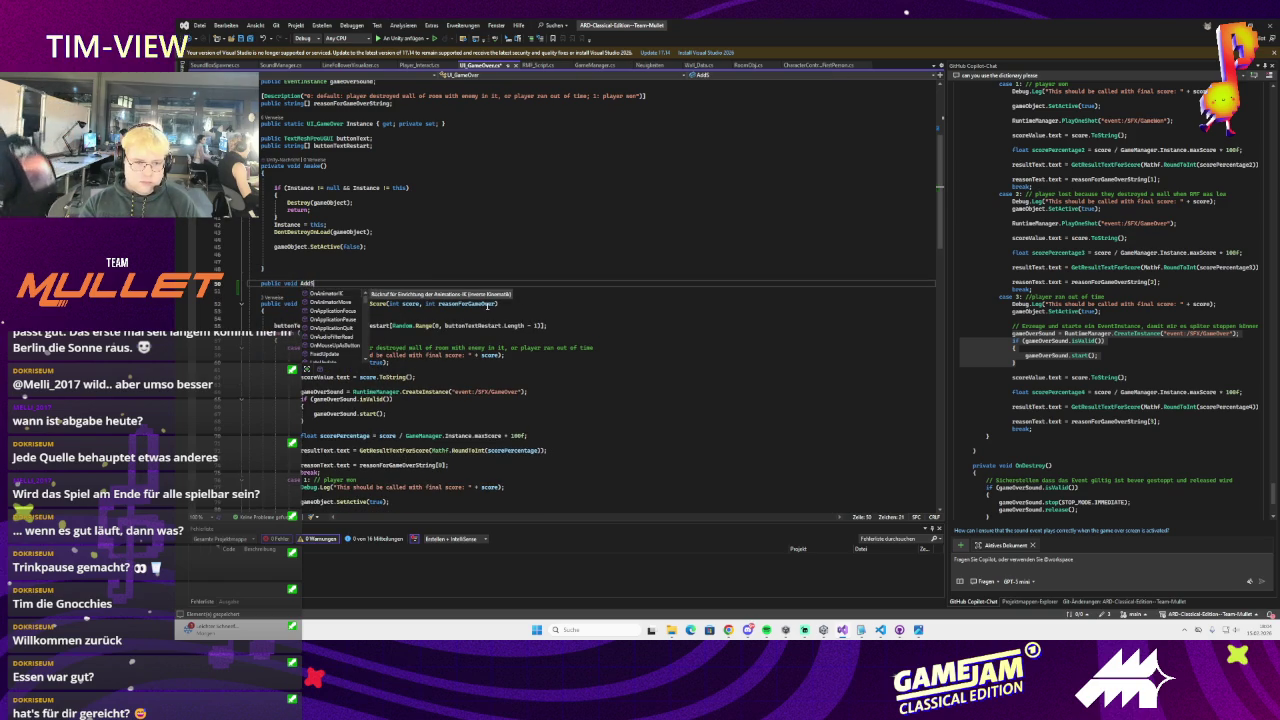
pyautogui.write('core(int sco')
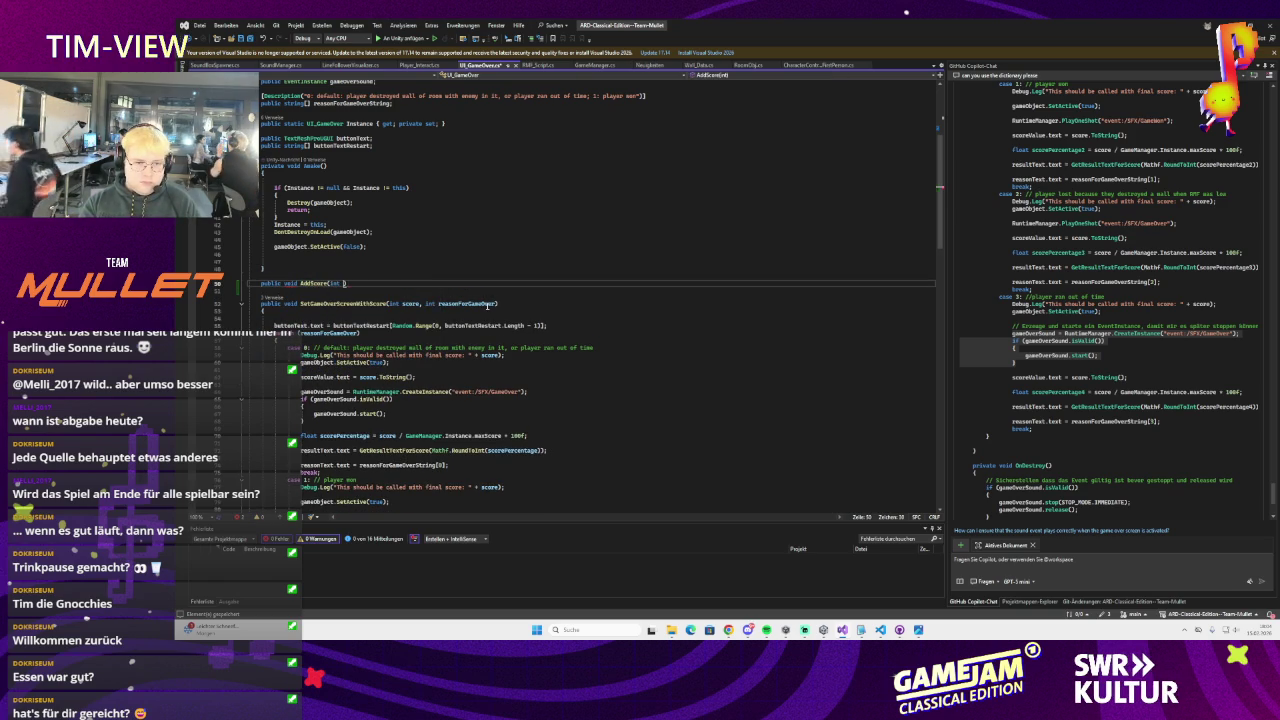
pyautogui.write('re)')
pyautogui.press('Return')
pyautogui.write('{')
pyautogui.press('Return')
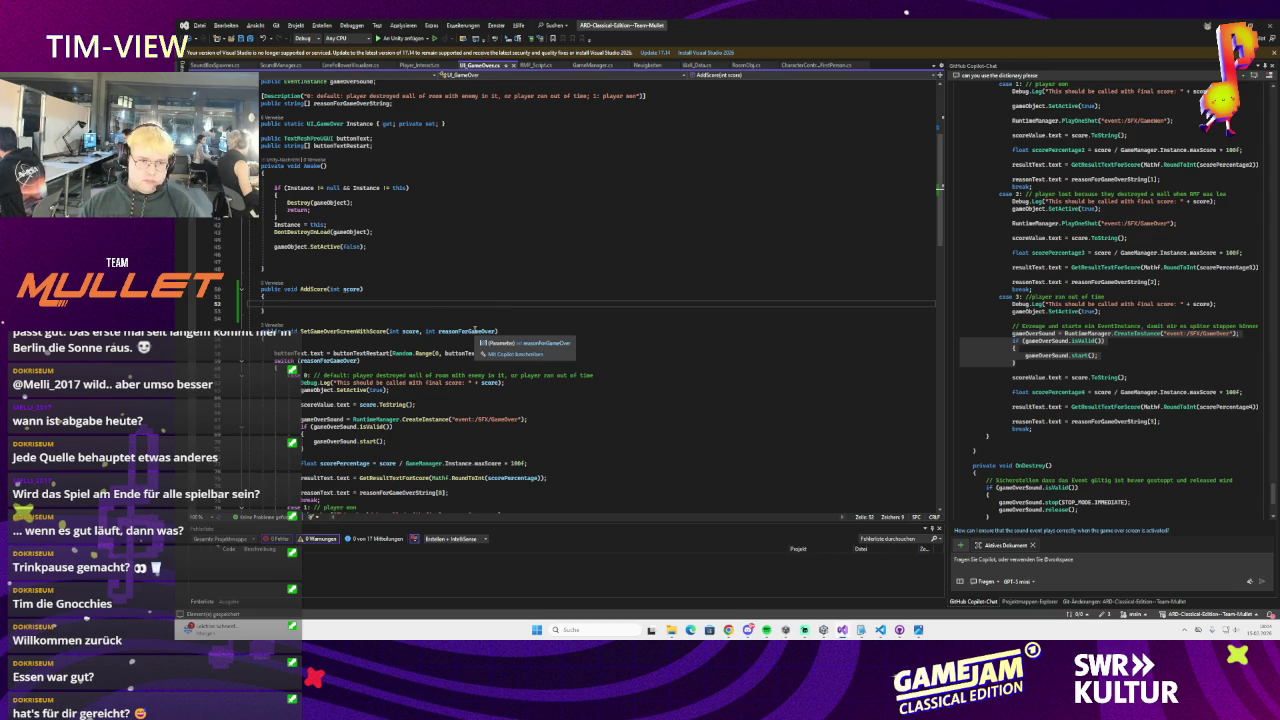
pyautogui.write('score')
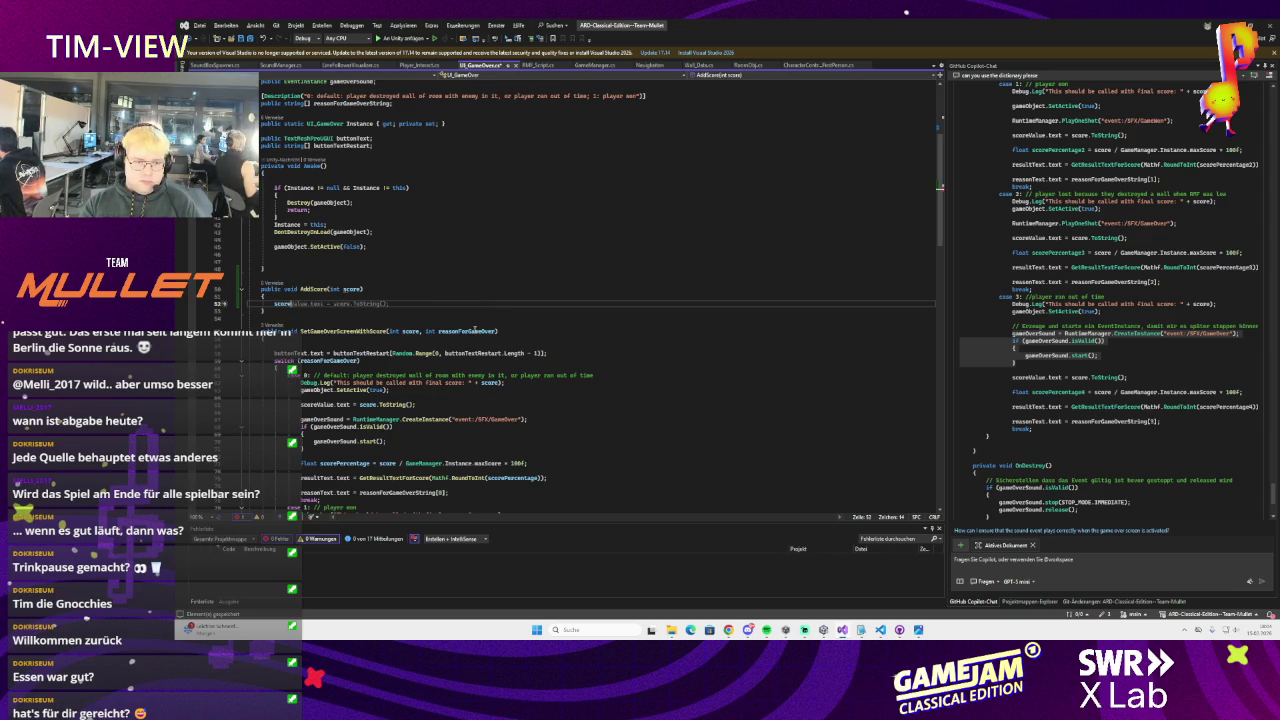
pyautogui.press('Tab')
# Rename the parameter to _score and cut the AddScore method out of UI_GameOver
pyautogui.scroll(3, 468, 340)
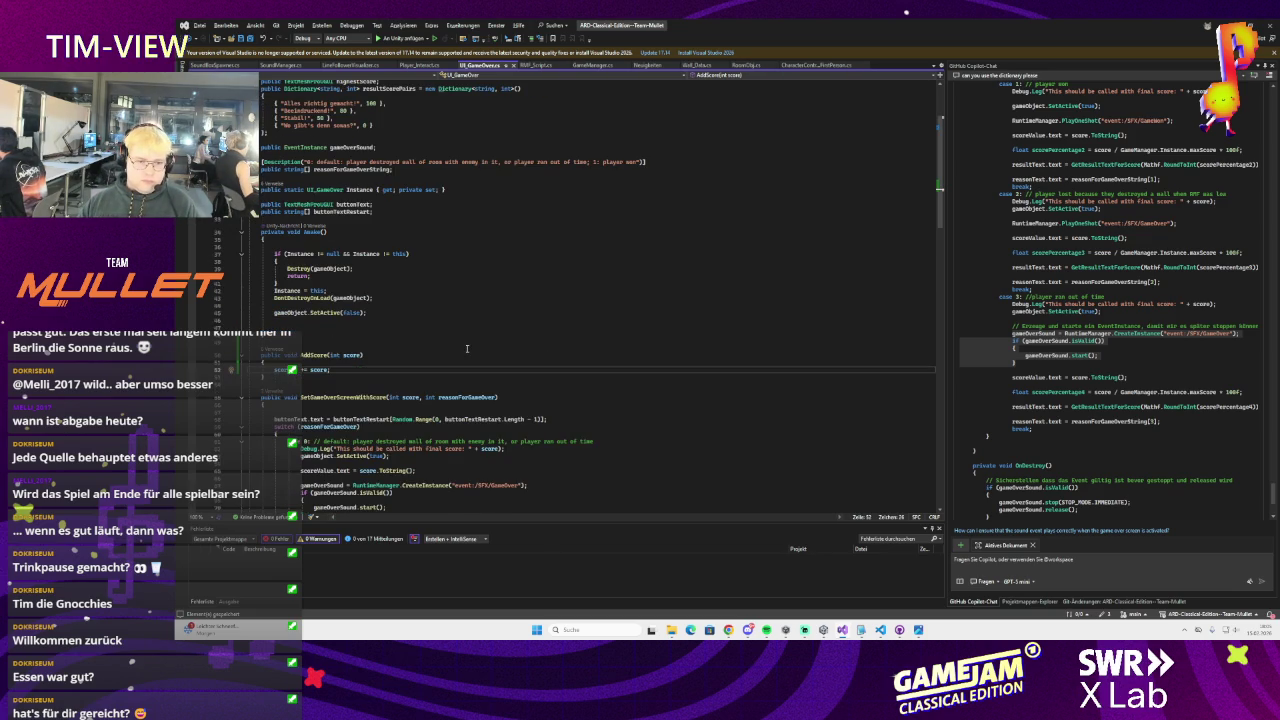
pyautogui.click(348, 356)
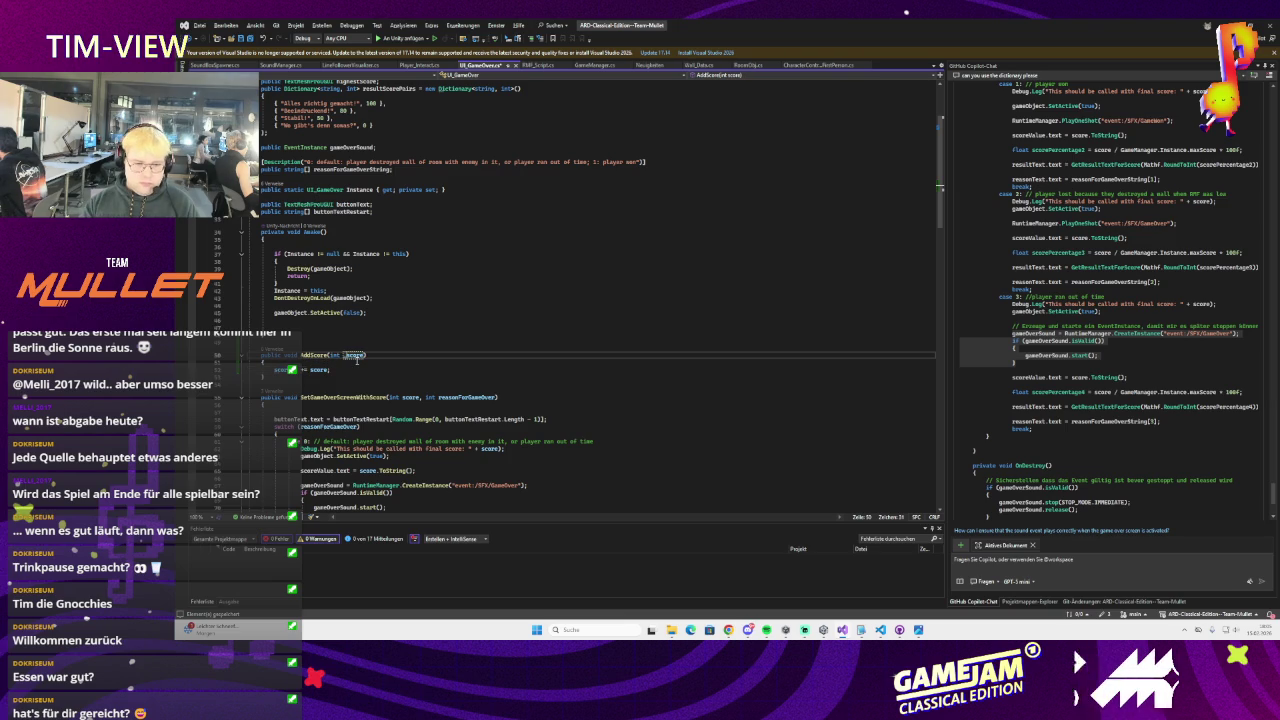
pyautogui.write('_')
pyautogui.click(312, 370)
pyautogui.write('_')
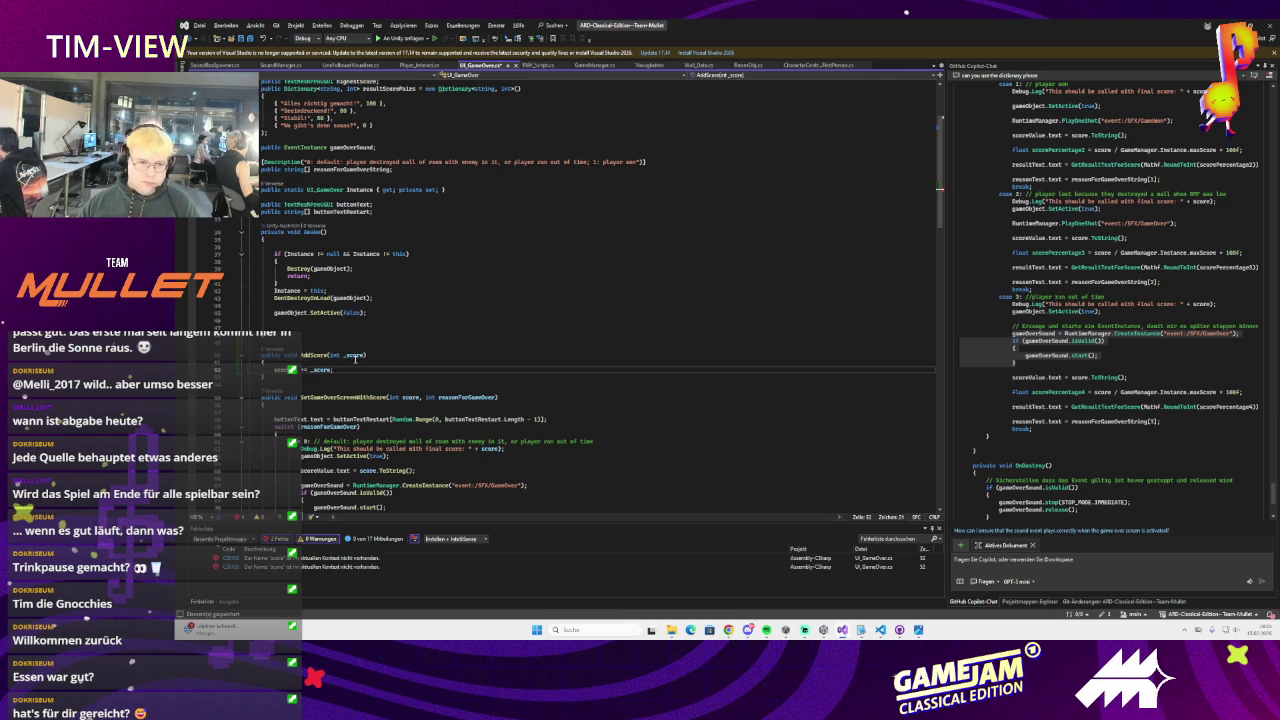
pyautogui.scroll(3, 355, 358)
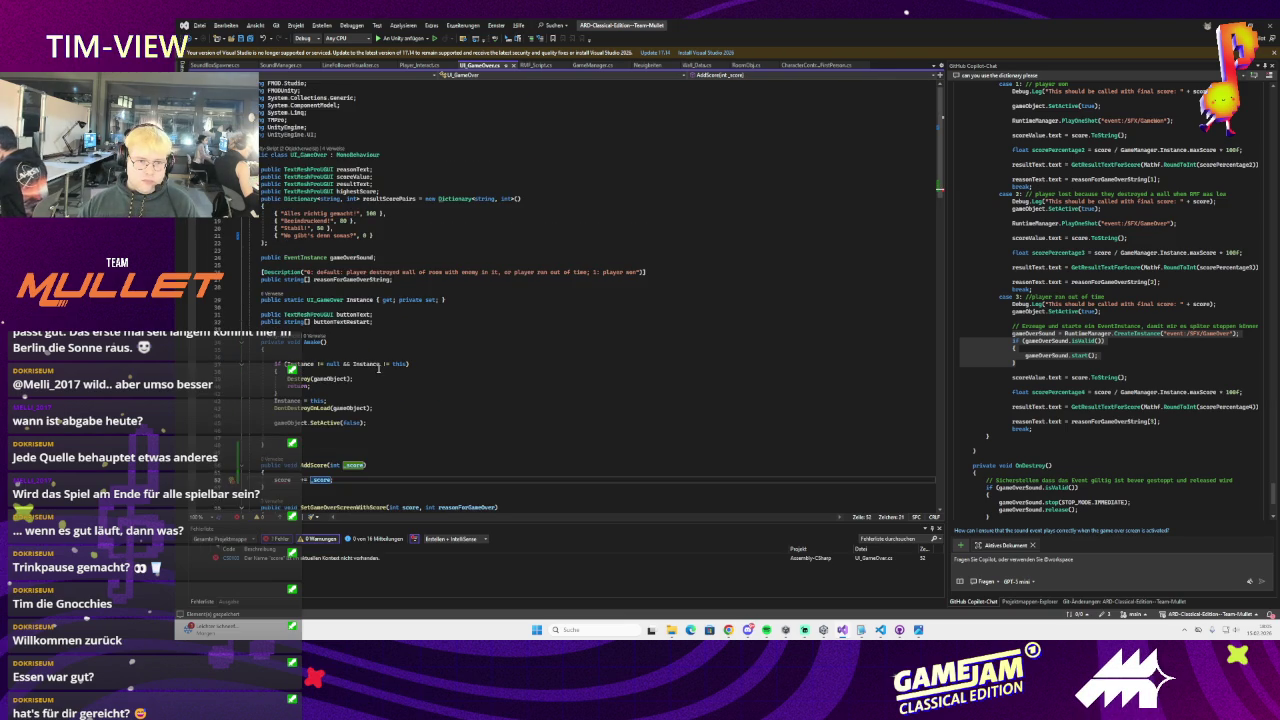
pyautogui.scroll(-3, 378, 368)
pyautogui.moveTo(335, 370); pyautogui.dragTo(263, 356)
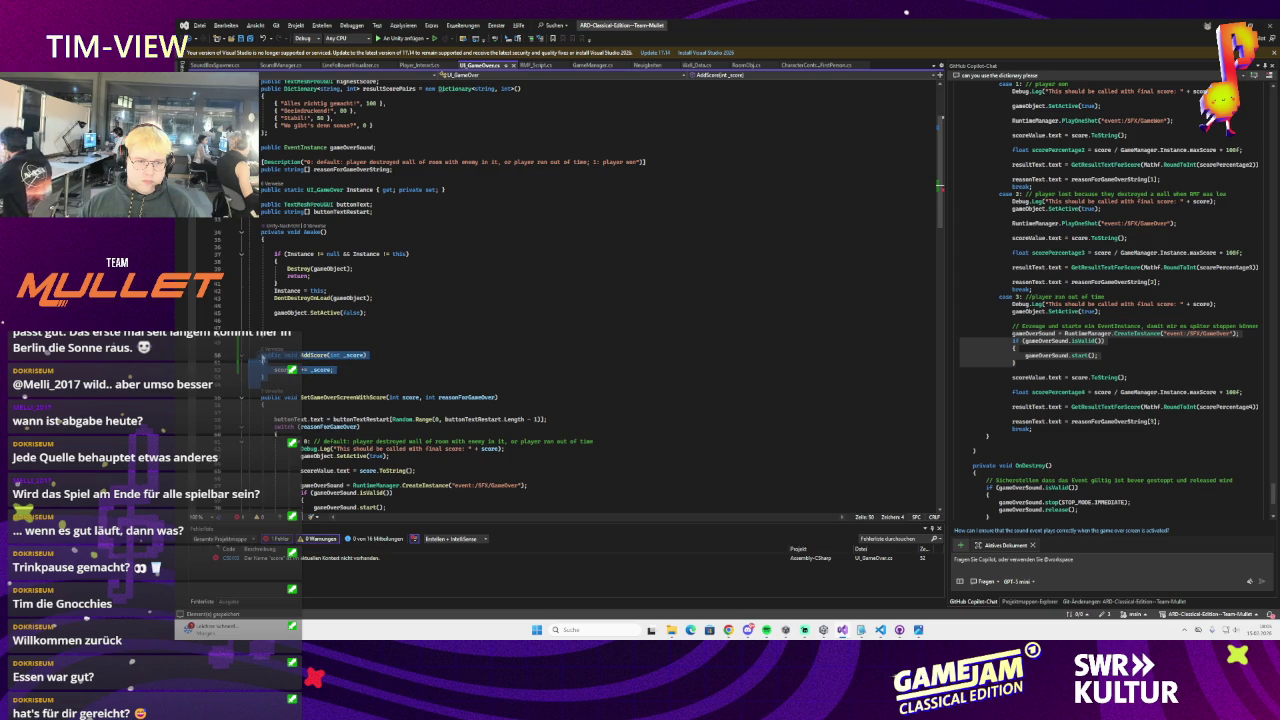
pyautogui.press('Delete')
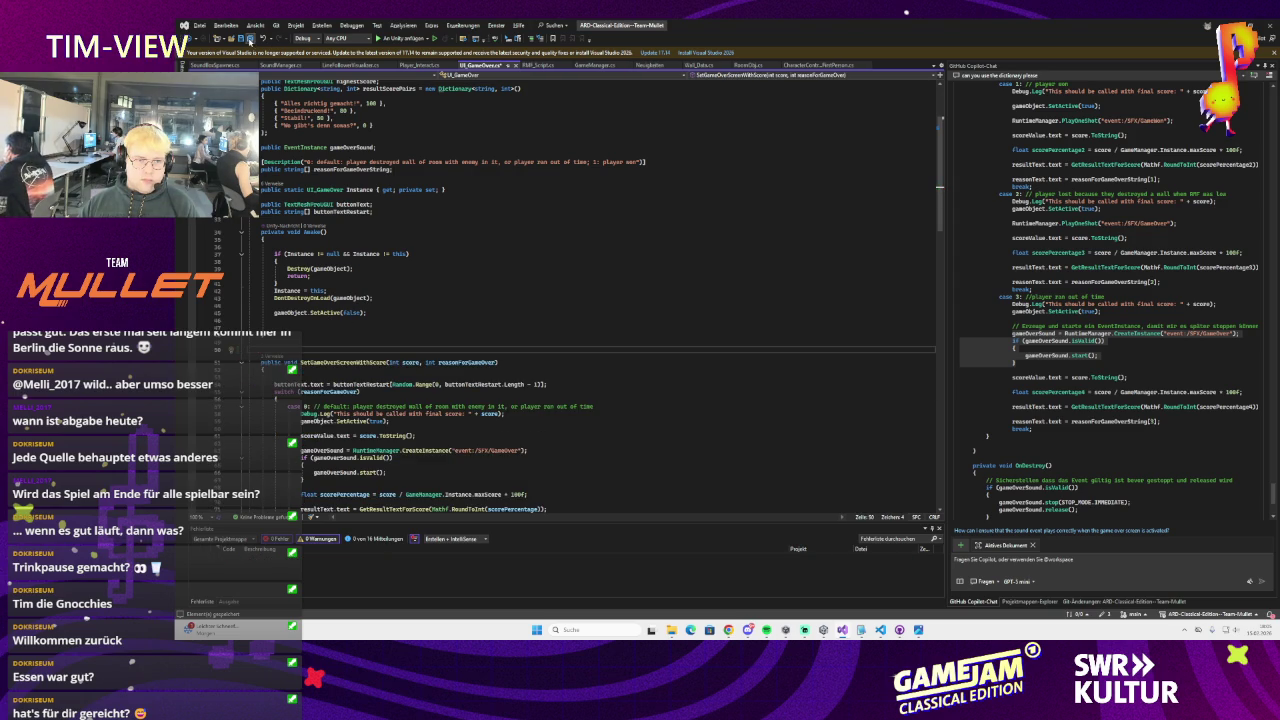
# Paste the AddScore method into GameManager.cs above CameraShake
pyautogui.click(592, 66)
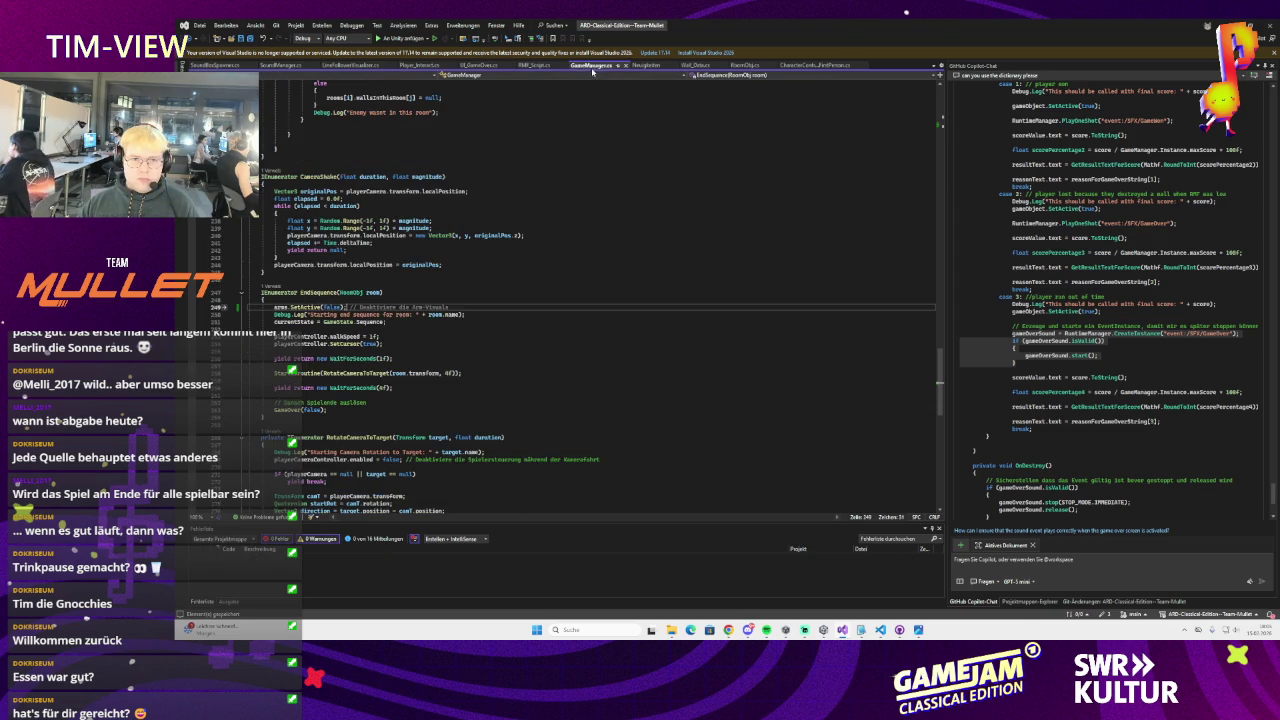
pyautogui.scroll(1, 404, 187)
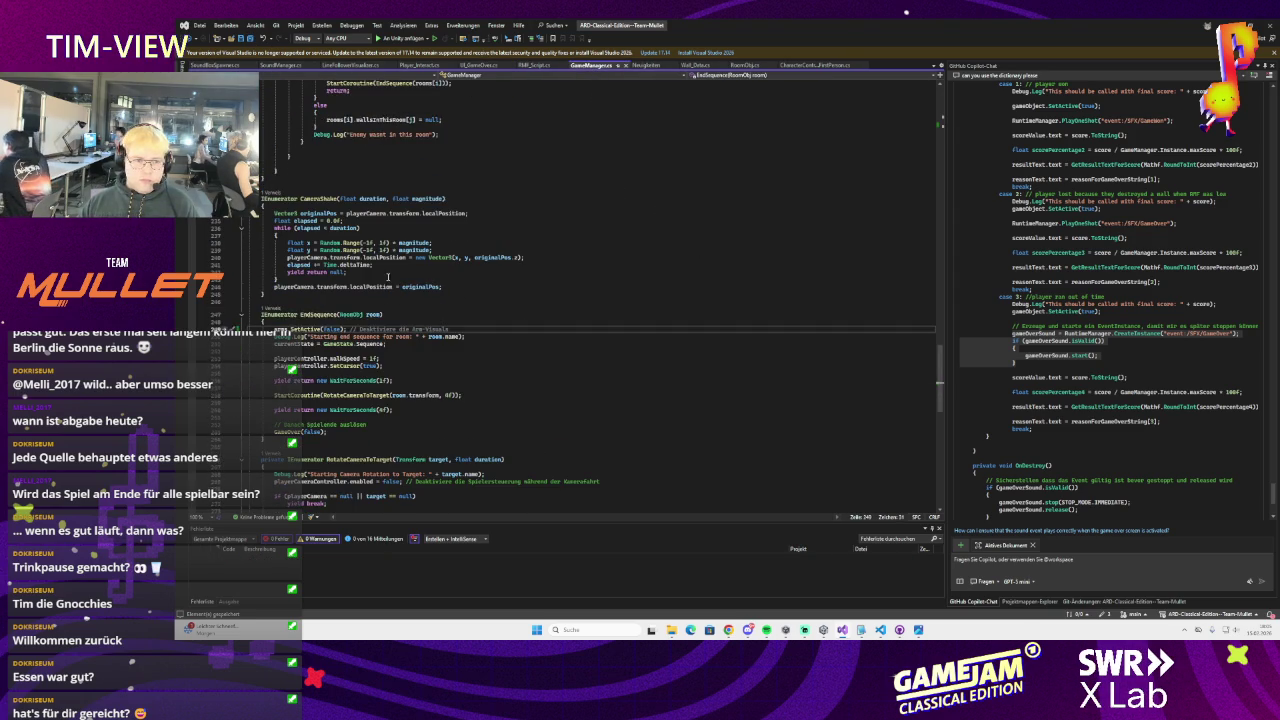
pyautogui.click(302, 178)
pyautogui.write('public void AddScore(int _score) {     score += _score; }')
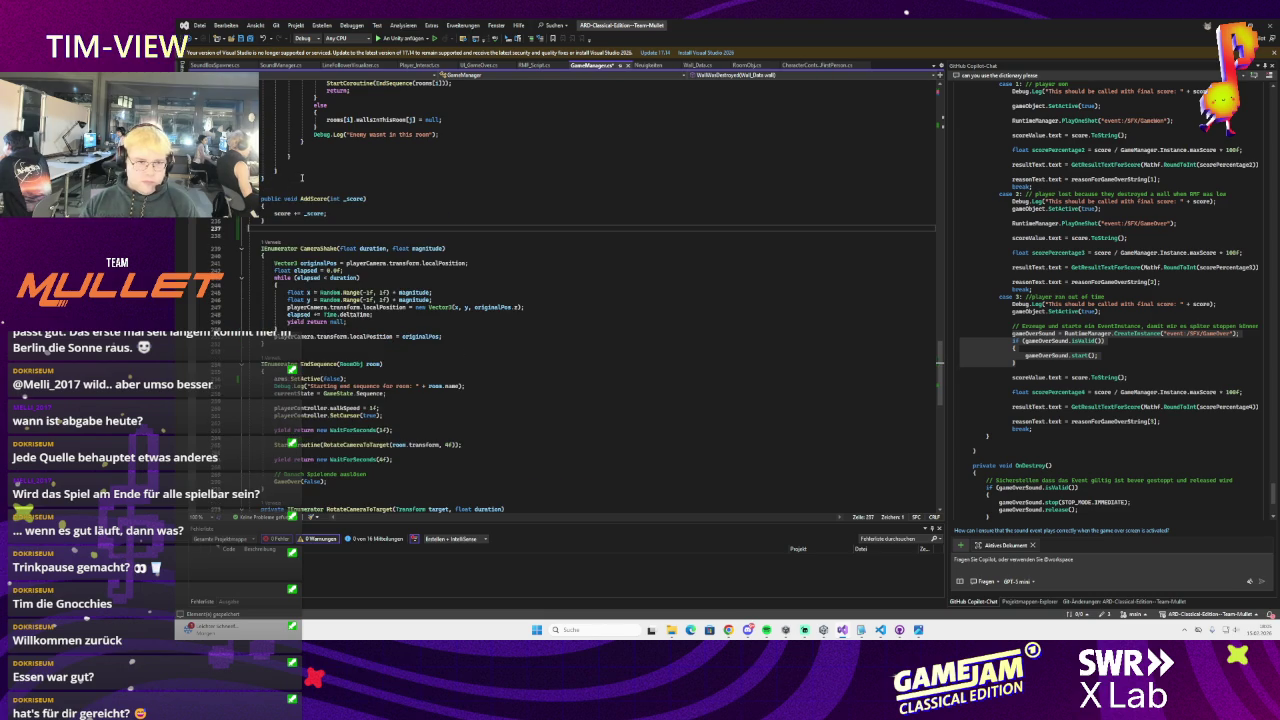
# Check the flagged score error, then delete AddScore and its blank lines from GameManager
pyautogui.click(279, 214)
pyautogui.scroll(20, 552, 289)
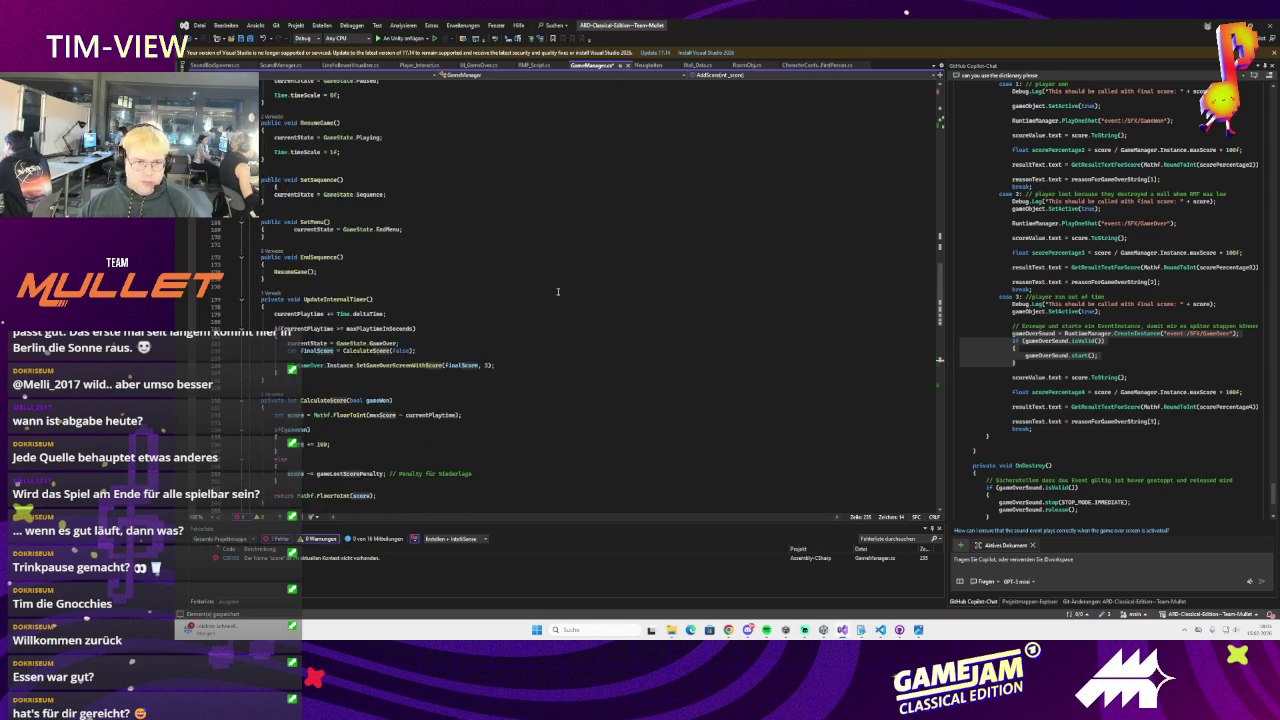
pyautogui.scroll(3, 552, 289)
pyautogui.scroll(20, 552, 289)
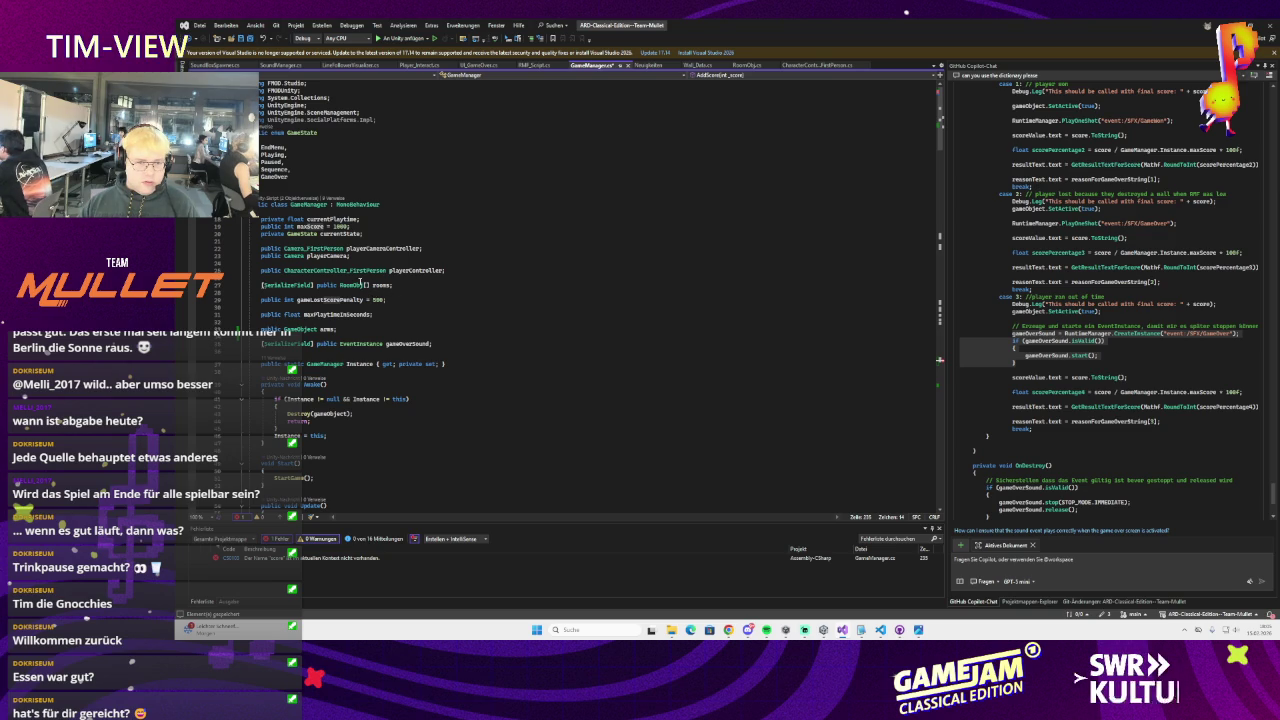
pyautogui.scroll(-20, 360, 283)
pyautogui.scroll(-15, 356, 280)
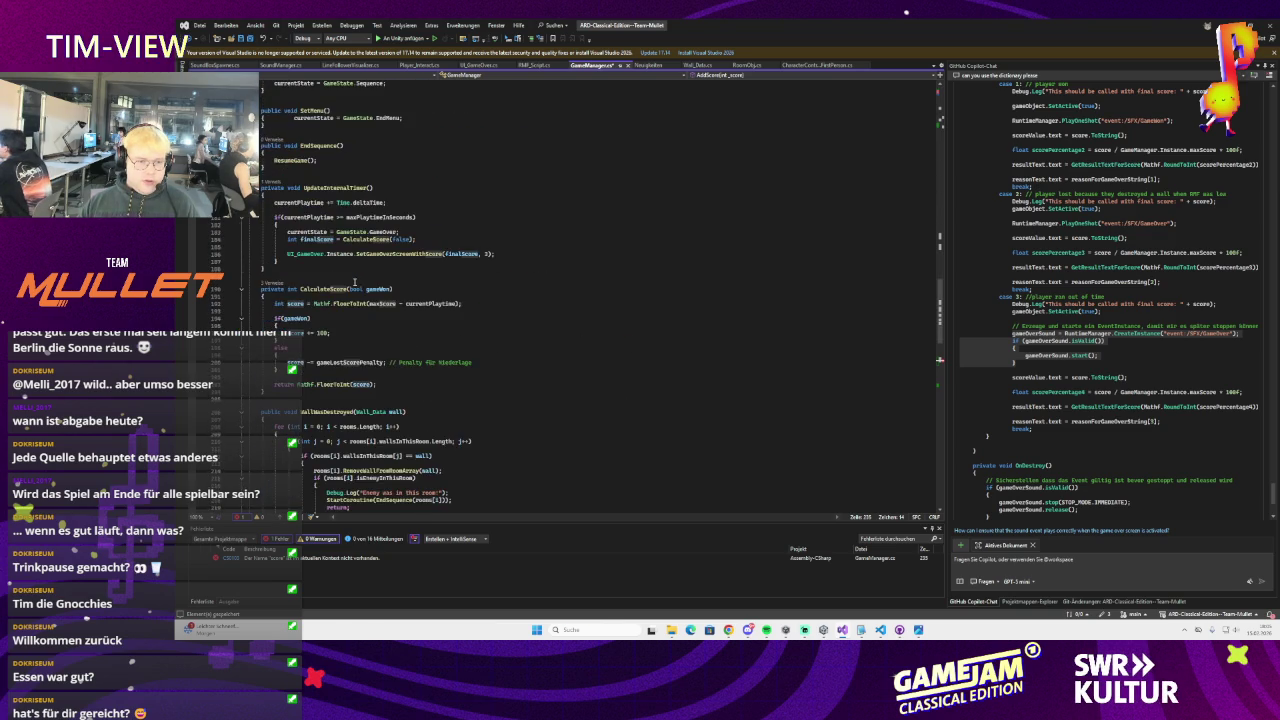
pyautogui.scroll(-2, 338, 313)
pyautogui.moveTo(330, 322); pyautogui.dragTo(258, 313)
pyautogui.press('Delete')
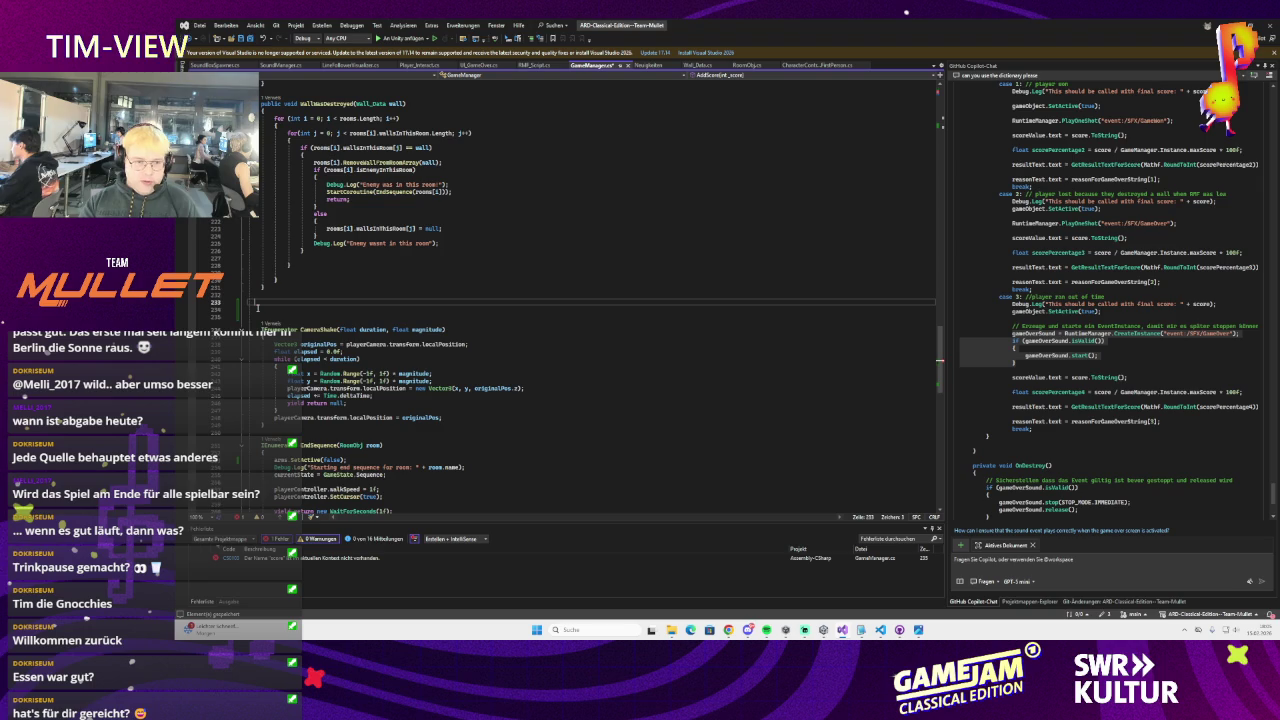
pyautogui.press('BackSpace')
pyautogui.press('BackSpace')
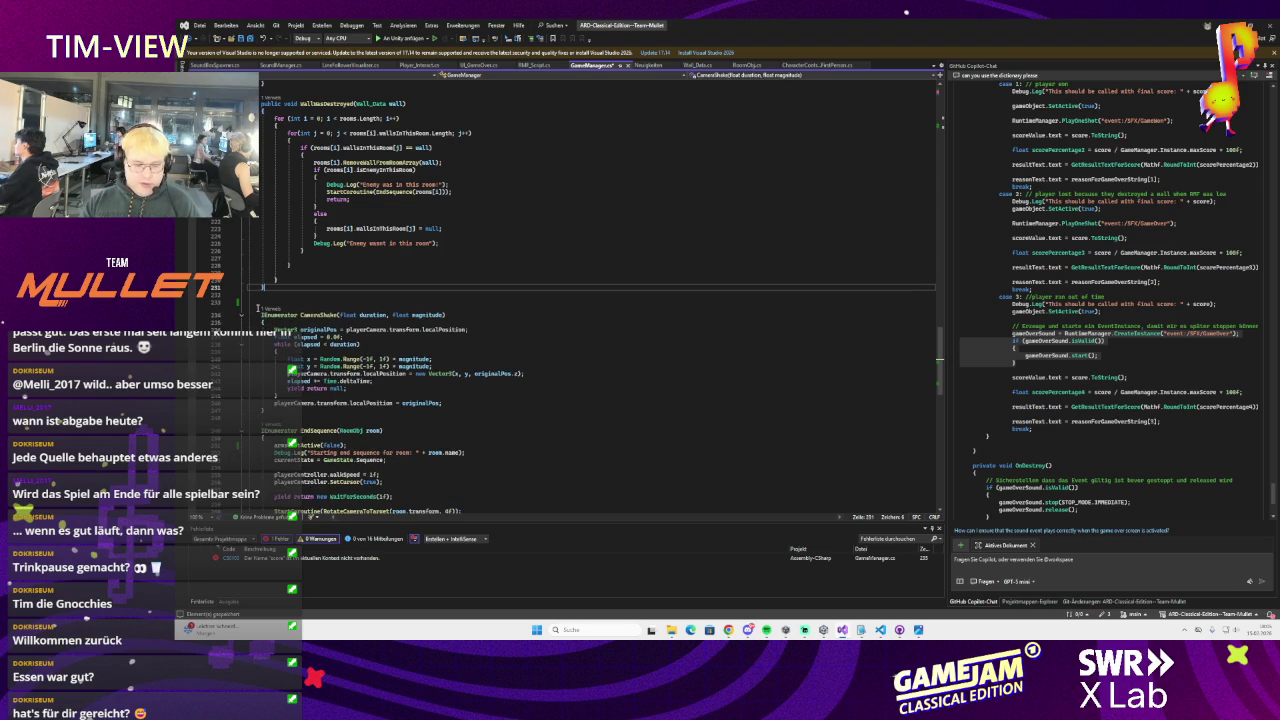
# Review the GameManager and UI_GameOver scripts, then return to the Unity editor
pyautogui.scroll(5, 456, 257)
pyautogui.scroll(10, 456, 257)
pyautogui.scroll(15, 426, 251)
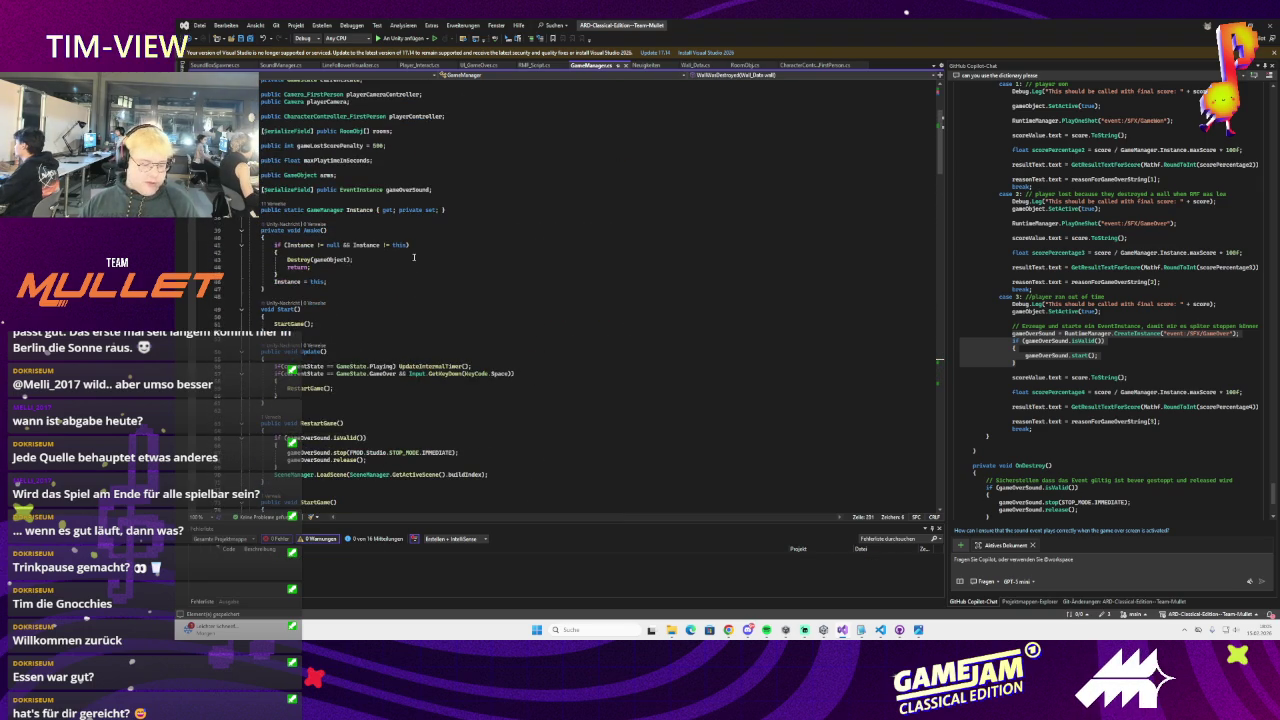
pyautogui.scroll(7, 406, 258)
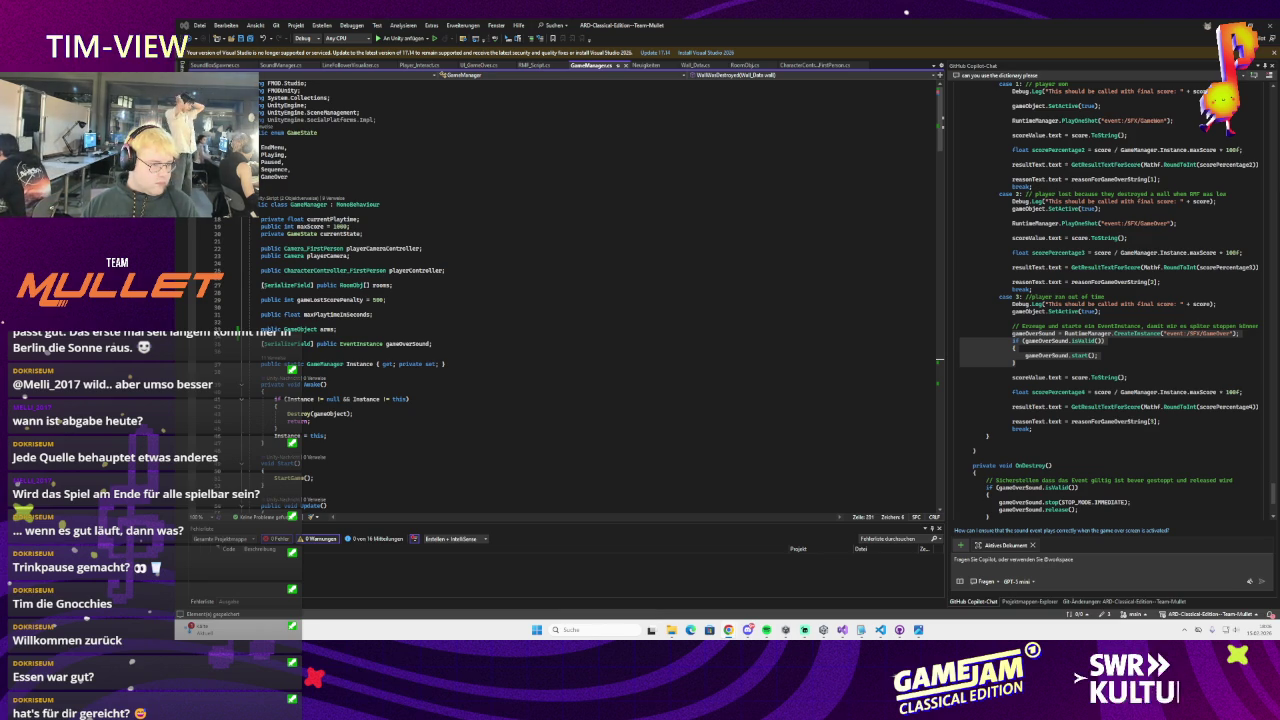
pyautogui.scroll(-6, 357, 303)
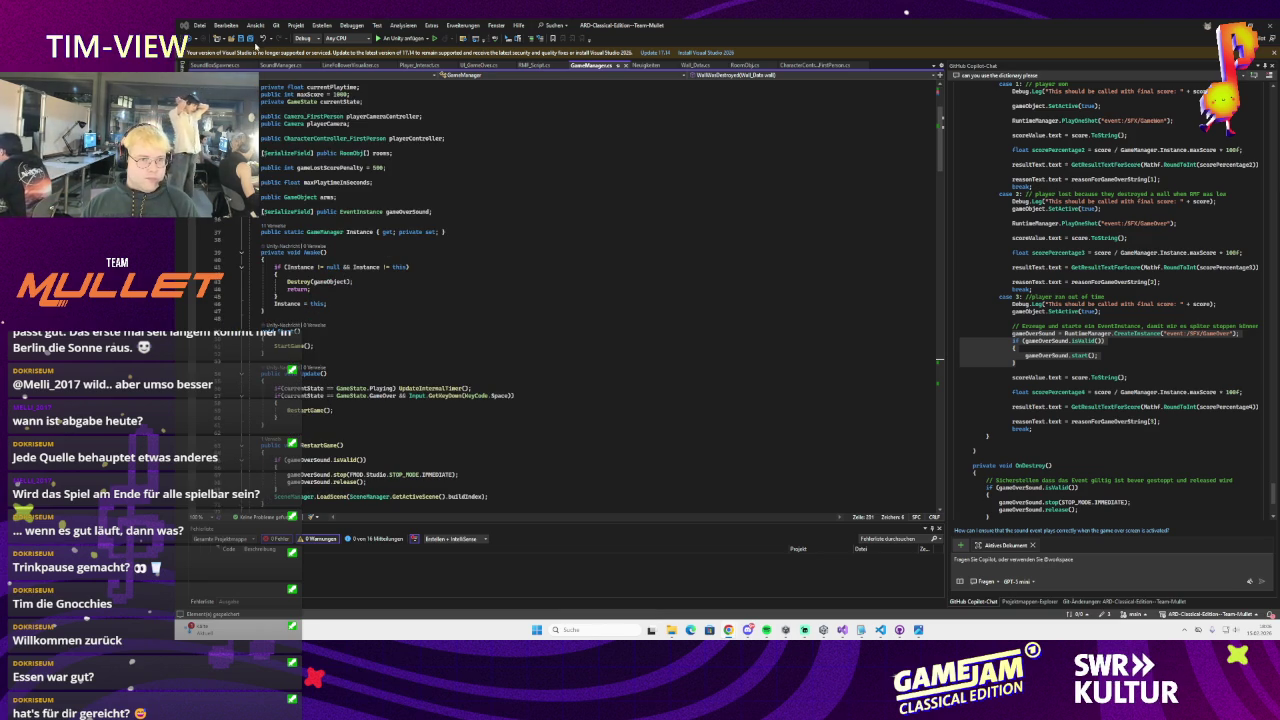
pyautogui.click(402, 188)
pyautogui.scroll(2, 452, 253)
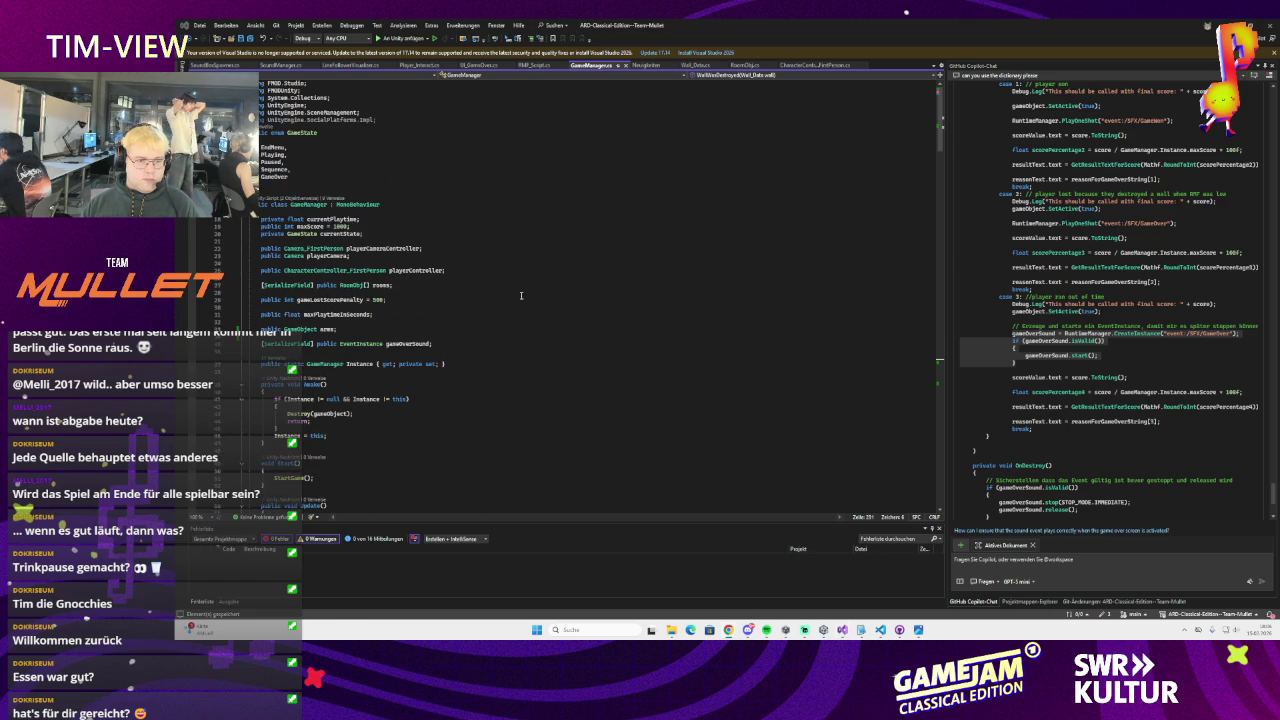
pyautogui.scroll(-3, 515, 296)
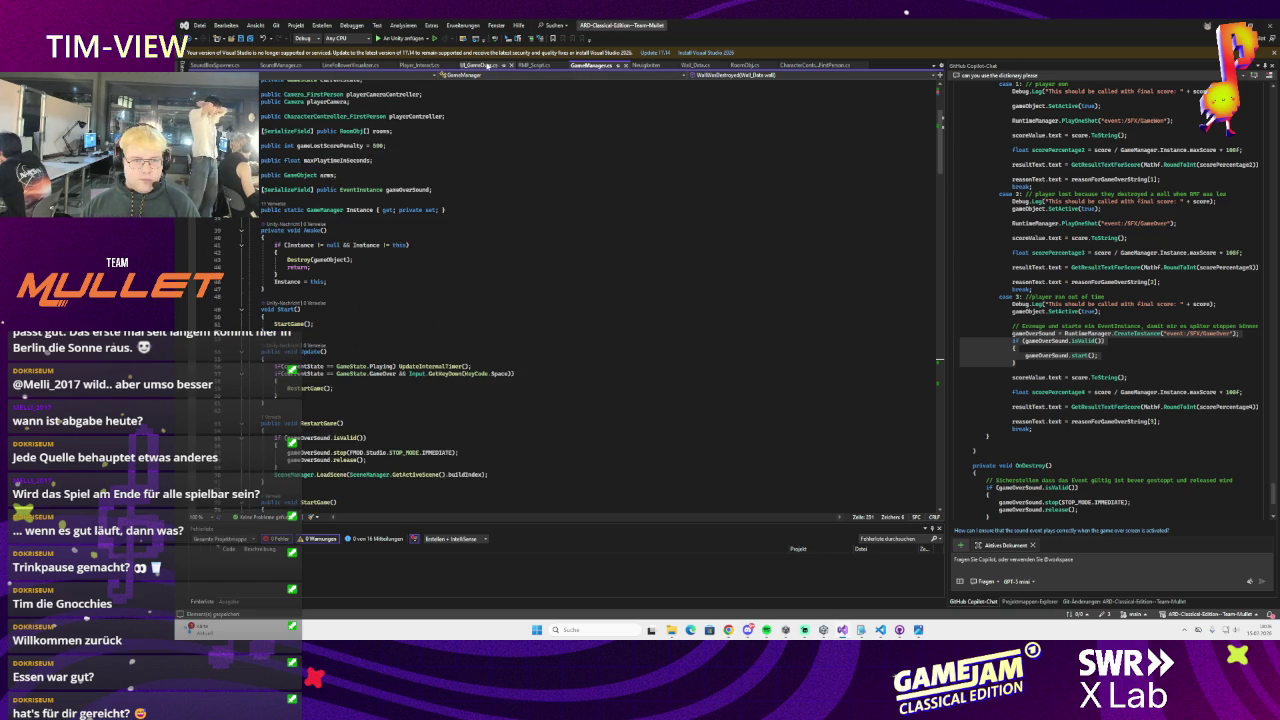
pyautogui.click(478, 64)
pyautogui.scroll(-15, 405, 128)
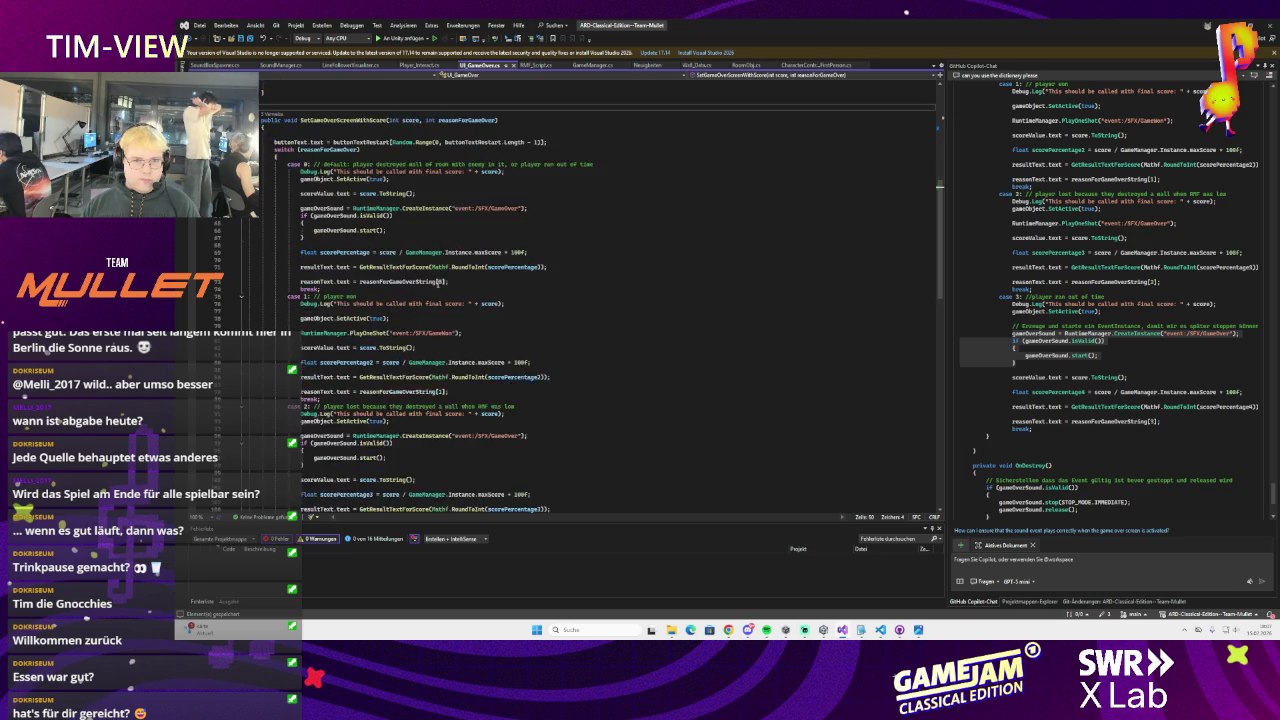
pyautogui.click(588, 65)
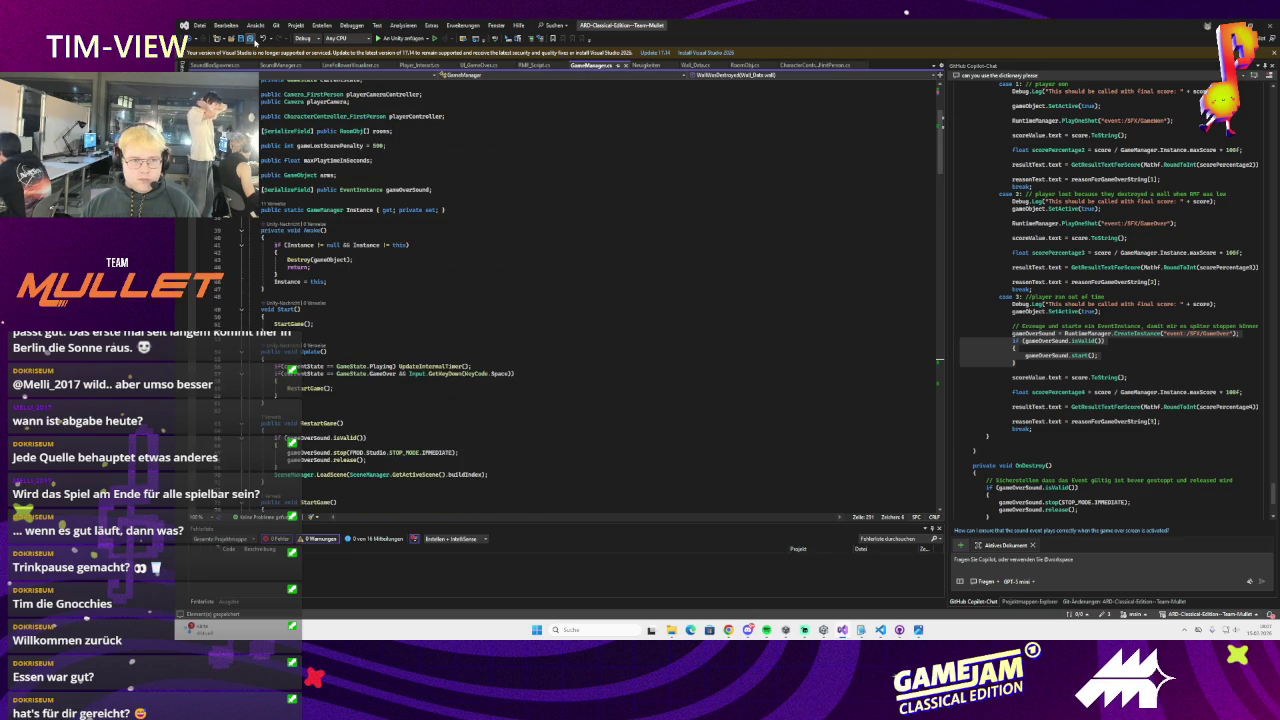
pyautogui.hotkey('alt', 'Tab')
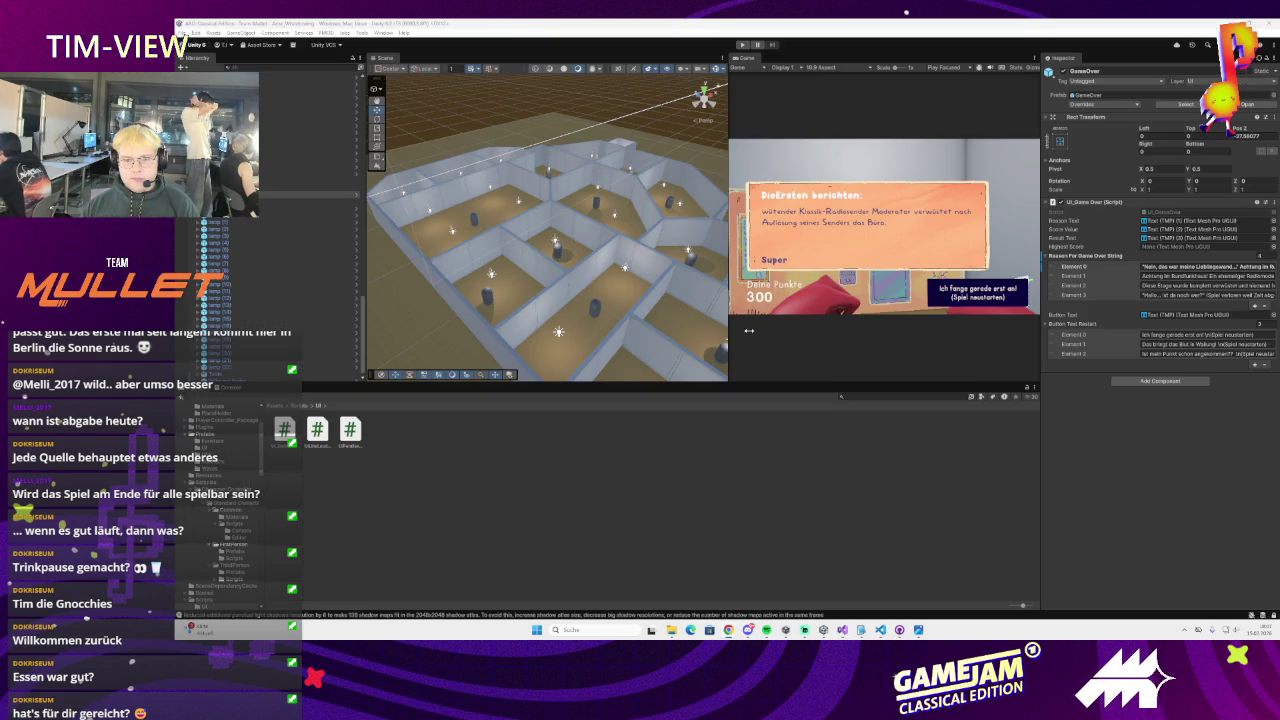
# Let Unity finish recompiling the edited scripts, then bring up GitHub Desktop's changed files
pyautogui.scroll(3, 577, 257)
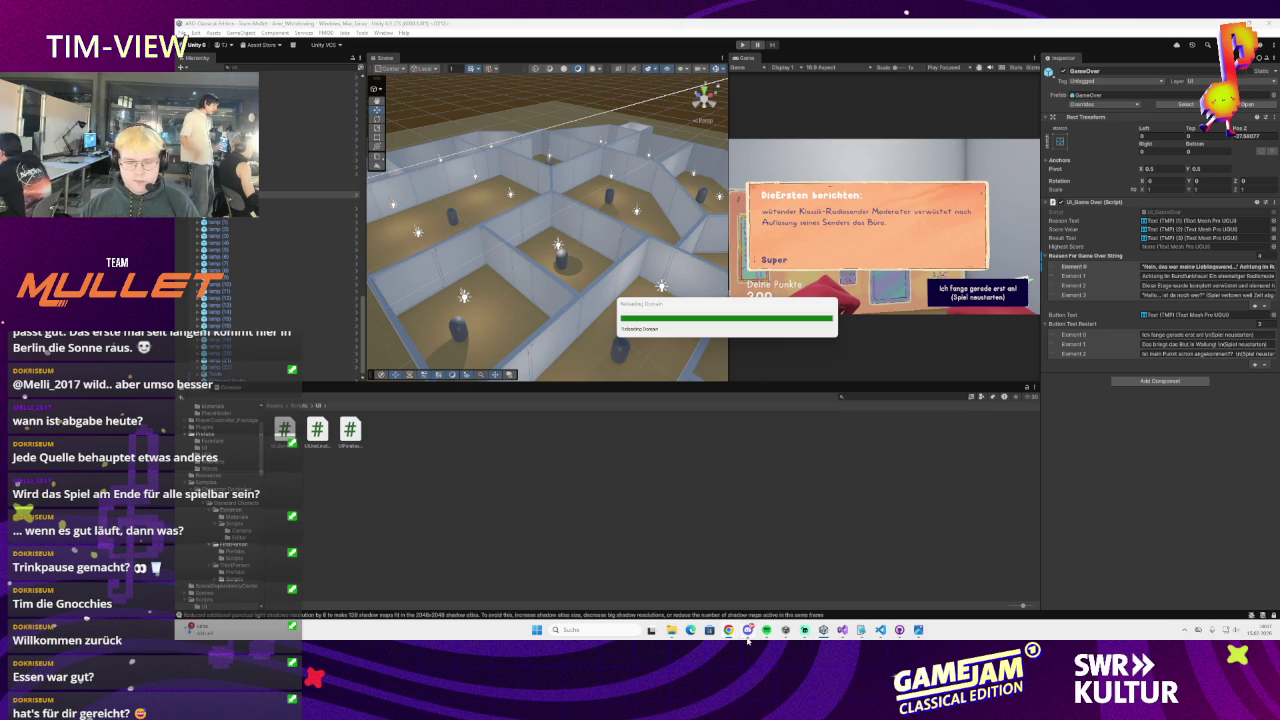
pyautogui.moveTo(748, 640)
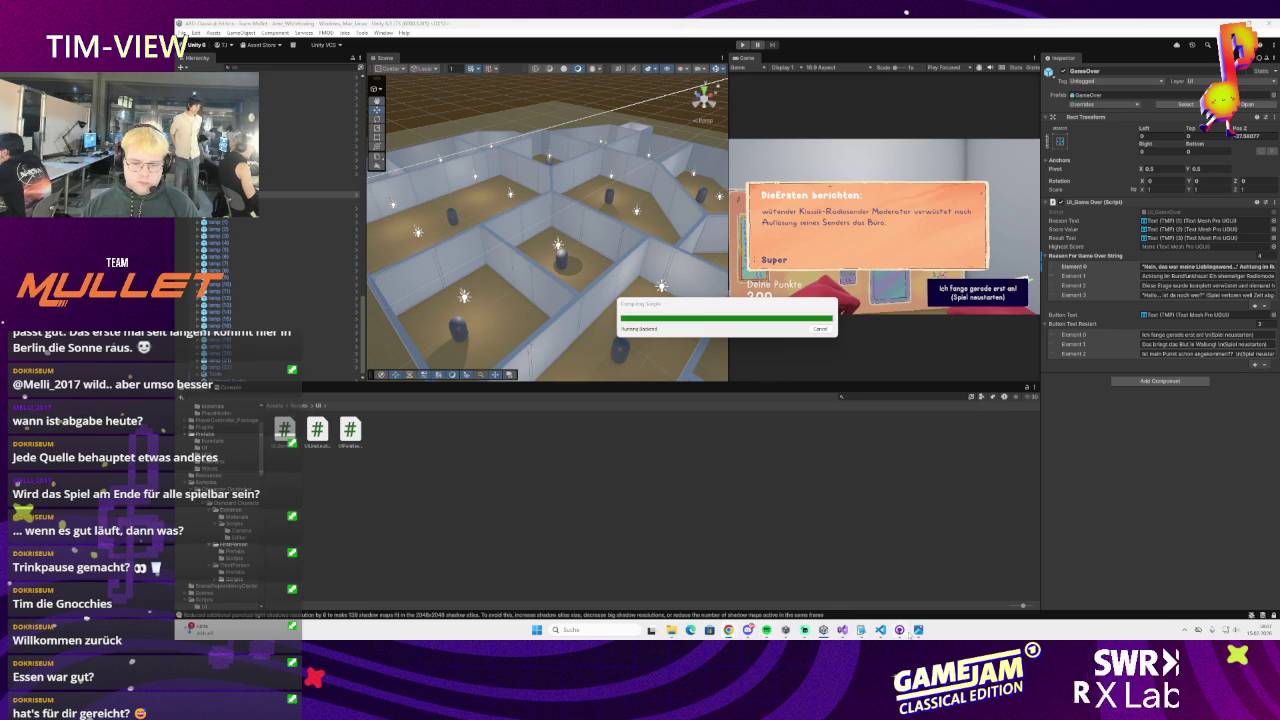
pyautogui.click(900, 631)
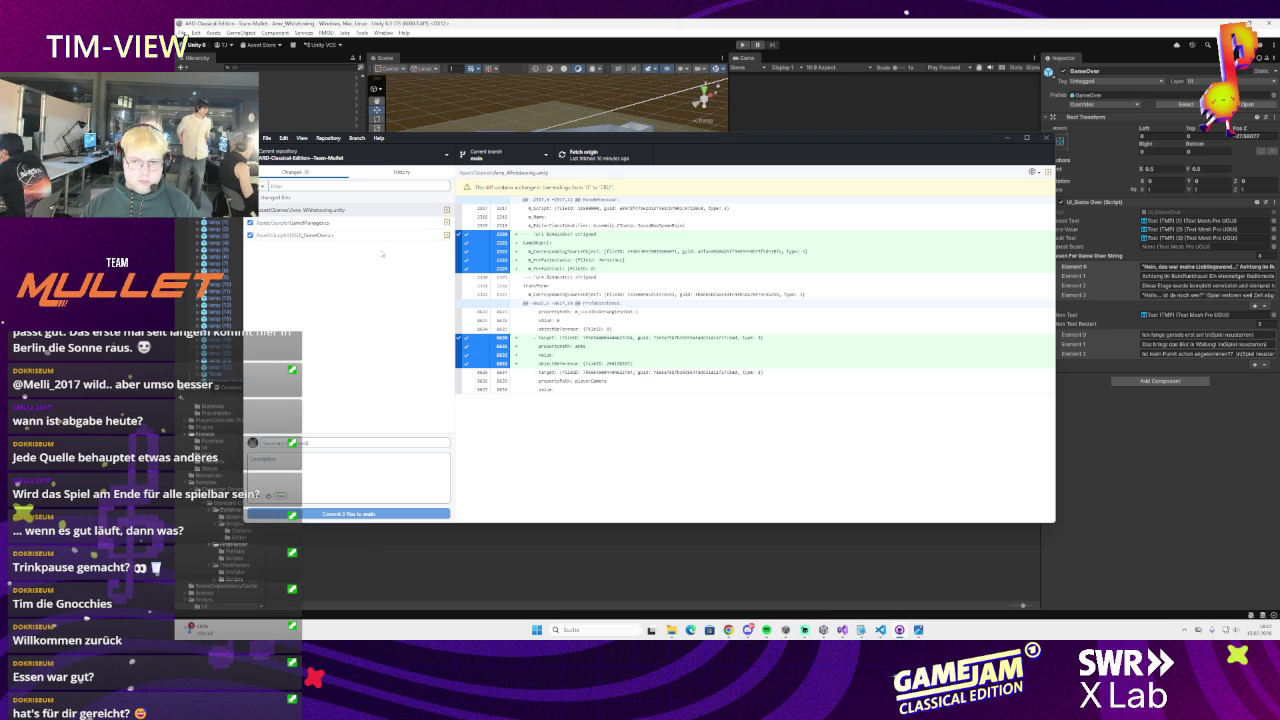
# Review the three diffs, exclude the scene file, and commit only GameManager.cs and UI_GameOver.cs
pyautogui.click(326, 223)
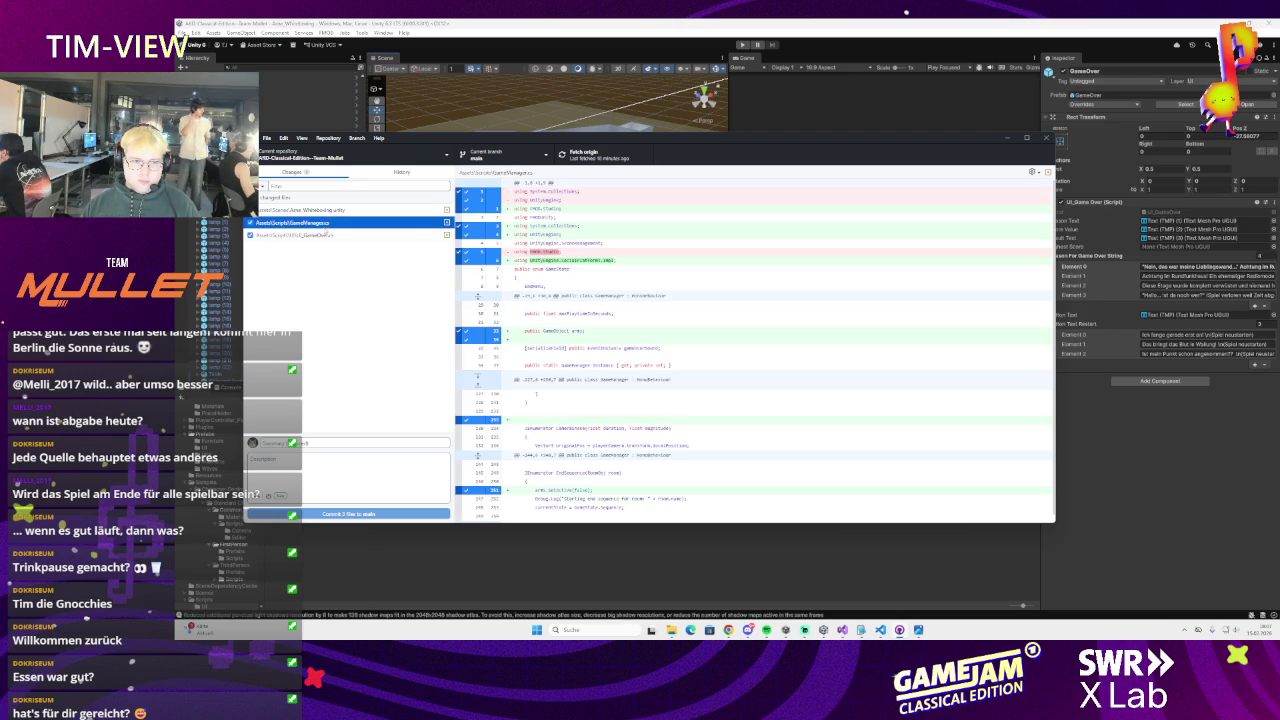
pyautogui.click(326, 234)
pyautogui.click(320, 210)
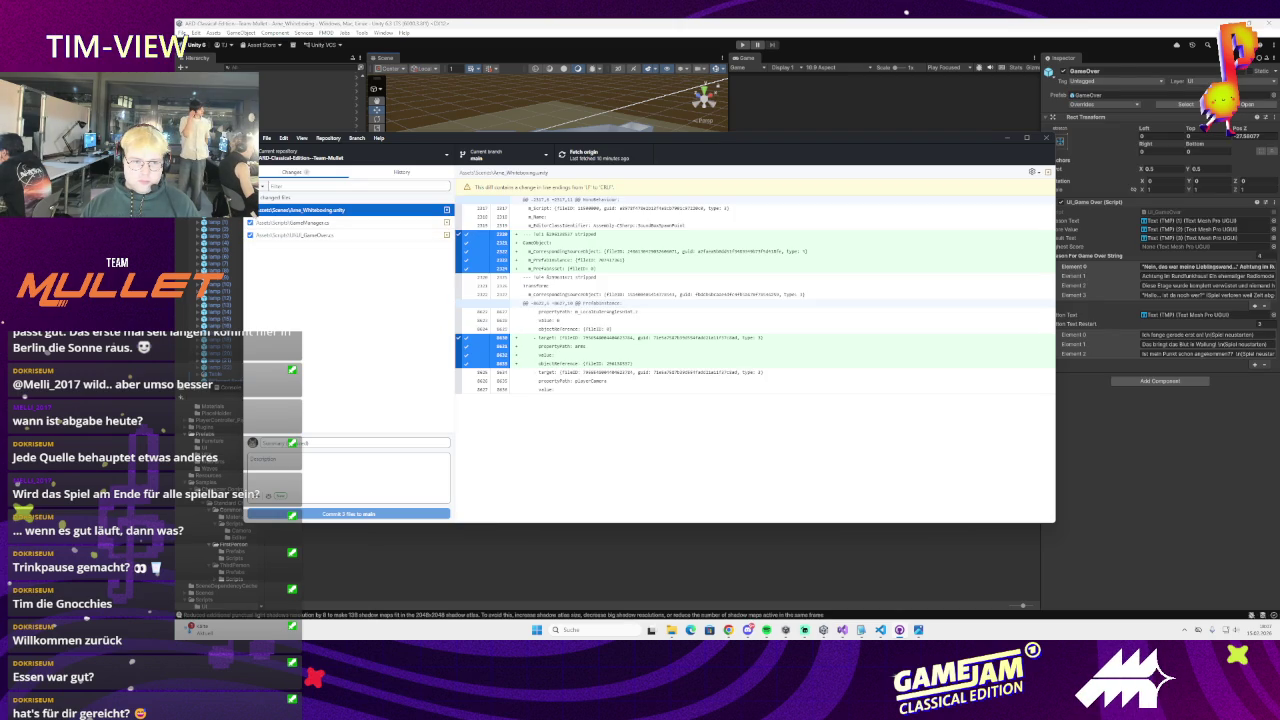
pyautogui.click(342, 441)
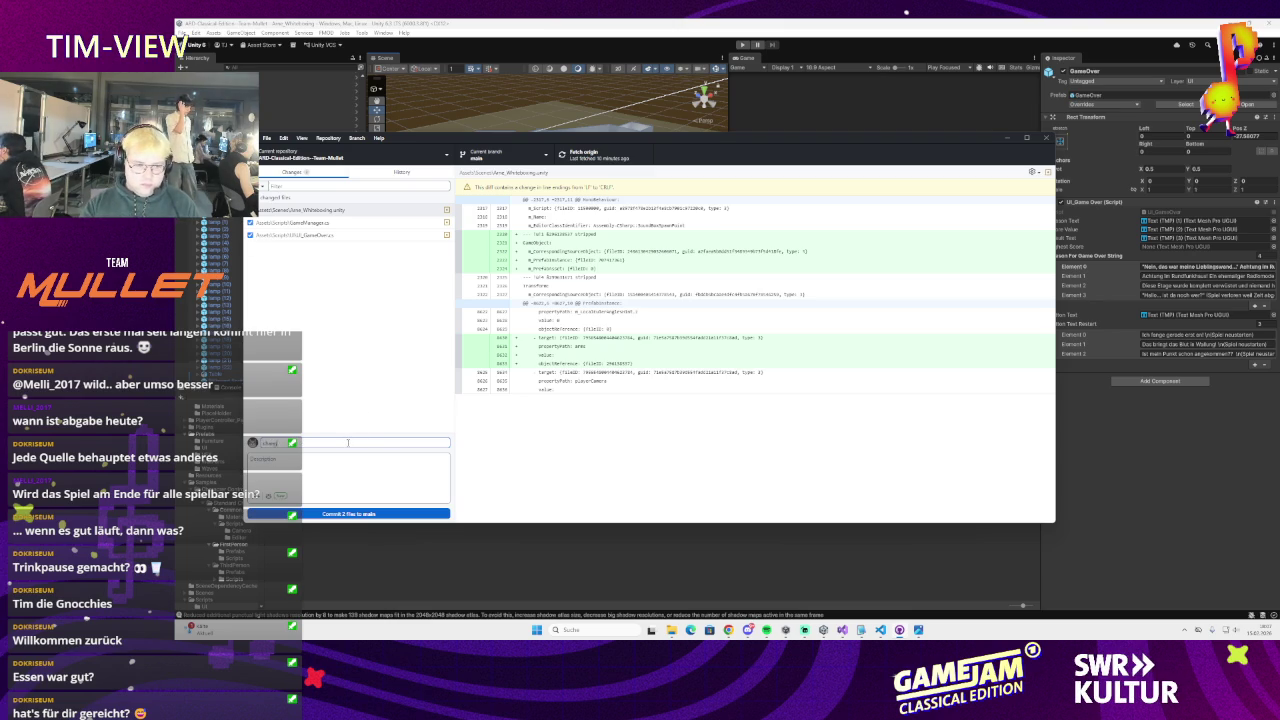
pyautogui.hotkey('ctrl', 'Return')
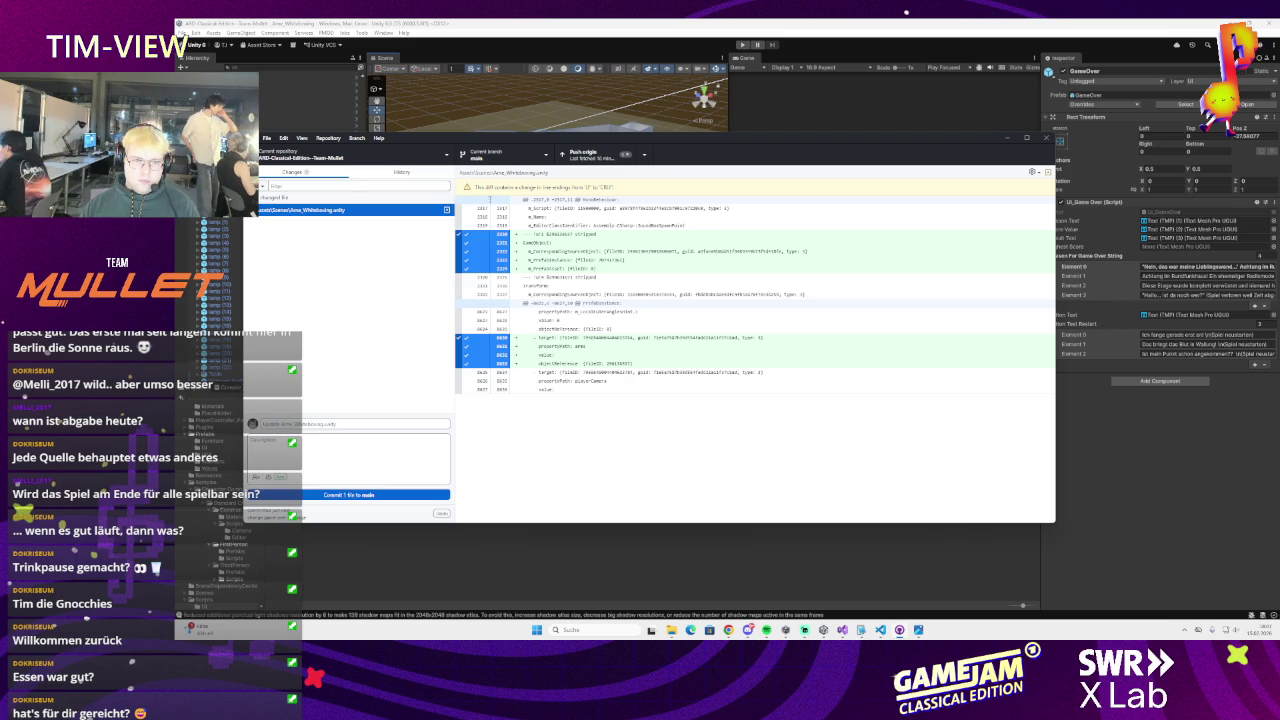
# Discard the scene file's changes and reload the reverted scene in Unity
pyautogui.moveTo(513, 147)
pyautogui.mouseDown()
pyautogui.moveTo(545, 438)
pyautogui.moveTo(552, 151)
pyautogui.mouseUp()
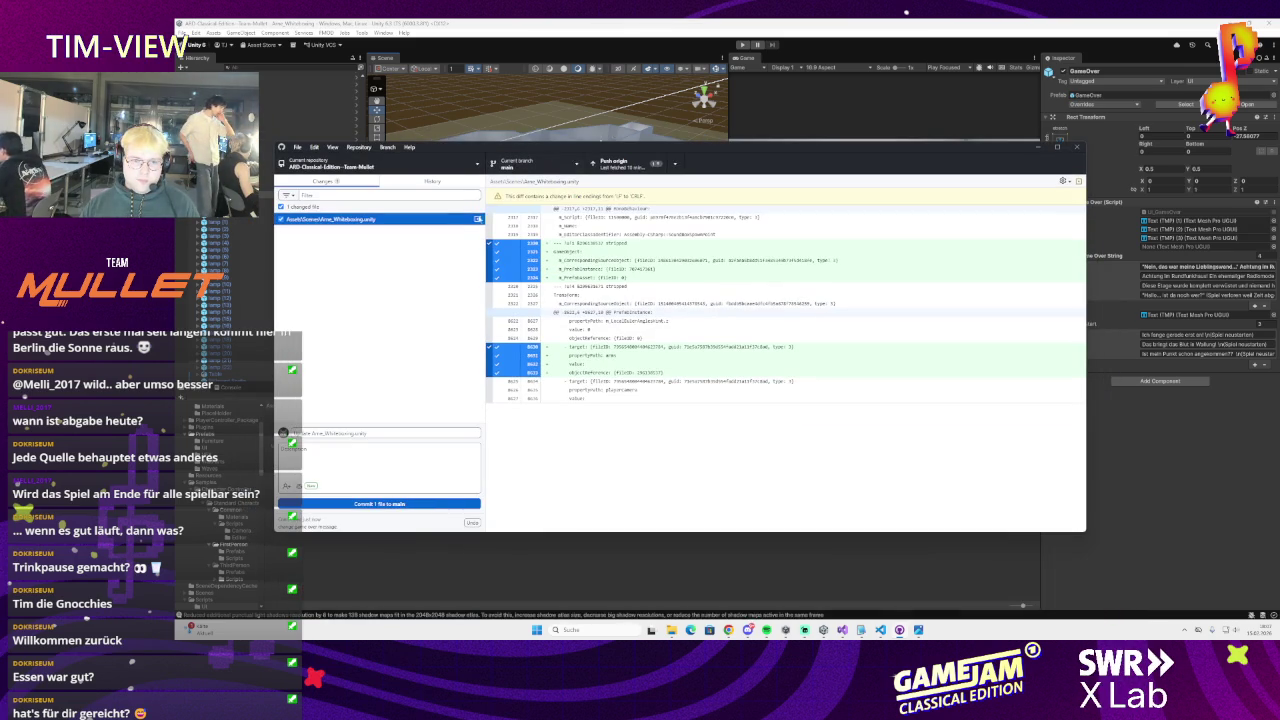
pyautogui.rightClick(386, 222)
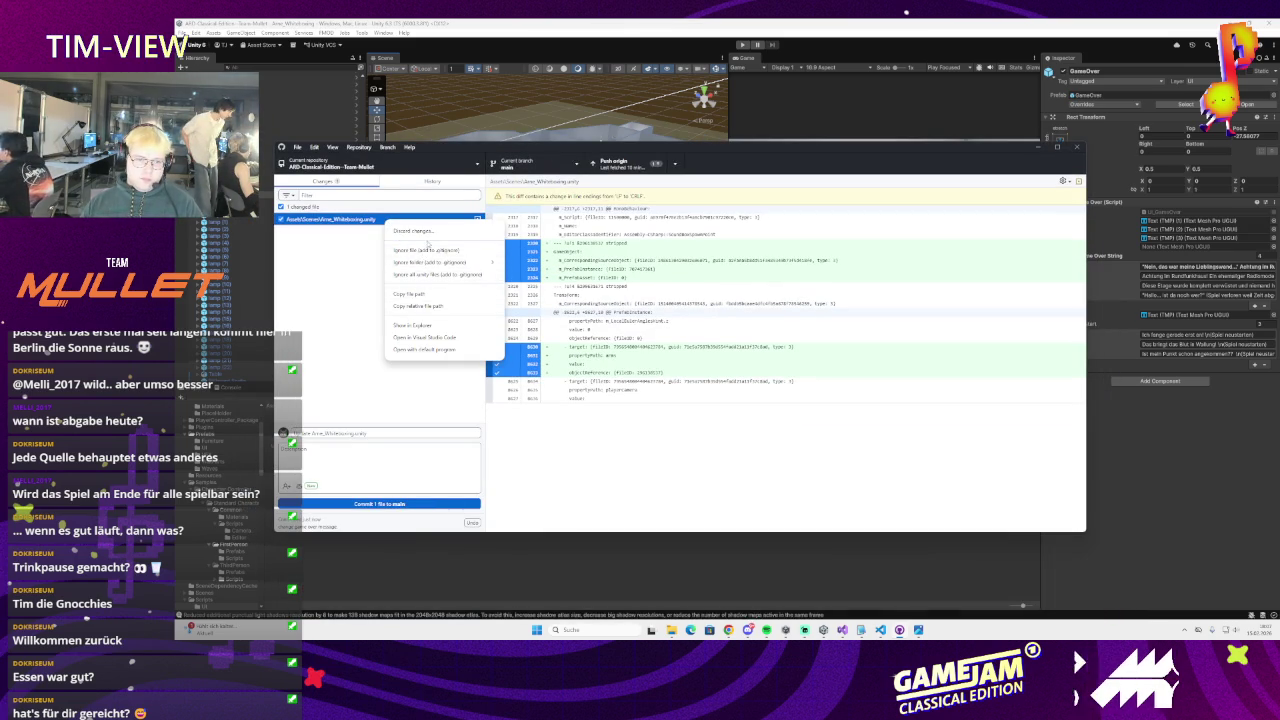
pyautogui.click(412, 231)
pyautogui.click(737, 380)
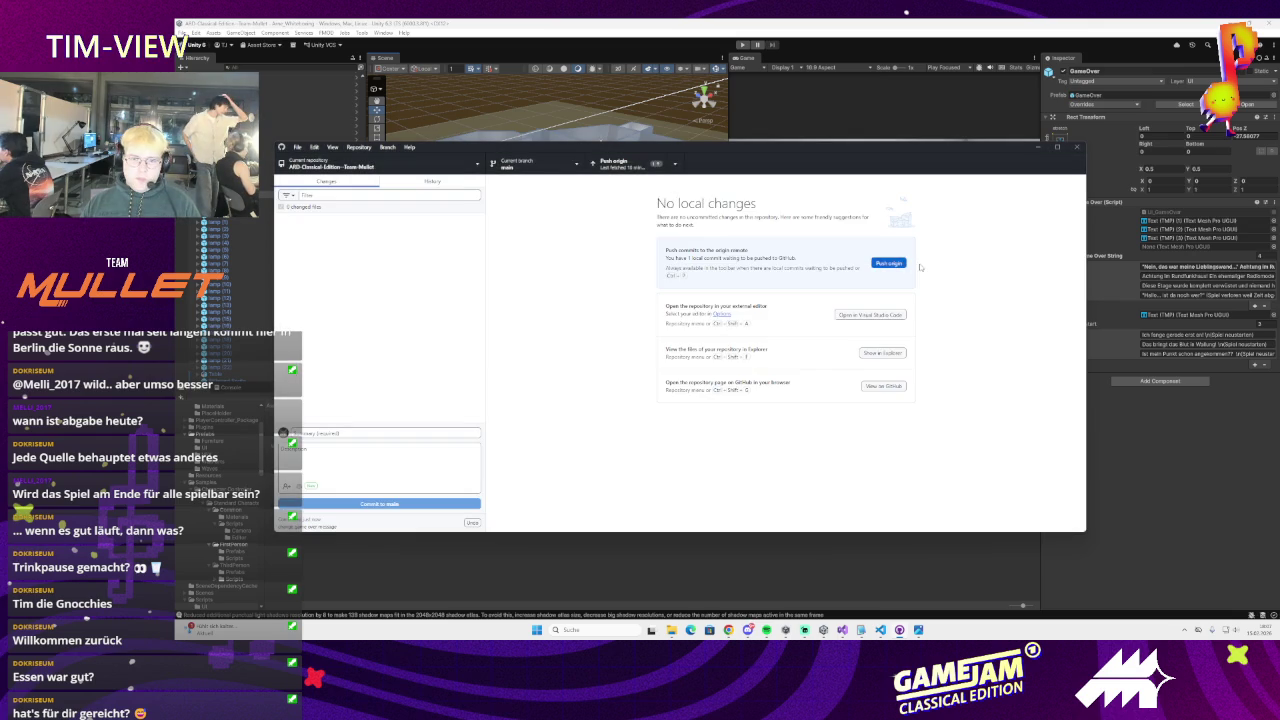
pyautogui.click(1037, 147)
pyautogui.click(747, 339)
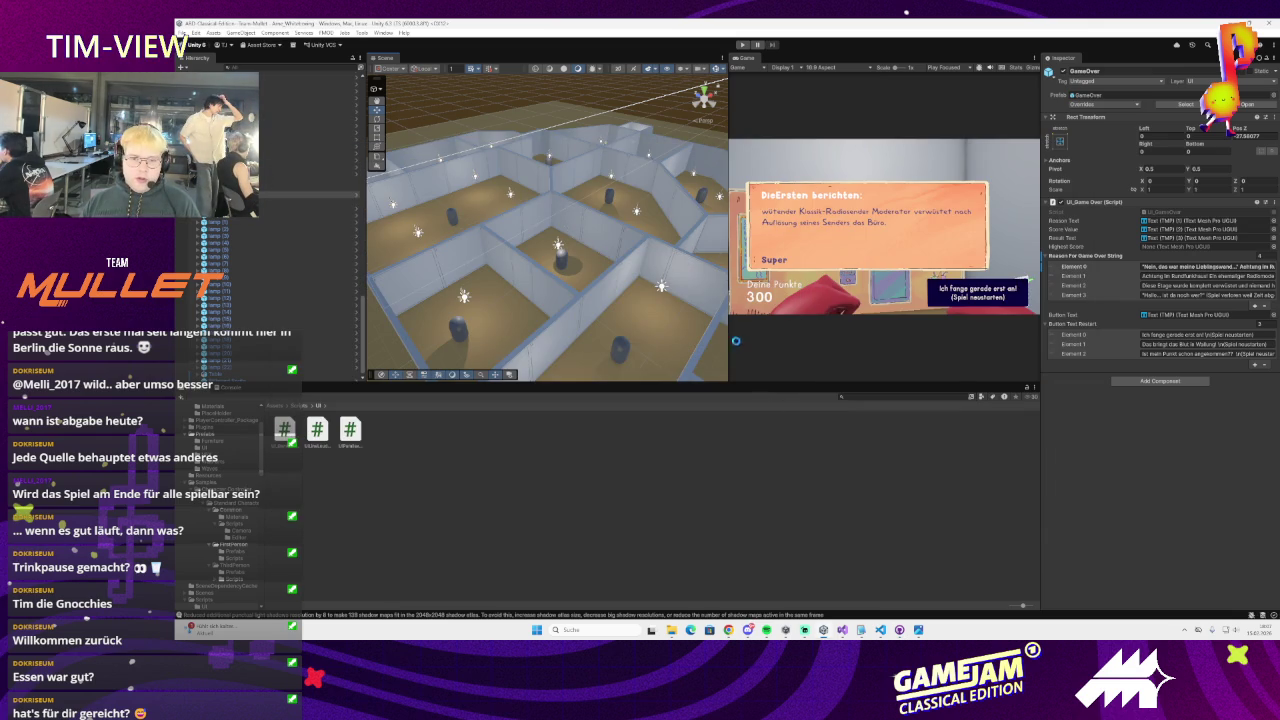
# Assign Arms_Camera to the Game Manager's Arms field, then bring up GitHub Desktop
pyautogui.moveTo(588, 302)
pyautogui.mouseDown()
pyautogui.moveTo(526, 243)
pyautogui.moveTo(449, 256)
pyautogui.moveTo(550, 250)
pyautogui.moveTo(590, 290)
pyautogui.mouseUp()
pyautogui.click(603, 345)
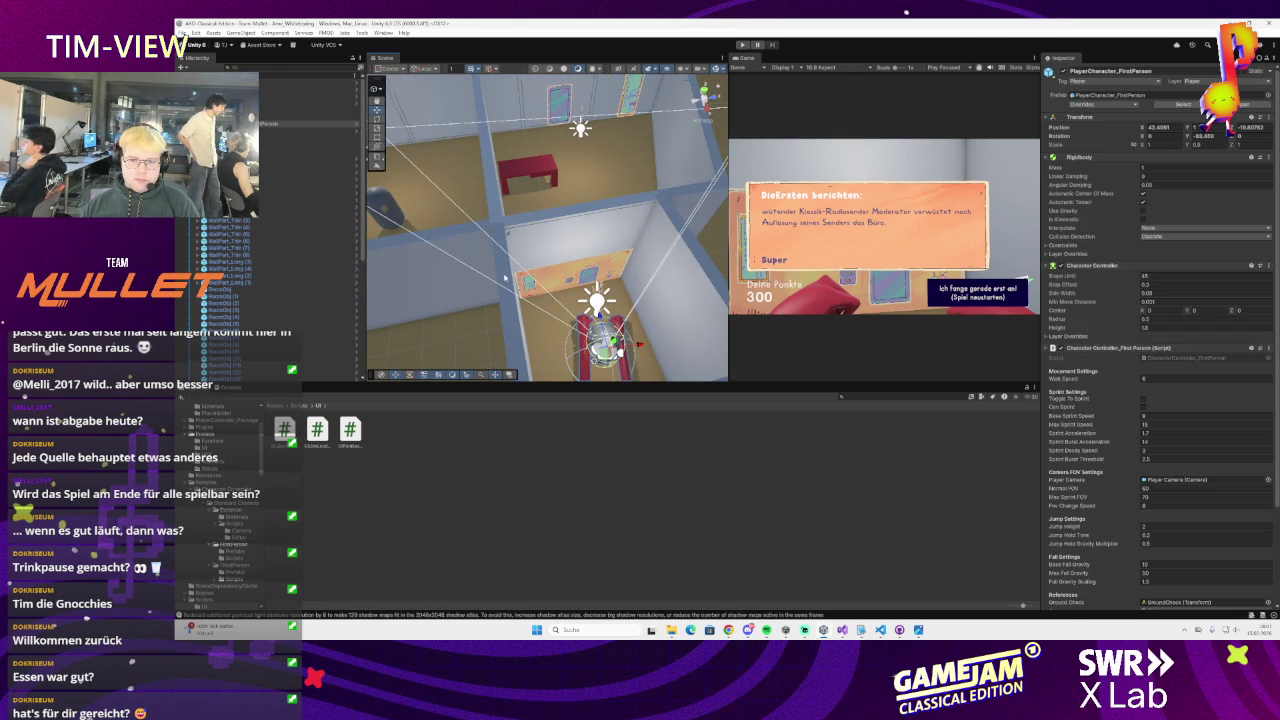
pyautogui.scroll(-3, 600, 322)
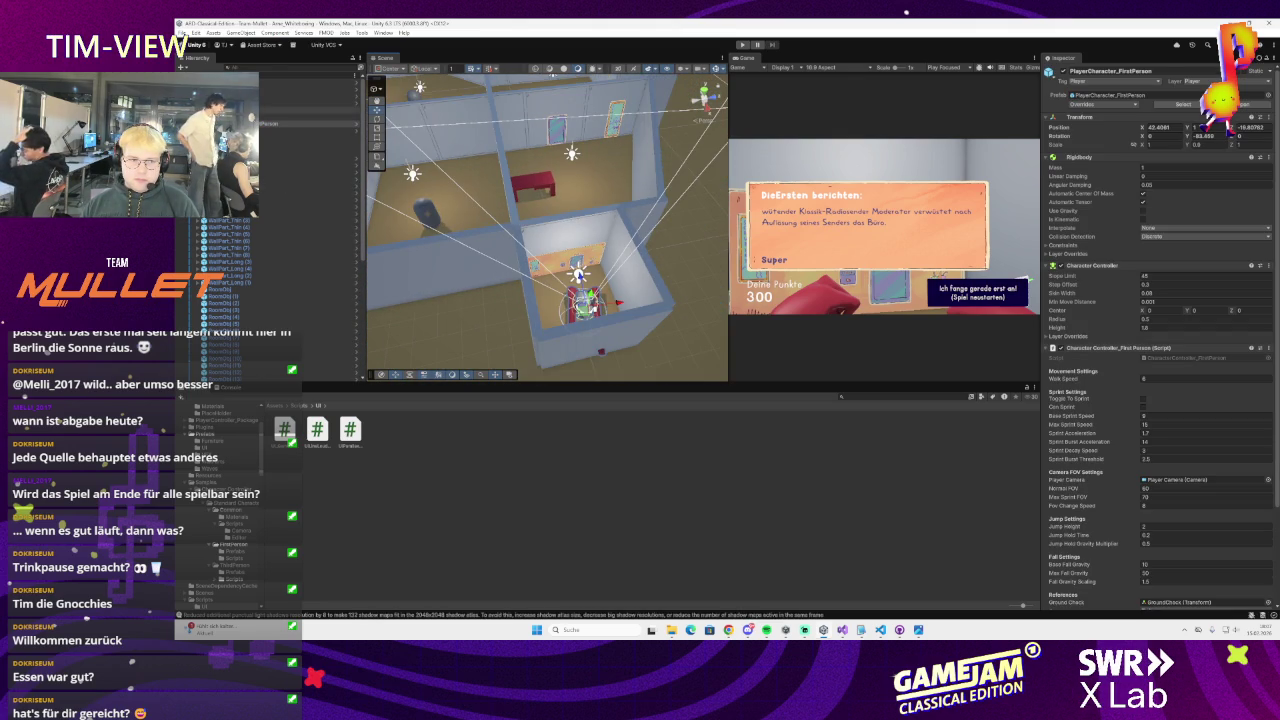
pyautogui.click(290, 82)
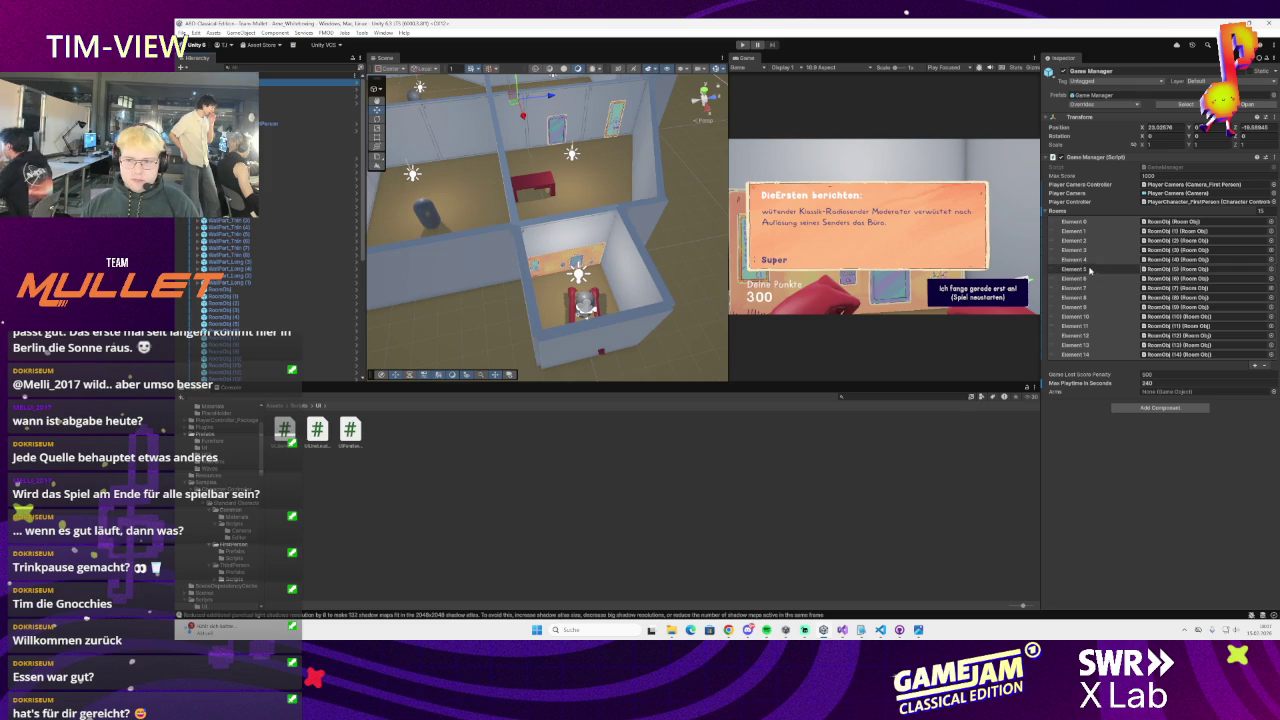
pyautogui.scroll(-5, 300, 250)
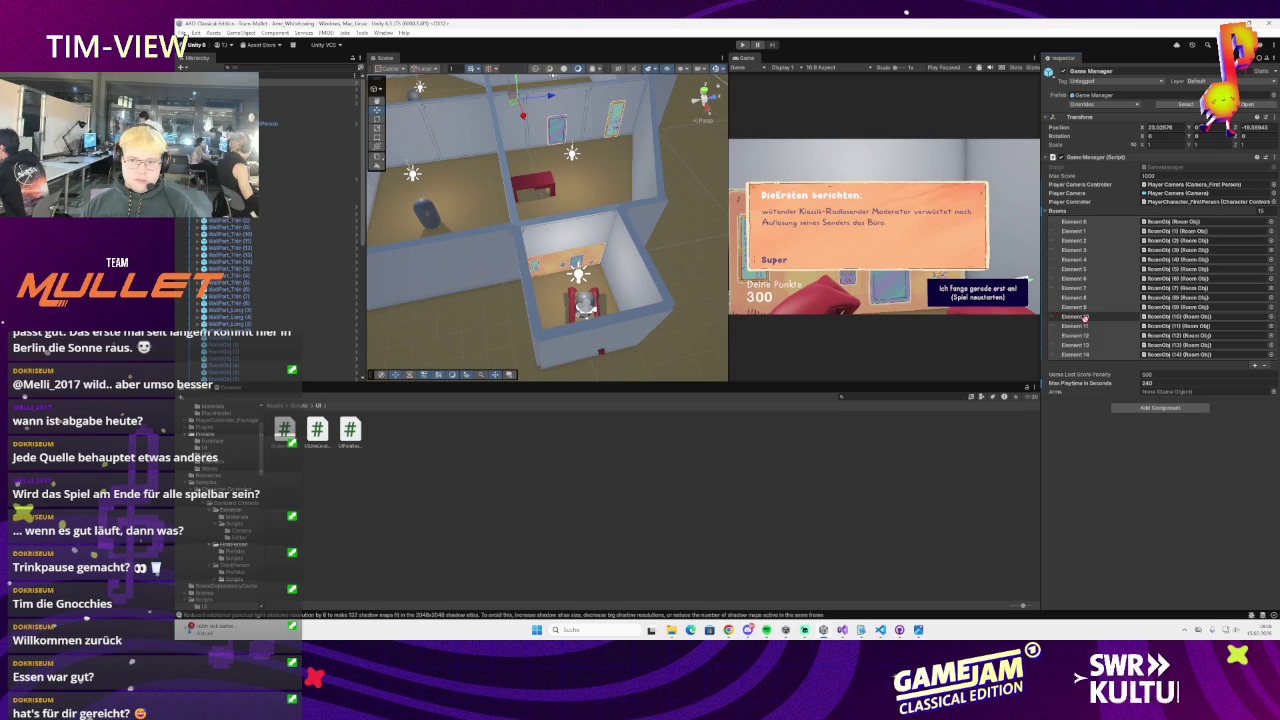
pyautogui.moveTo(1176, 393); pyautogui.dragTo(1176, 393)
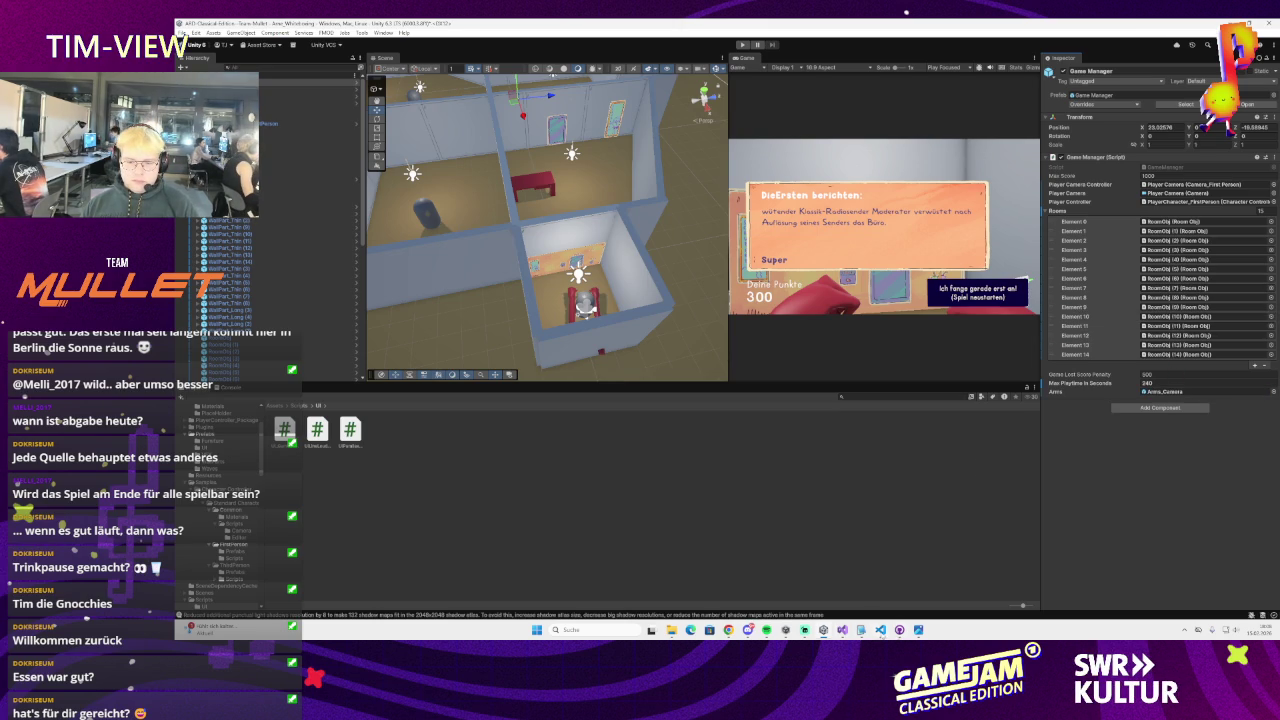
pyautogui.click(899, 630)
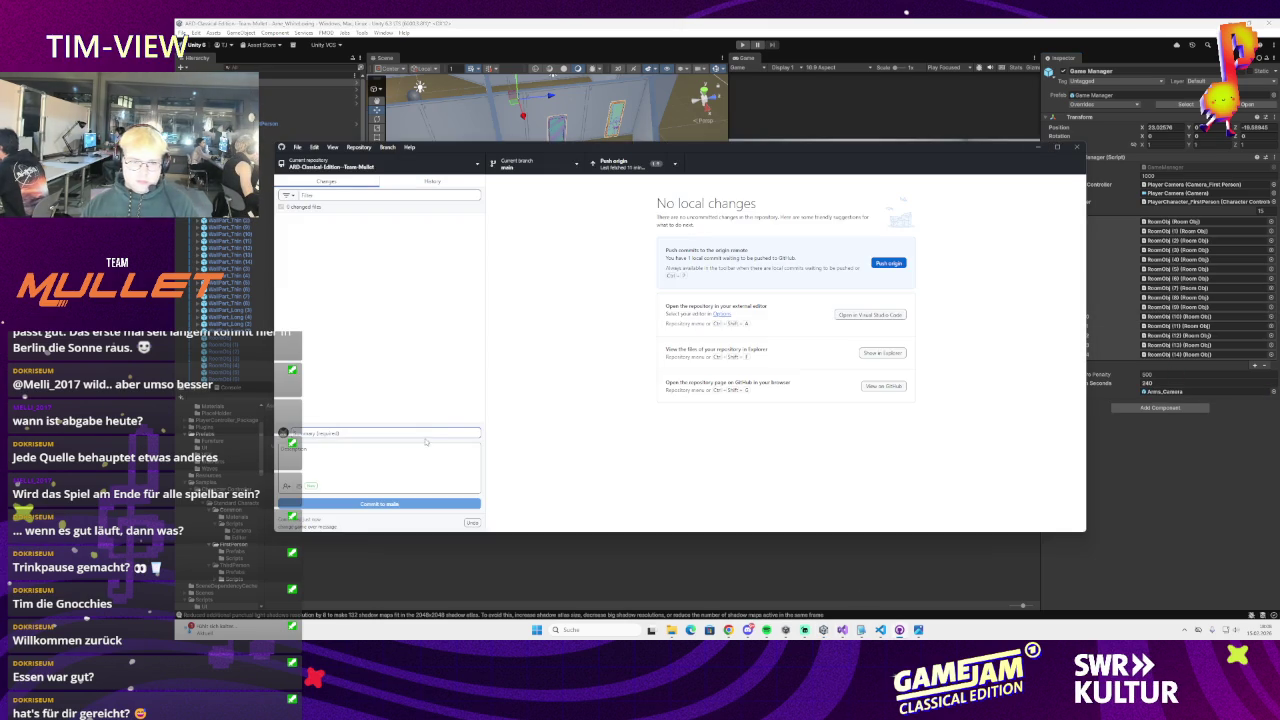
# Commit the scene change with the summary 'Fix Arms Reference'
pyautogui.write('Fix')
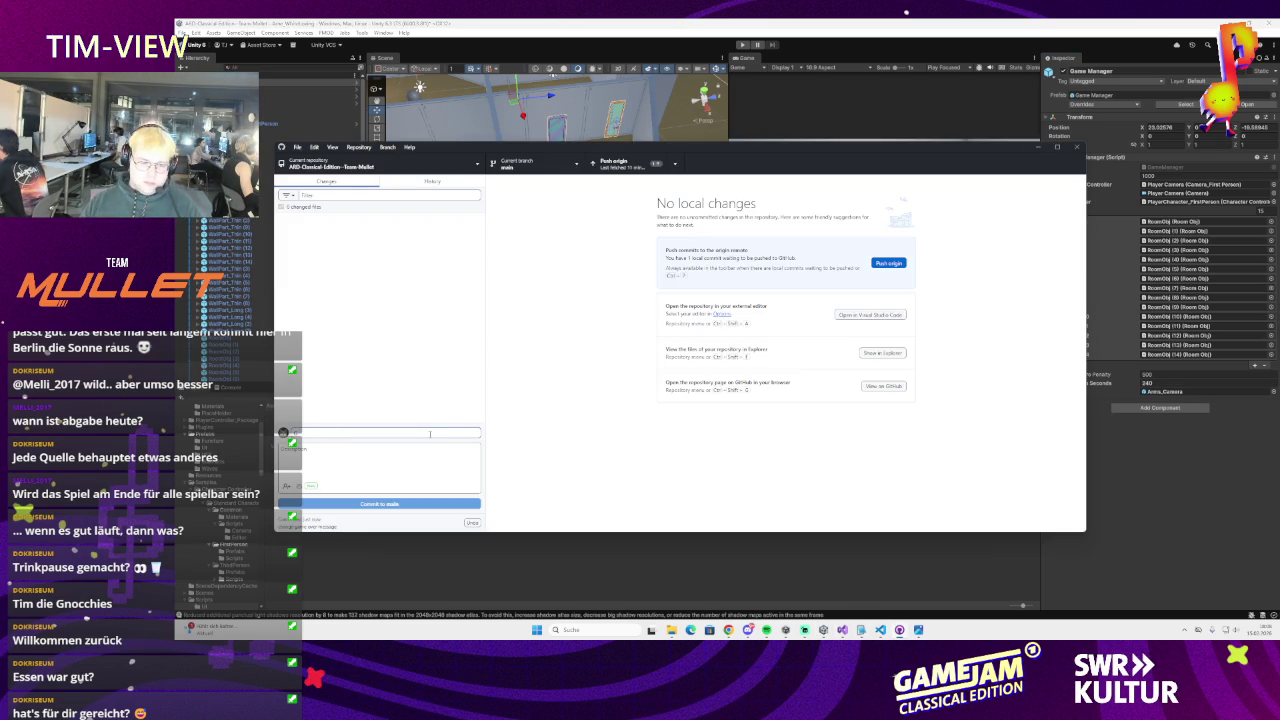
pyautogui.click(205, 24)
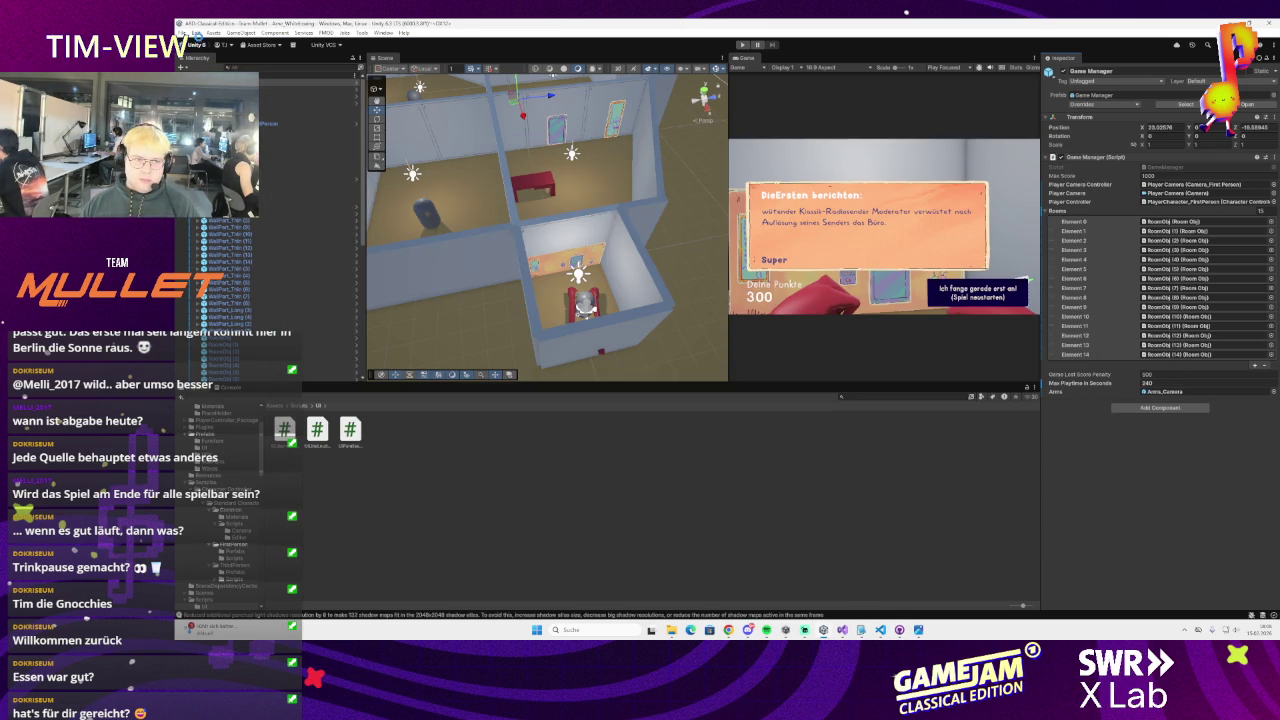
pyautogui.click(899, 629)
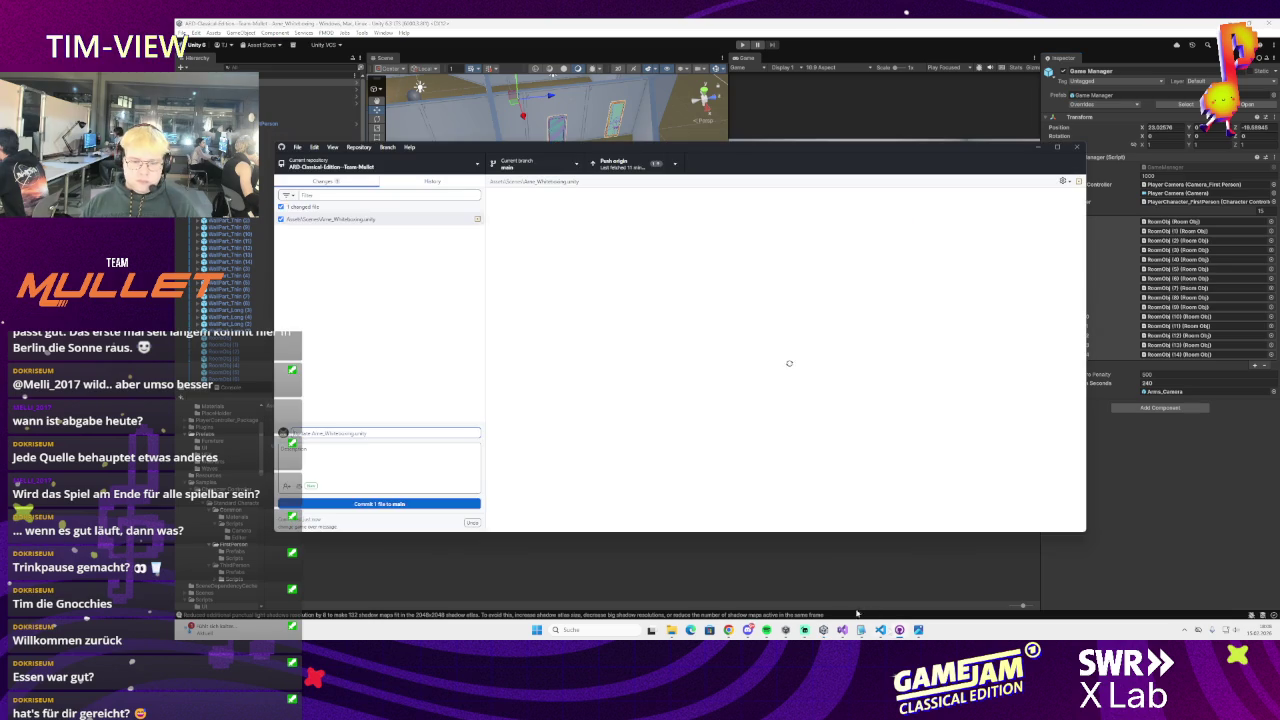
pyautogui.click(436, 433)
pyautogui.write('ms Reference')
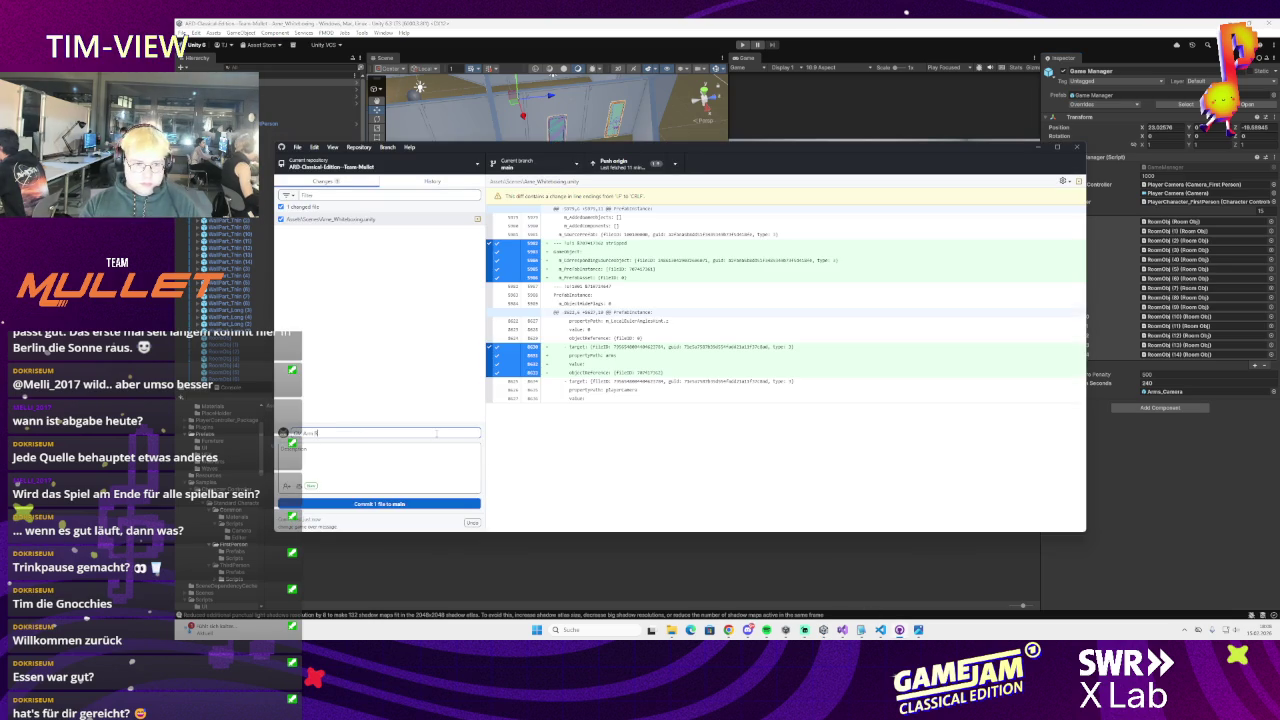
pyautogui.hotkey('ctrl', 'Return')
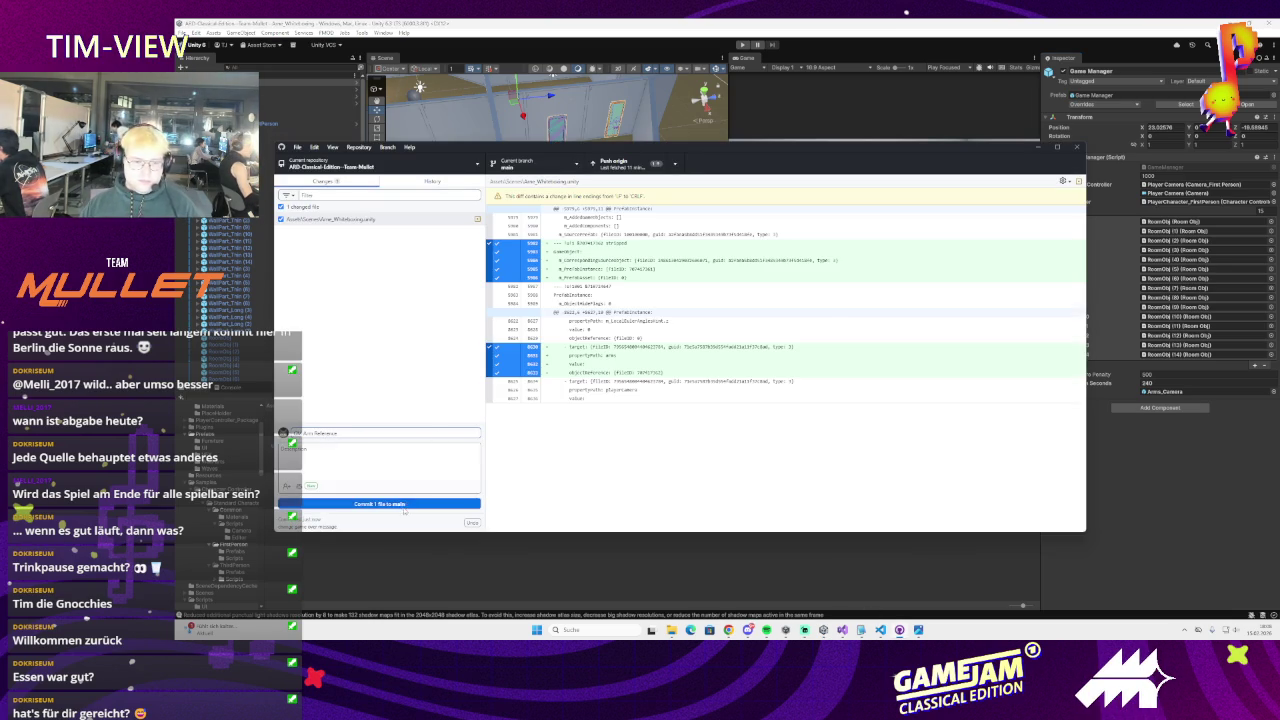
# Push to origin, fetching the newer remote commits first, and view the commit history
pyautogui.hotkey('ctrl', 'p')
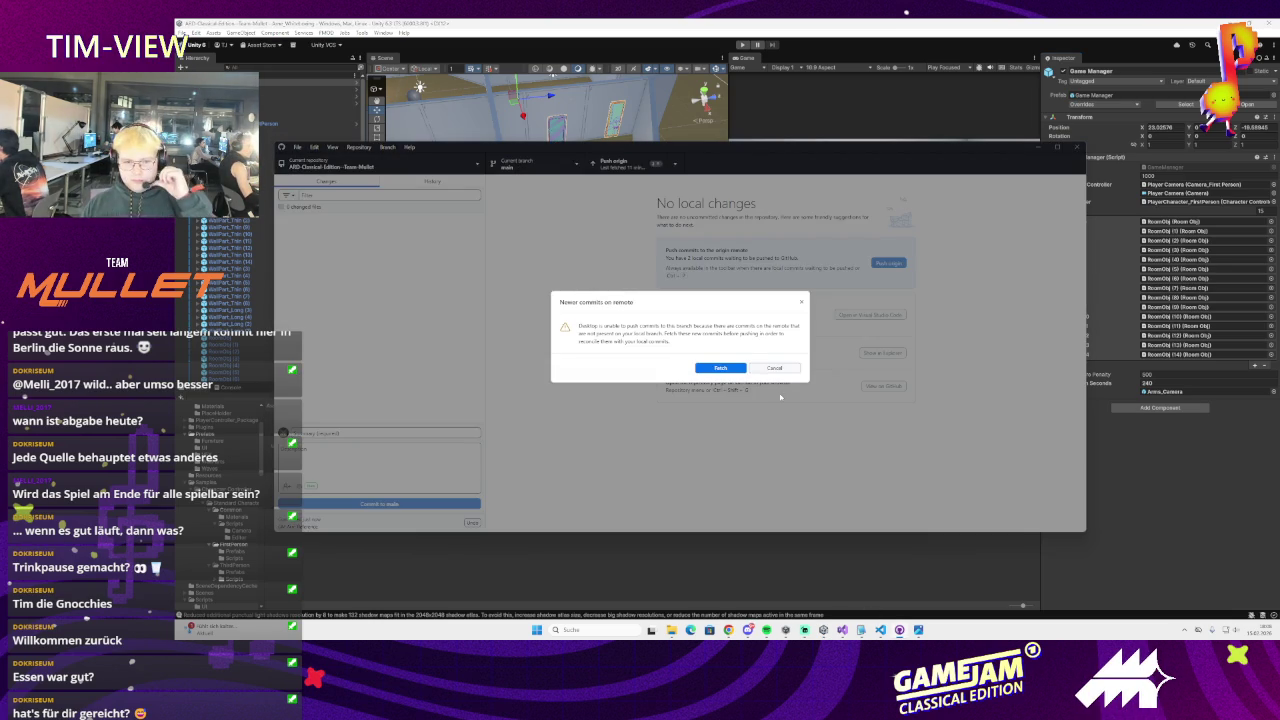
pyautogui.click(721, 368)
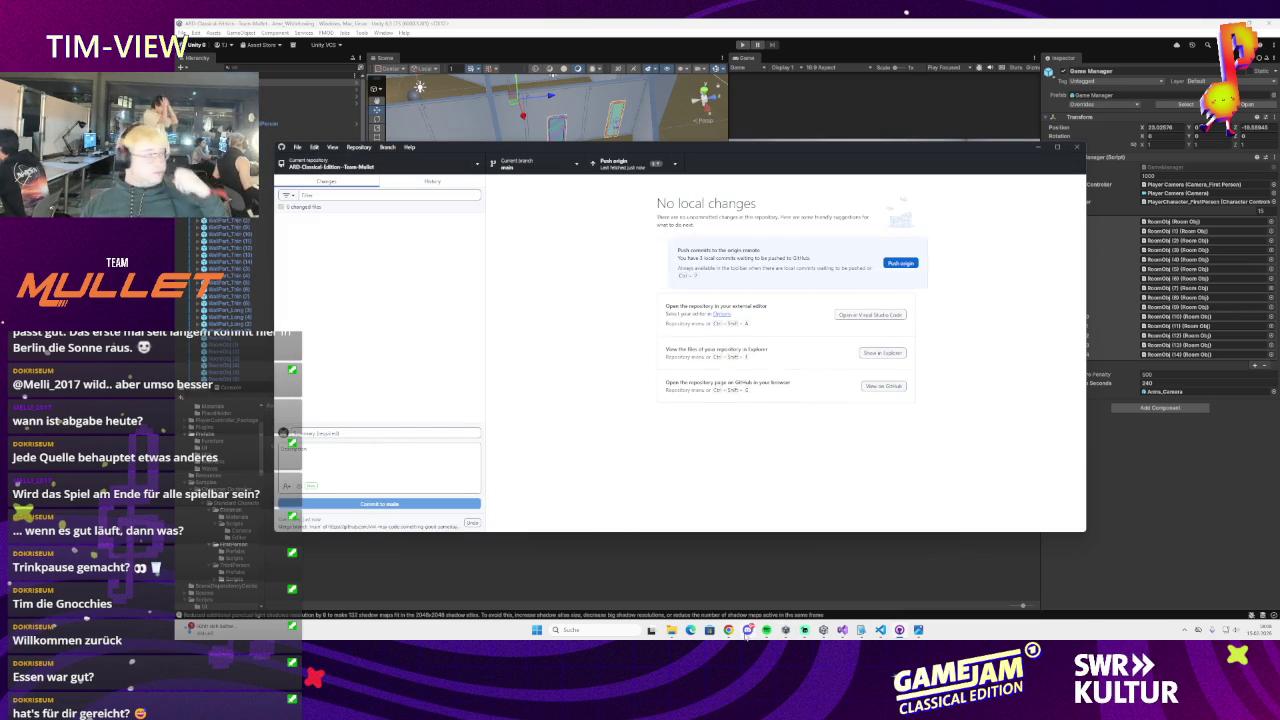
pyautogui.moveTo(748, 633)
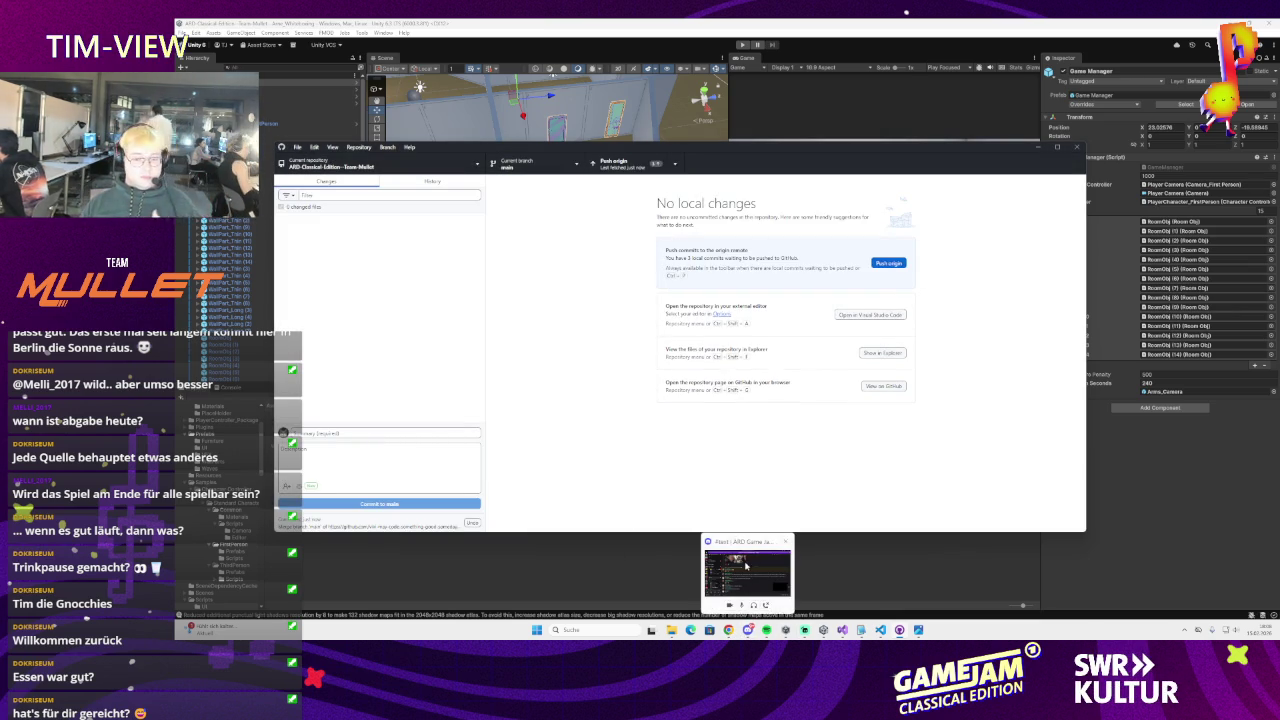
pyautogui.click(620, 163)
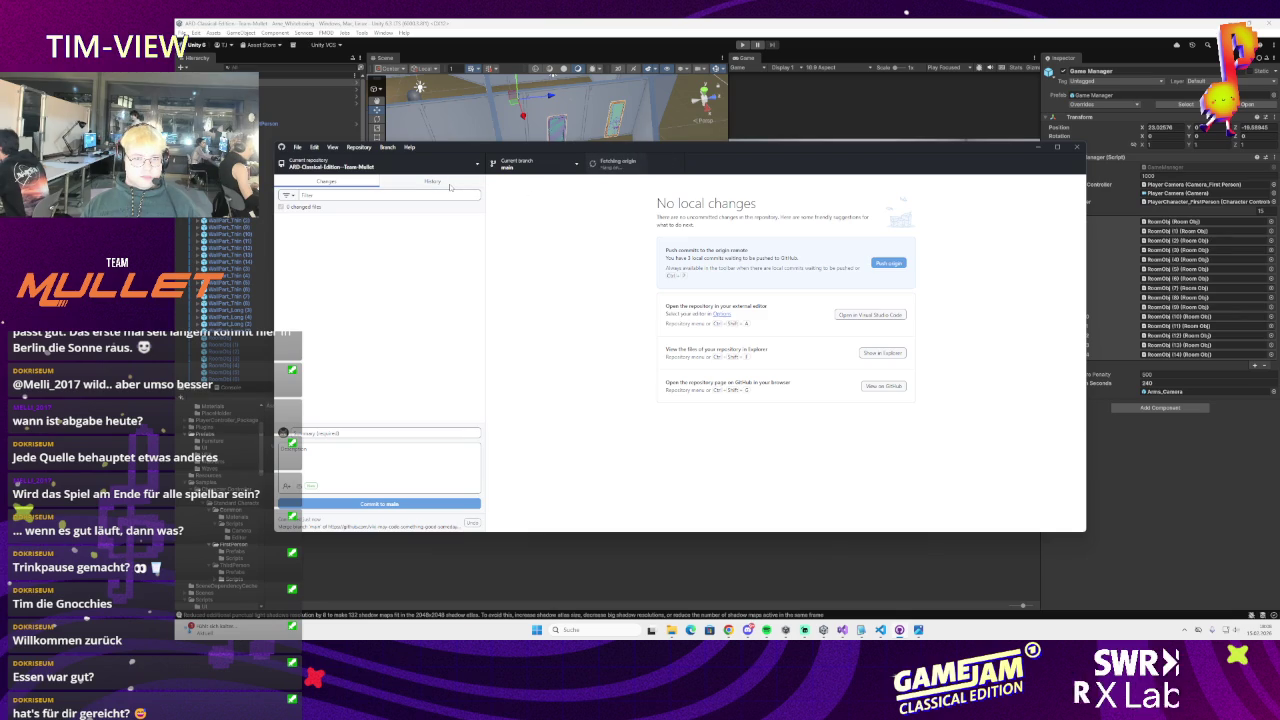
pyautogui.click(445, 183)
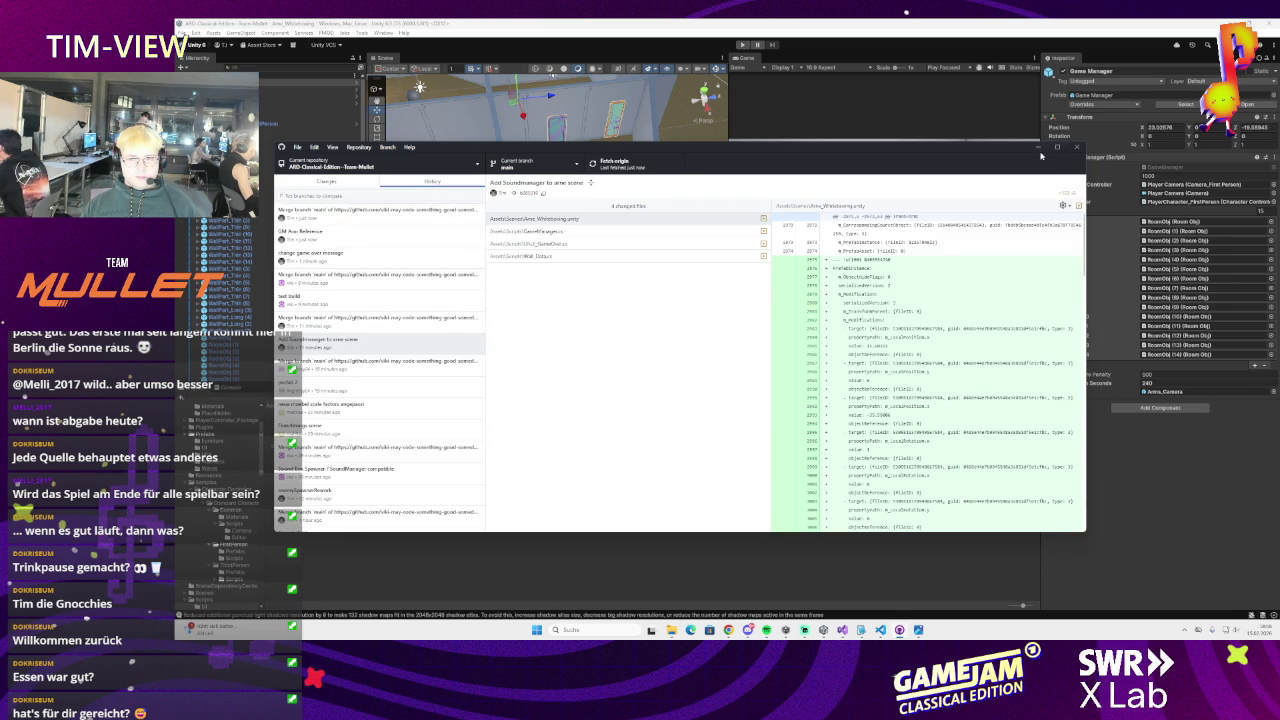
# Switch back to Unity and let it finish reloading the freshly pulled scripts
pyautogui.click(1039, 150)
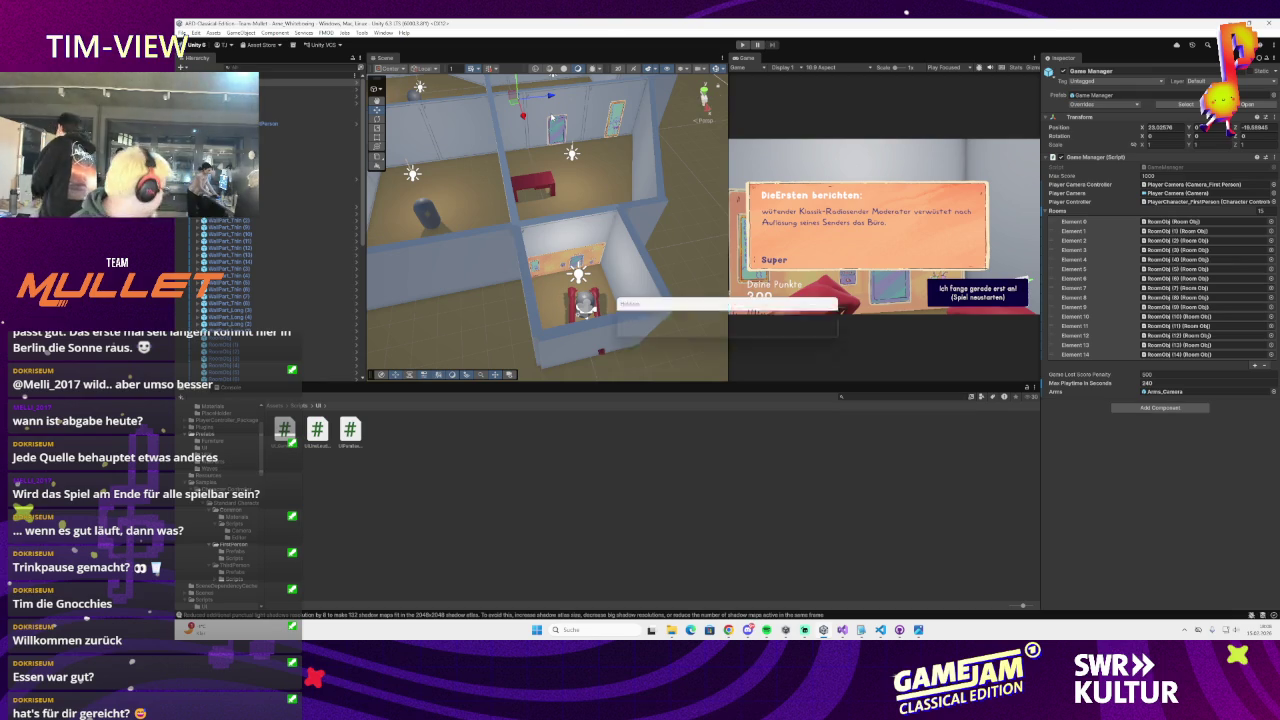
pyautogui.scroll(-2, 551, 118)
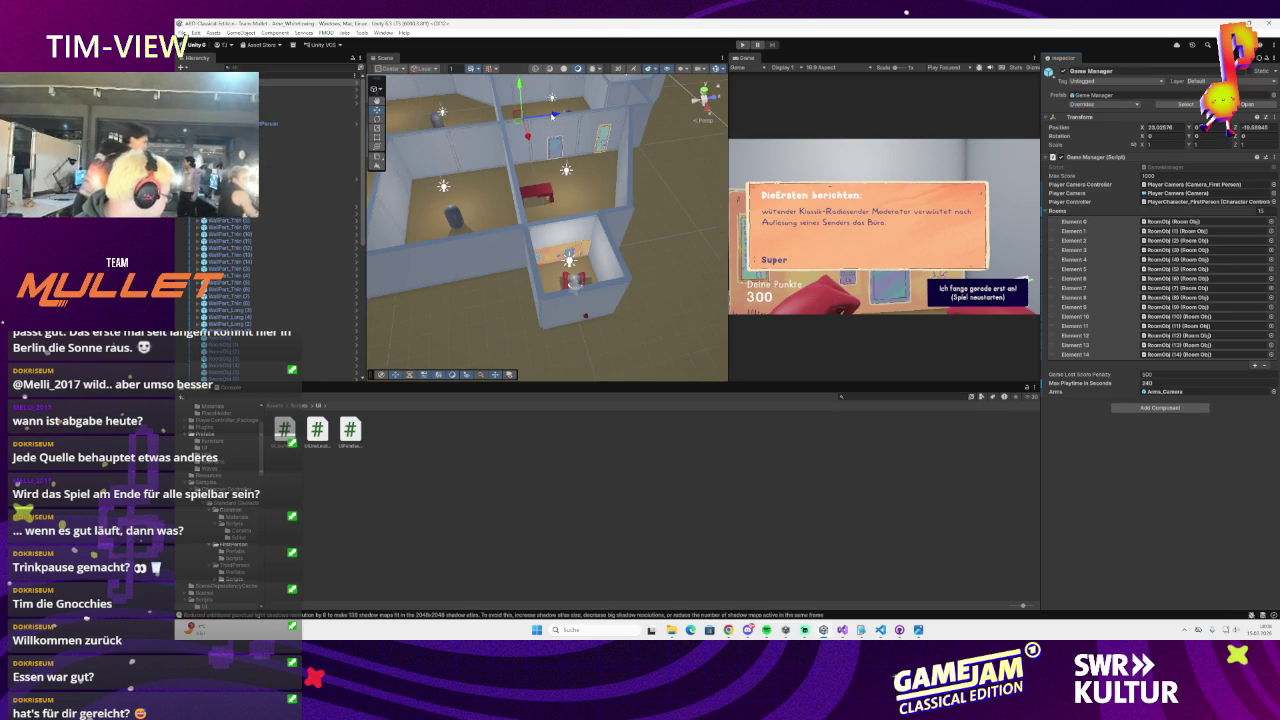
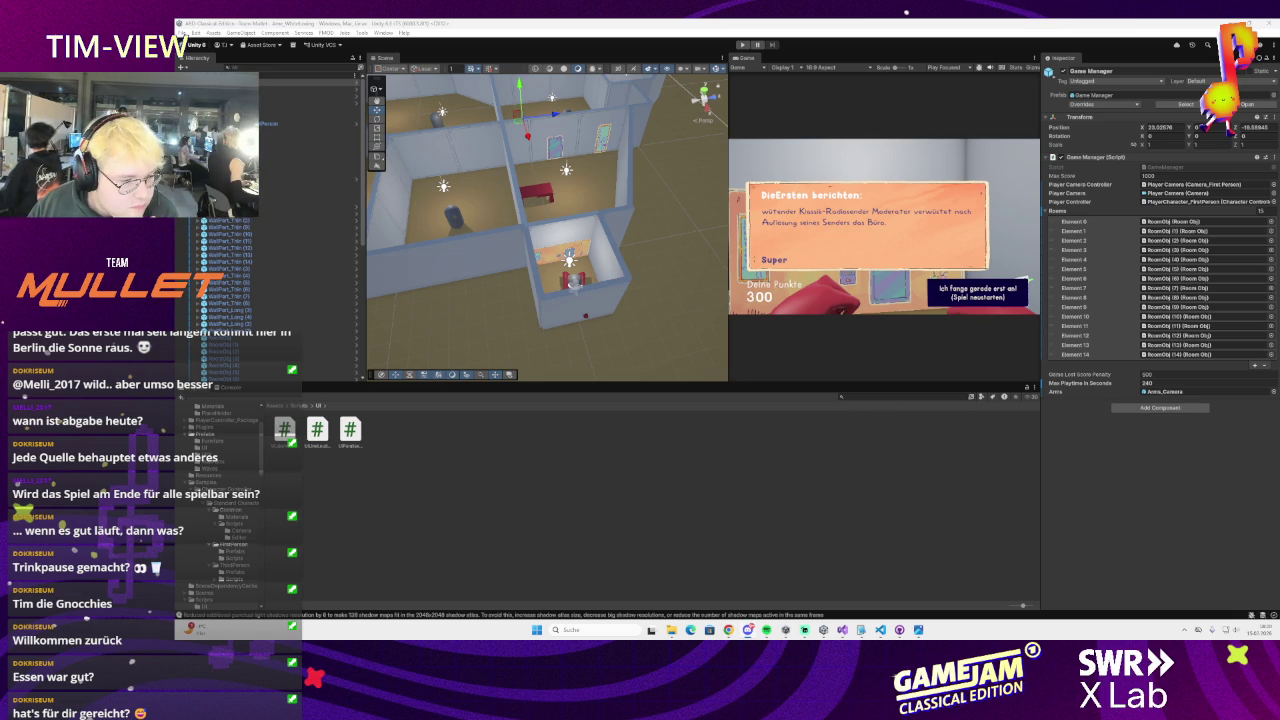
# Zoom the Scene view out and back in over the rooms, then switch to Photopea's gradient image
pyautogui.click(1222, 632)
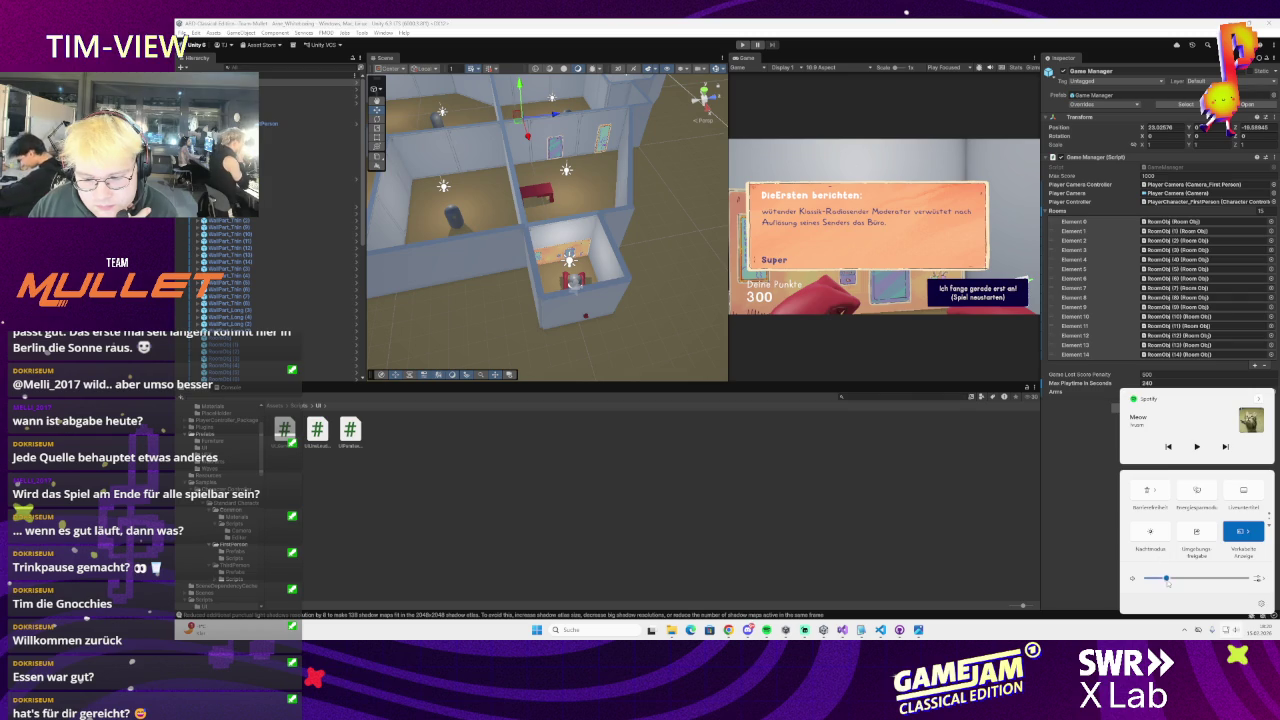
pyautogui.click(395, 447)
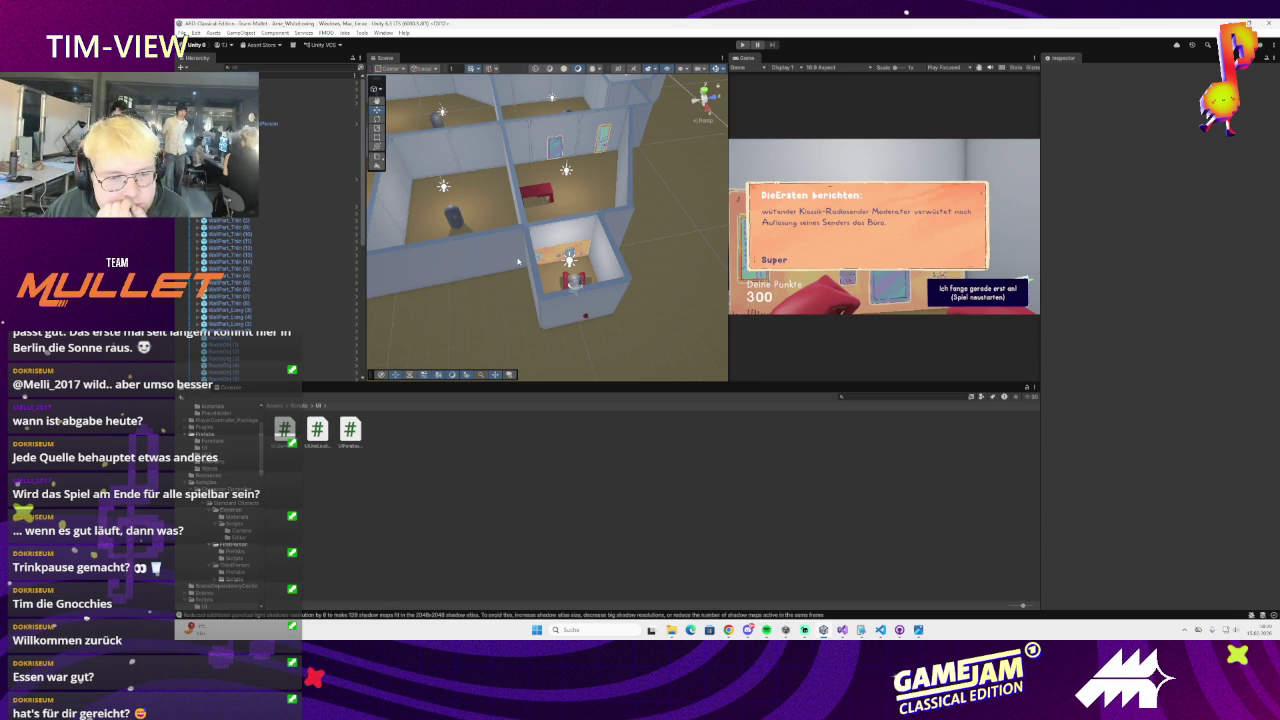
pyautogui.scroll(-5, 518, 262)
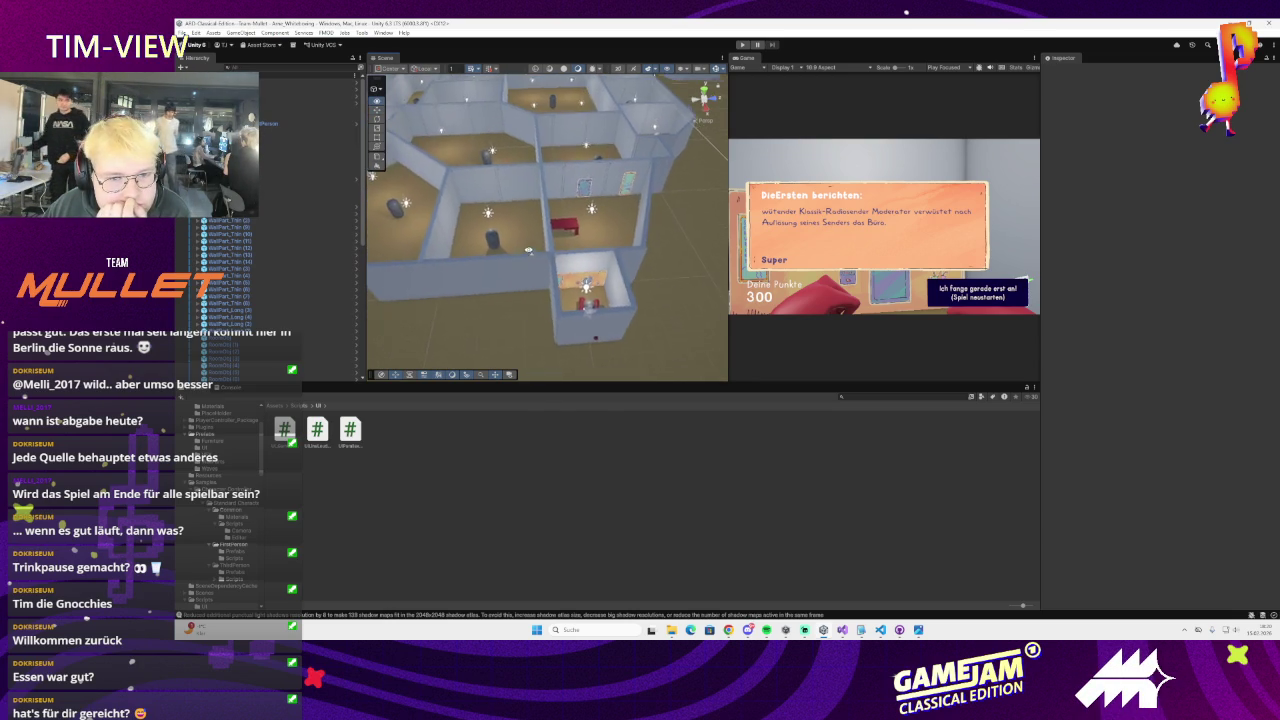
pyautogui.scroll(5, 542, 294)
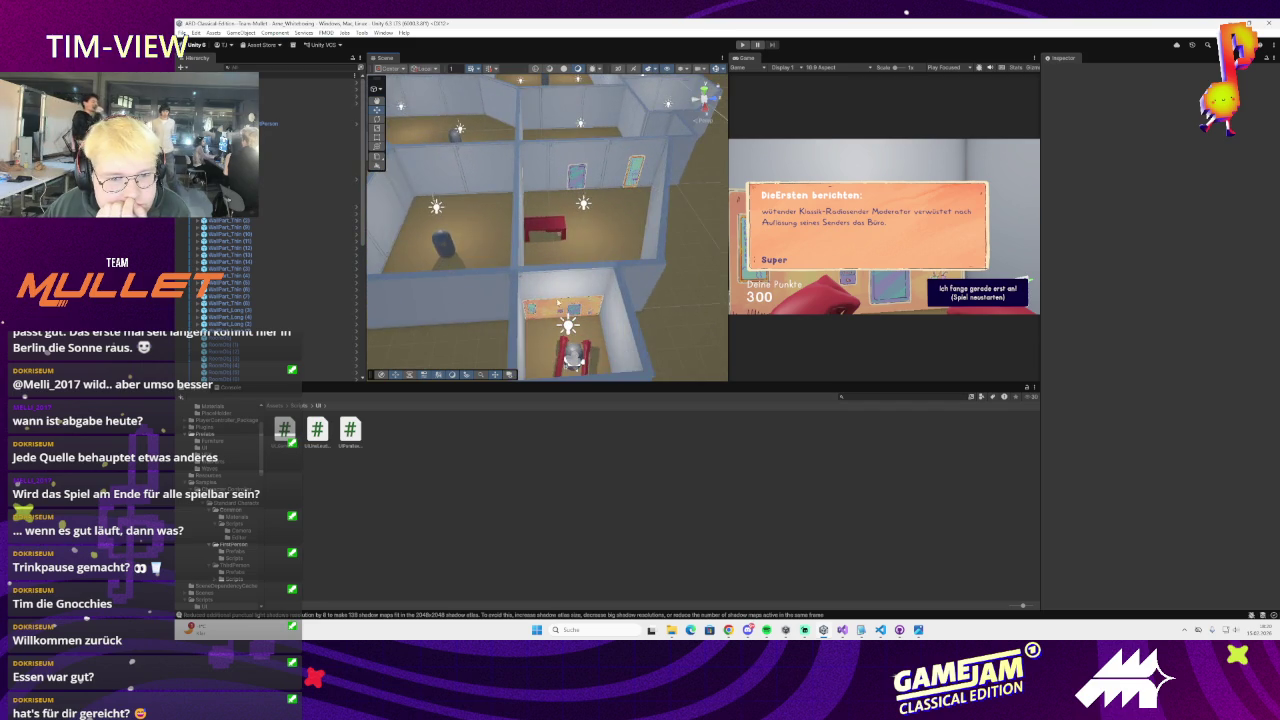
pyautogui.scroll(2, 543, 333)
pyautogui.scroll(-4, 548, 334)
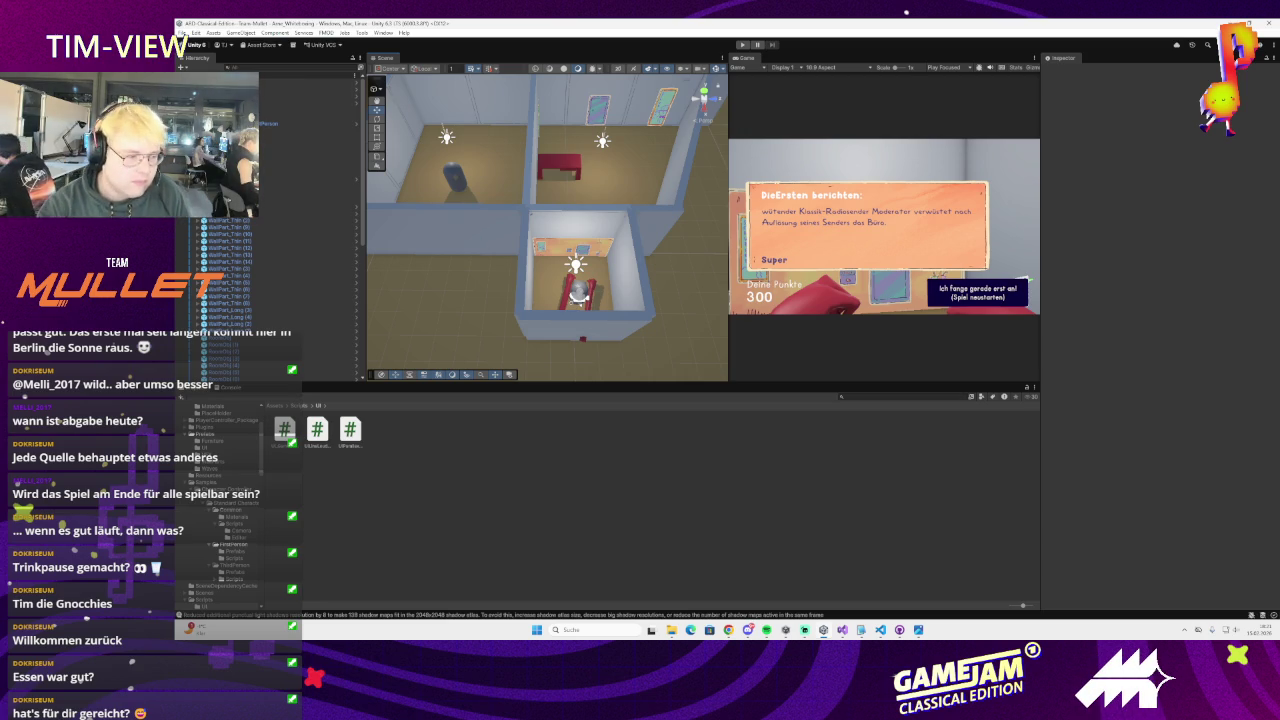
pyautogui.press('super+d')
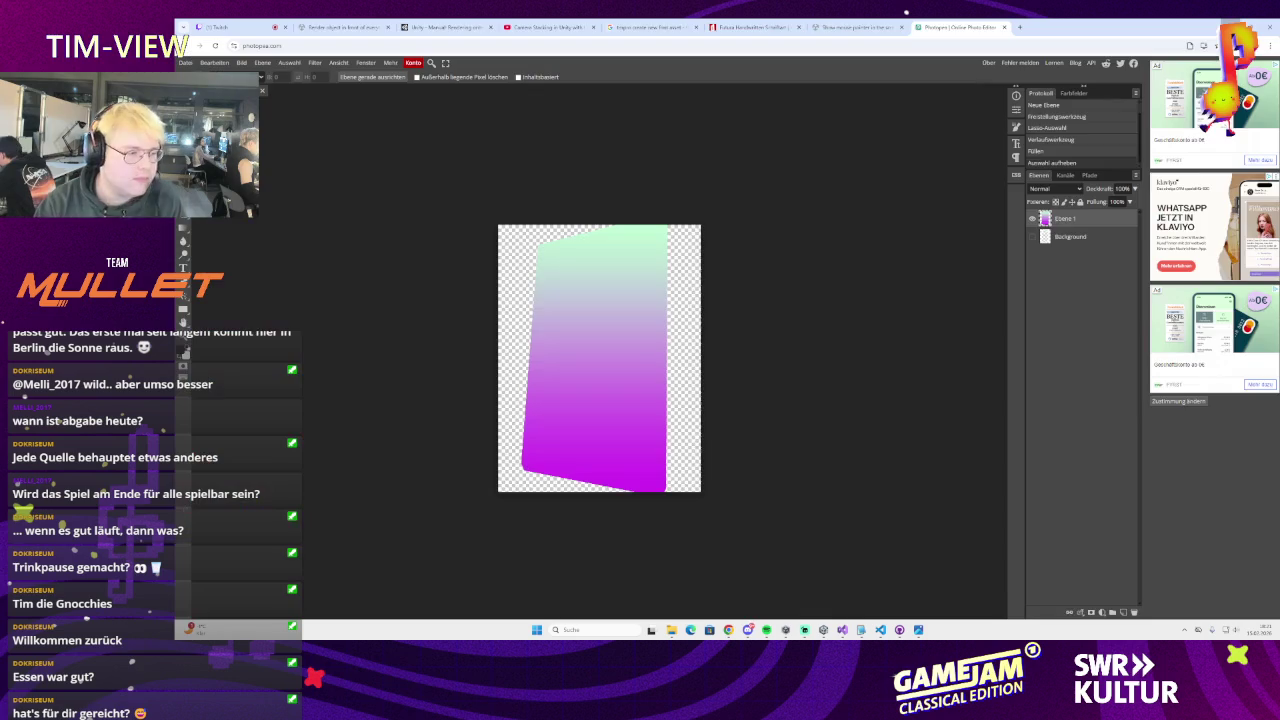
# Return to Unity and widen the Scene view at the Game view's expense
pyautogui.press('super+d')
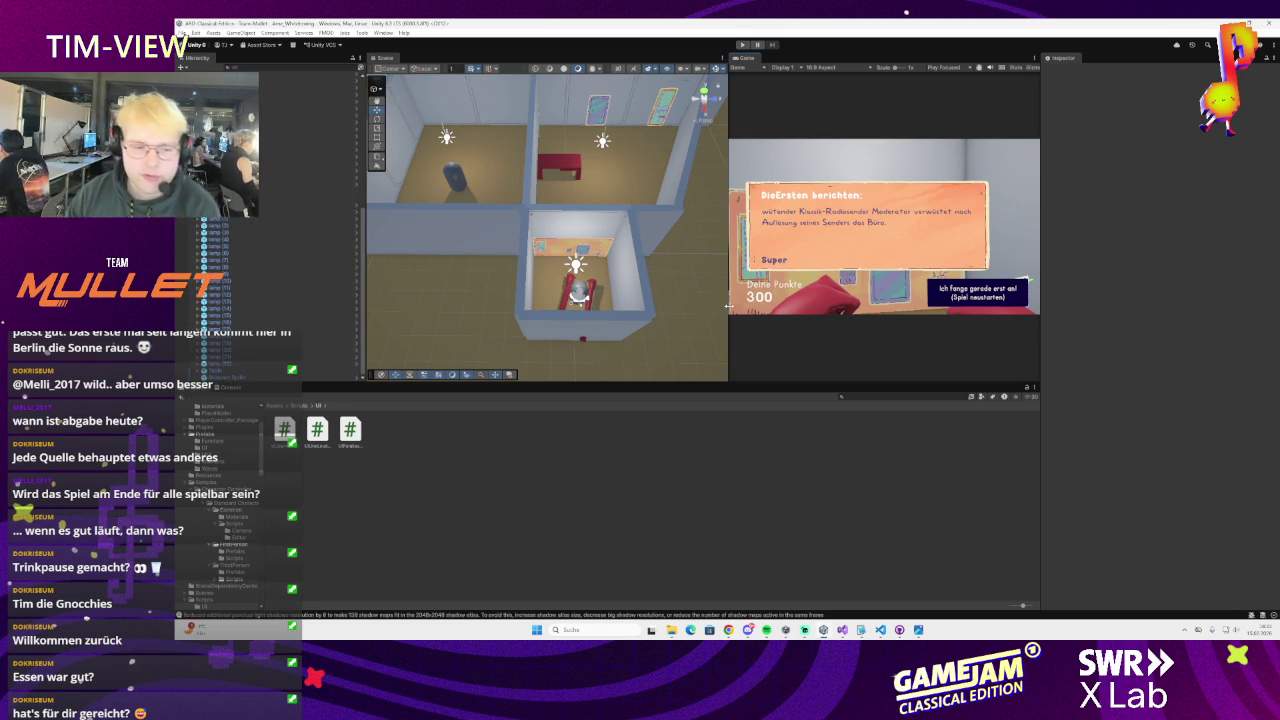
pyautogui.moveTo(729, 305); pyautogui.dragTo(805, 305)
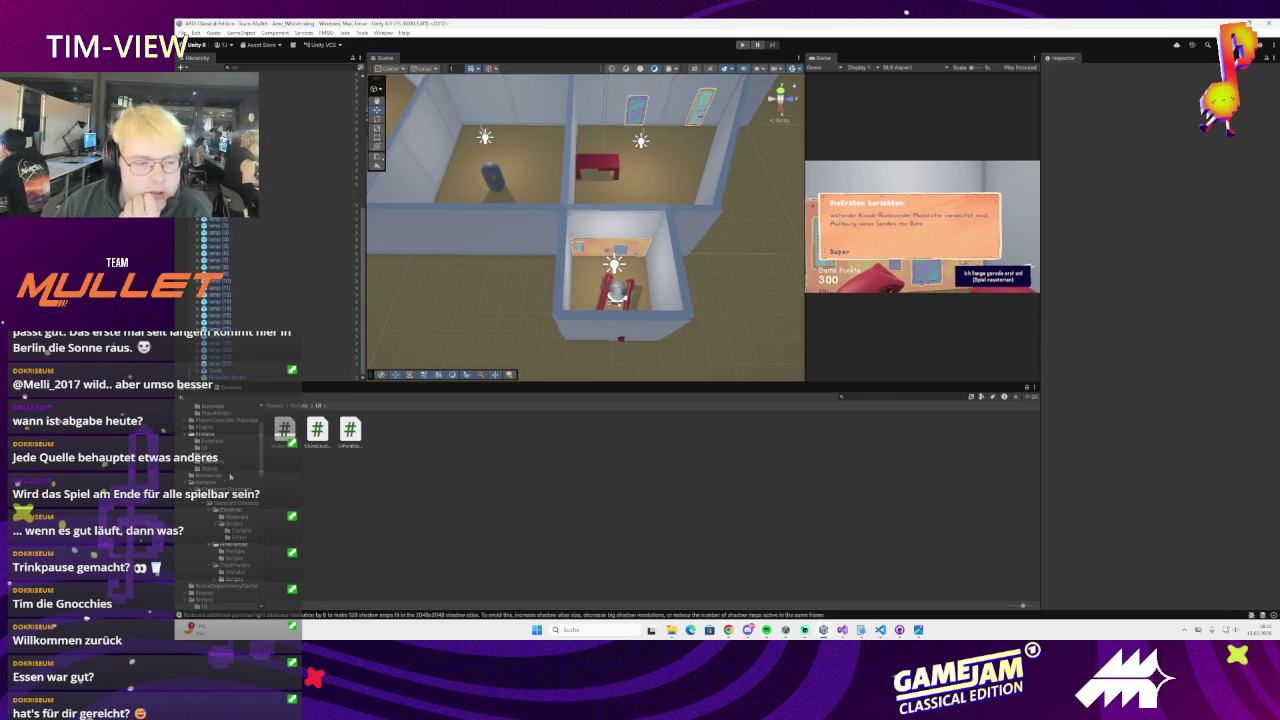
# Browse the Input, Samples and Scripts asset folders, then open the Sprites folder
pyautogui.scroll(3, 230, 477)
pyautogui.click(200, 439)
pyautogui.click(201, 446)
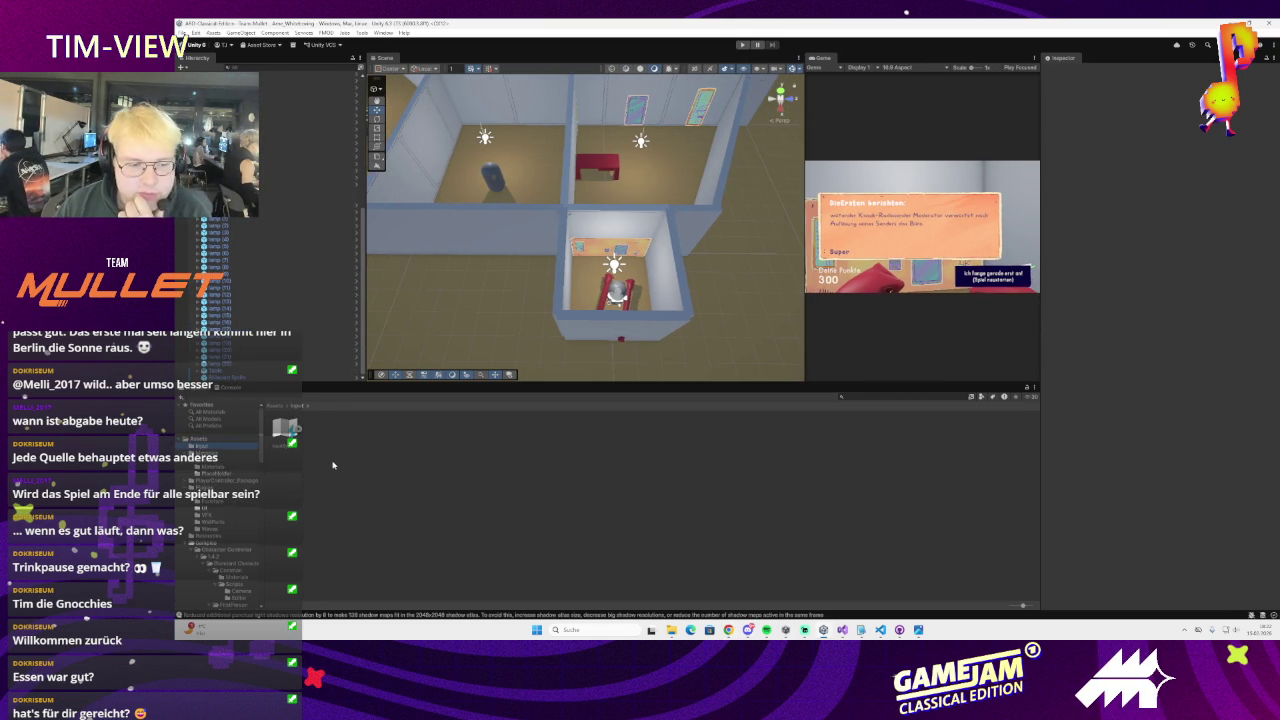
pyautogui.press('Down')
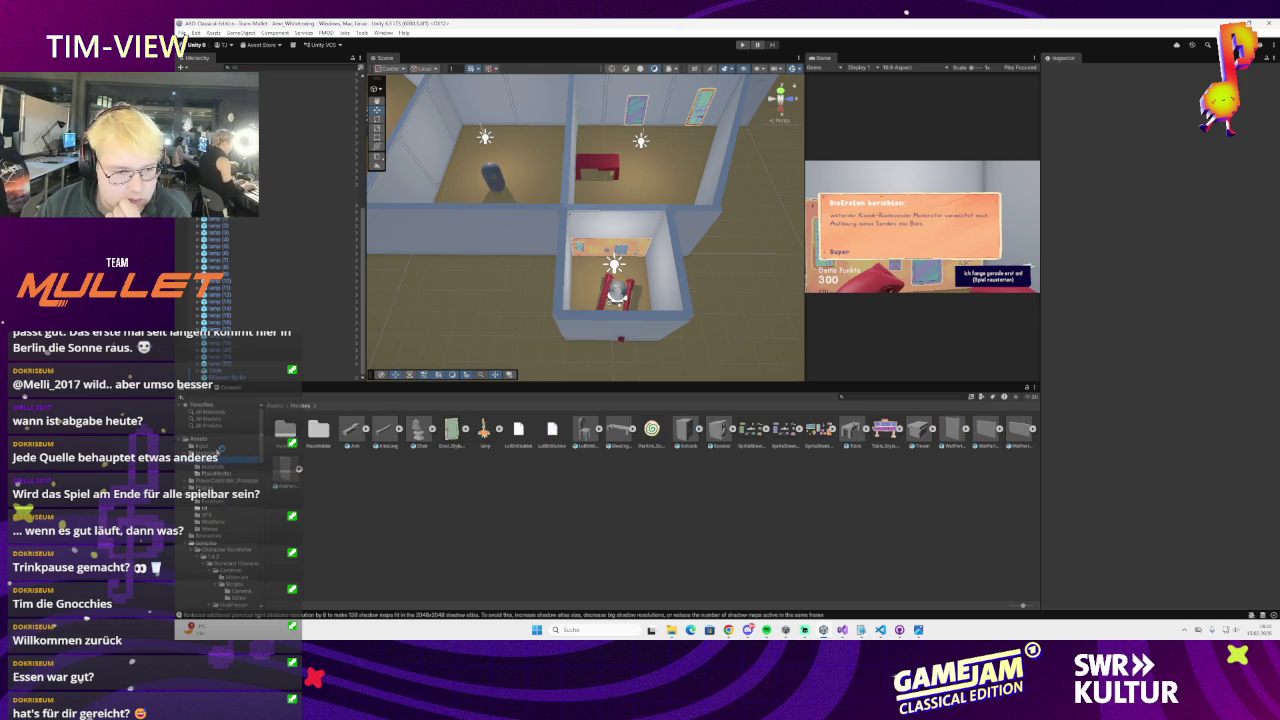
pyautogui.click(220, 440)
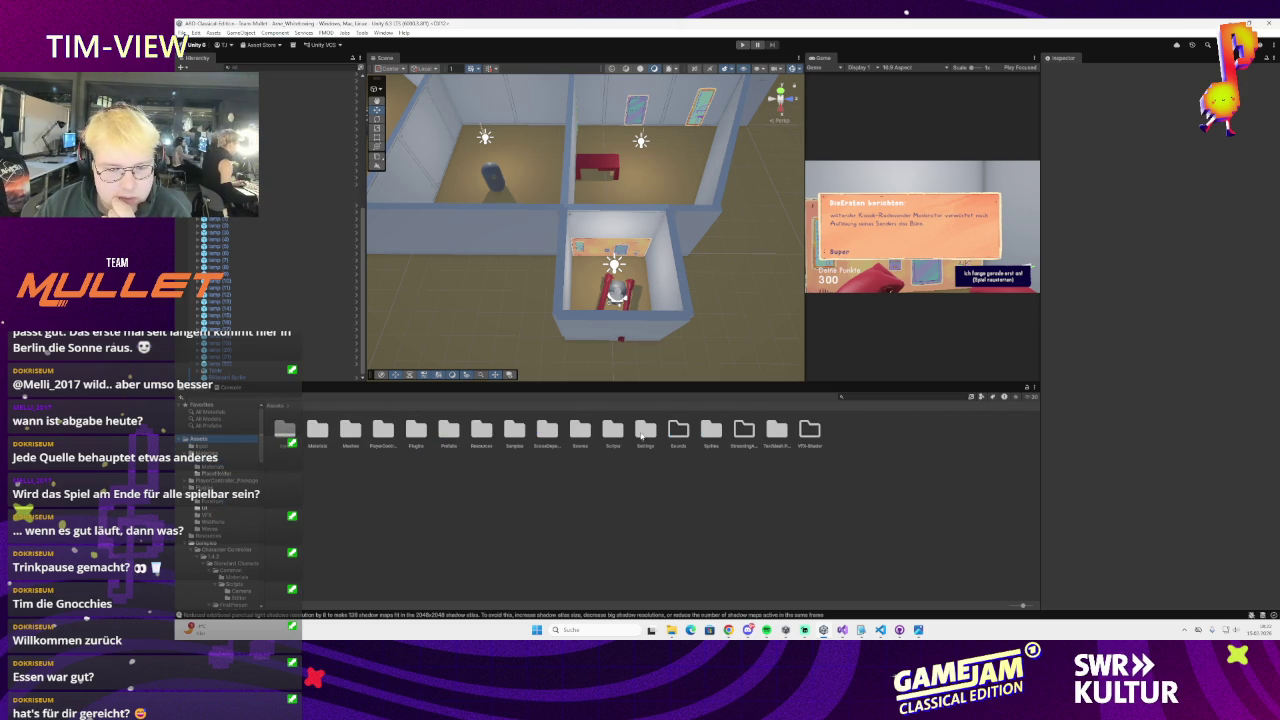
pyautogui.doubleClick(453, 425)
pyautogui.click(280, 406)
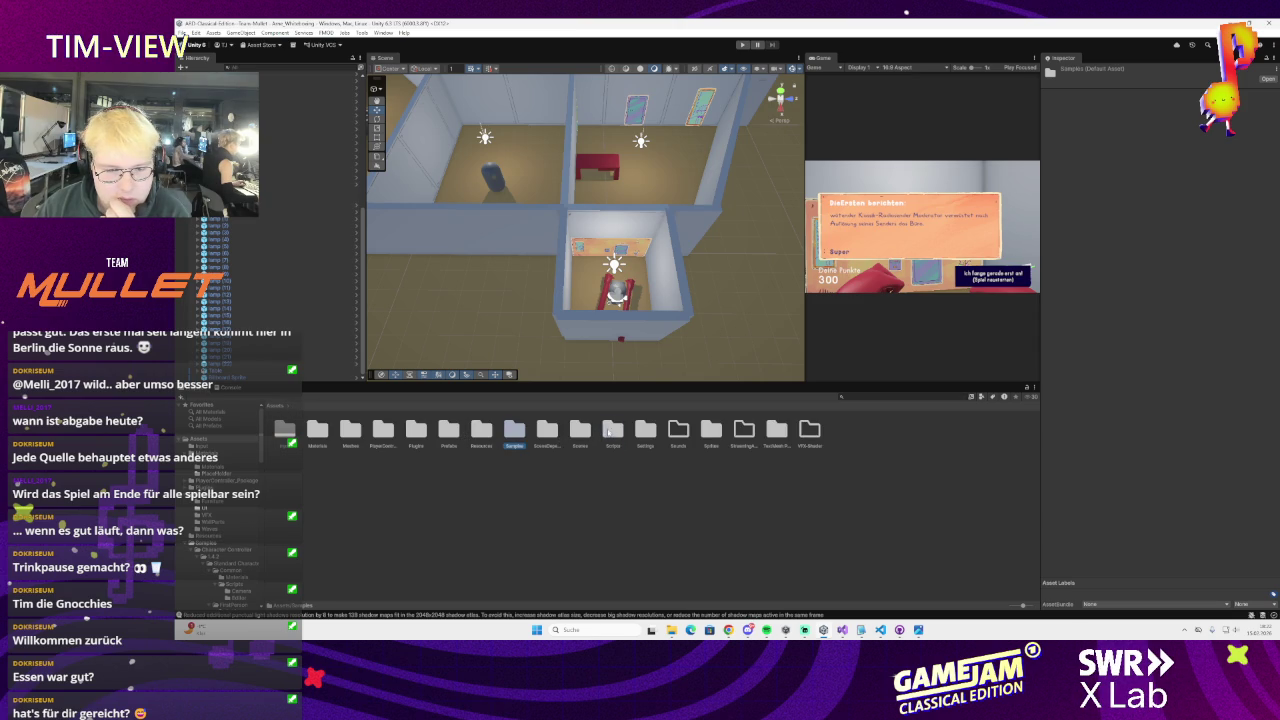
pyautogui.doubleClick(612, 430)
pyautogui.click(279, 407)
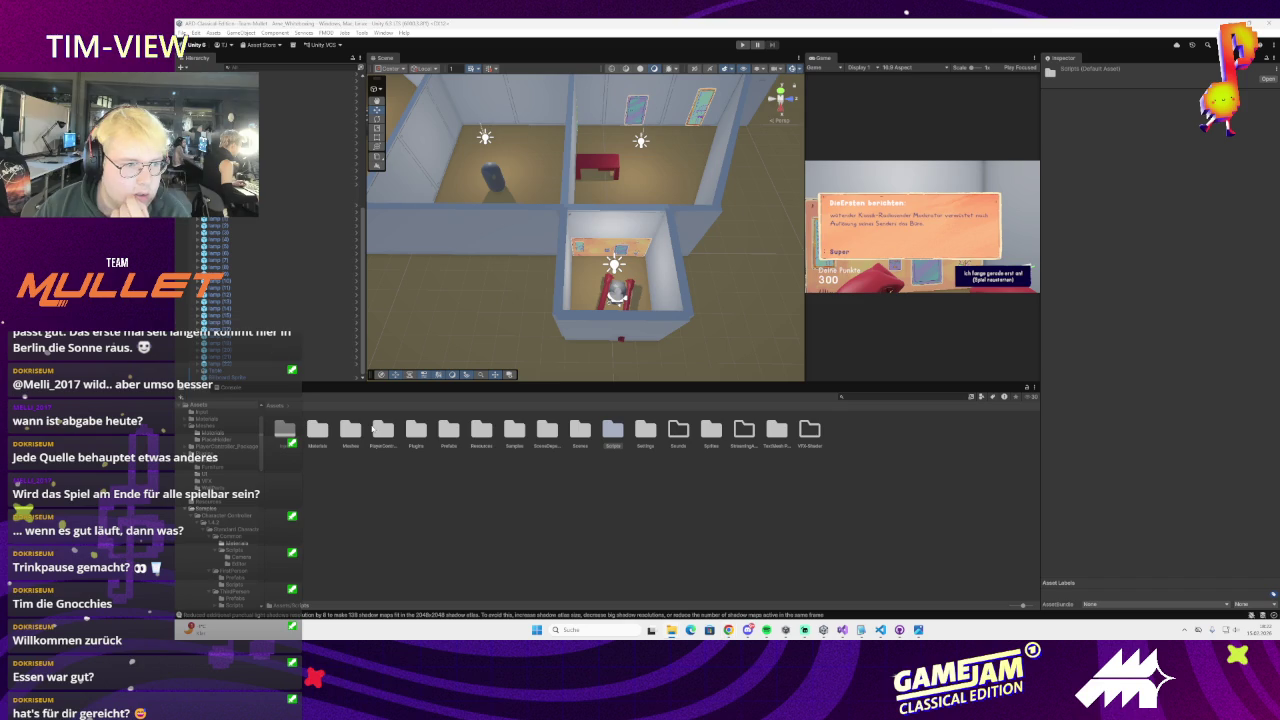
pyautogui.doubleClick(711, 430)
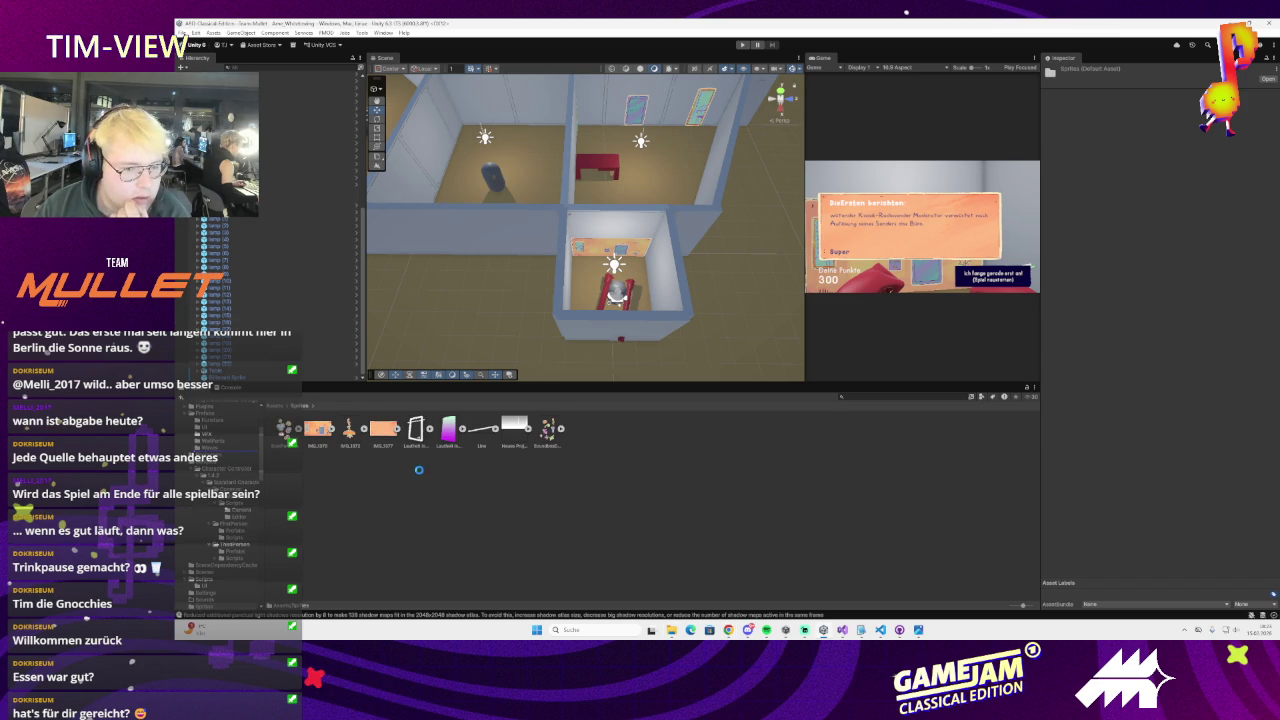
# Make IMG_1373 a Sprite (2D and UI) texture in Single mode and apply
pyautogui.click(383, 430)
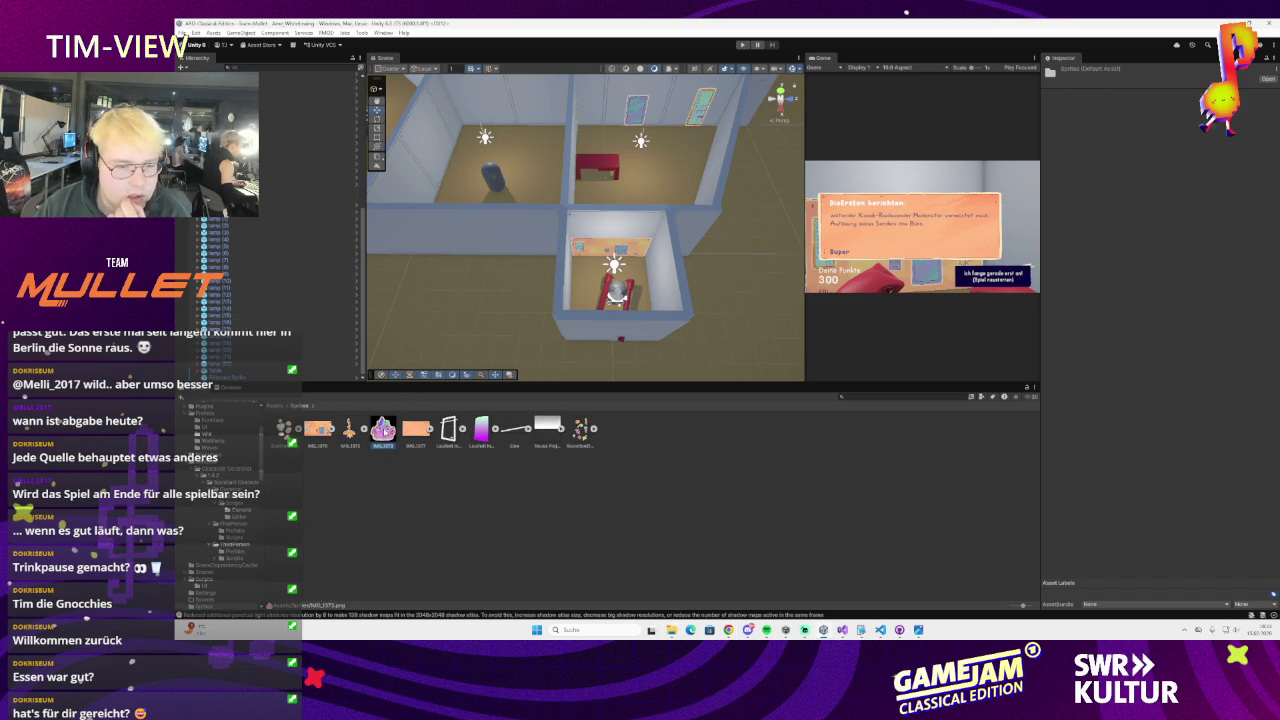
pyautogui.click(1180, 97)
pyautogui.click(1178, 134)
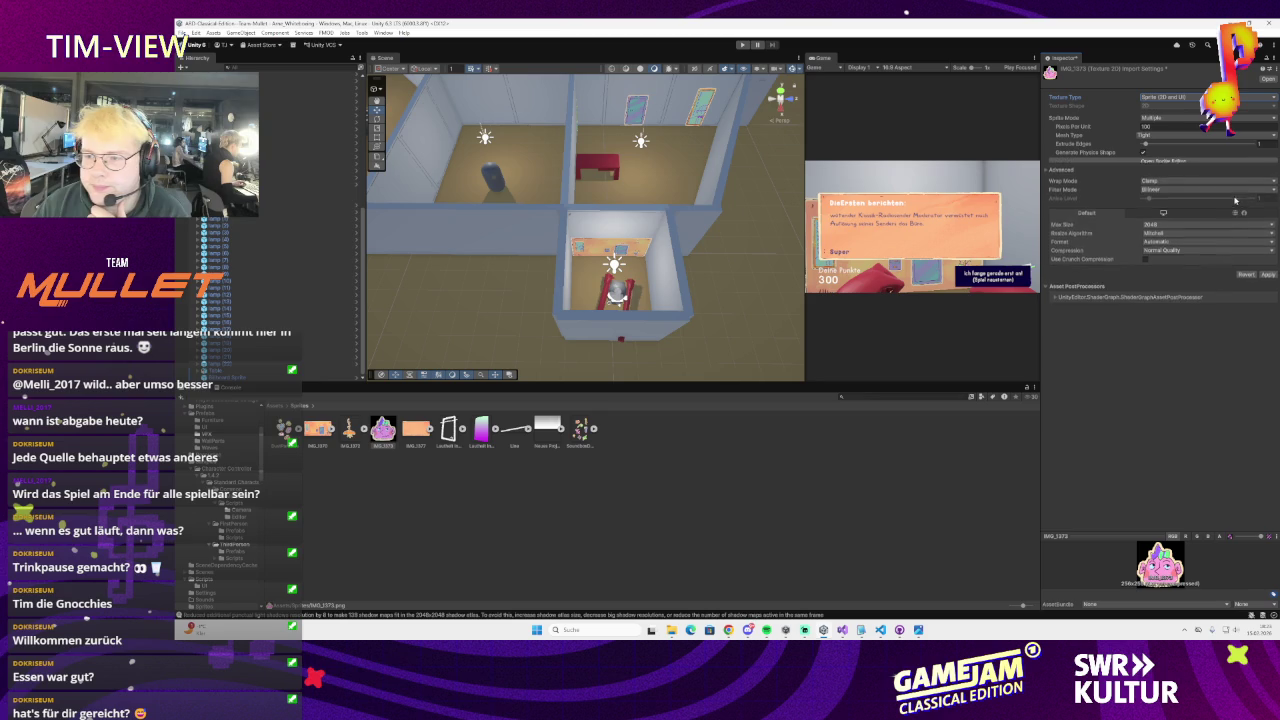
pyautogui.click(1173, 118)
pyautogui.click(1166, 128)
pyautogui.click(1267, 286)
# Rename the pink sprite to LogoHead
pyautogui.rightClick(383, 440)
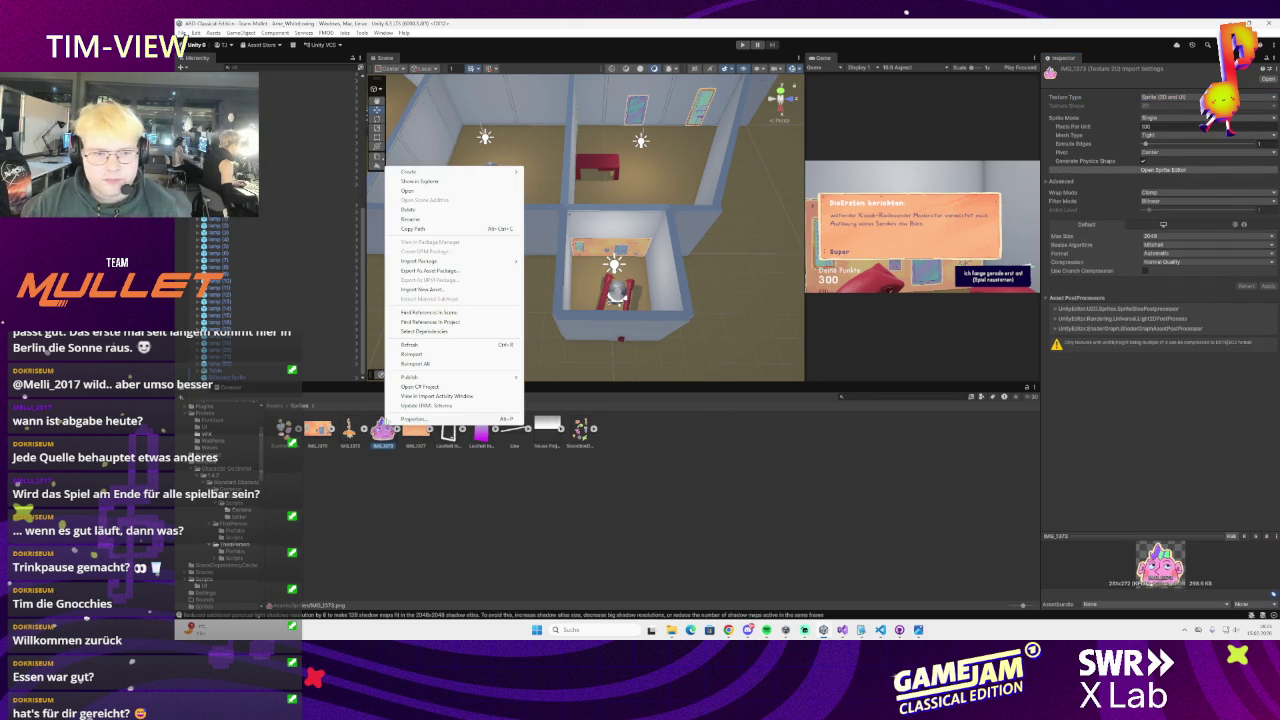
pyautogui.click(417, 216)
pyautogui.write('LogoHead')
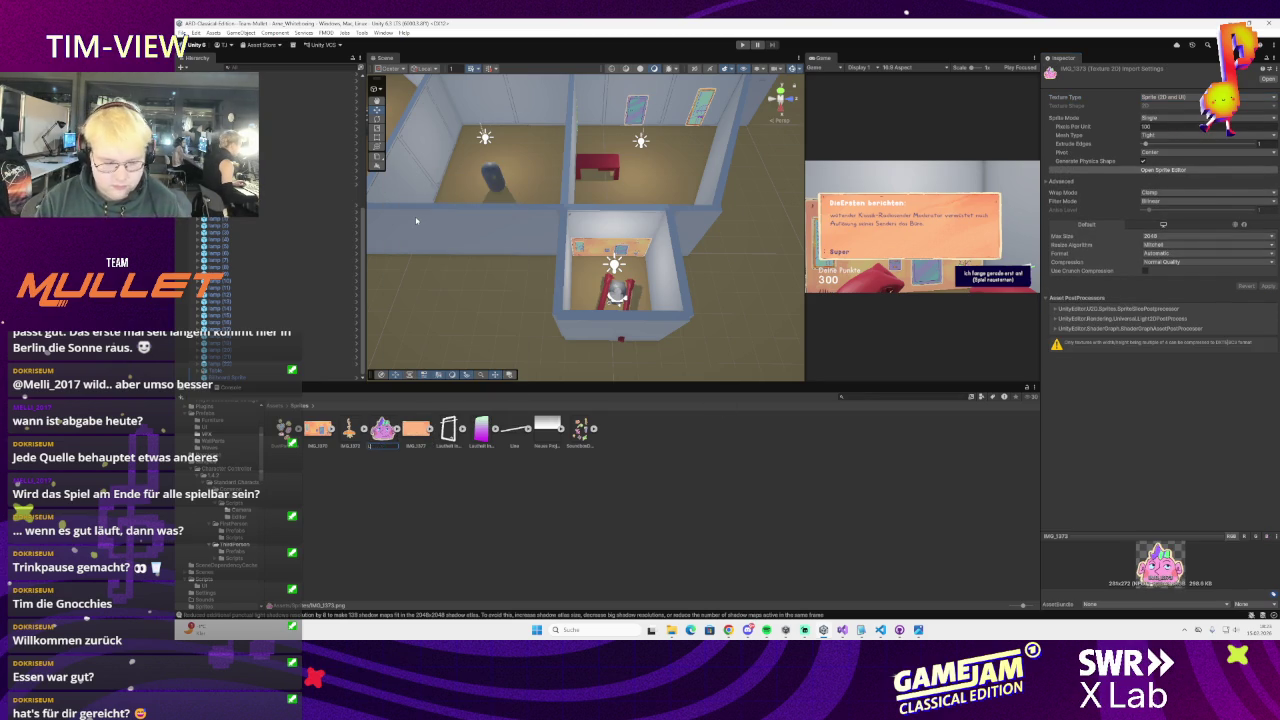
pyautogui.press('Return')
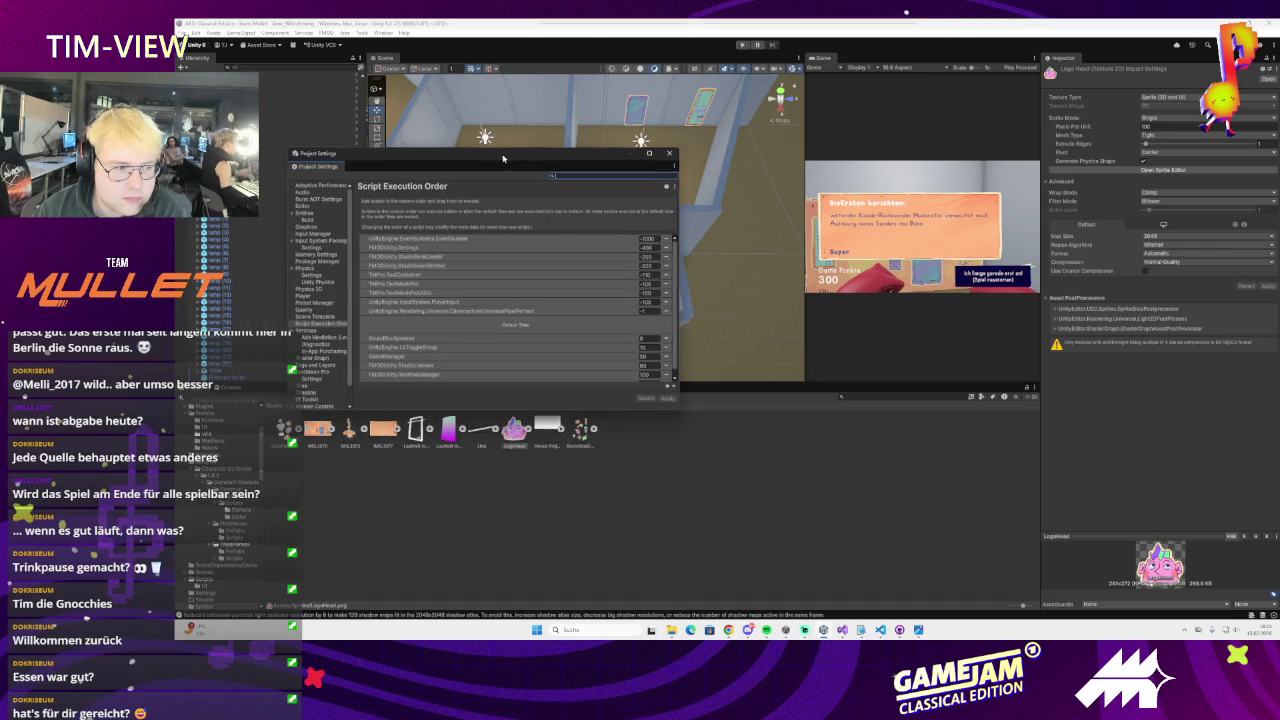
# Enlarge Project Settings and look over the Burst AOT, Editor and Input Manager pages
pyautogui.moveTo(680, 416); pyautogui.dragTo(703, 458)
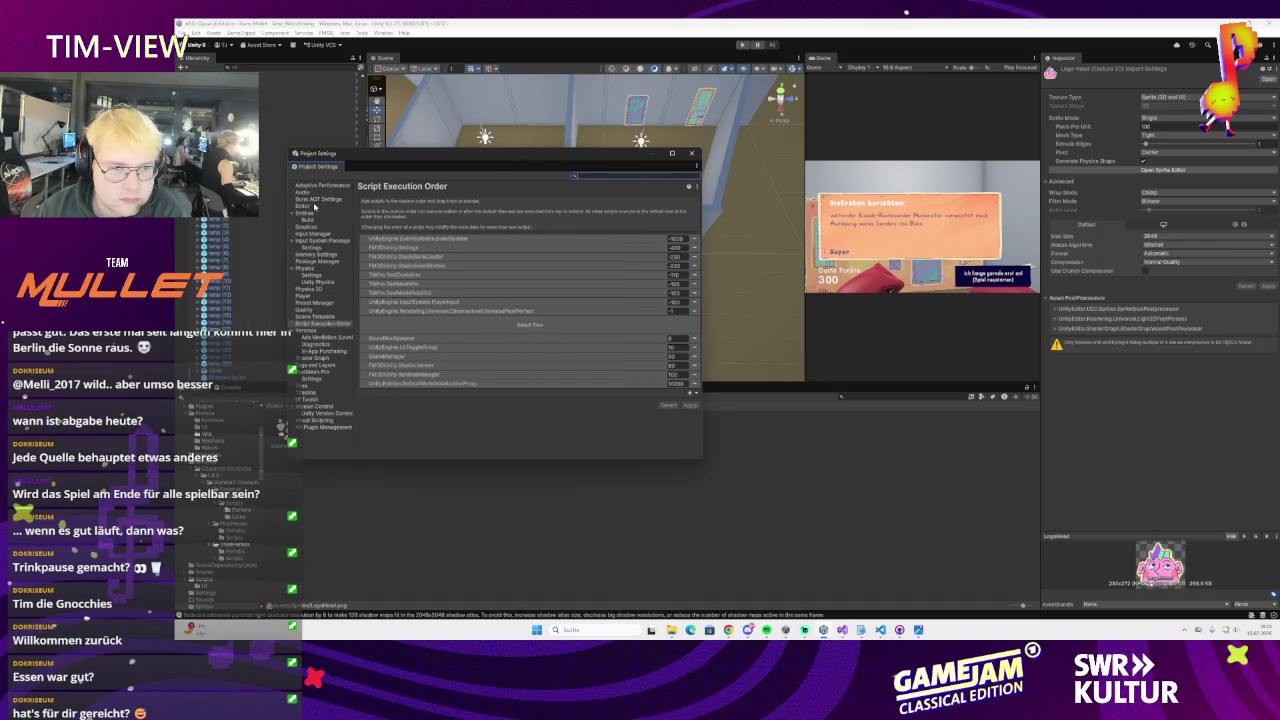
pyautogui.click(317, 200)
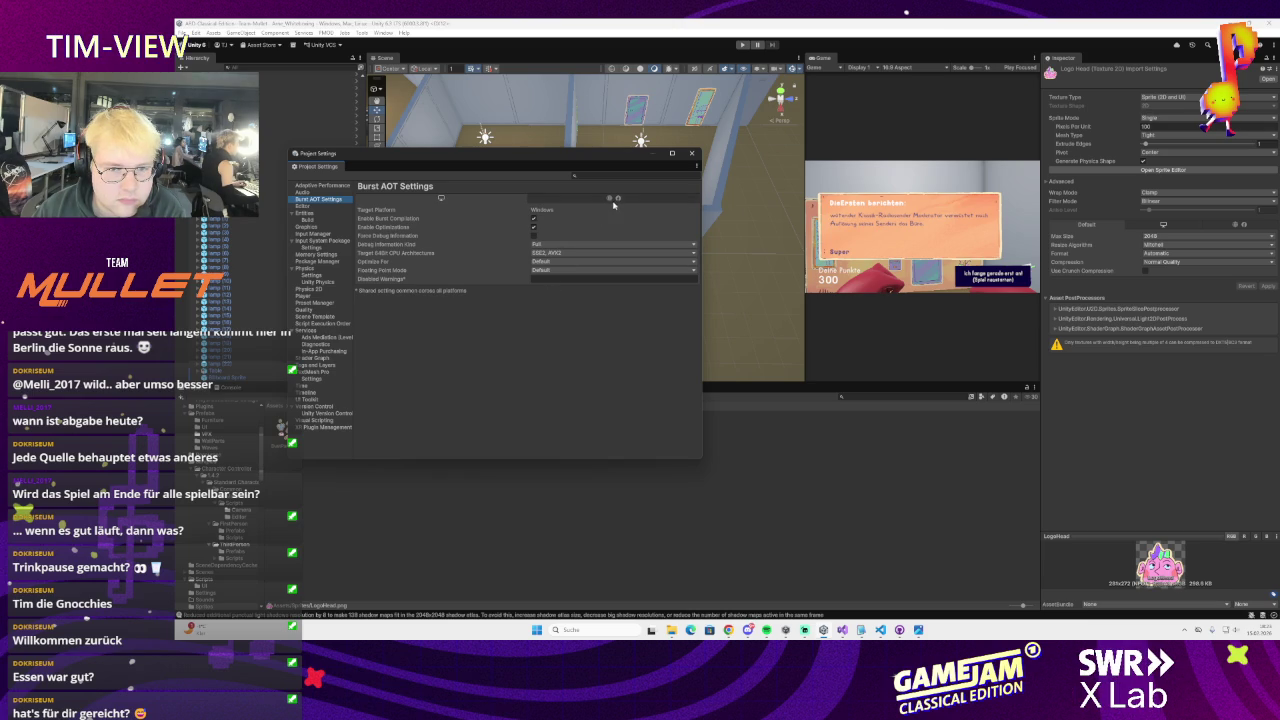
pyautogui.click(519, 203)
pyautogui.click(471, 200)
pyautogui.click(329, 209)
pyautogui.scroll(-10, 393, 241)
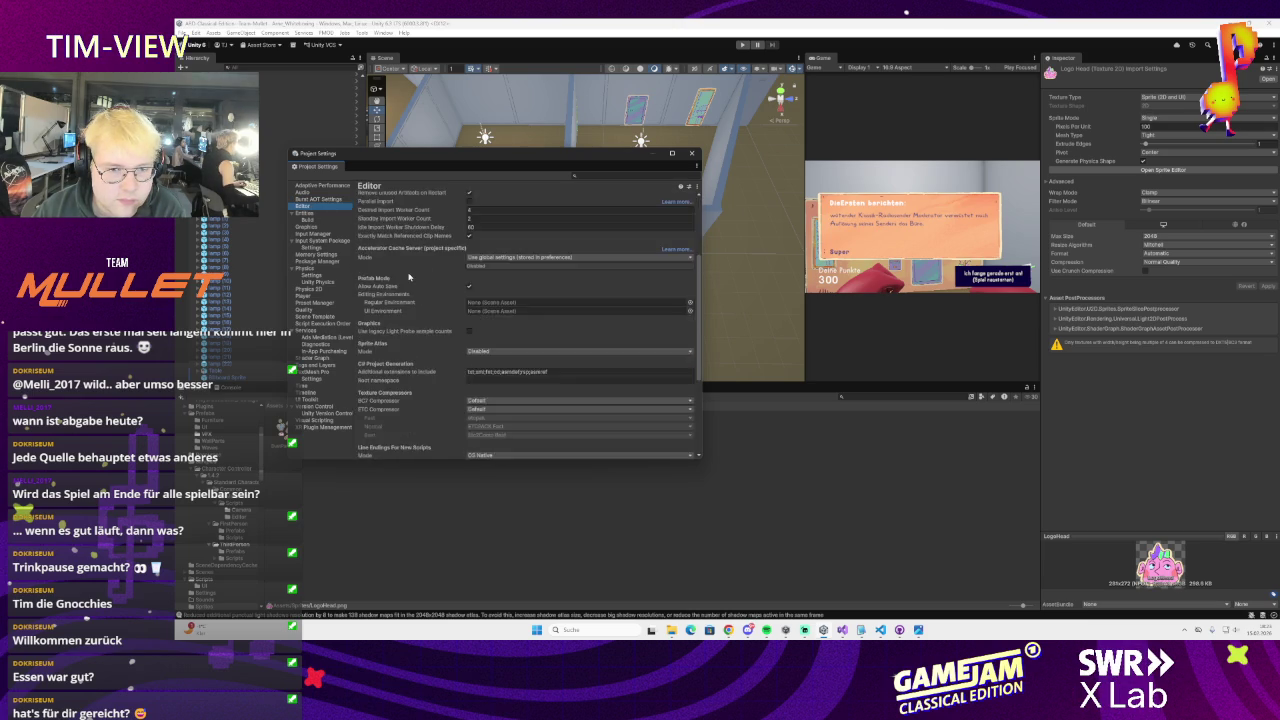
pyautogui.scroll(10, 408, 277)
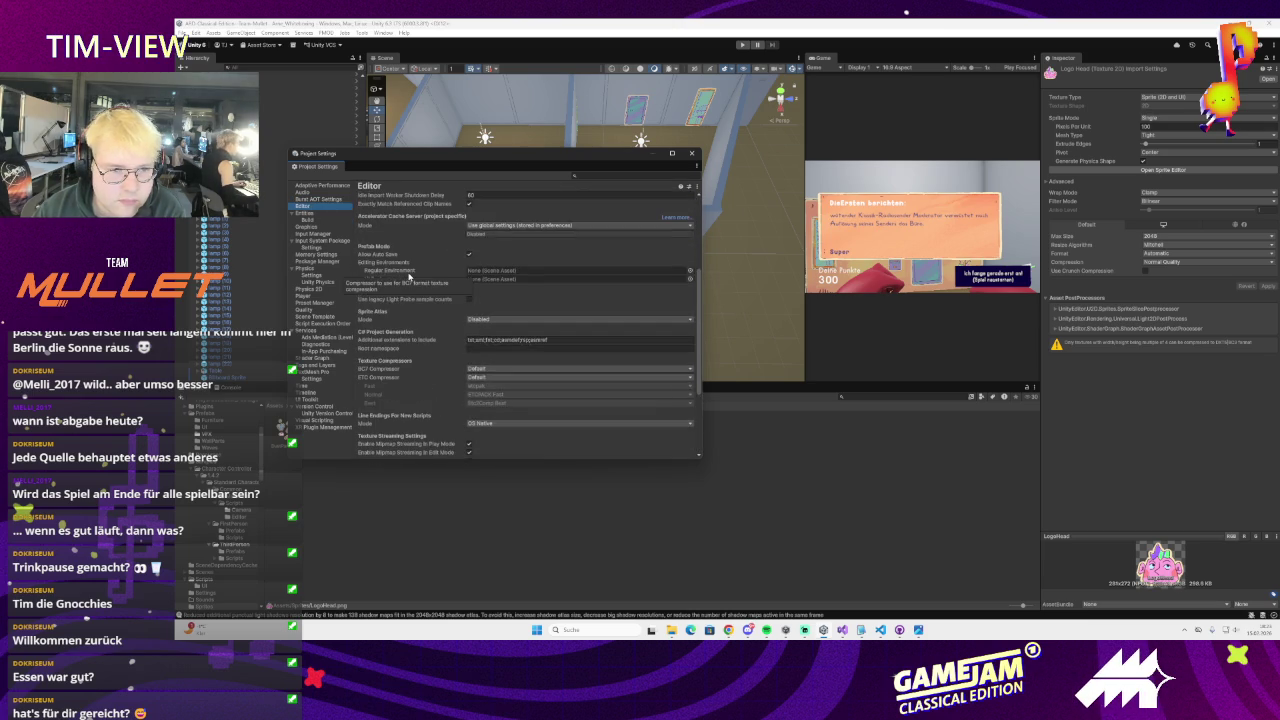
pyautogui.click(314, 233)
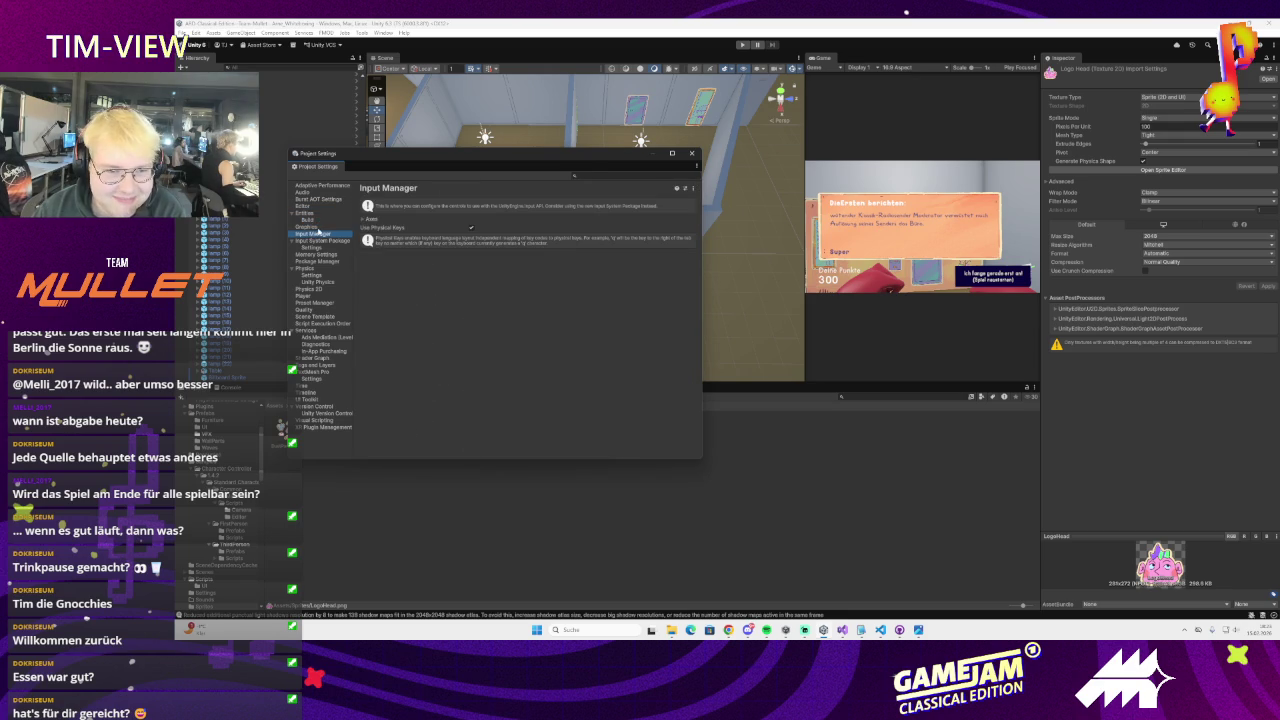
# Scroll through the Graphics settings, briefly expanding and collapsing White Balance
pyautogui.click(307, 227)
pyautogui.scroll(-2, 403, 232)
pyautogui.scroll(-3, 403, 232)
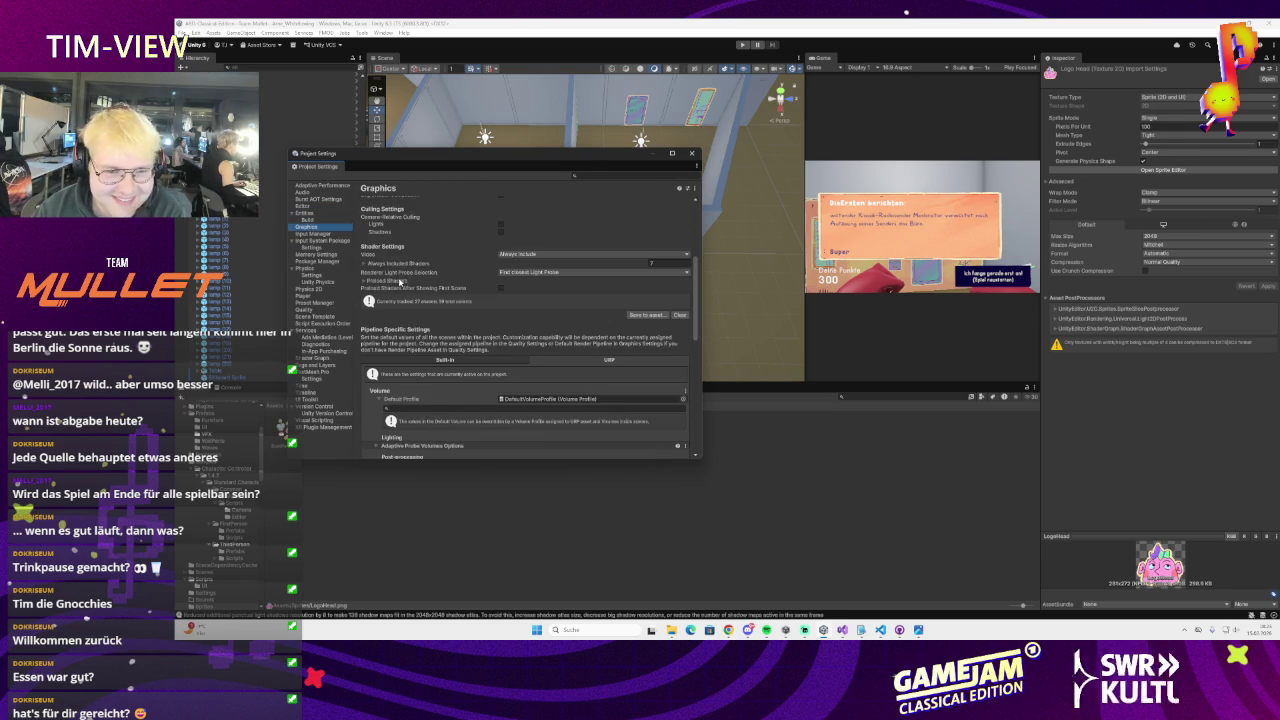
pyautogui.scroll(-3, 405, 272)
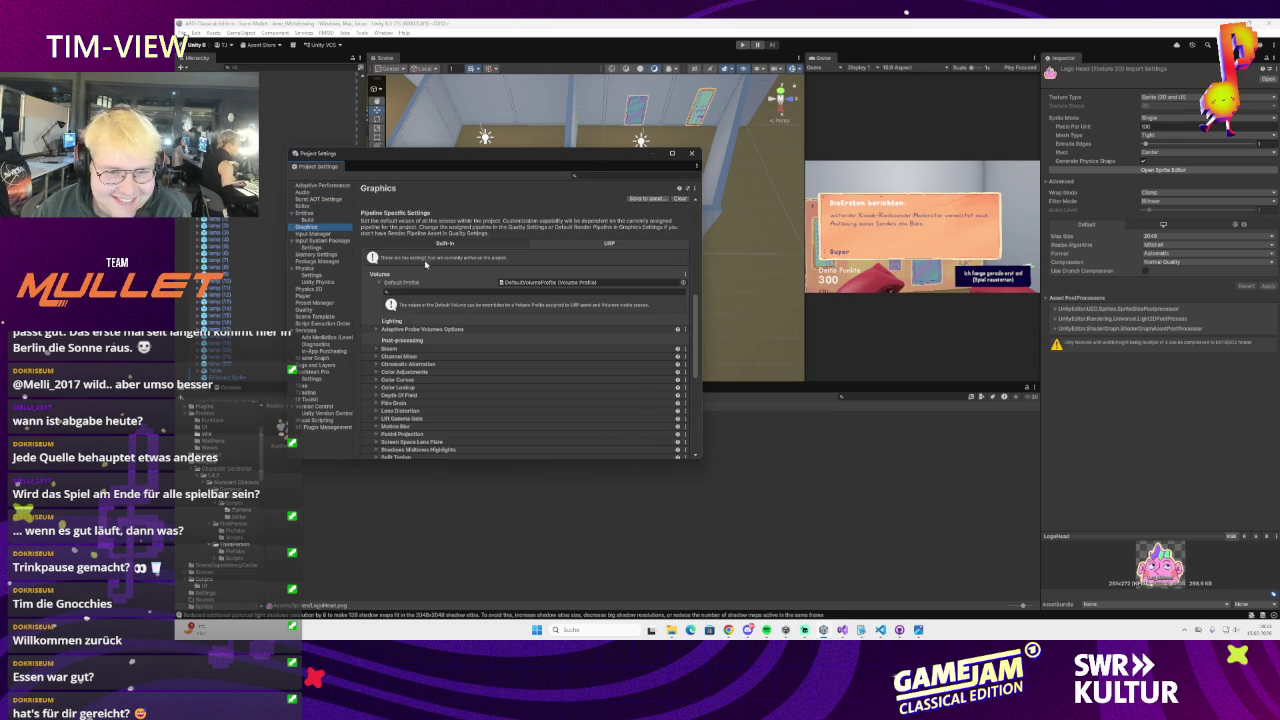
pyautogui.scroll(-1, 440, 275)
pyautogui.scroll(-2, 456, 283)
pyautogui.scroll(-2, 432, 318)
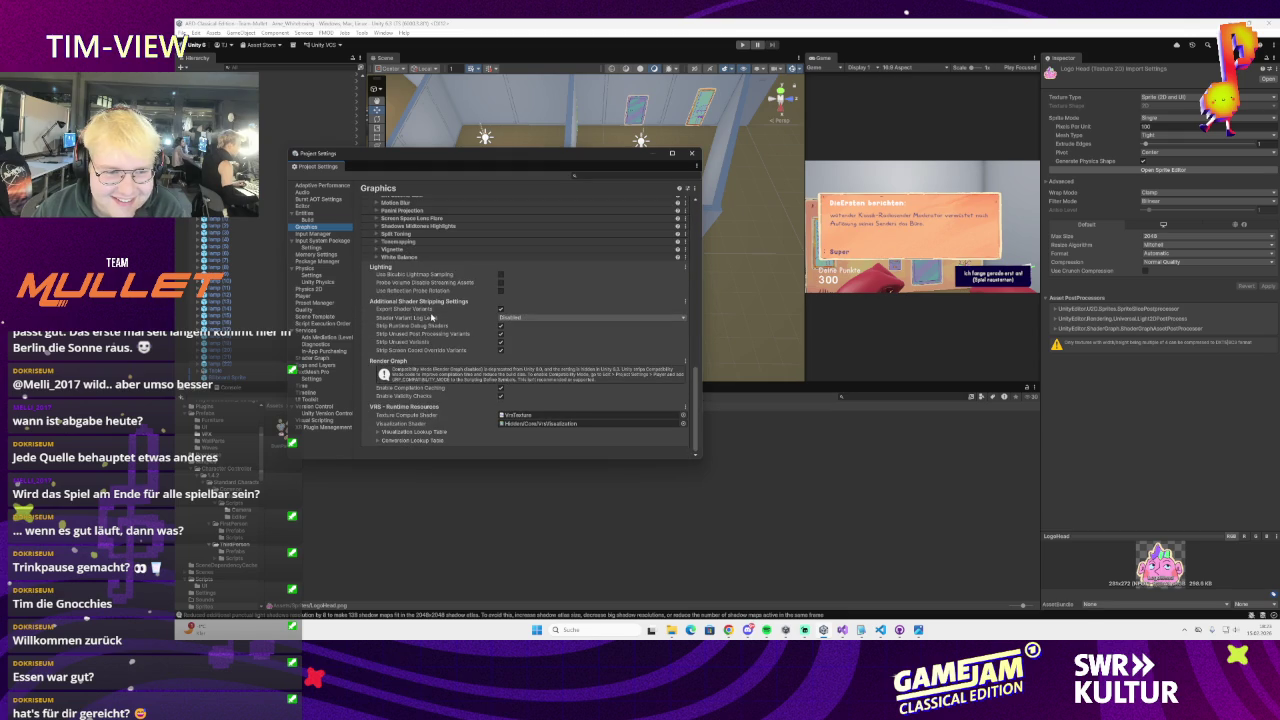
pyautogui.click(381, 257)
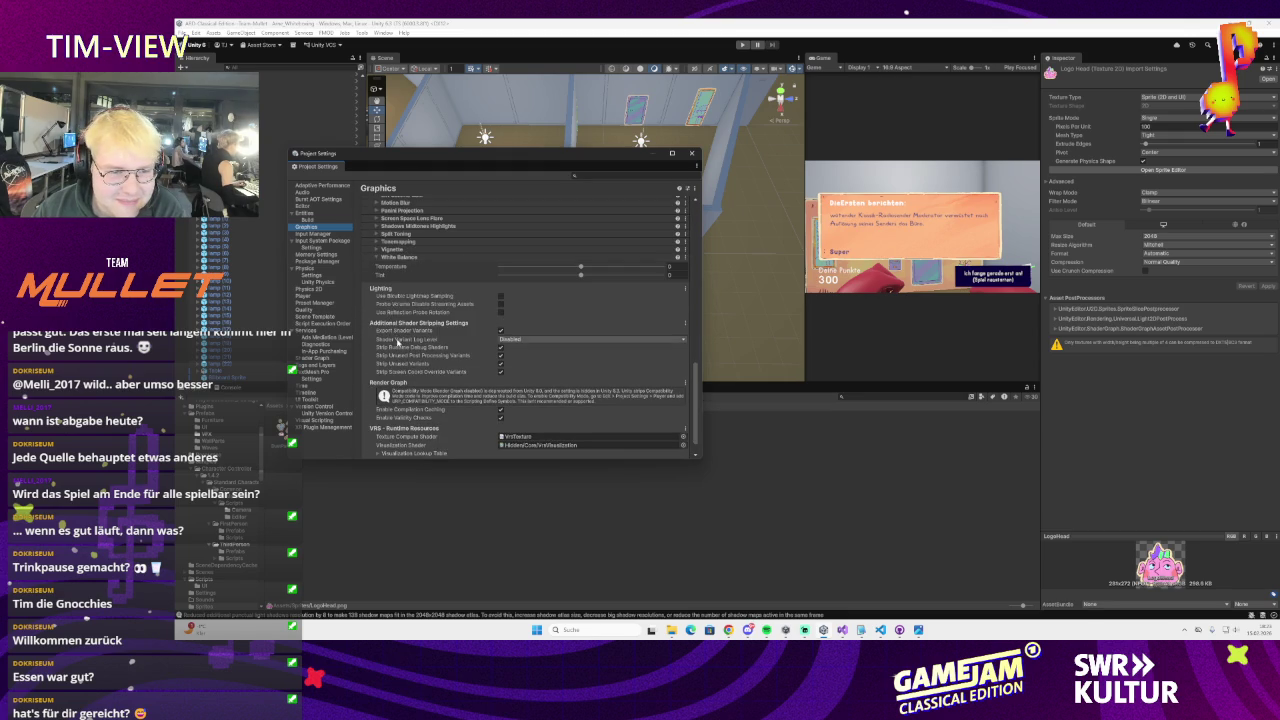
pyautogui.scroll(3, 397, 340)
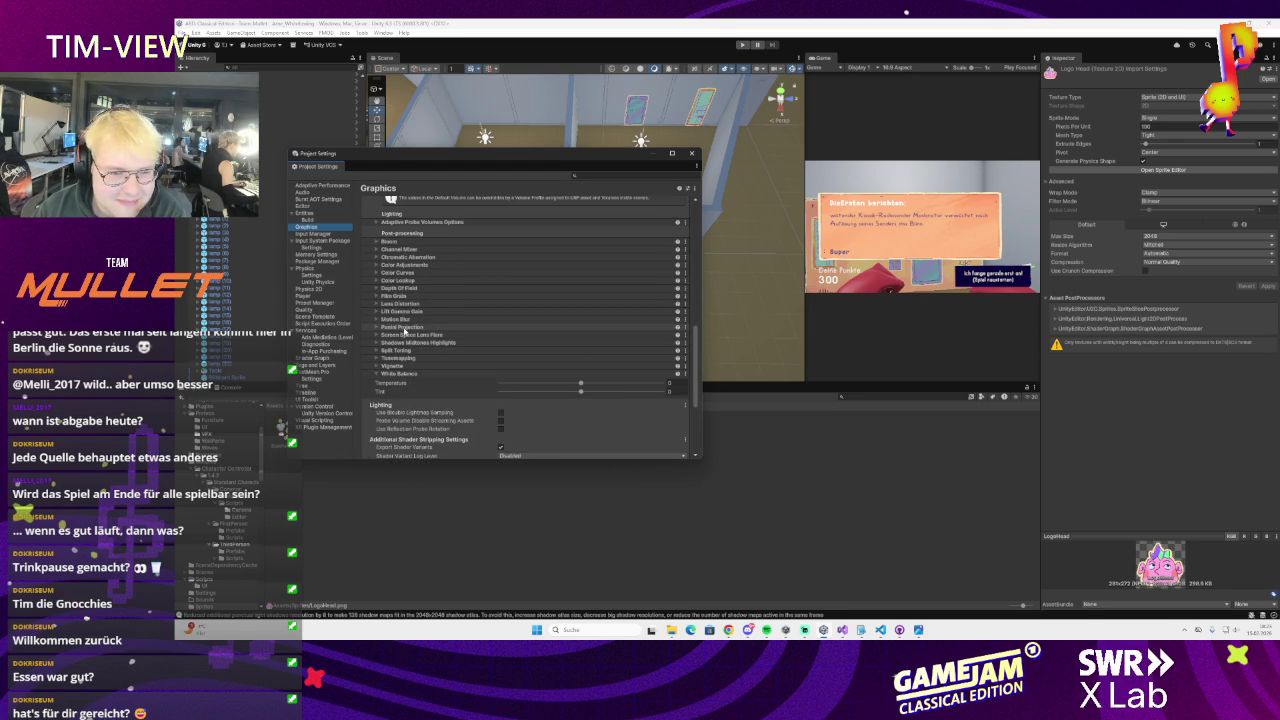
pyautogui.scroll(1, 392, 350)
pyautogui.scroll(-1, 390, 355)
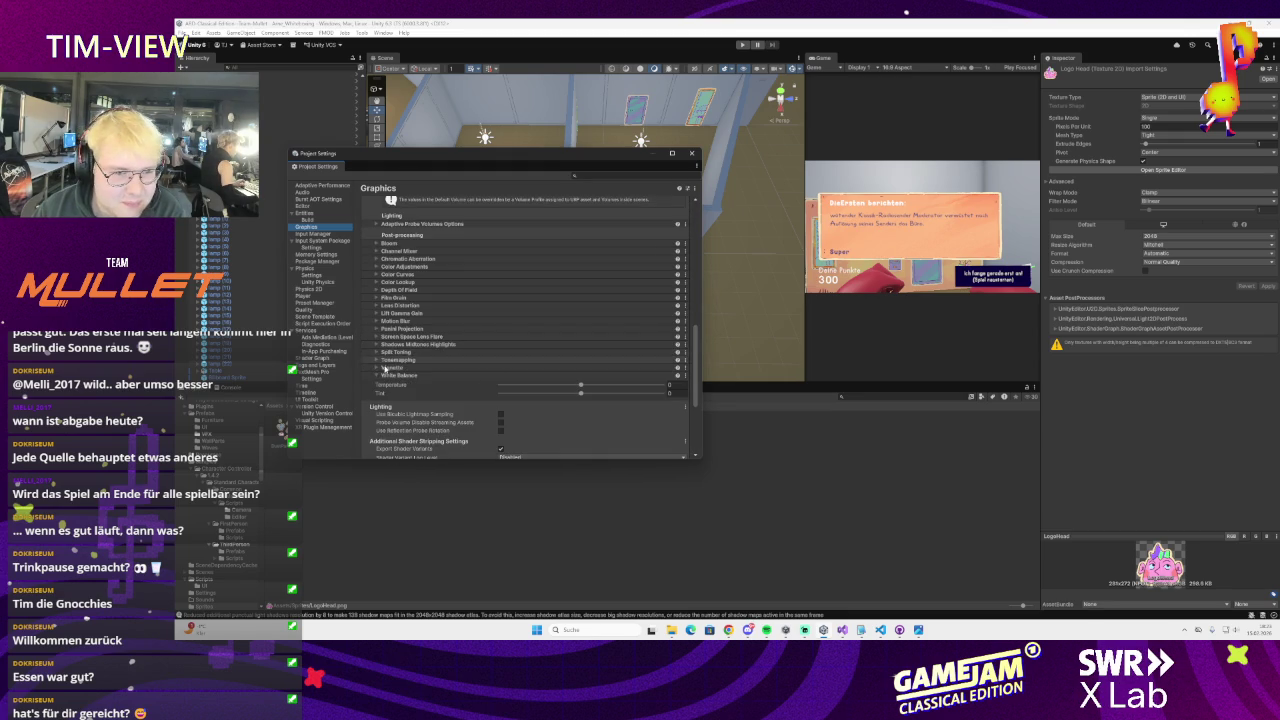
pyautogui.click(378, 376)
# Expand the Adaptive Probe Volumes Options in Graphics, then move to the Input Manager page
pyautogui.scroll(2, 423, 327)
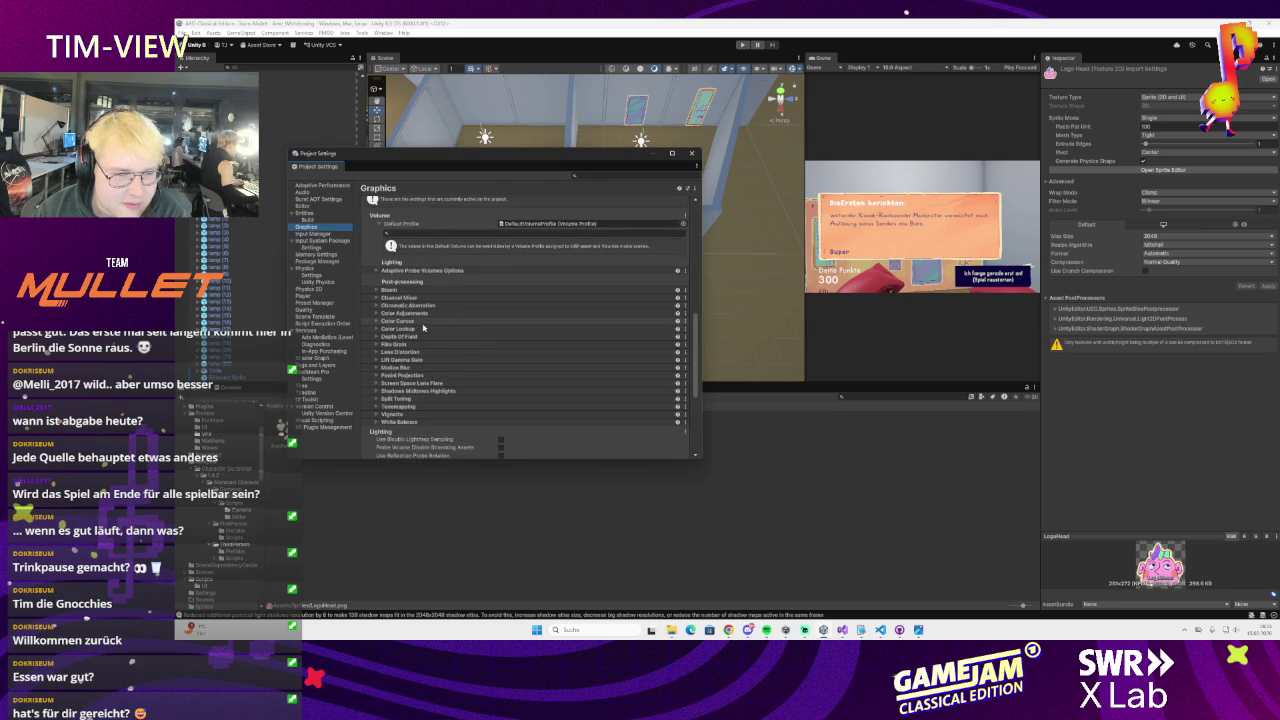
pyautogui.scroll(-4, 423, 327)
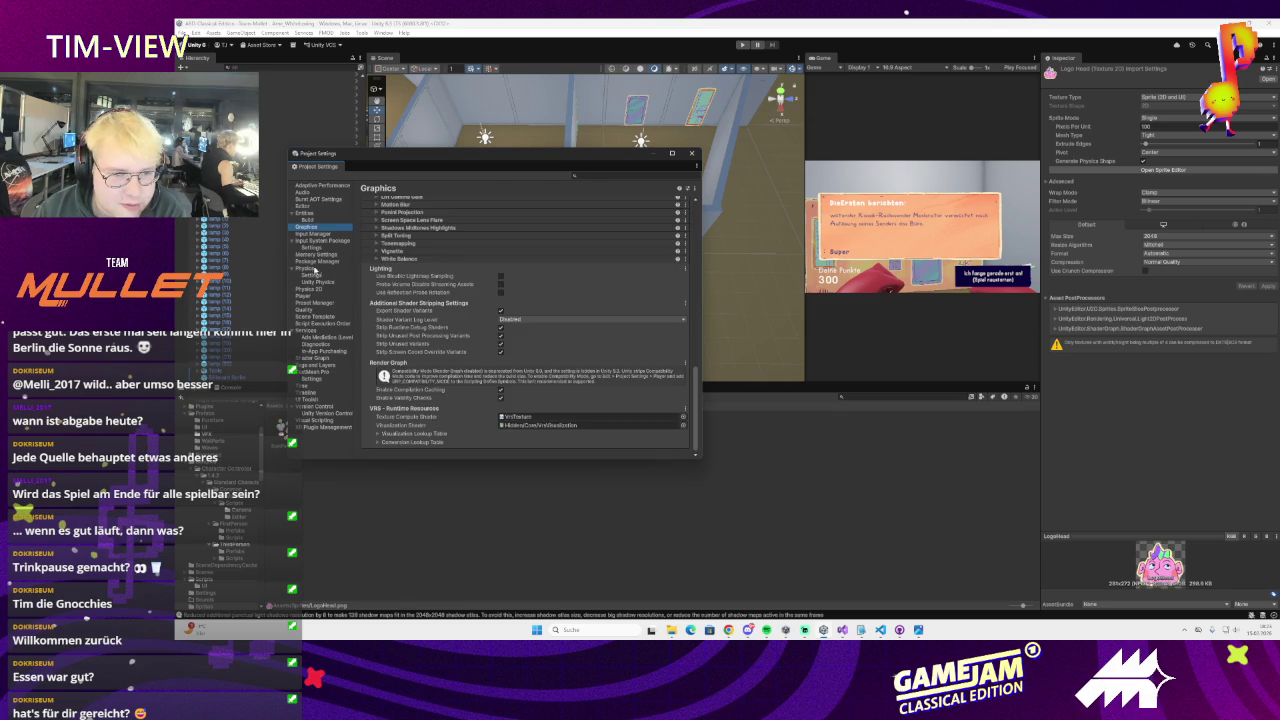
pyautogui.scroll(6, 455, 336)
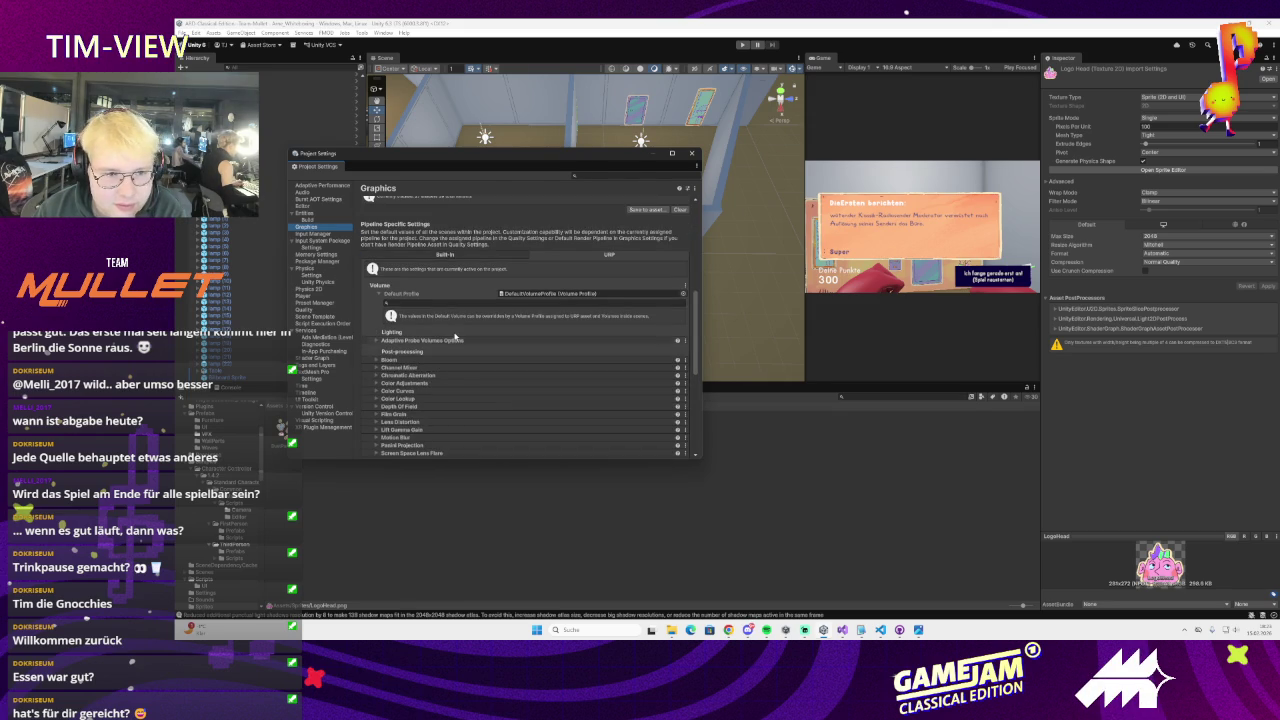
pyautogui.click(377, 341)
pyautogui.scroll(4, 499, 344)
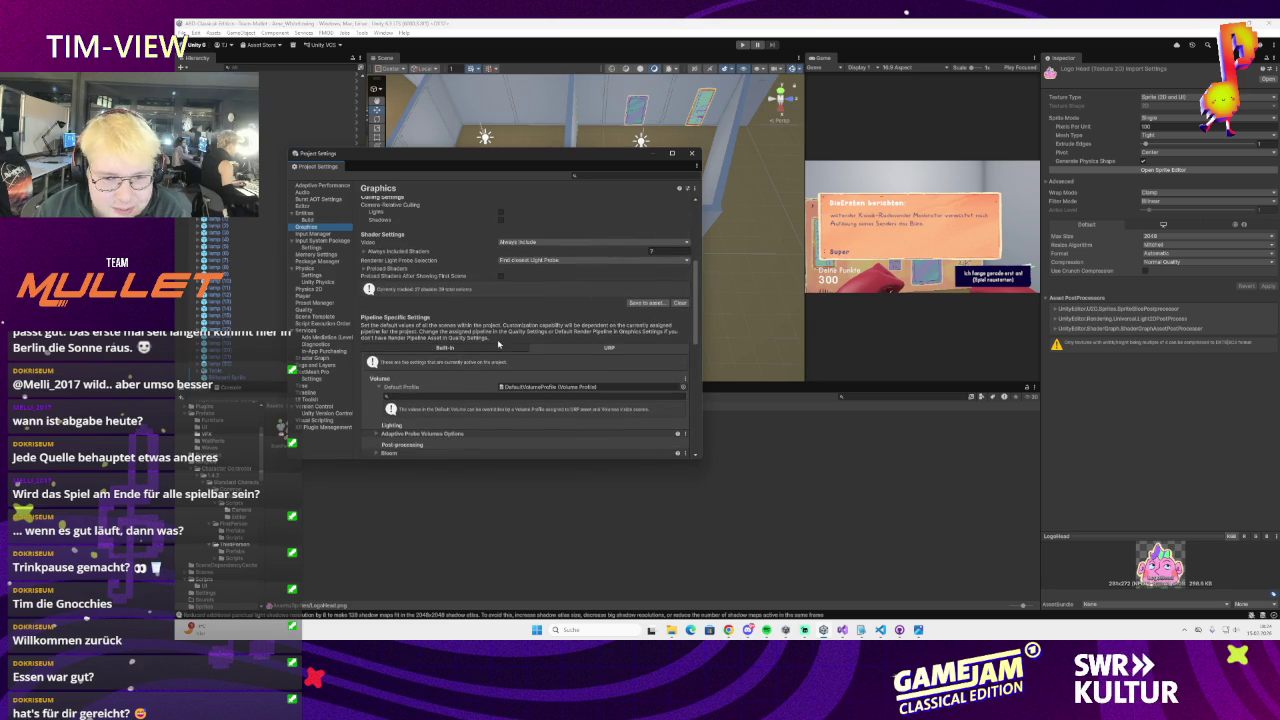
pyautogui.scroll(3, 499, 344)
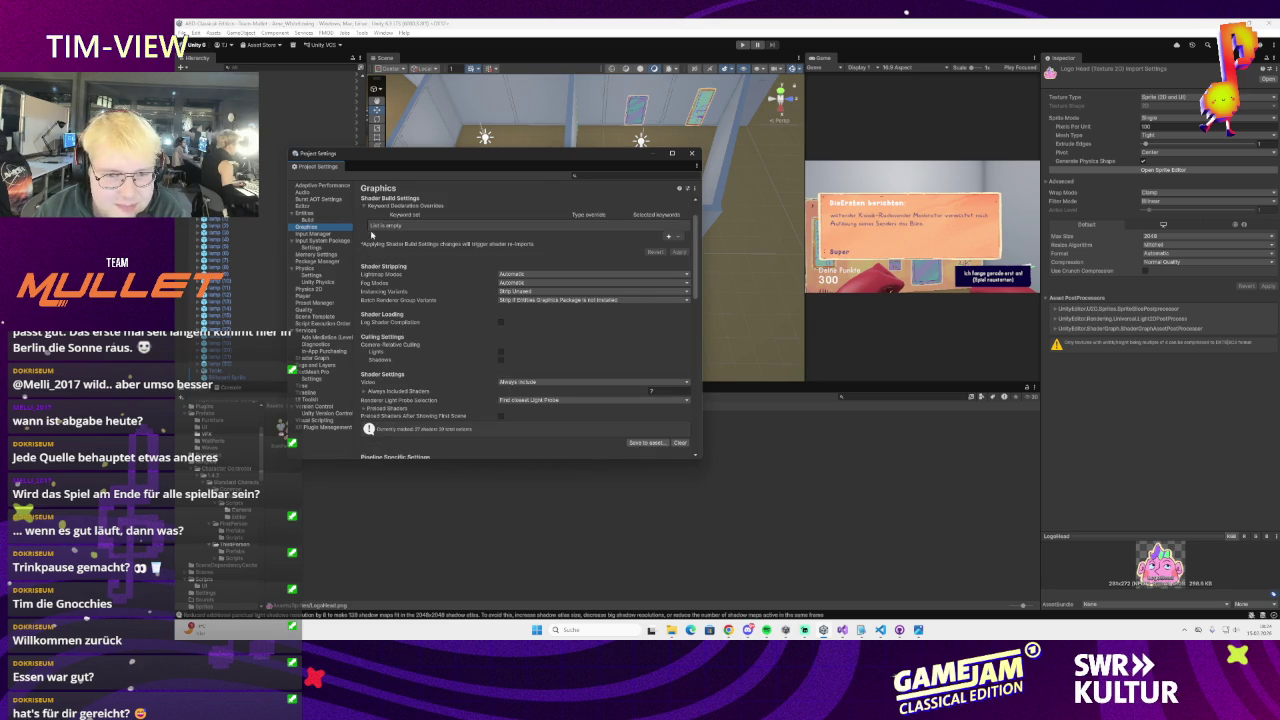
pyautogui.click(312, 235)
# Look through the Project Settings categories from Input System Package to XR Plugin Management
pyautogui.click(318, 242)
pyautogui.click(318, 248)
pyautogui.click(317, 255)
pyautogui.click(318, 262)
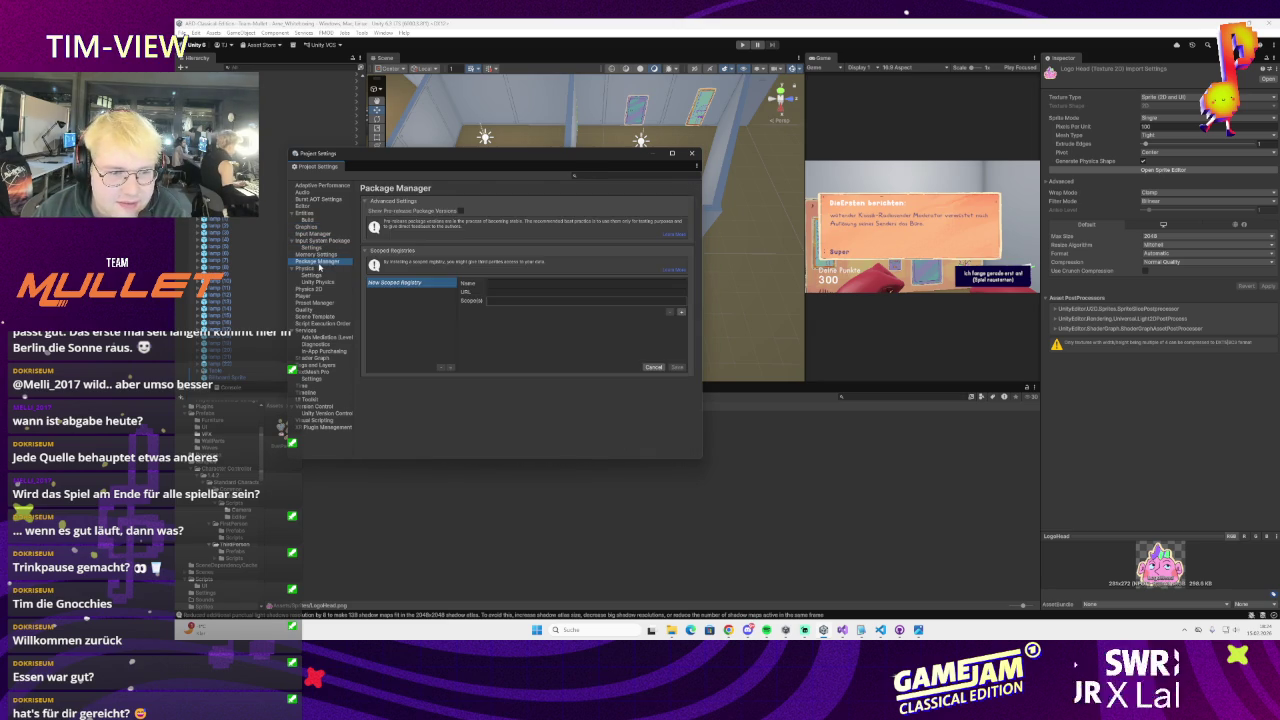
pyautogui.click(318, 275)
pyautogui.click(317, 283)
pyautogui.click(322, 262)
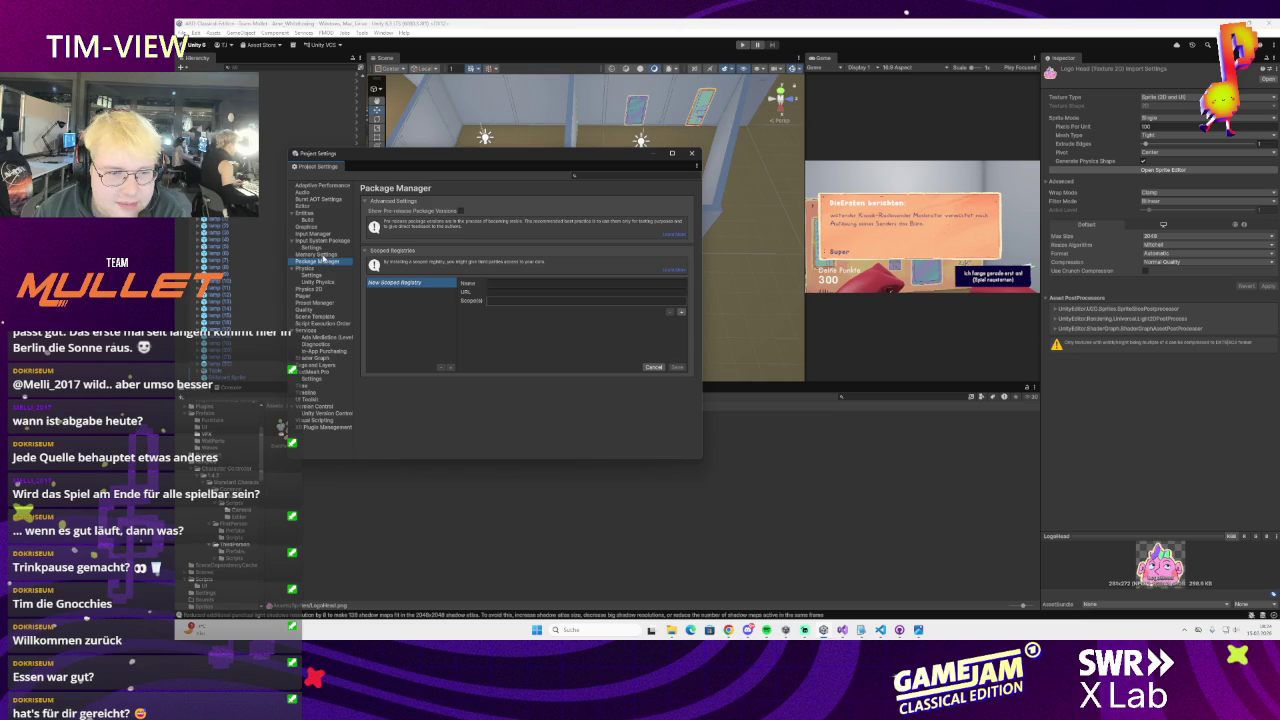
pyautogui.press('Up')
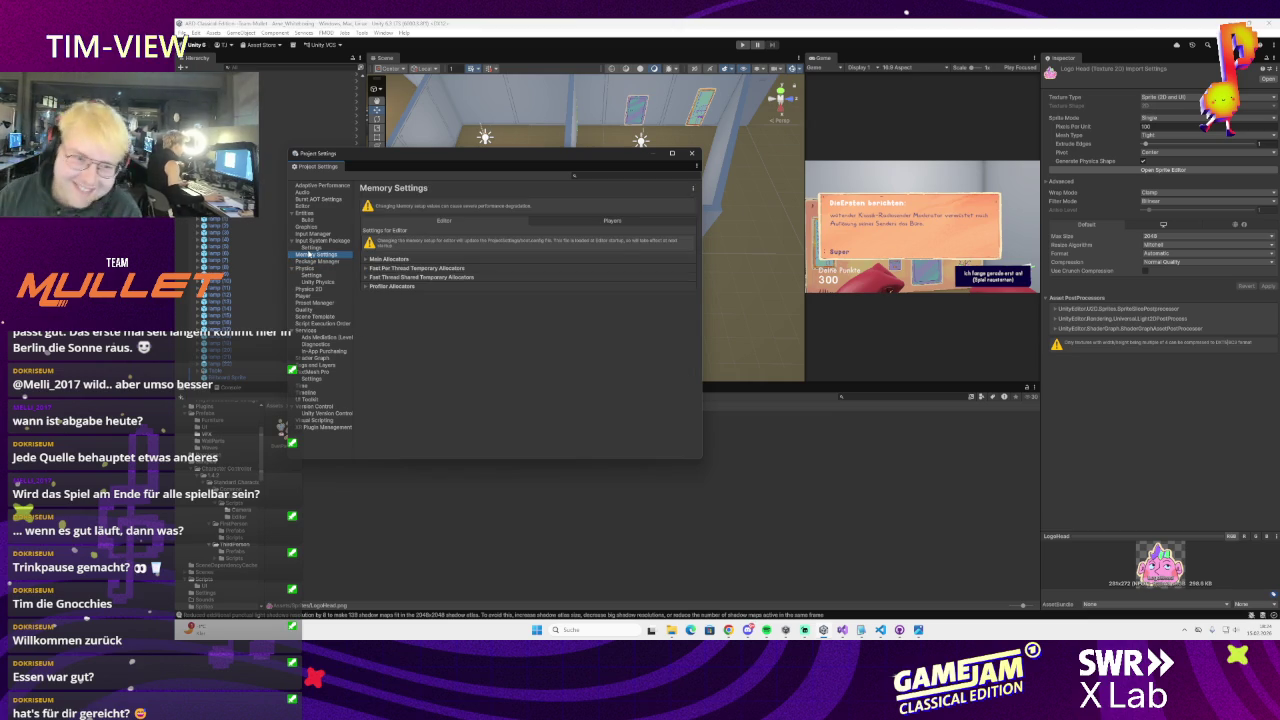
pyautogui.click(320, 226)
pyautogui.click(320, 233)
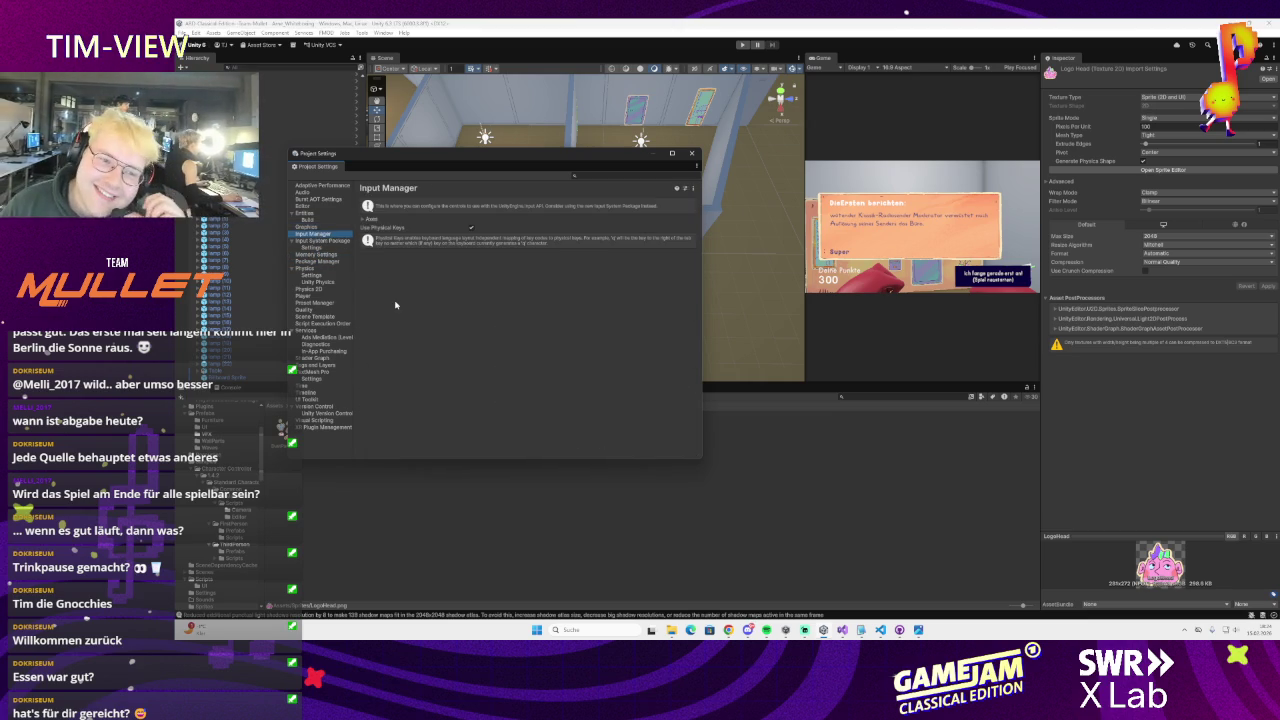
pyautogui.click(318, 303)
pyautogui.click(320, 309)
pyautogui.click(322, 316)
pyautogui.click(324, 324)
pyautogui.click(323, 337)
pyautogui.click(325, 351)
pyautogui.click(328, 366)
pyautogui.click(327, 372)
pyautogui.click(325, 385)
pyautogui.click(323, 399)
pyautogui.click(322, 413)
pyautogui.click(321, 420)
pyautogui.click(322, 427)
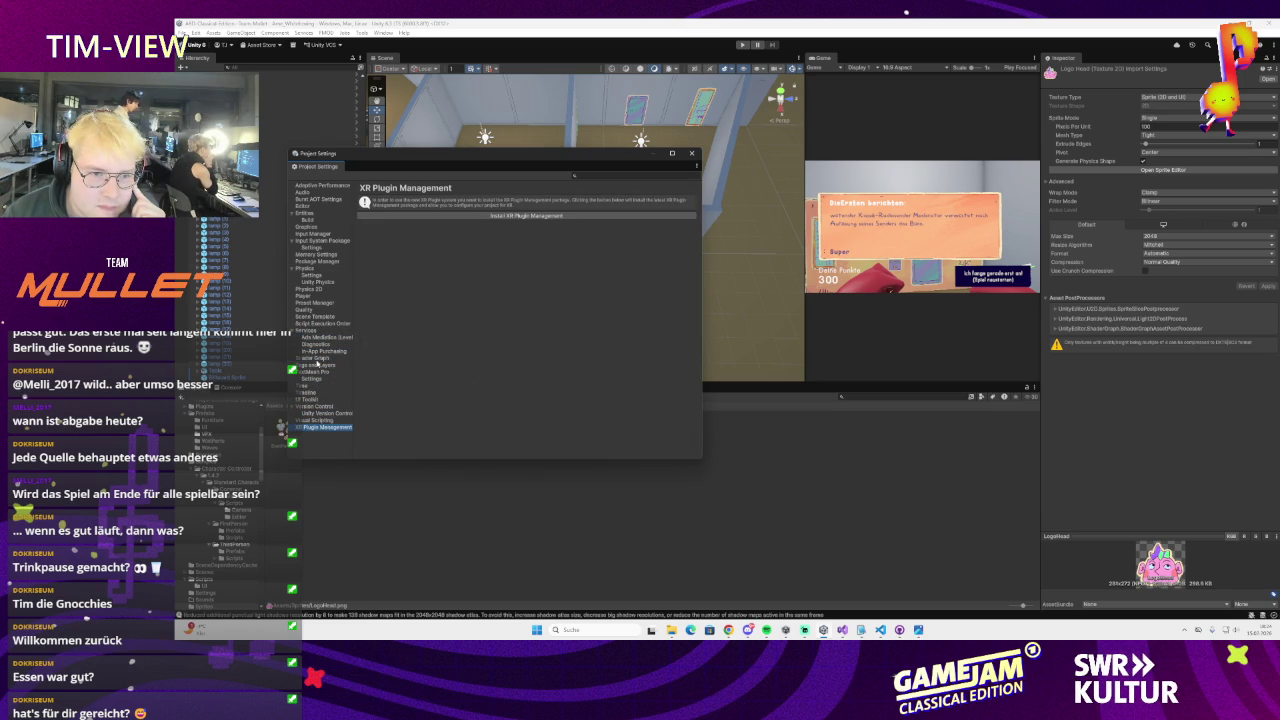
# Go to the Player settings and open the Texture 2D picker for the Default Icon
pyautogui.click(314, 254)
pyautogui.click(314, 261)
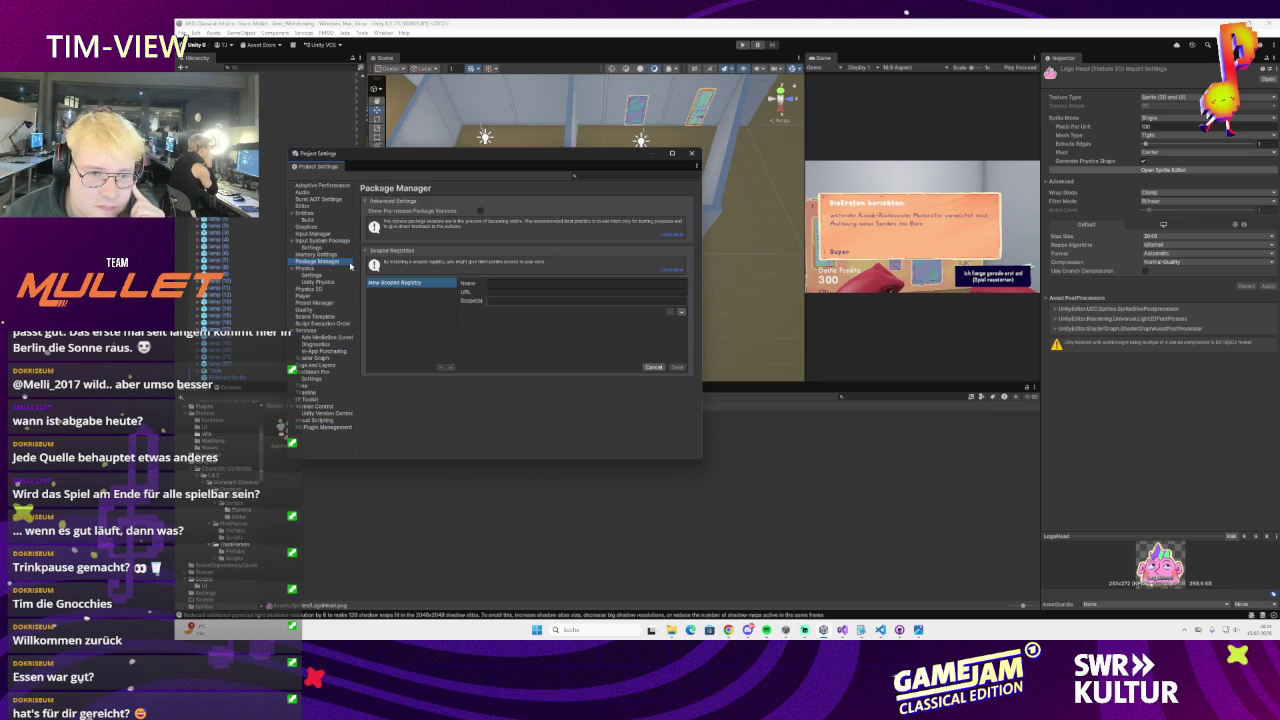
pyautogui.click(331, 276)
pyautogui.click(326, 283)
pyautogui.click(321, 296)
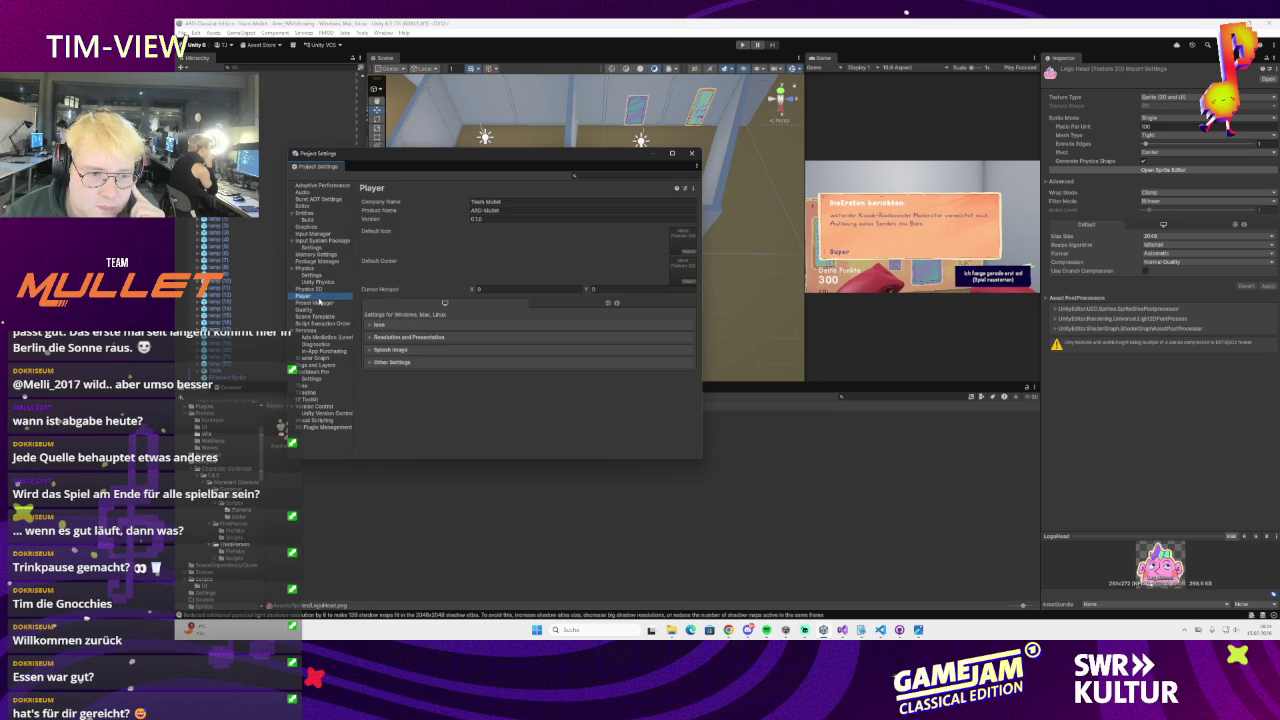
pyautogui.click(686, 251)
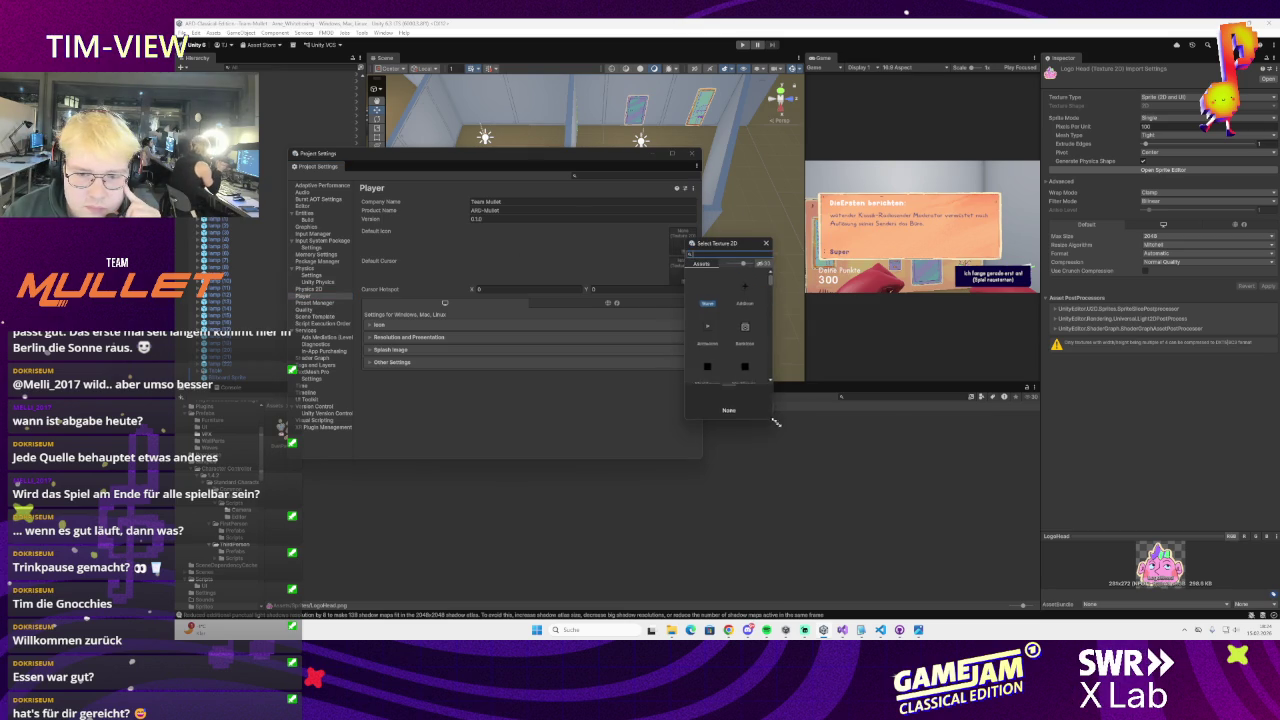
# Set the pink mascot texture as Default Icon and the Version to 1
pyautogui.moveTo(772, 412); pyautogui.dragTo(898, 466)
pyautogui.write('go')
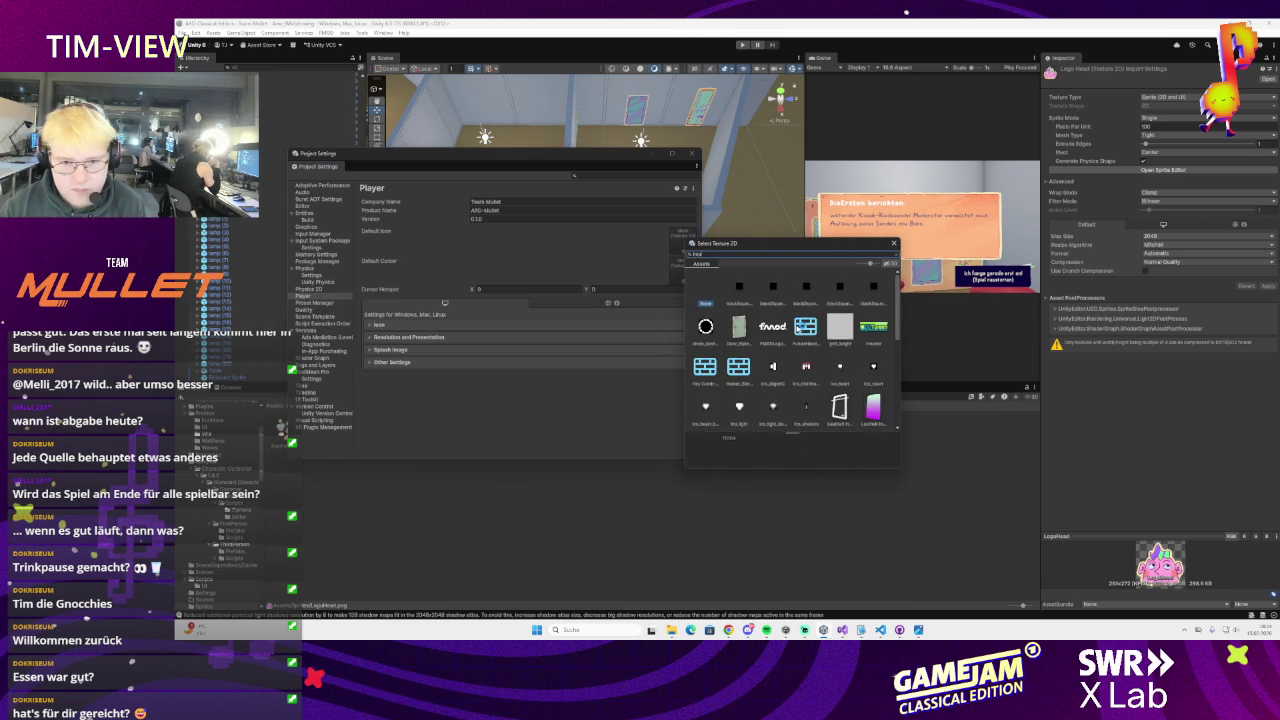
pyautogui.doubleClick(781, 300)
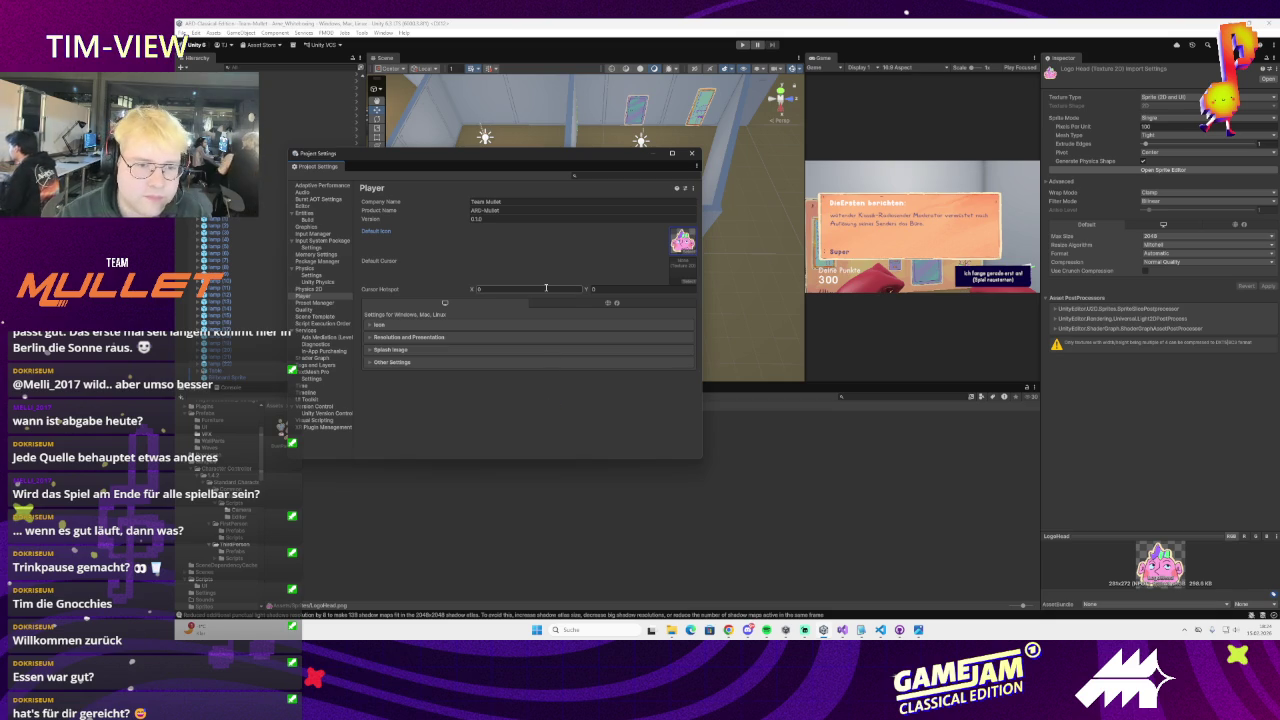
pyautogui.click(478, 219)
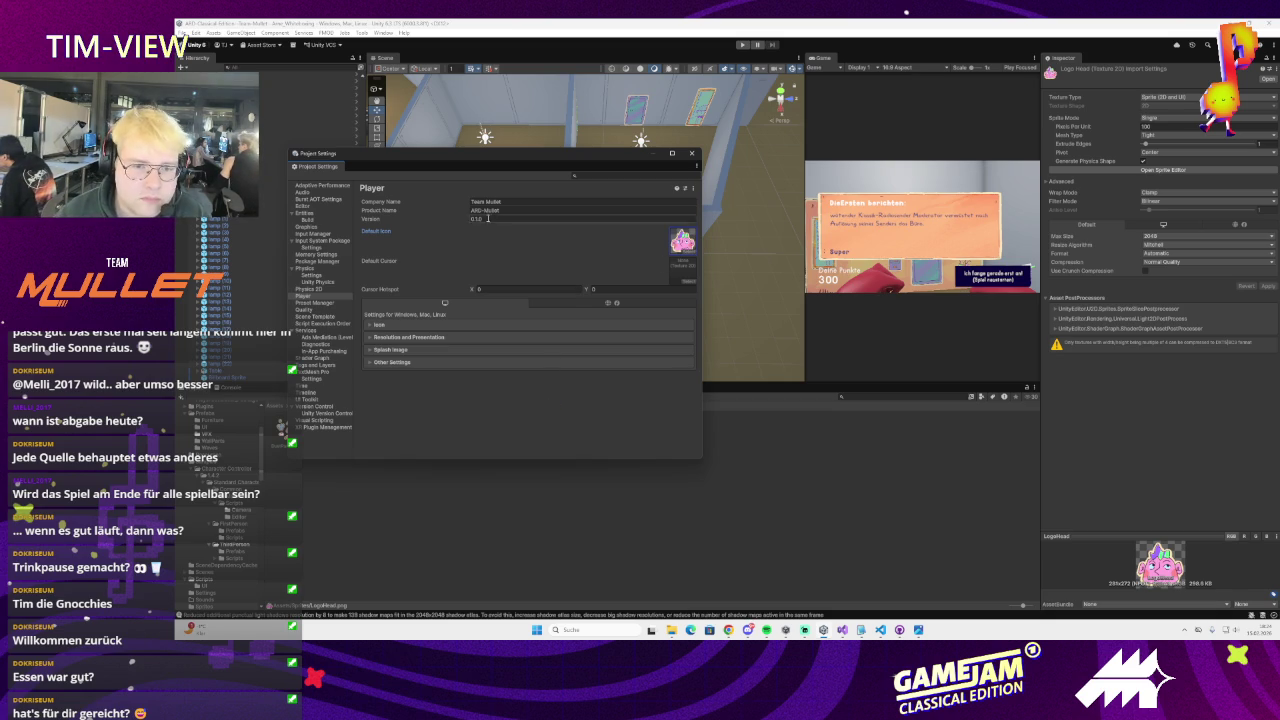
pyautogui.write('1')
pyautogui.hotkey('shift', 'Tab')
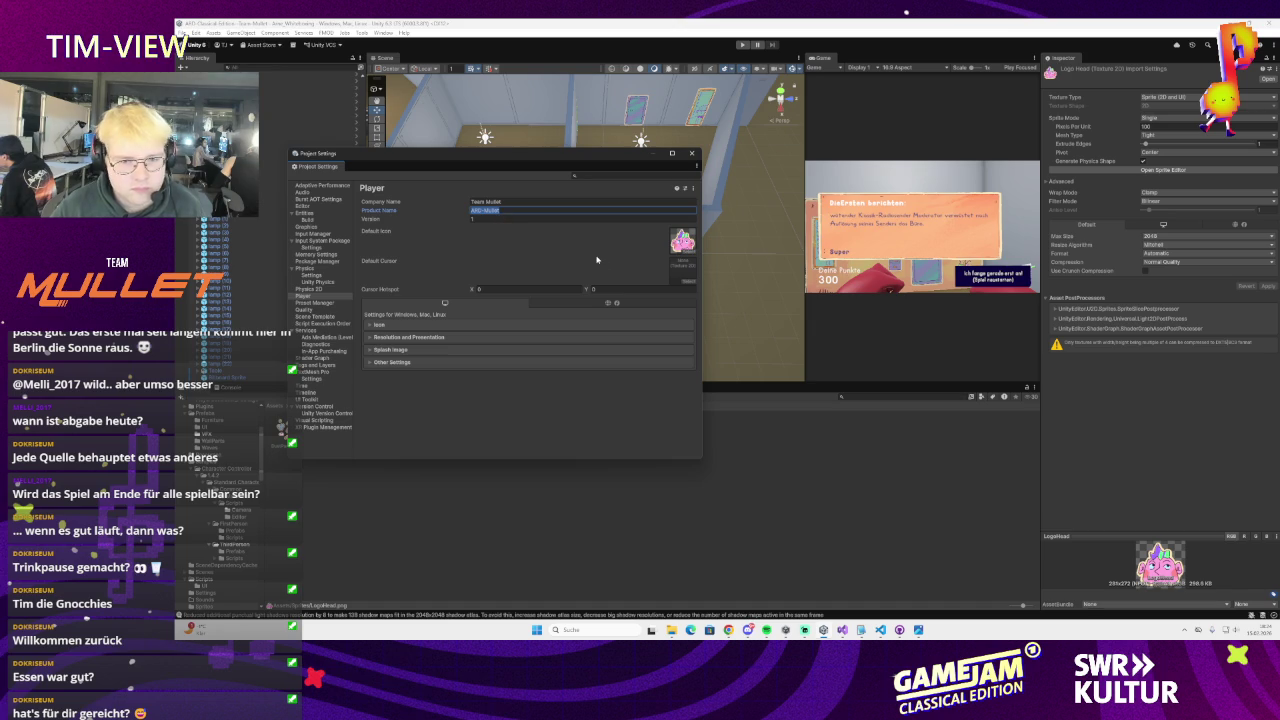
# Replace the ARD-Mullet product name with a pasted new name, then close Project Settings
pyautogui.press('BackSpace')
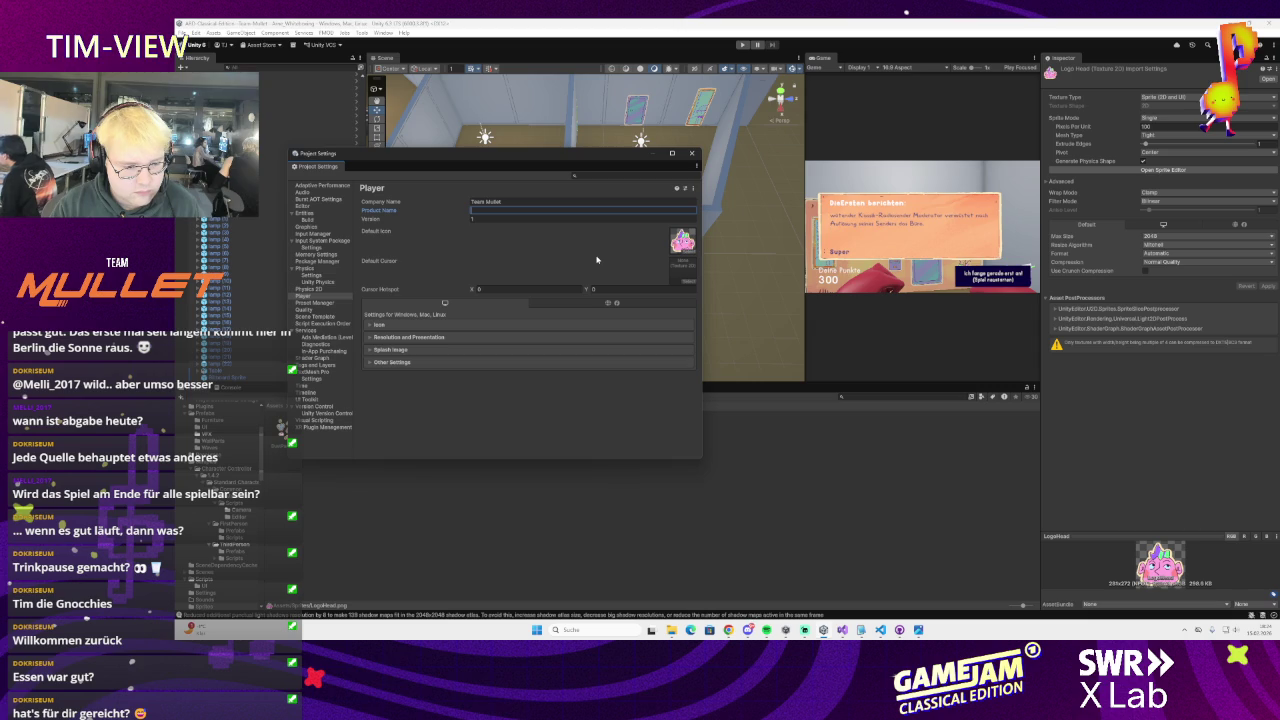
pyautogui.write('ARD-Classical-Edition---Team-Mullet')
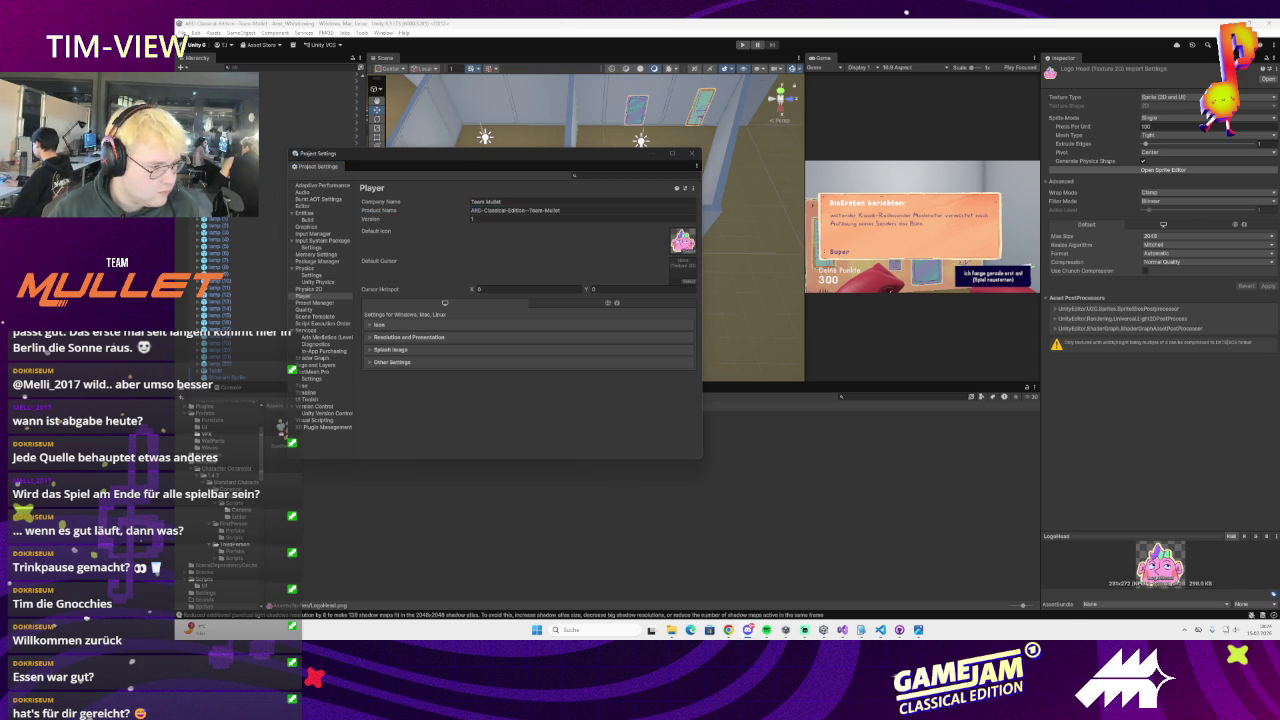
pyautogui.click(492, 211)
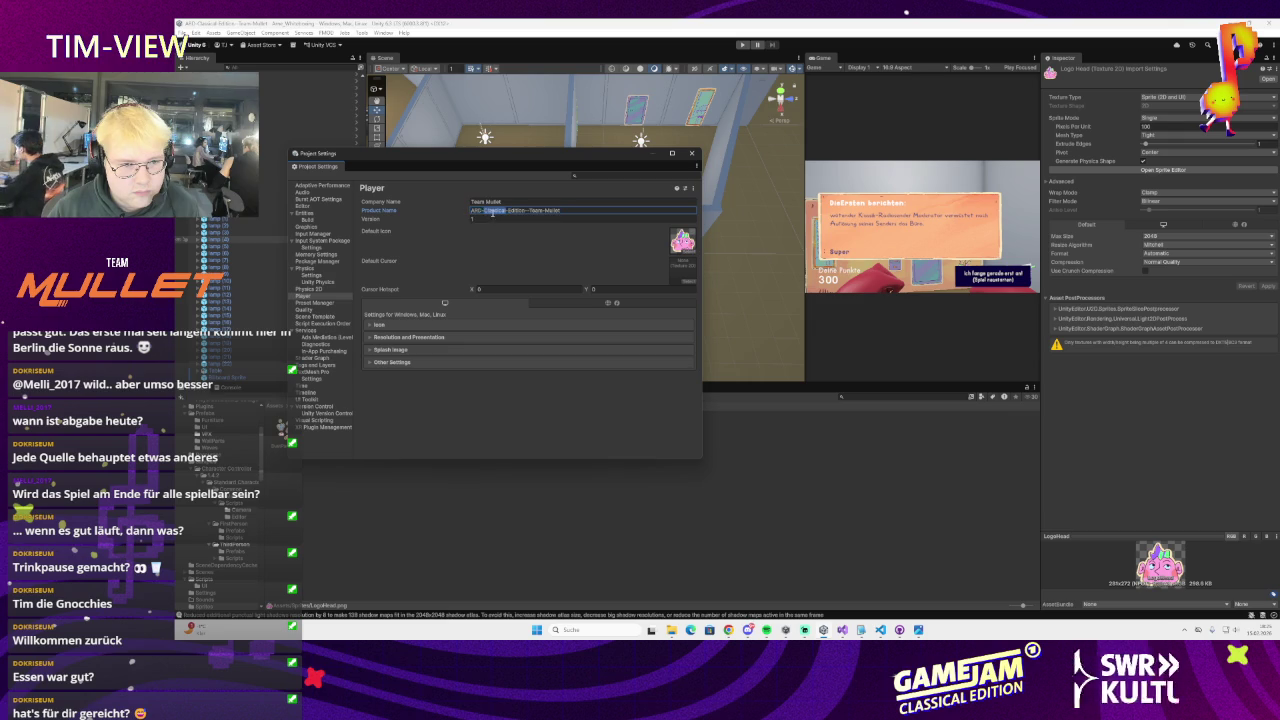
pyautogui.hotkey('ctrl', 'a')
pyautogui.hotkey('ctrl', 'v')
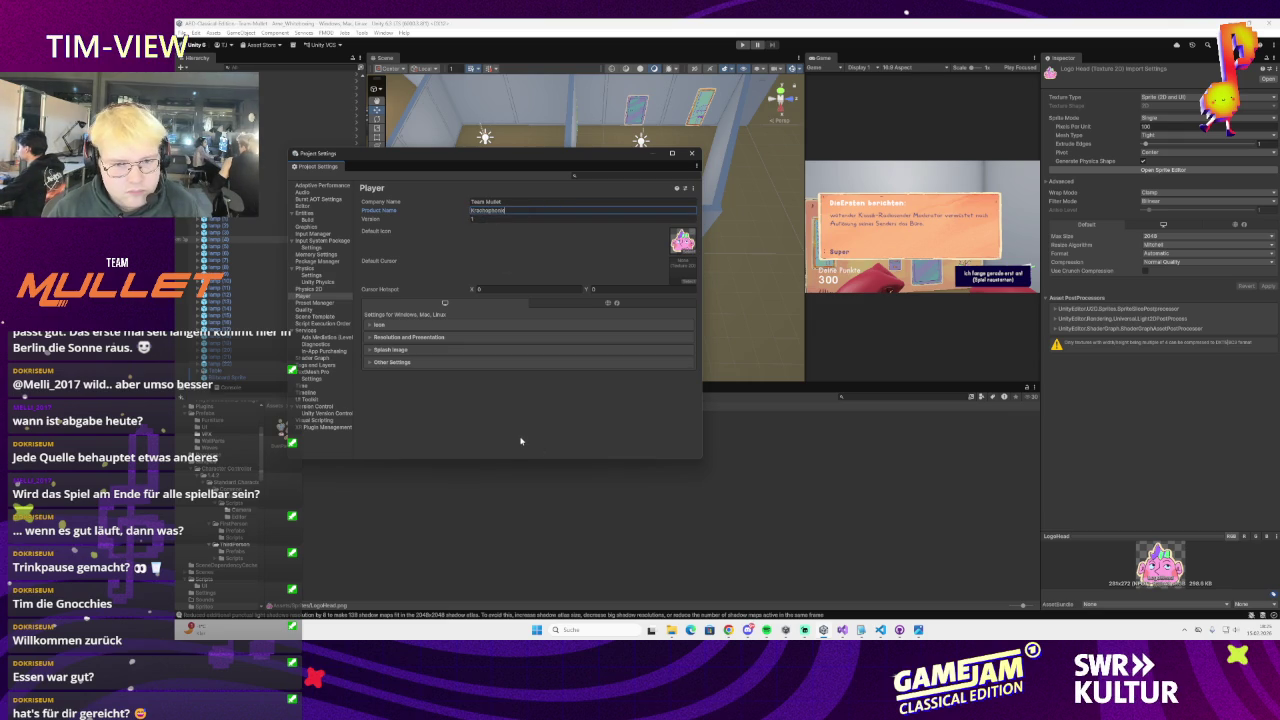
pyautogui.press('Return')
pyautogui.click(326, 304)
pyautogui.click(305, 296)
pyautogui.click(692, 154)
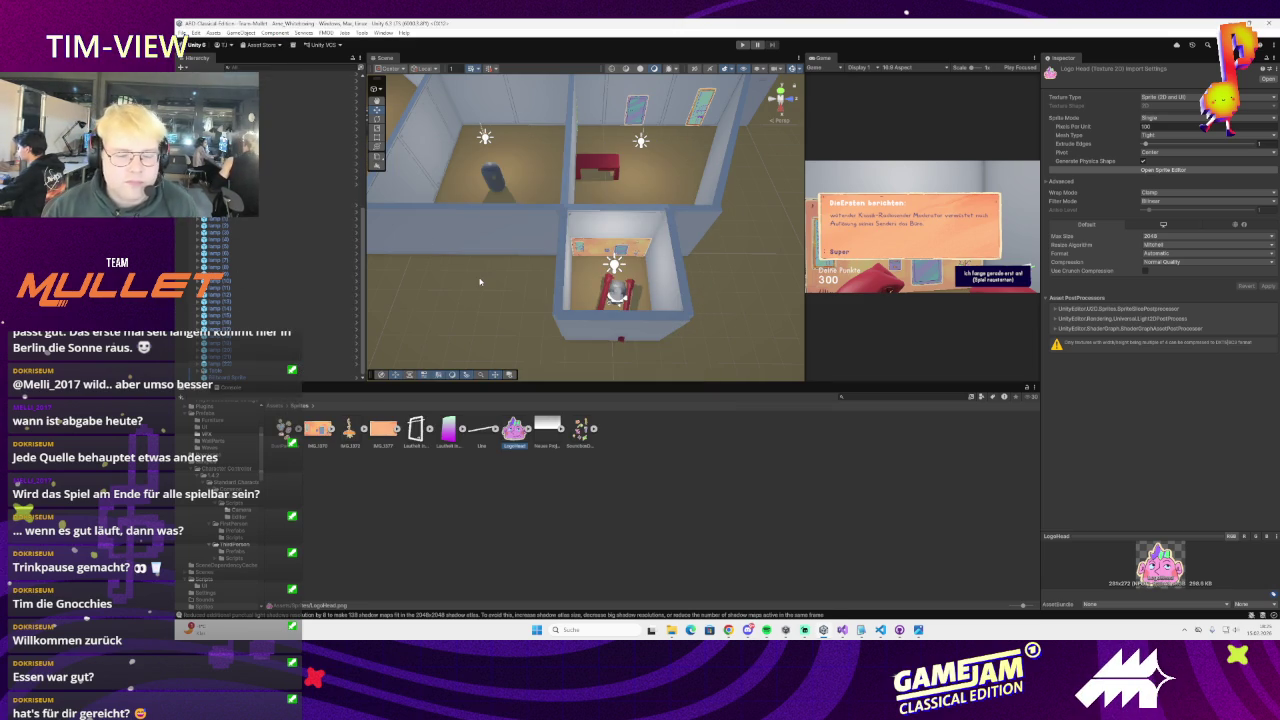
# Frame a lamp and then the whole small room in the Scene view
pyautogui.scroll(5, 479, 282)
pyautogui.doubleClick(278, 310)
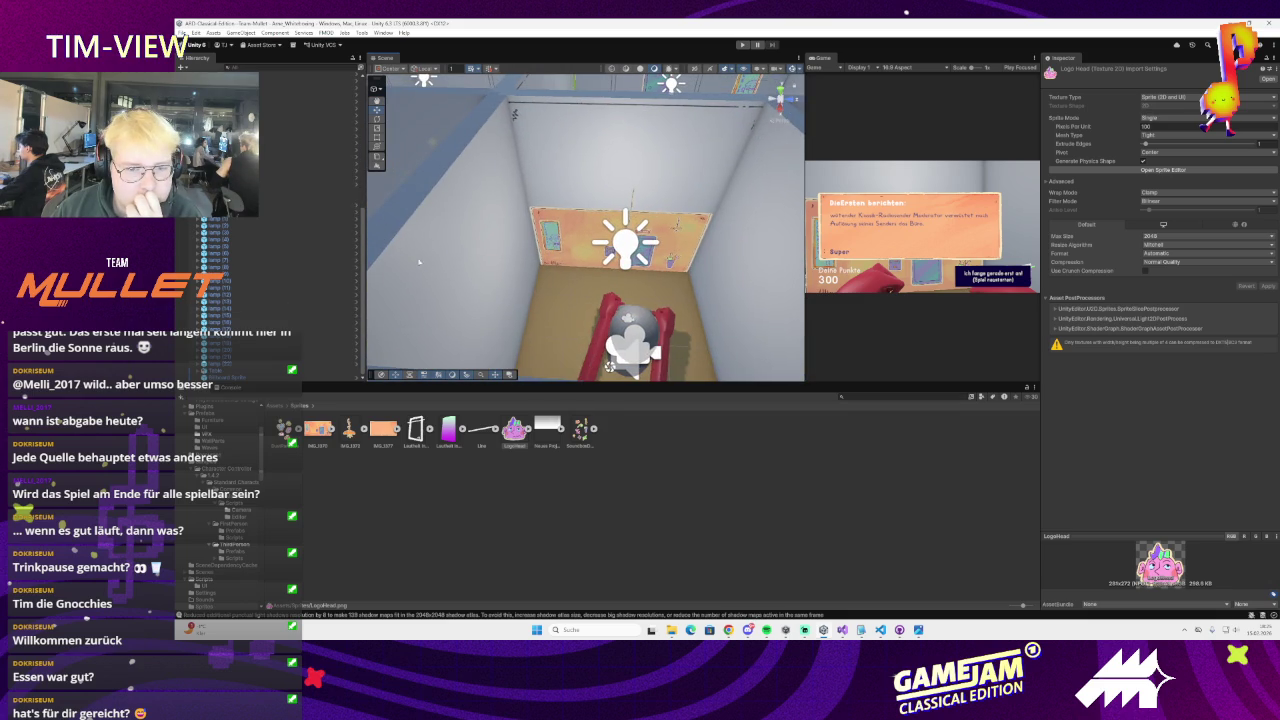
pyautogui.scroll(-5, 270, 280)
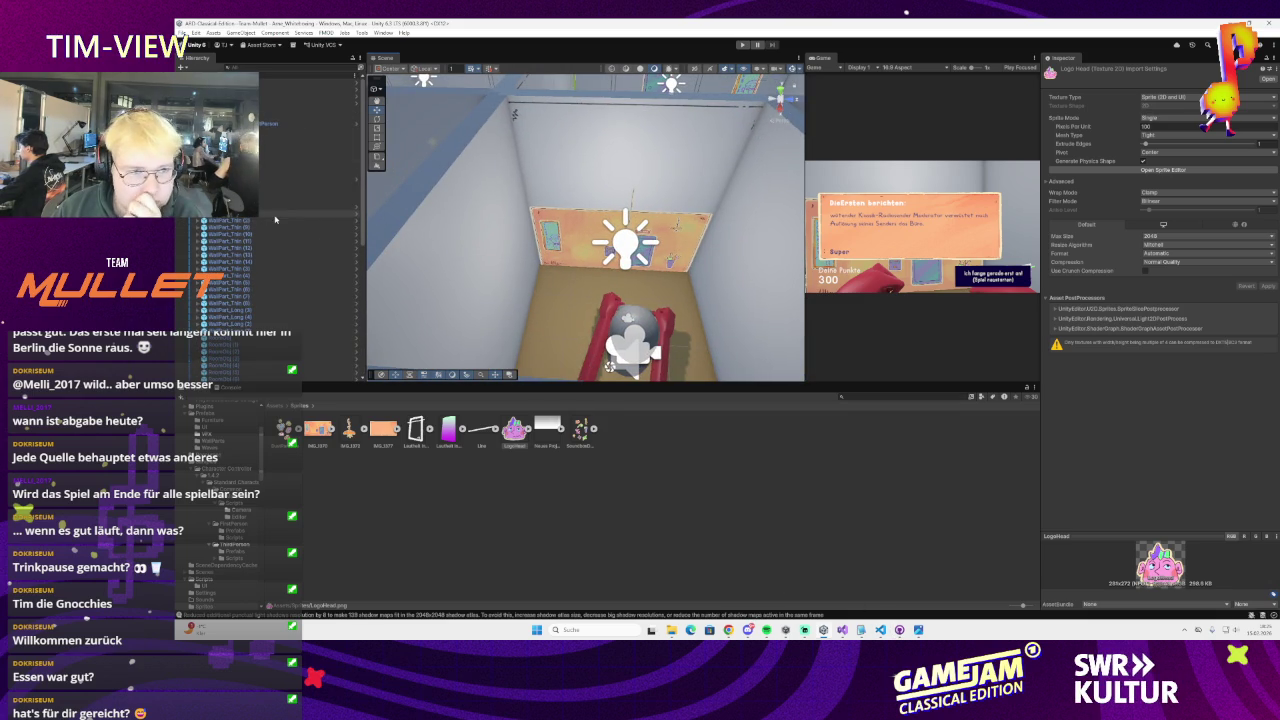
pyautogui.doubleClick(336, 190)
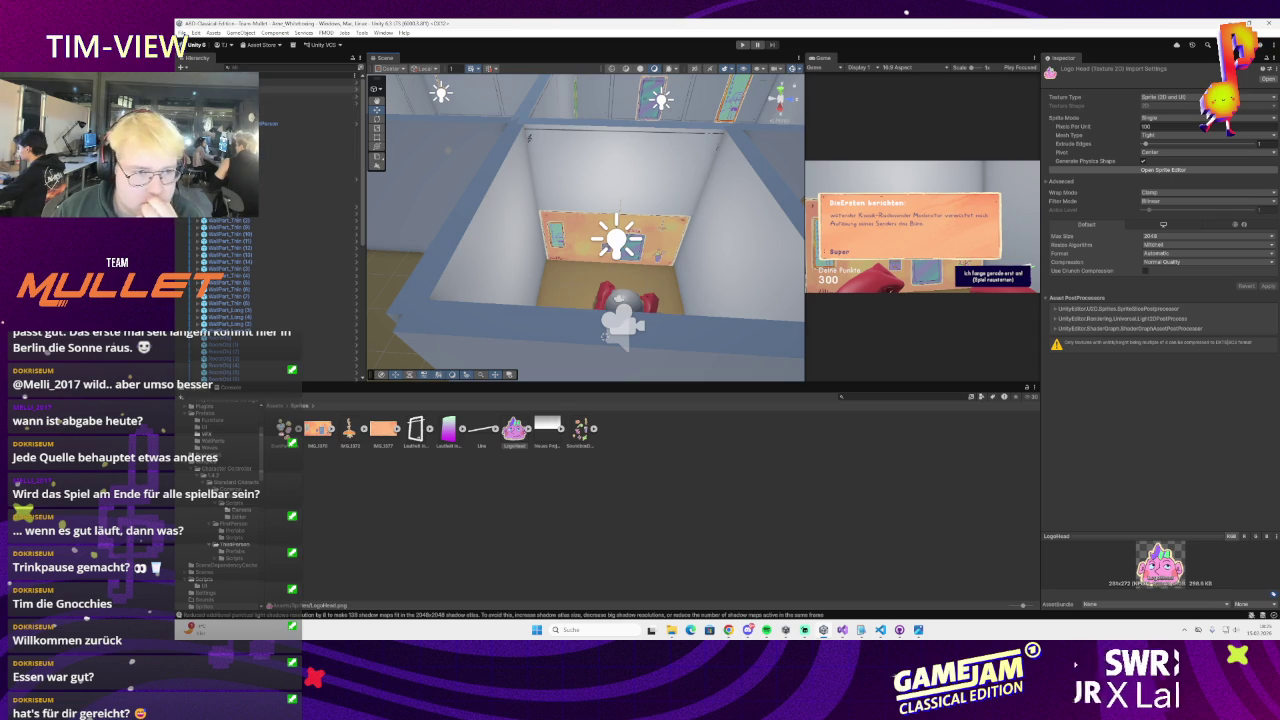
# Select the room's WallPart, dismiss its context menus, and return to the top-level Assets folder
pyautogui.rightClick(563, 270)
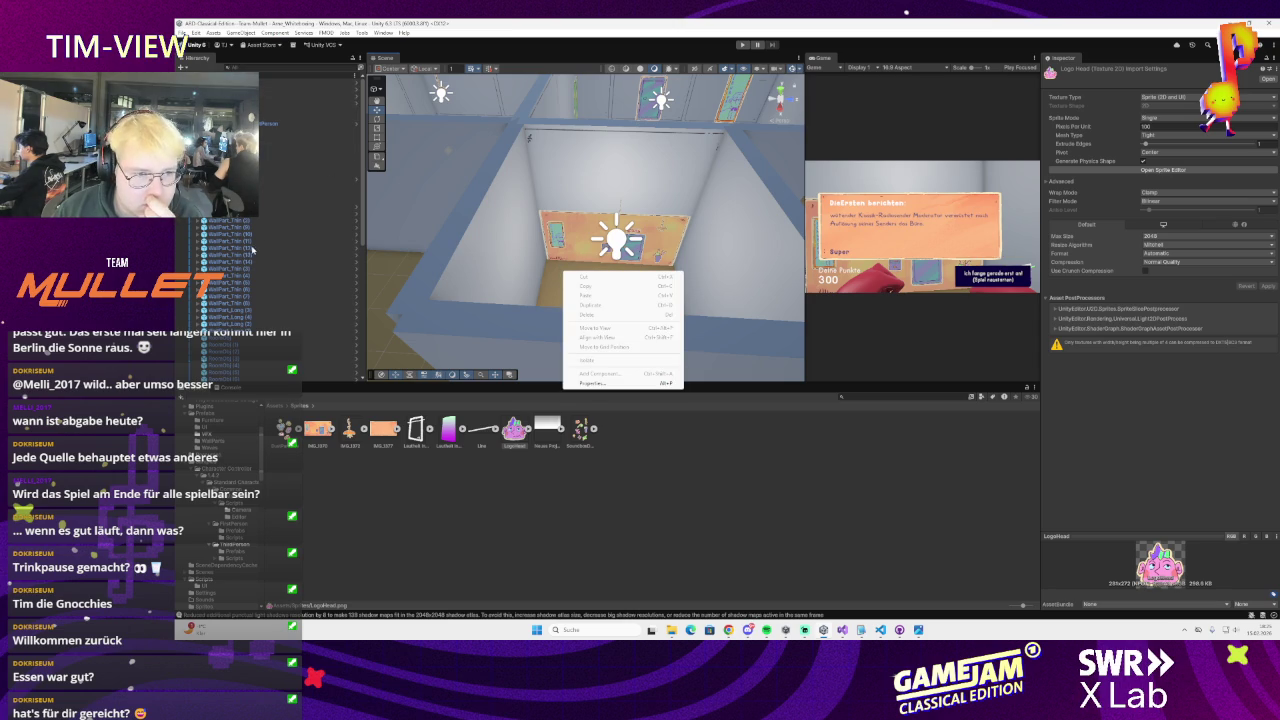
pyautogui.click(226, 222)
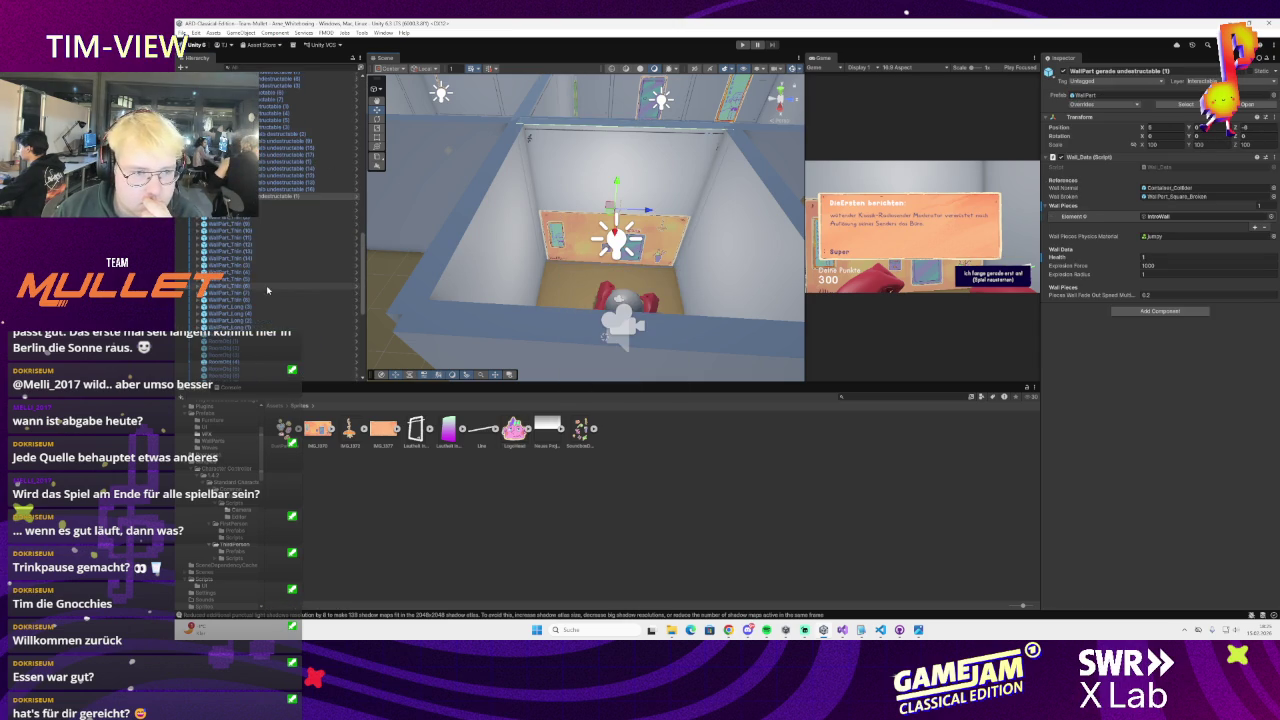
pyautogui.rightClick(239, 196)
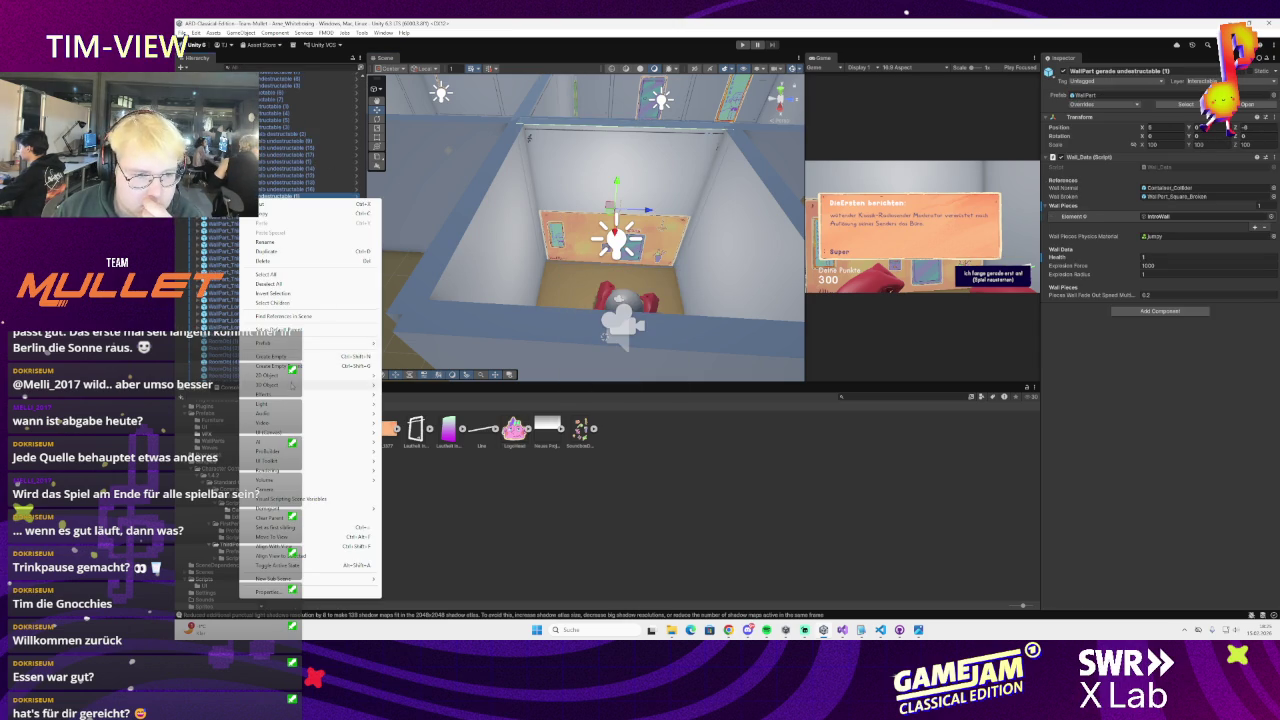
pyautogui.moveTo(330, 385)
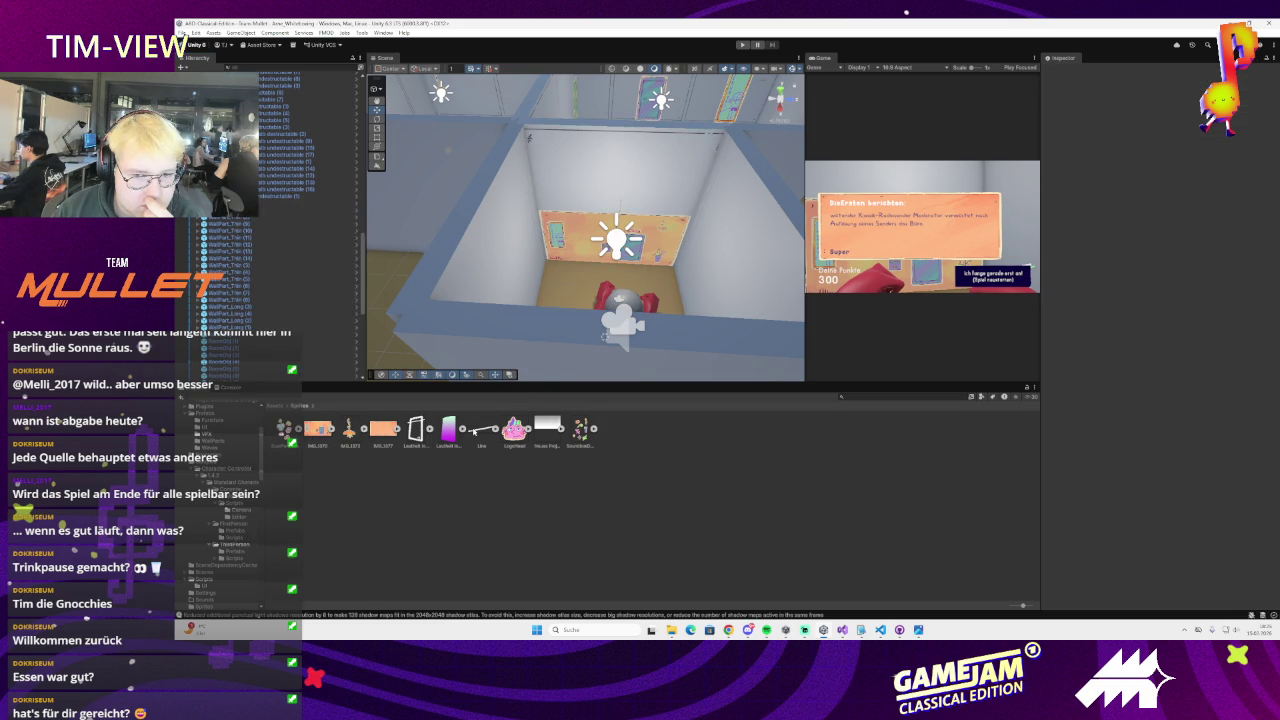
pyautogui.click(325, 305)
pyautogui.scroll(10, 325, 305)
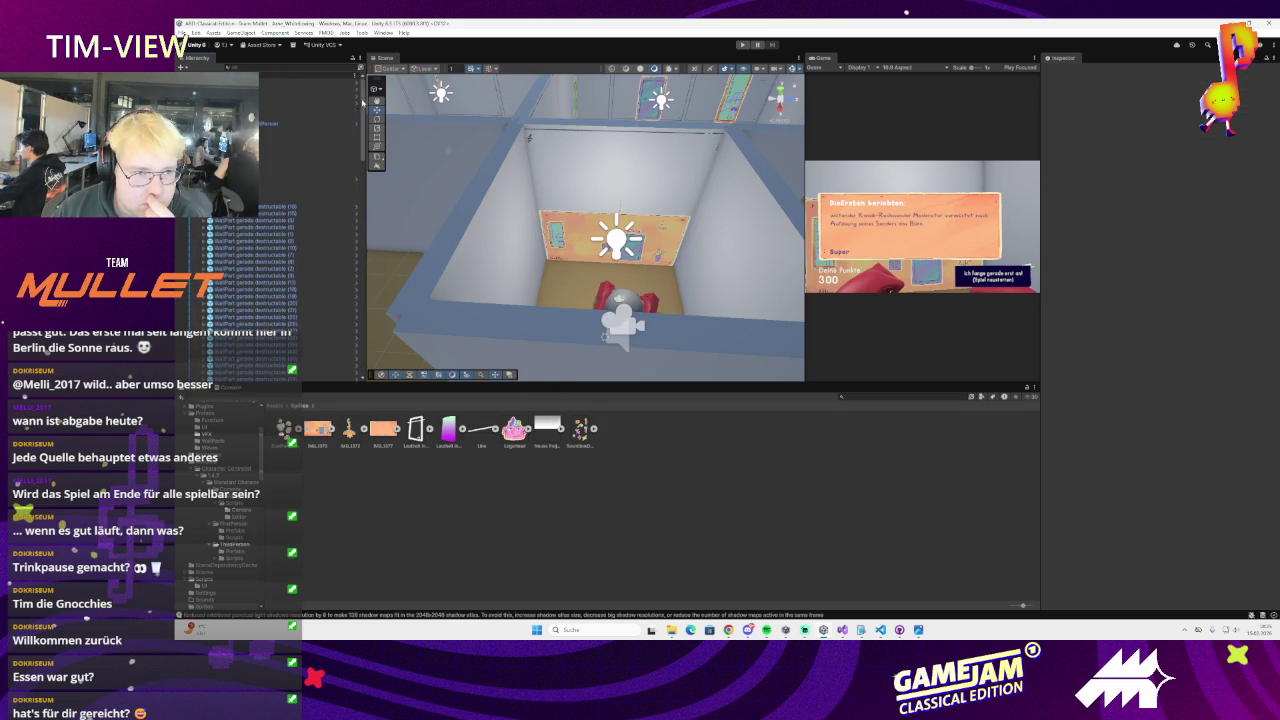
pyautogui.click(272, 405)
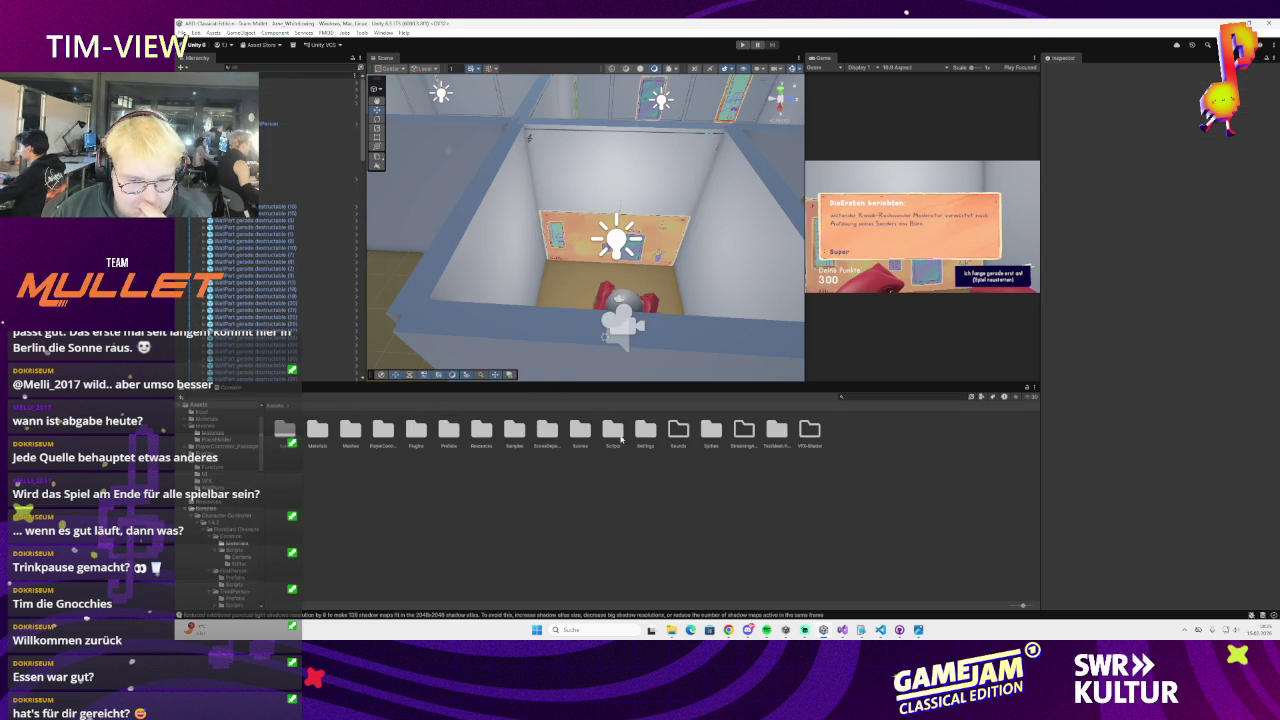
# Open the Canvas prefab from Prefabs > UI for editing
pyautogui.click(449, 431)
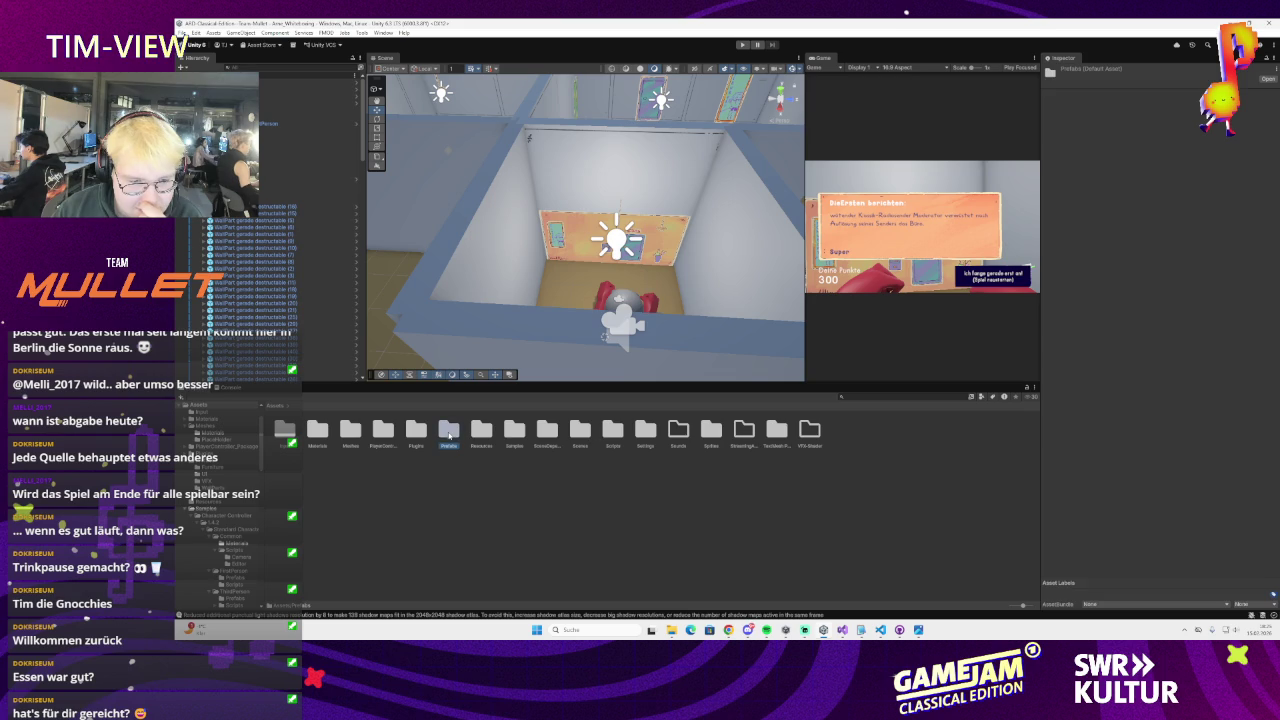
pyautogui.doubleClick(450, 433)
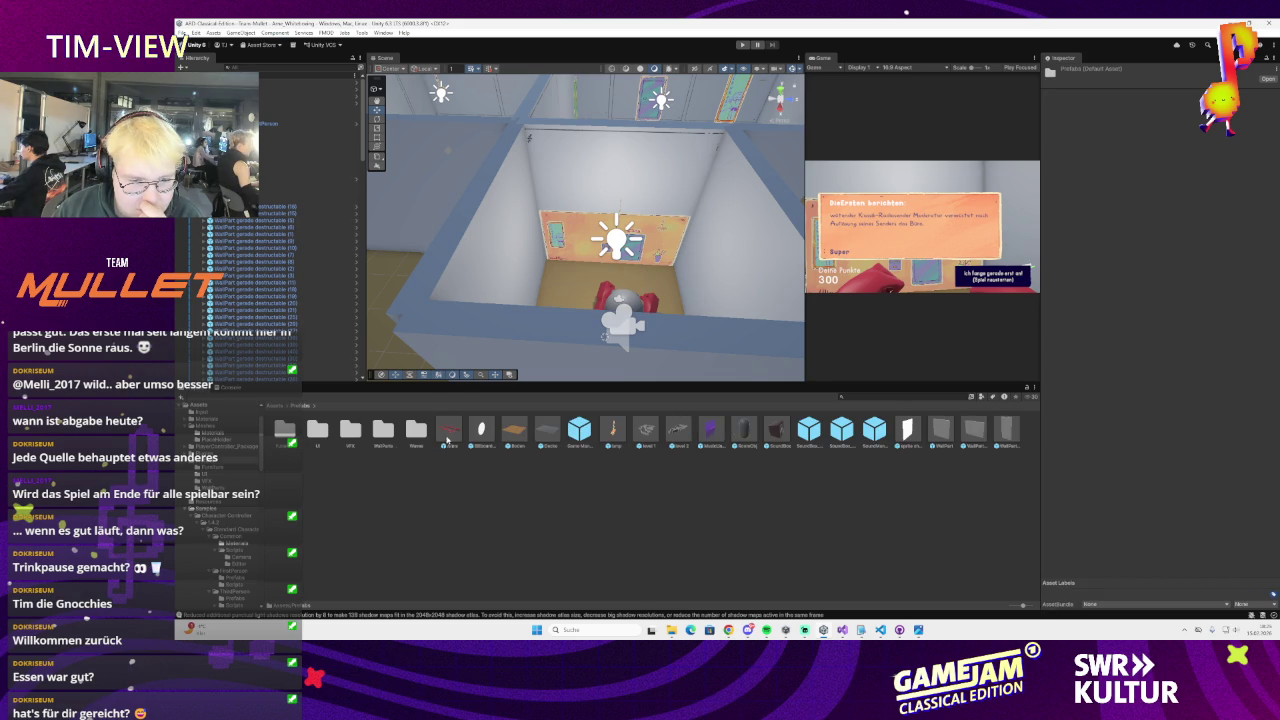
pyautogui.doubleClick(322, 433)
pyautogui.doubleClick(284, 430)
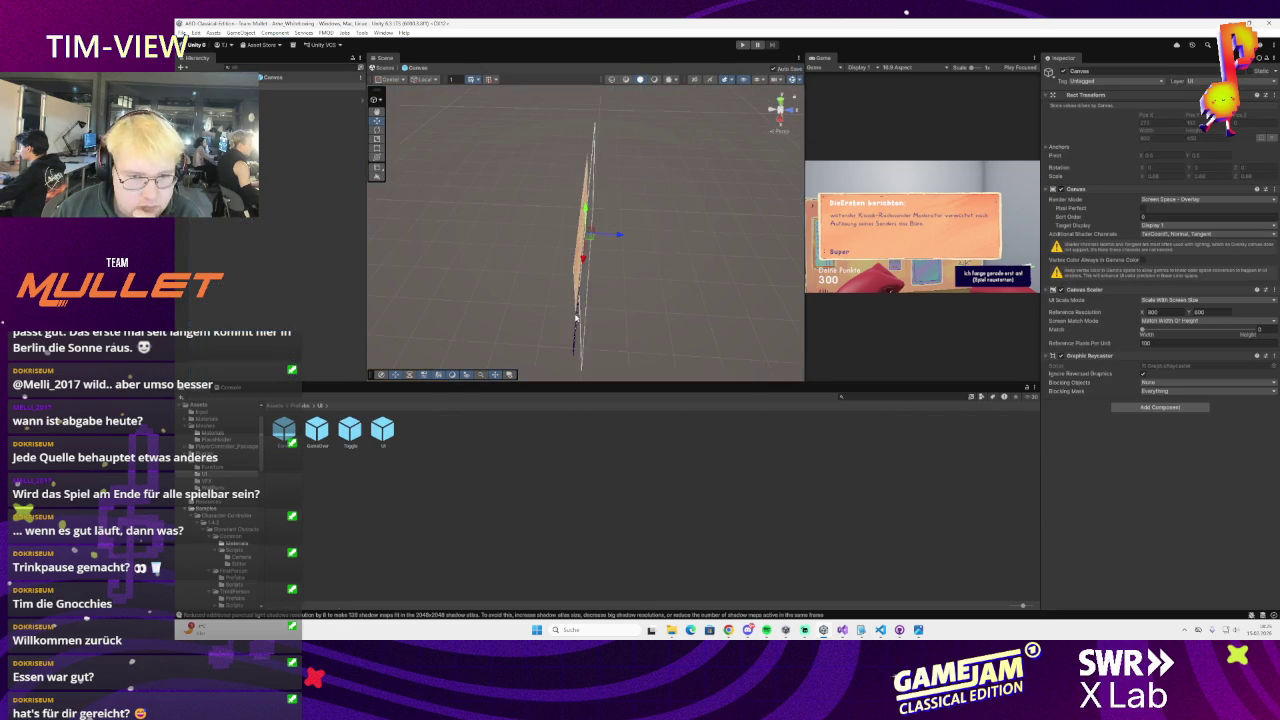
# Switch the Scene view to 2D and add a UI Image to the canvas
pyautogui.moveTo(593, 323)
pyautogui.mouseDown()
pyautogui.moveTo(506, 280)
pyautogui.moveTo(560, 290)
pyautogui.moveTo(744, 128)
pyautogui.mouseUp()
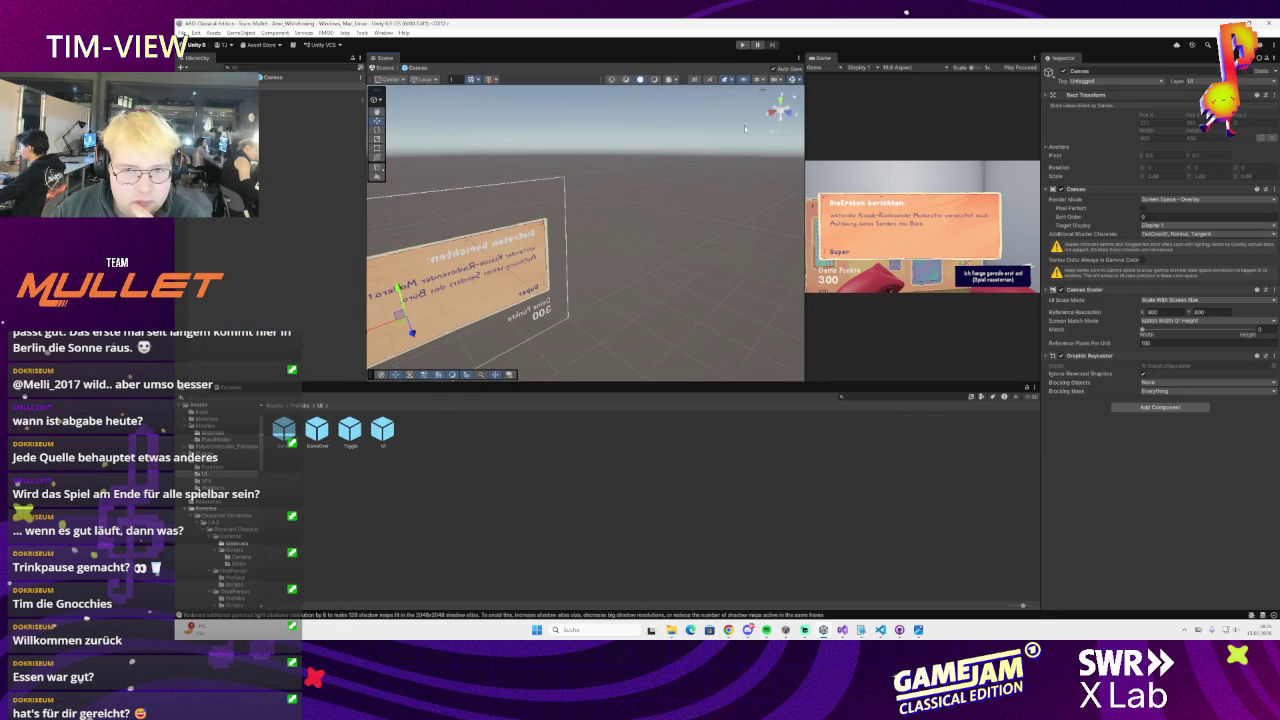
pyautogui.click(694, 80)
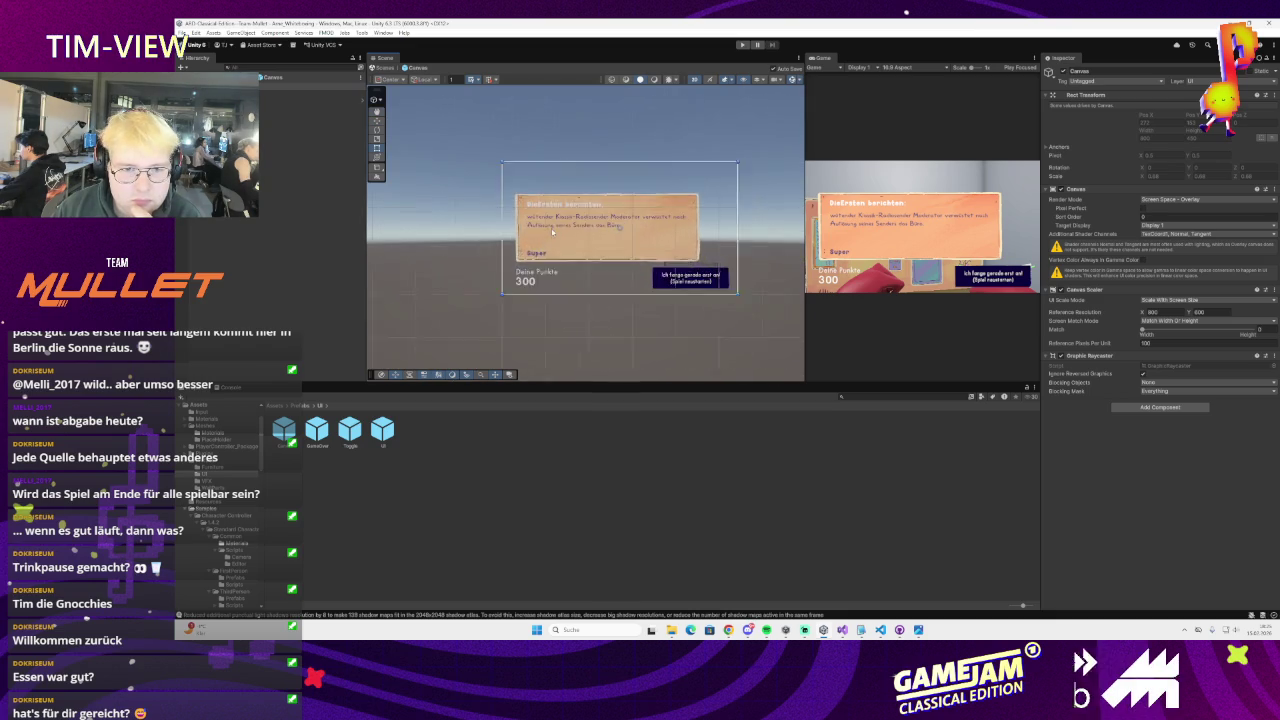
pyautogui.rightClick(256, 145)
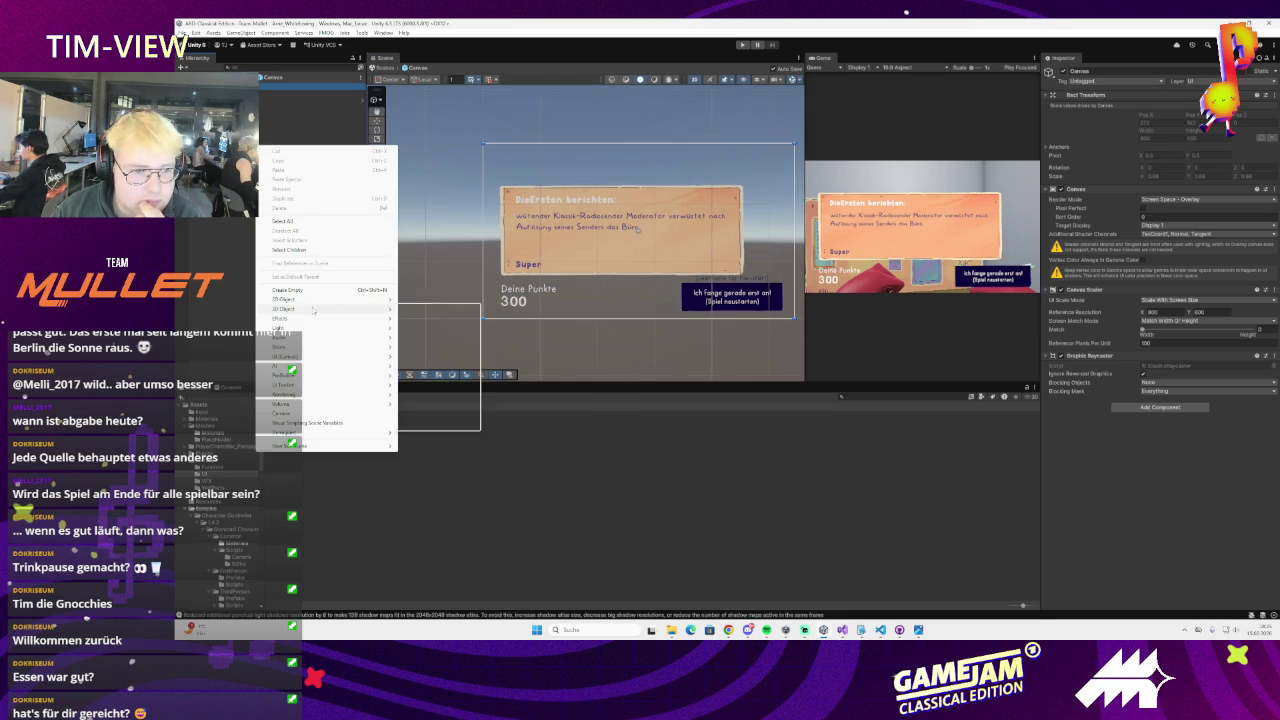
pyautogui.moveTo(290, 356)
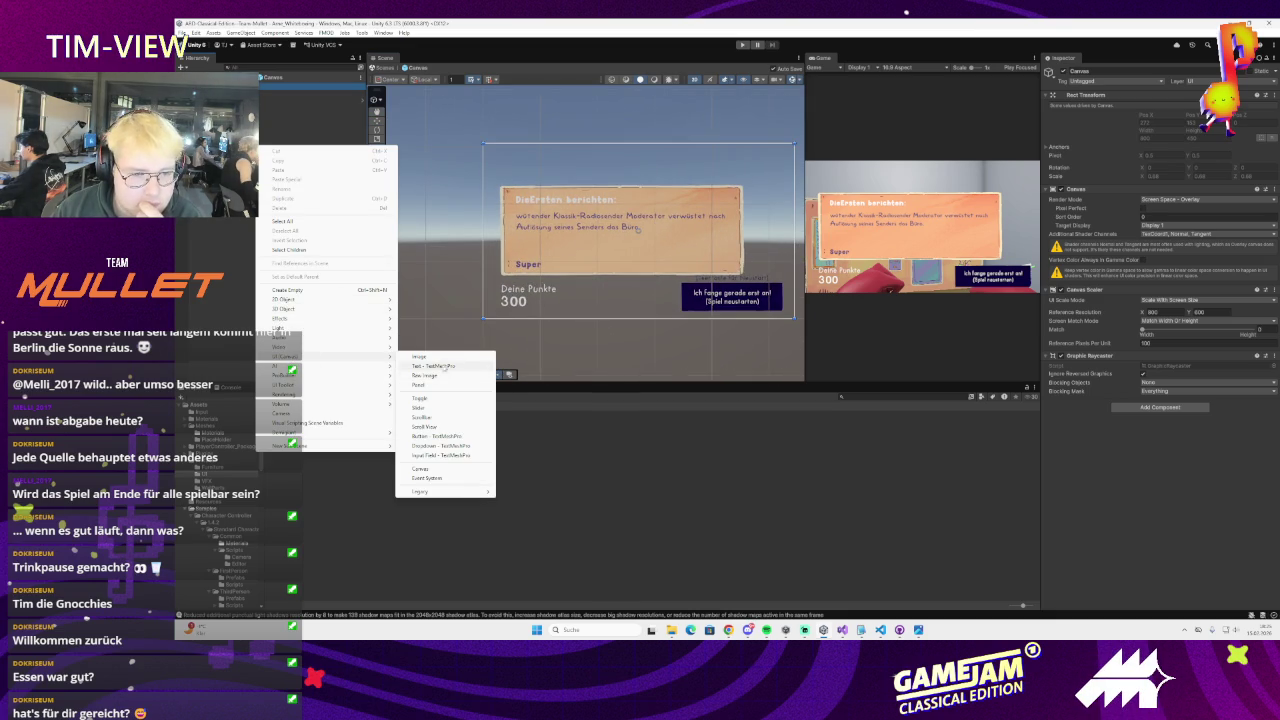
pyautogui.click(418, 356)
pyautogui.scroll(4, 514, 275)
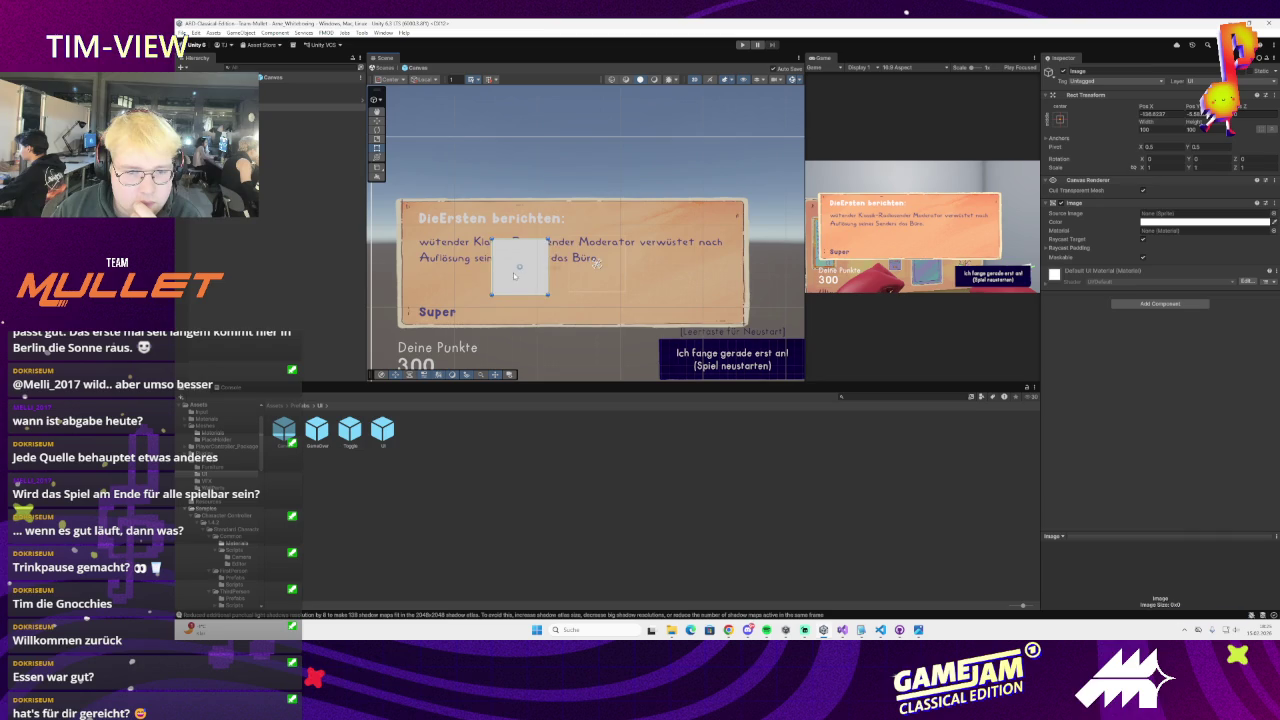
# Move the new Image above the news panel and set its Source Image to the pink head sprite
pyautogui.moveTo(514, 275); pyautogui.dragTo(588, 195)
pyautogui.click(1273, 213)
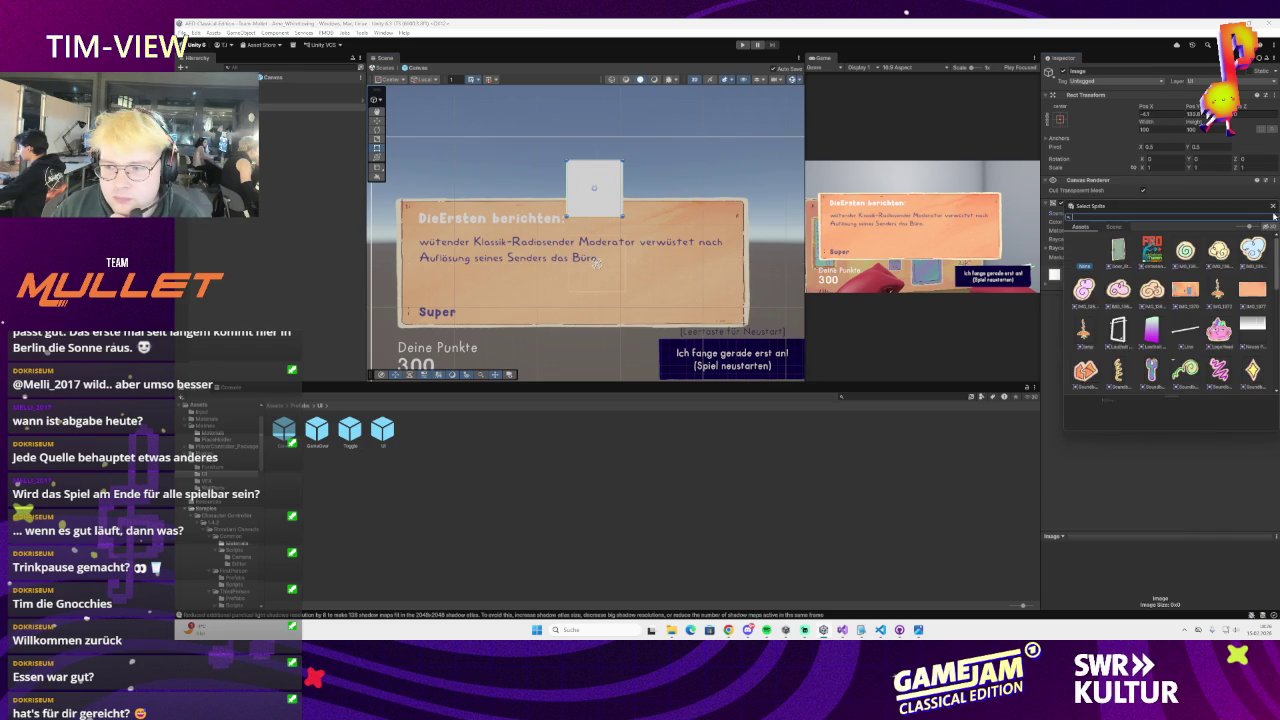
pyautogui.click(1118, 290)
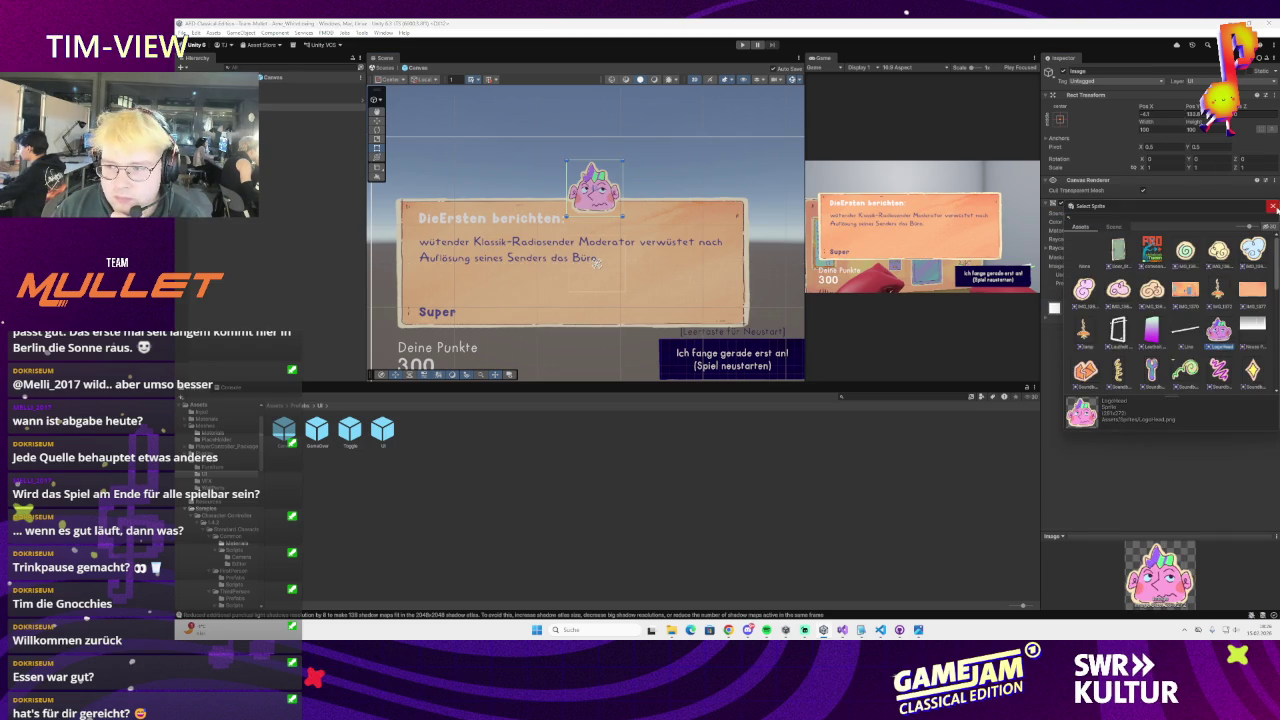
pyautogui.scroll(3, 628, 212)
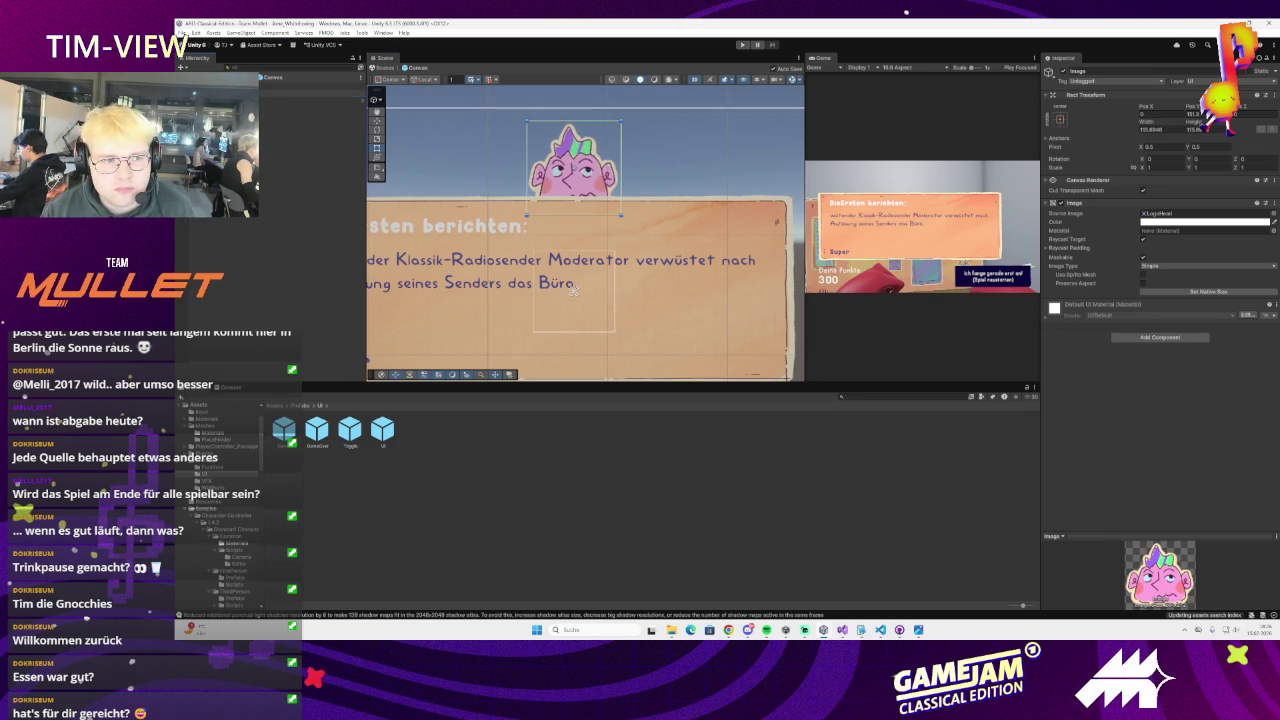
# Add a Canvas Group to StartScreen, adjust its Alpha, and enter Play mode
pyautogui.click(573, 289)
pyautogui.click(1160, 184)
pyautogui.write('ca')
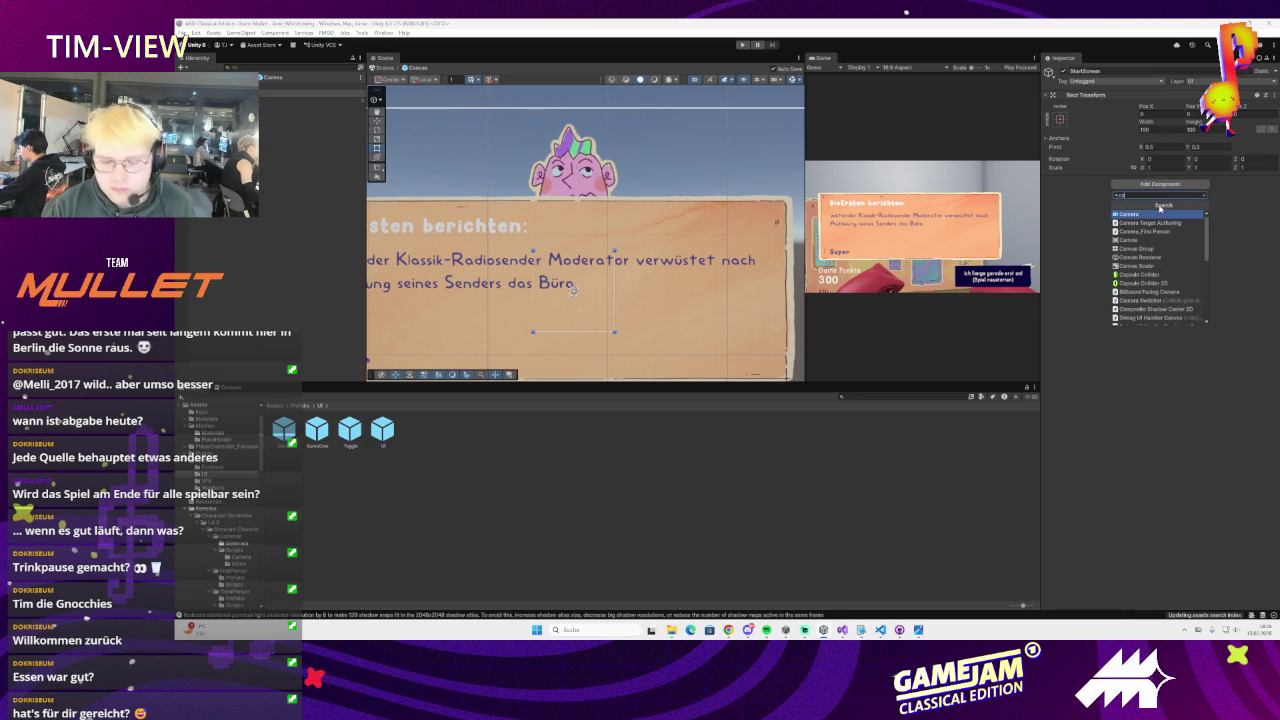
pyautogui.write('nvas')
pyautogui.press('Down')
pyautogui.press('Return')
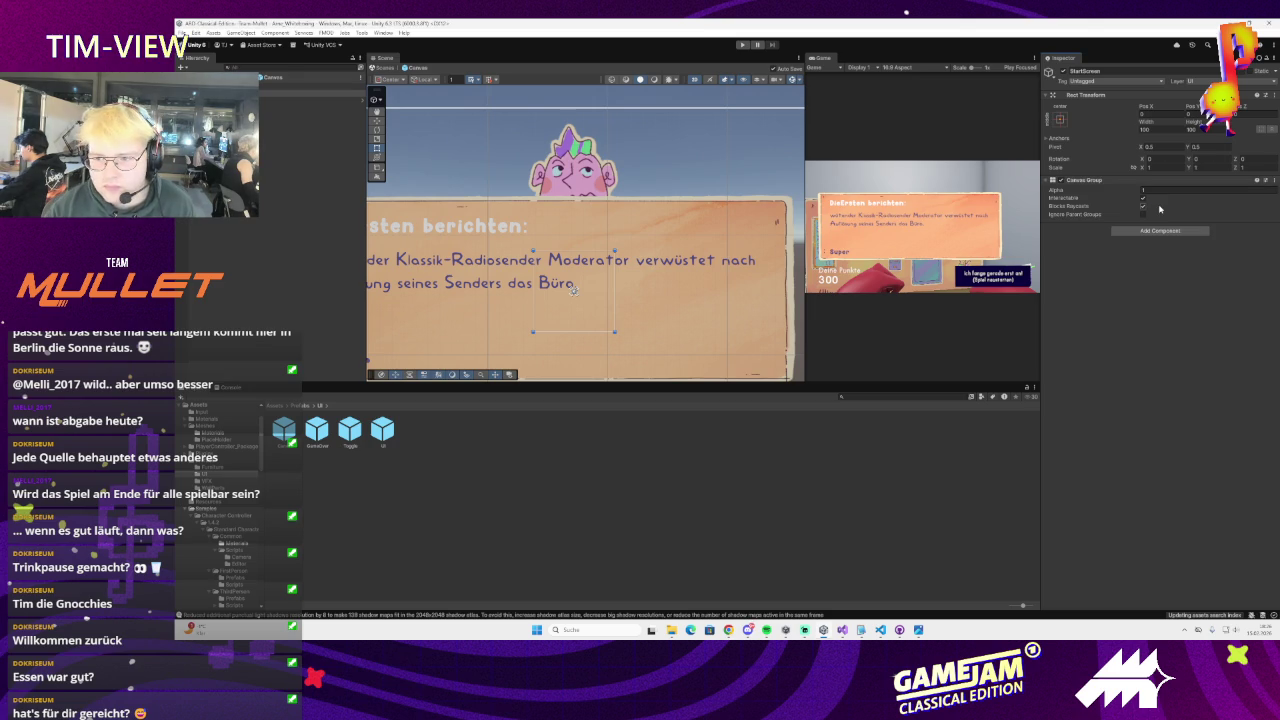
pyautogui.click(1160, 190)
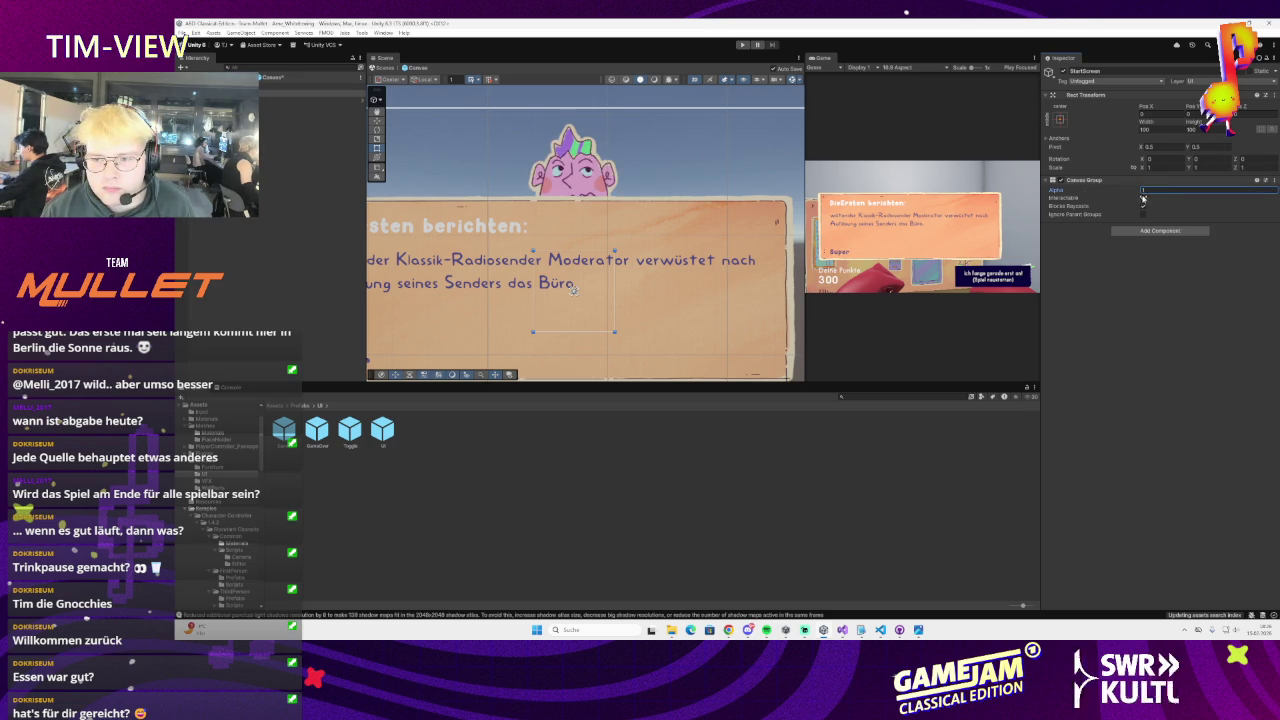
pyautogui.scroll(-3, 603, 228)
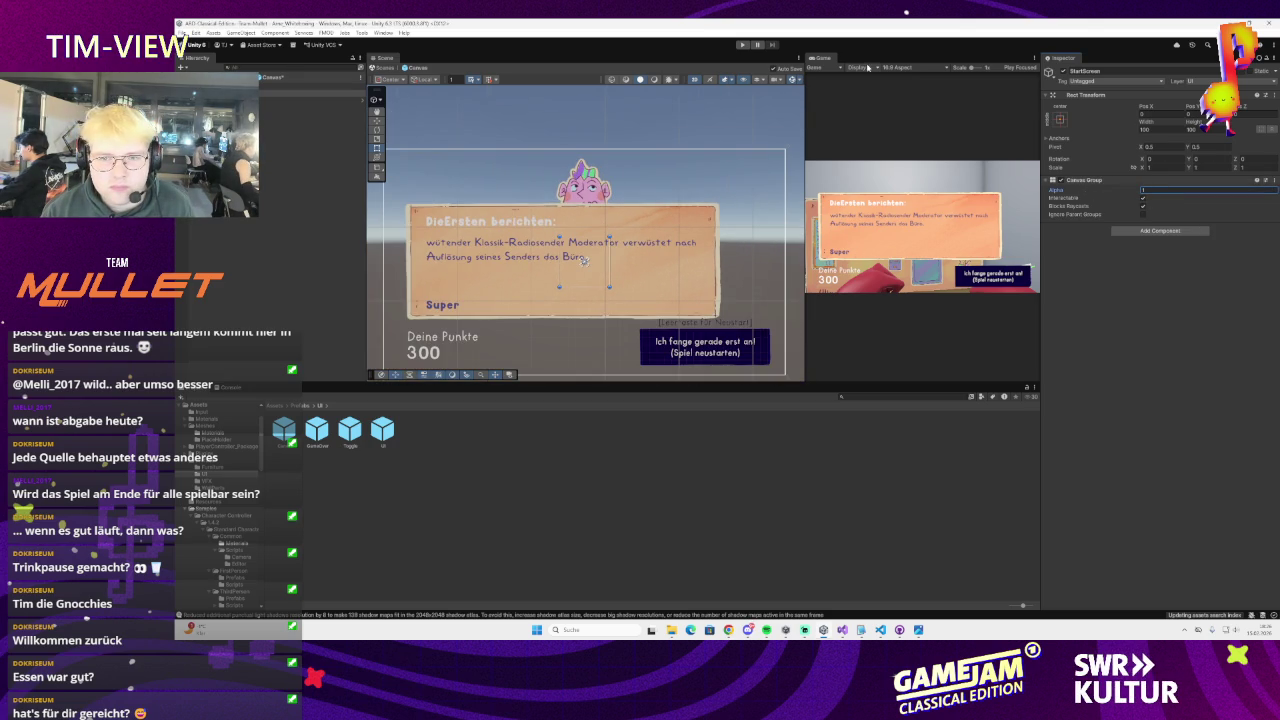
pyautogui.click(742, 45)
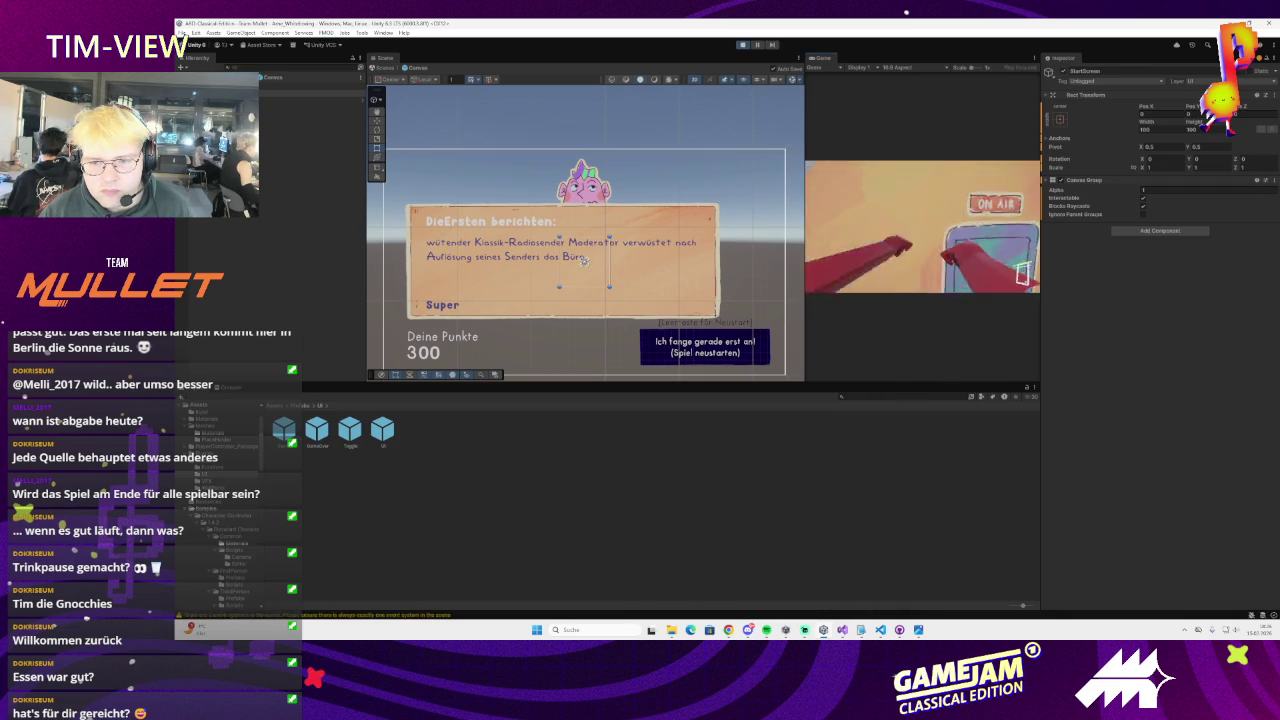
pyautogui.click(738, 44)
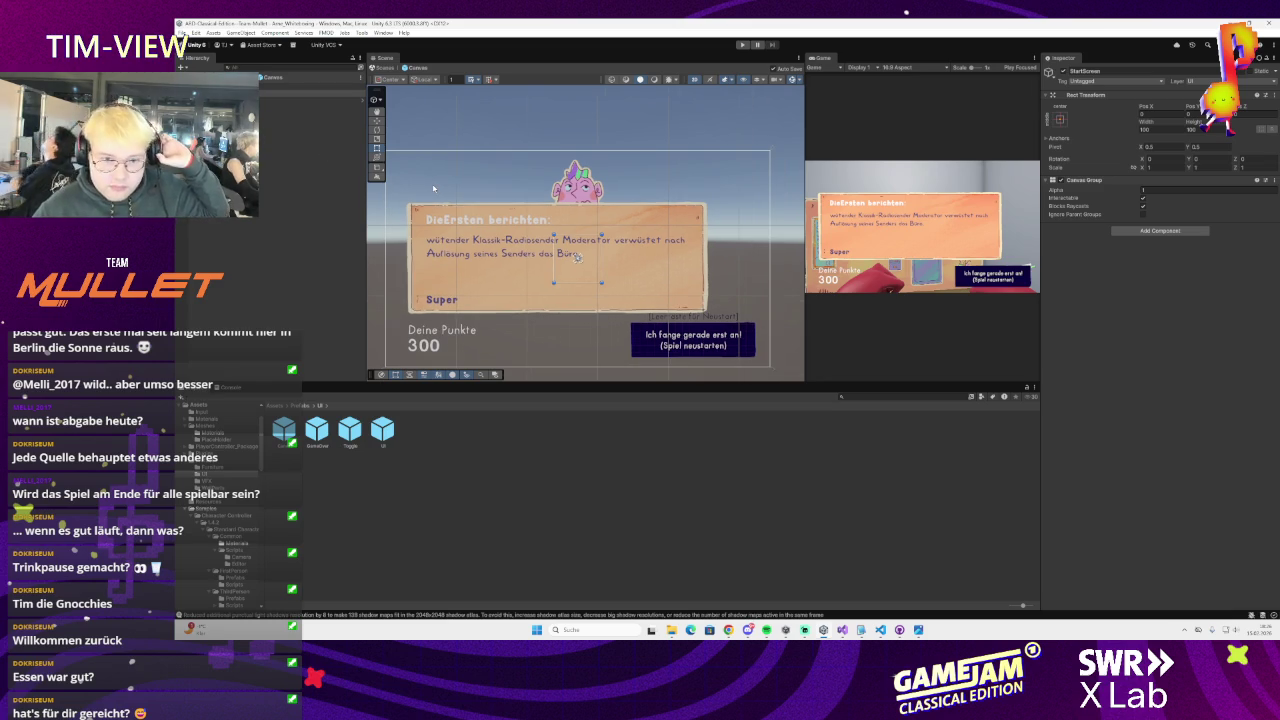
pyautogui.scroll(1, 669, 315)
pyautogui.scroll(1, 670, 315)
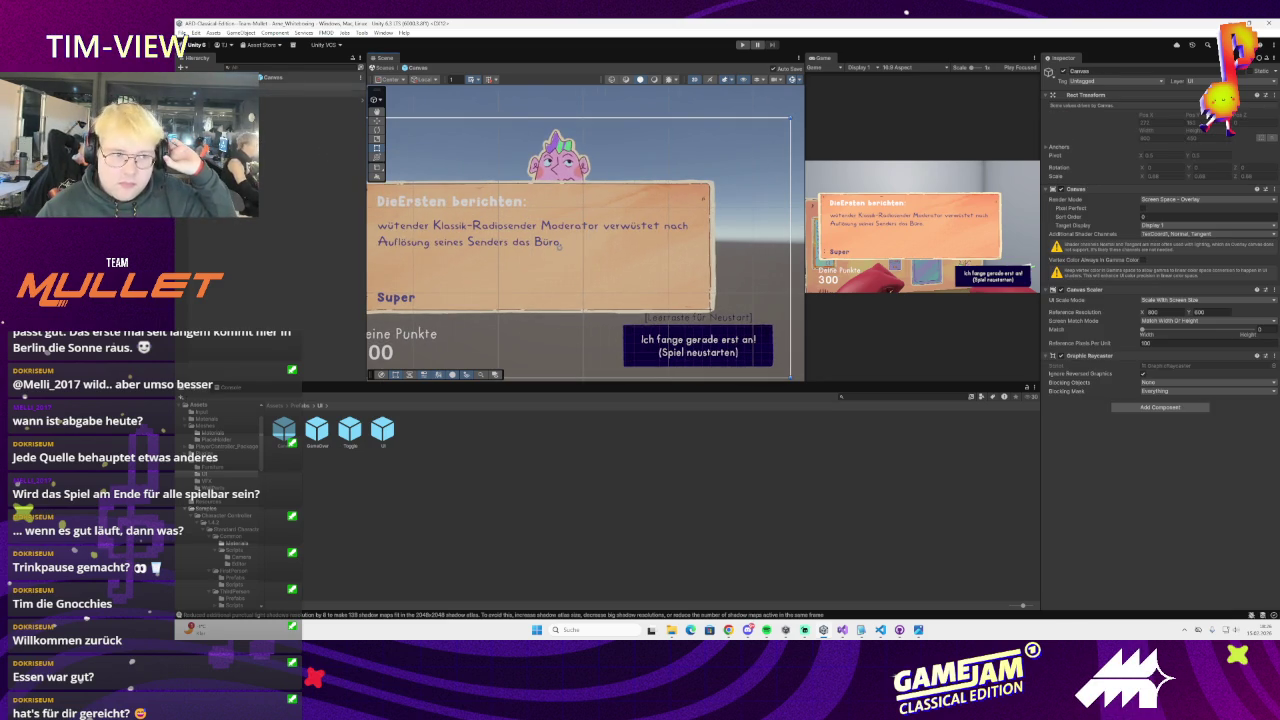
pyautogui.click(262, 77)
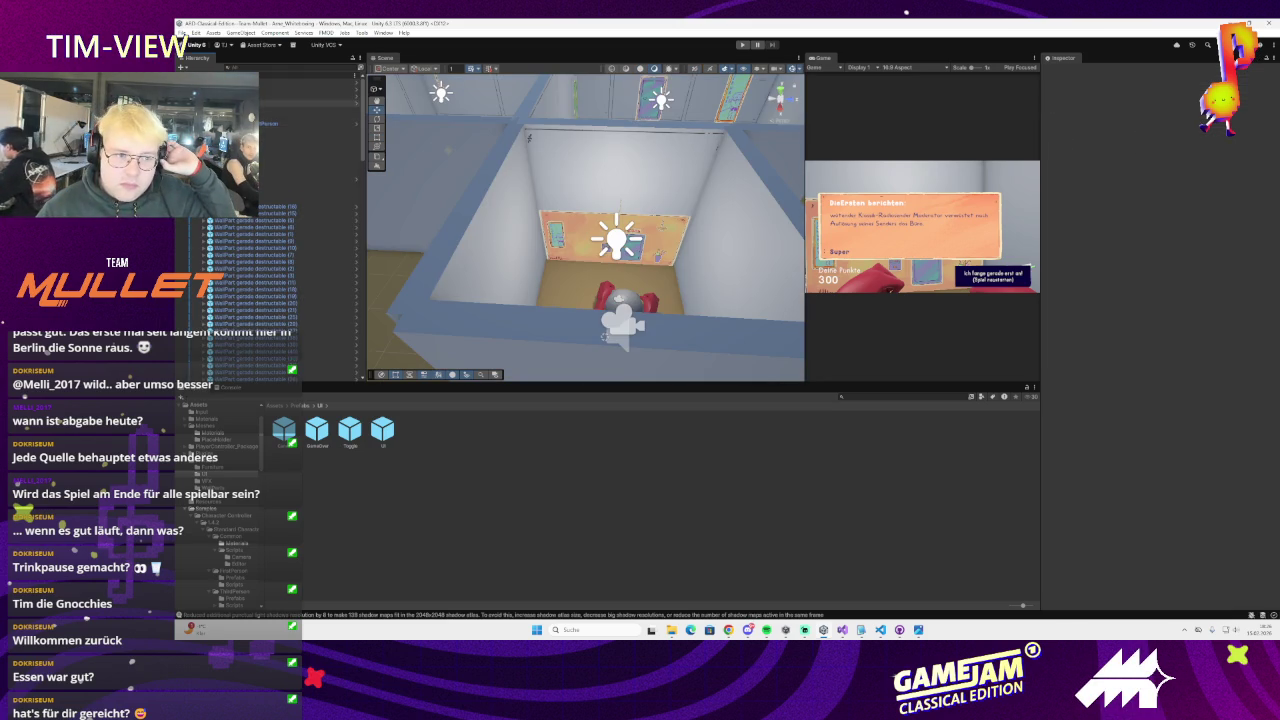
pyautogui.scroll(-5, 300, 145)
pyautogui.scroll(-5, 330, 250)
pyautogui.click(320, 191)
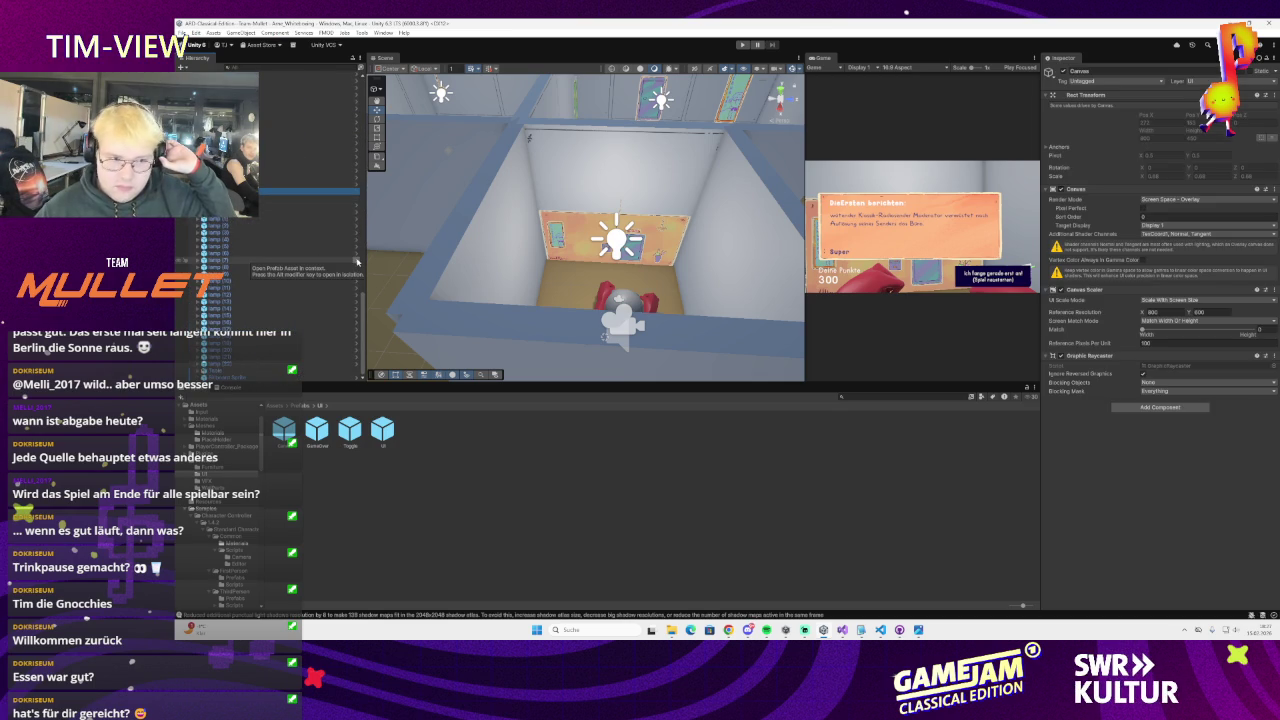
pyautogui.press('Delete')
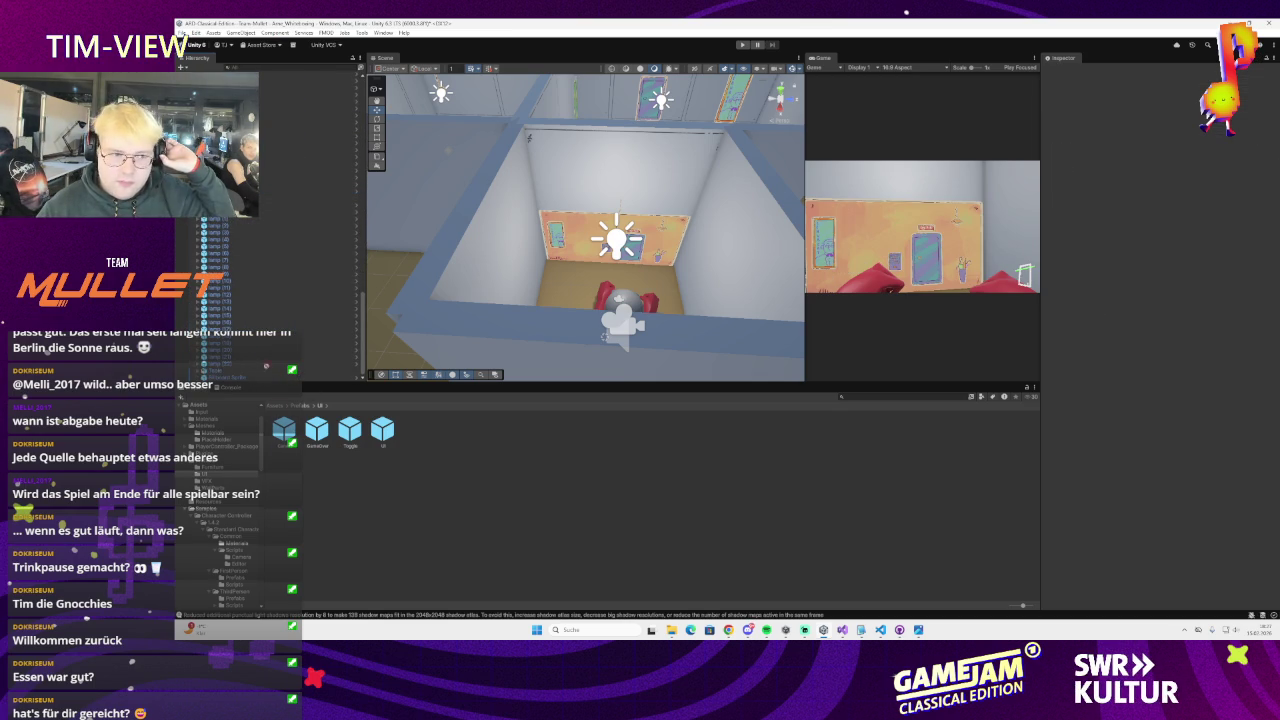
pyautogui.hotkey('ctrl', 'z')
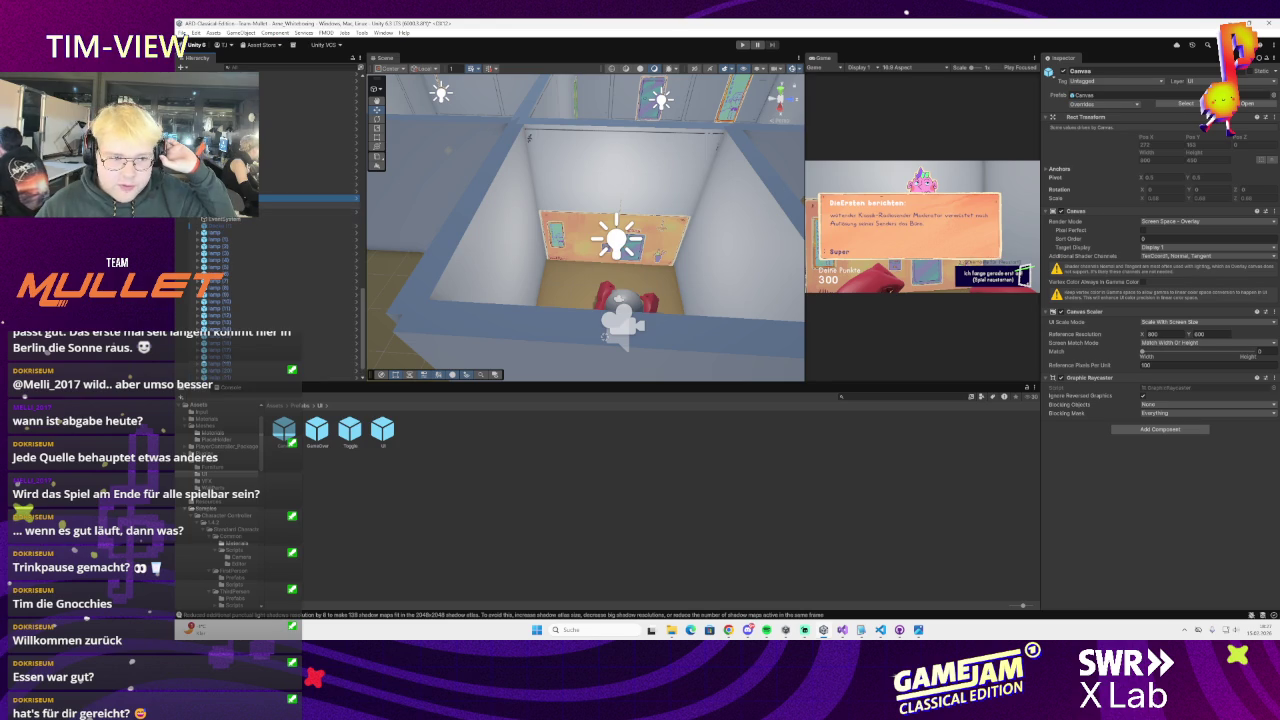
pyautogui.click(215, 206)
pyautogui.click(215, 212)
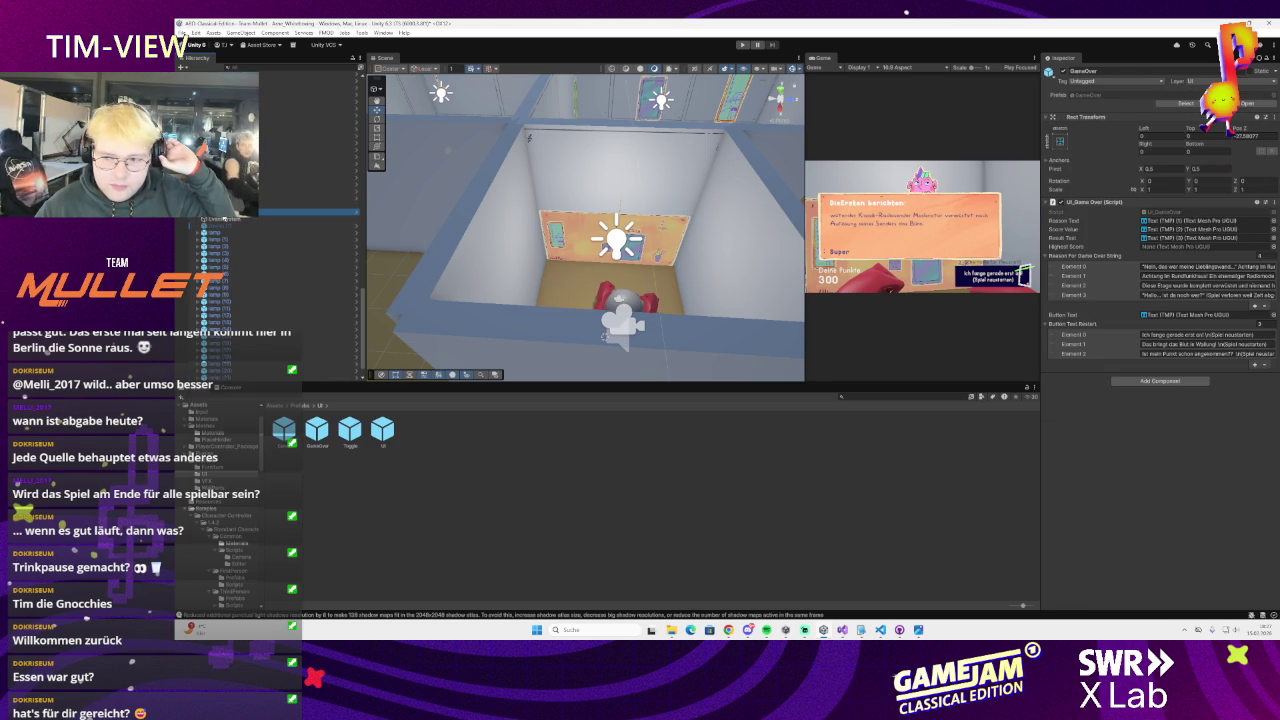
pyautogui.click(215, 206)
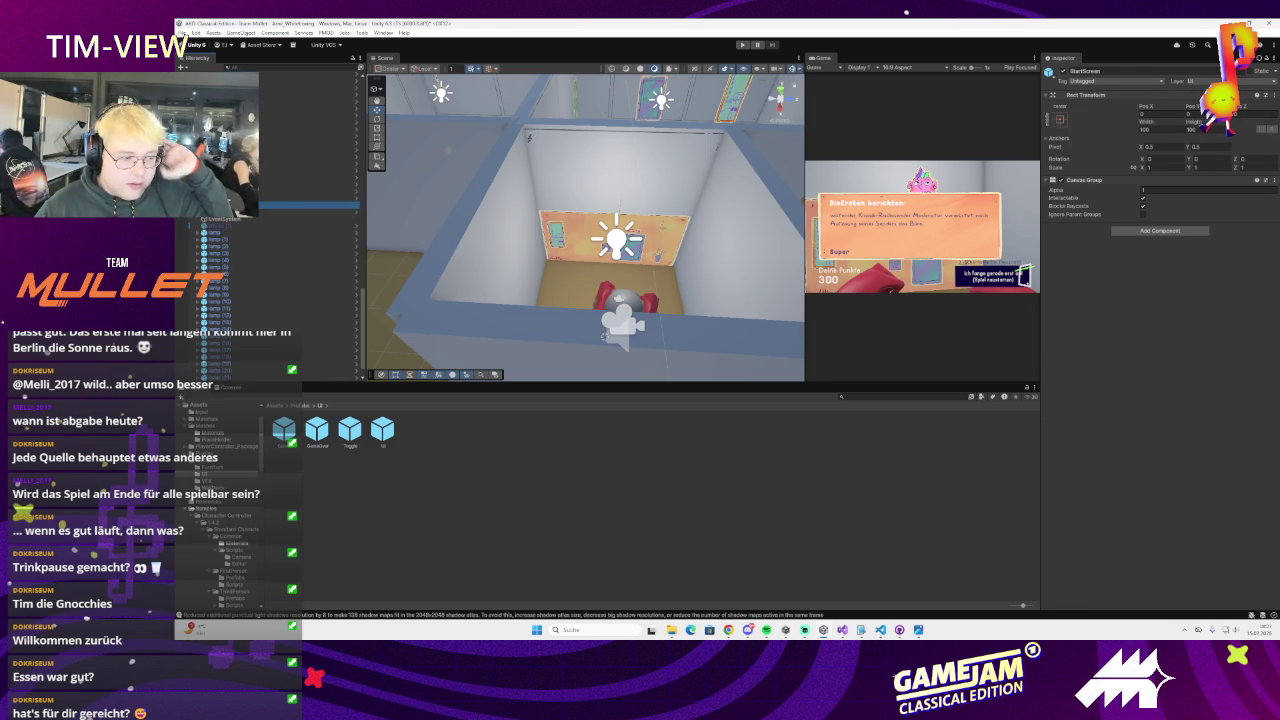
pyautogui.press('super+d')
pyautogui.press('super+d')
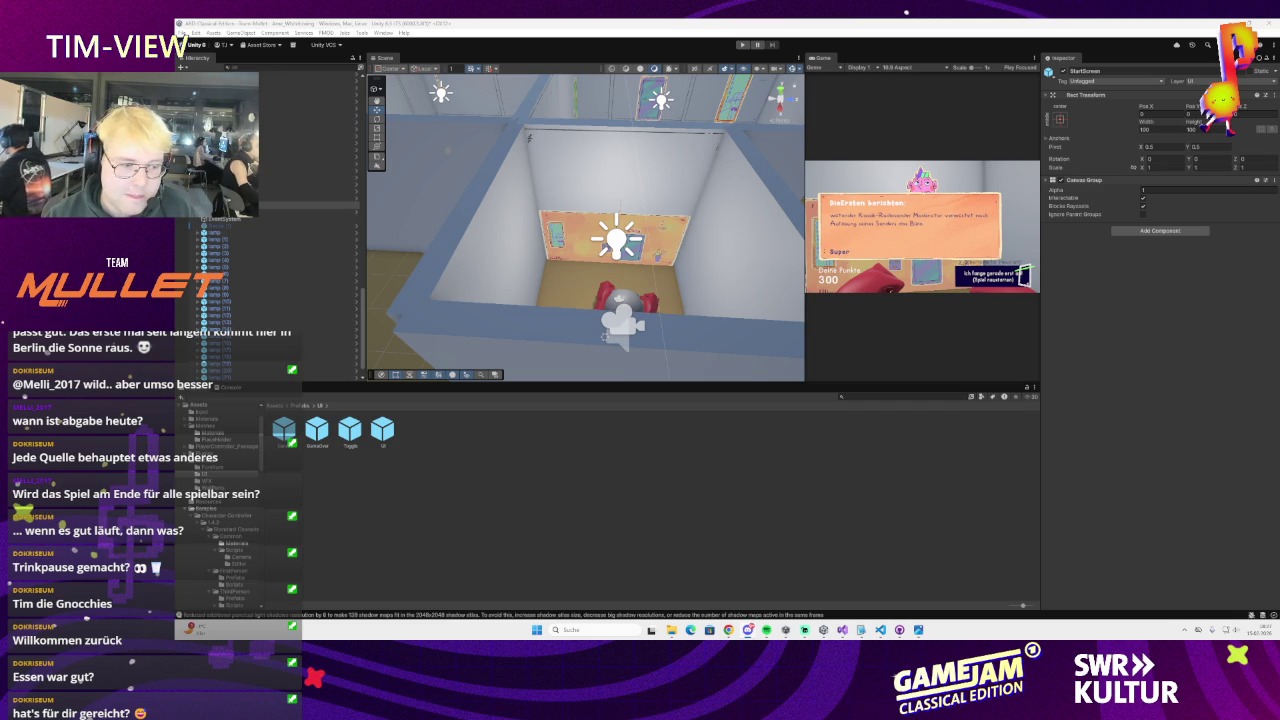
pyautogui.click(300, 212)
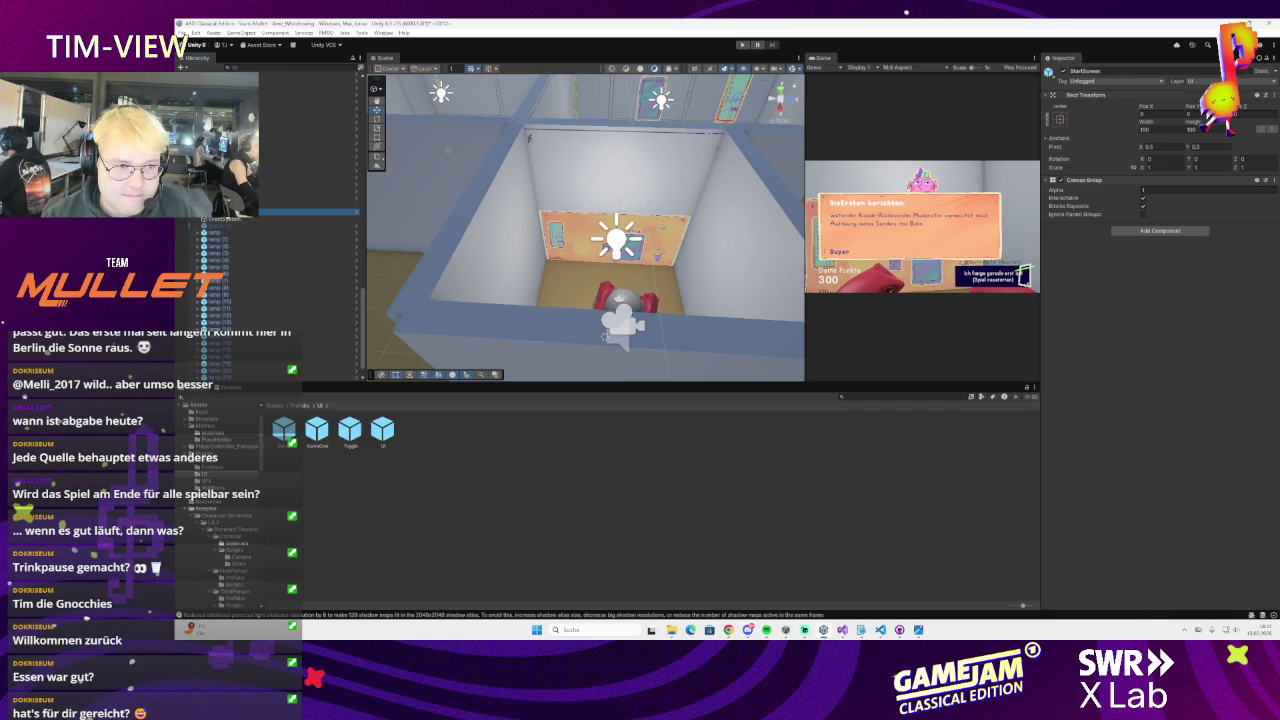
pyautogui.press('Right')
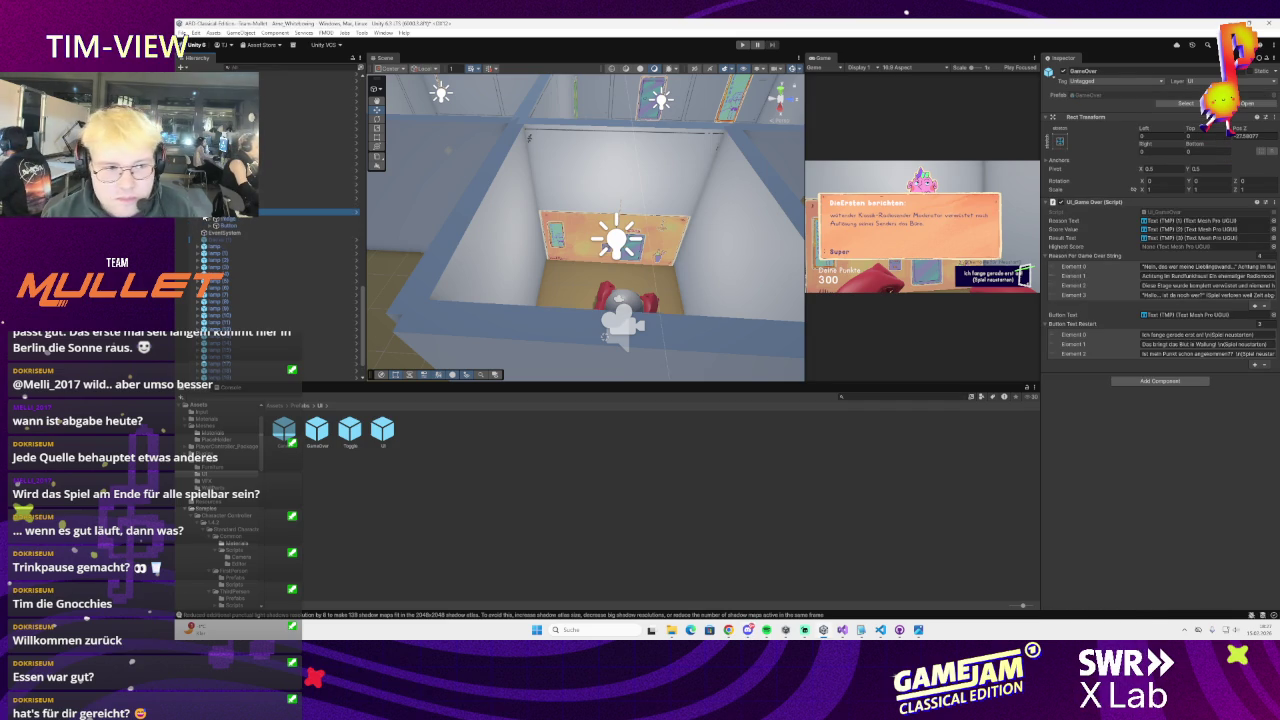
pyautogui.press('Left')
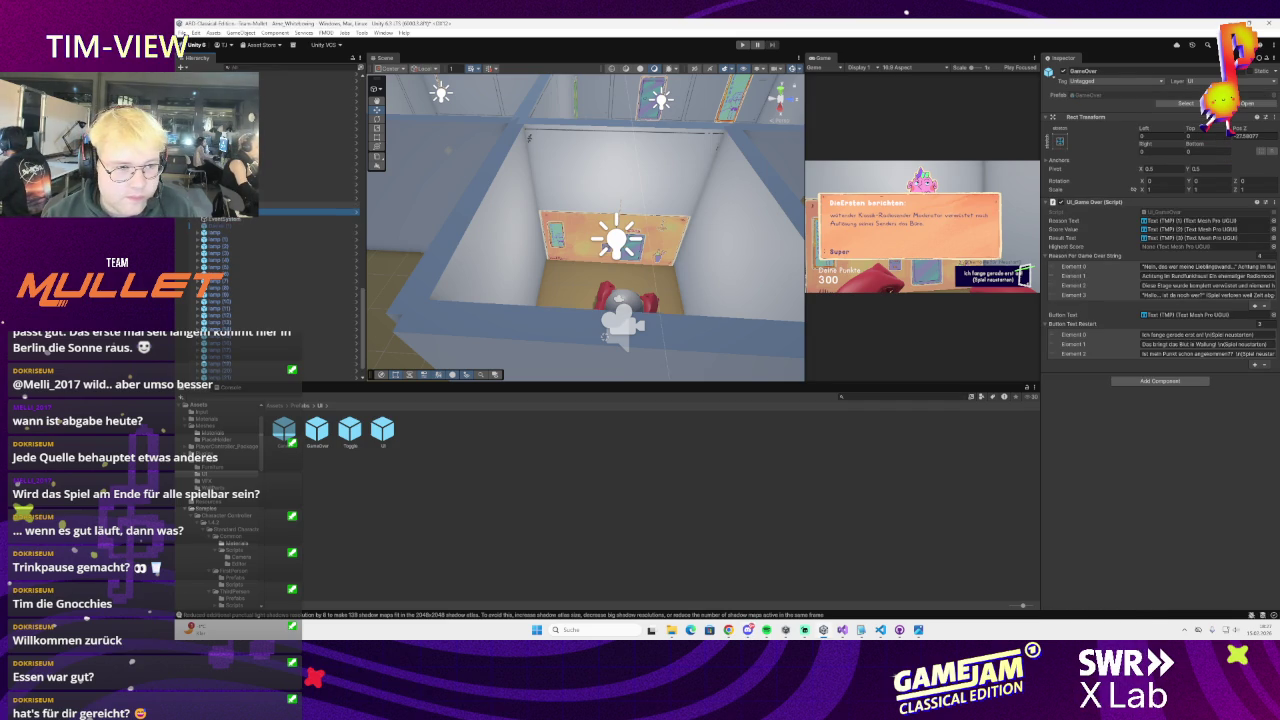
pyautogui.hotkey('ctrl', 'd')
pyautogui.press('Up')
pyautogui.press('Up')
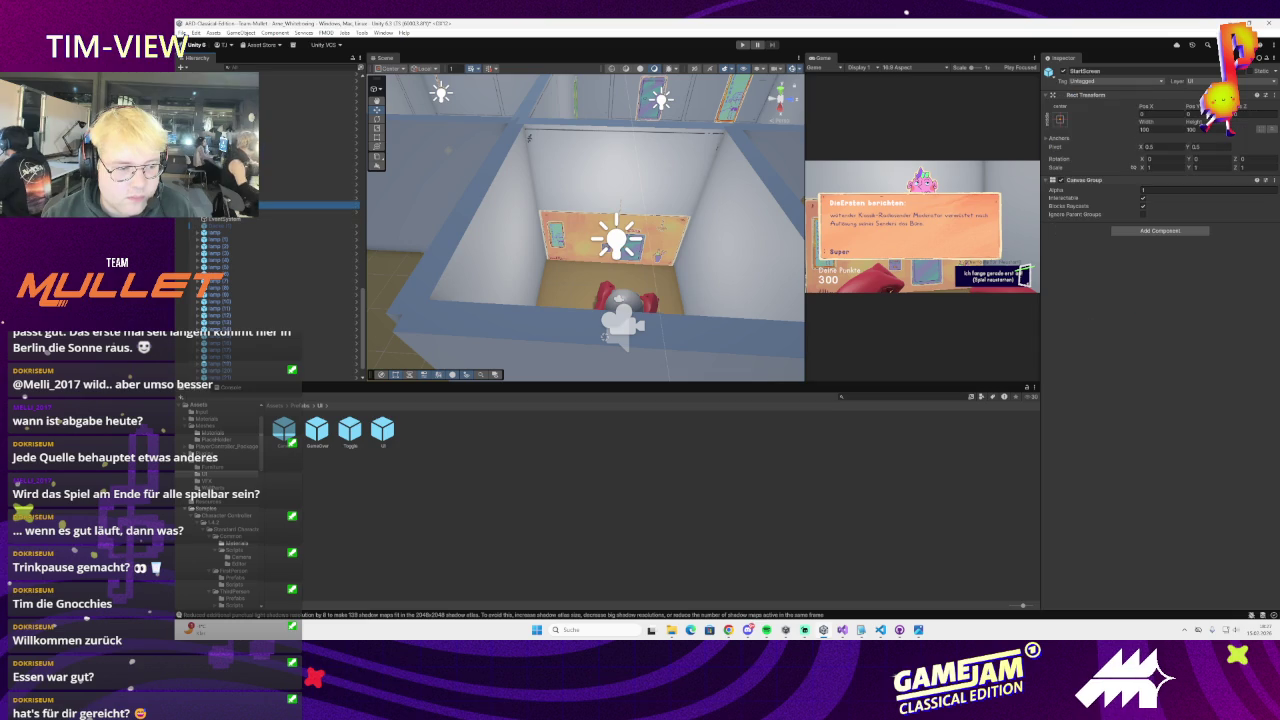
pyautogui.click(228, 287)
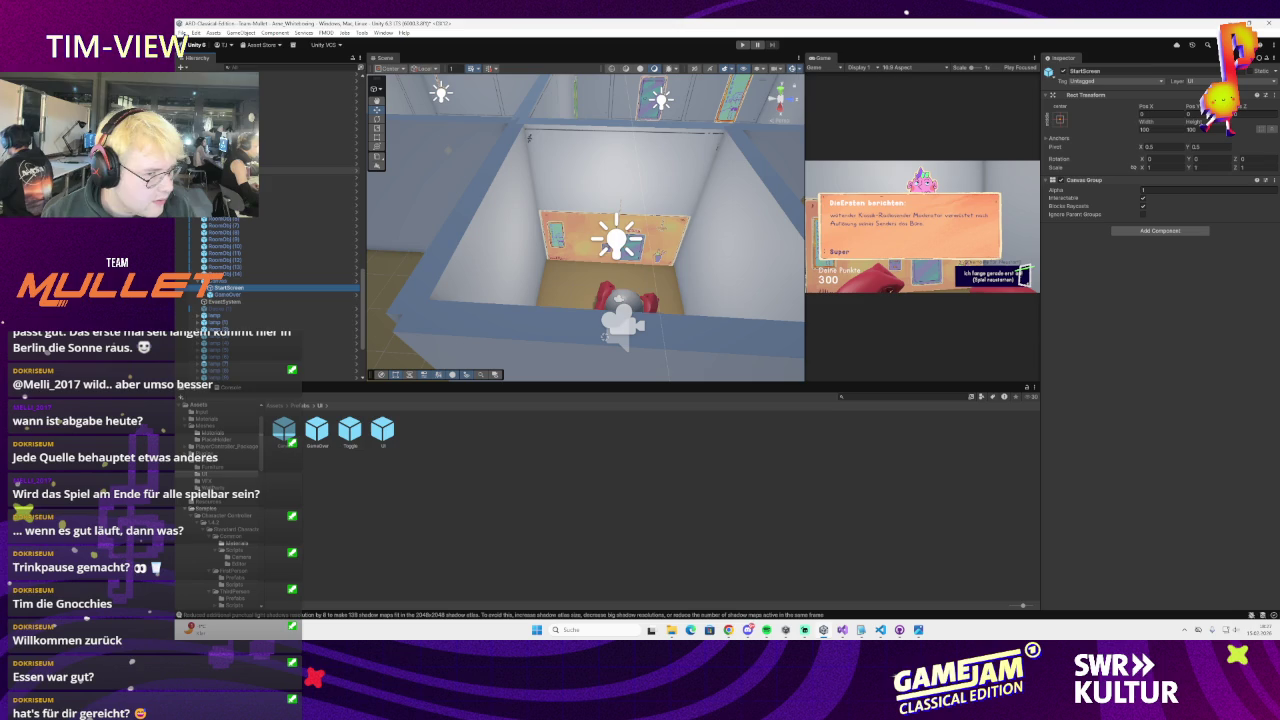
pyautogui.scroll(-2, 233, 262)
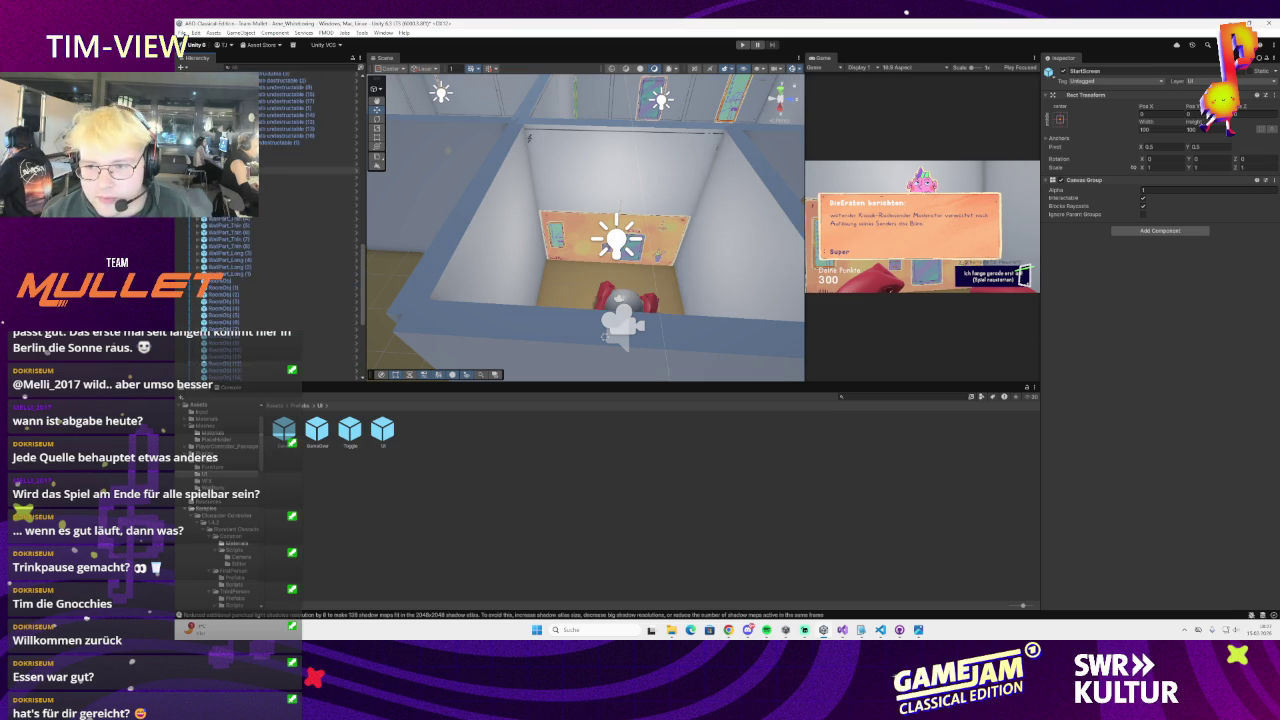
pyautogui.click(212, 268)
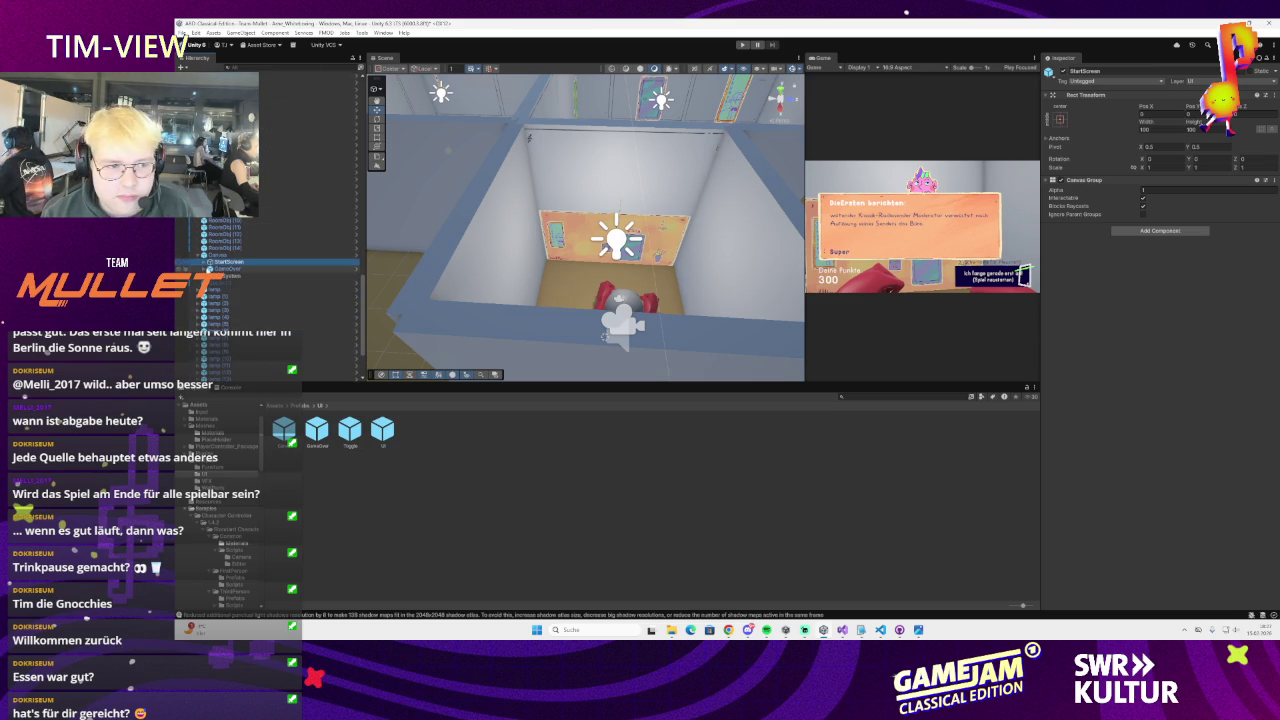
pyautogui.click(215, 255)
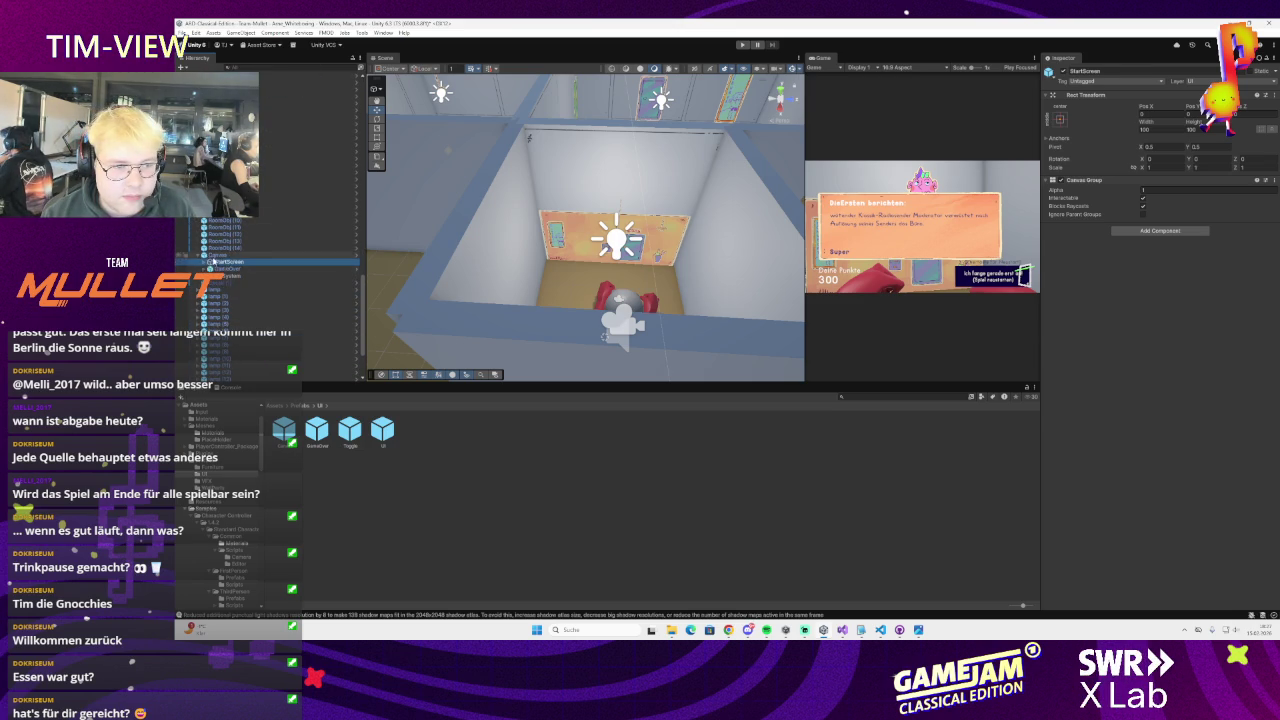
pyautogui.scroll(2, 230, 260)
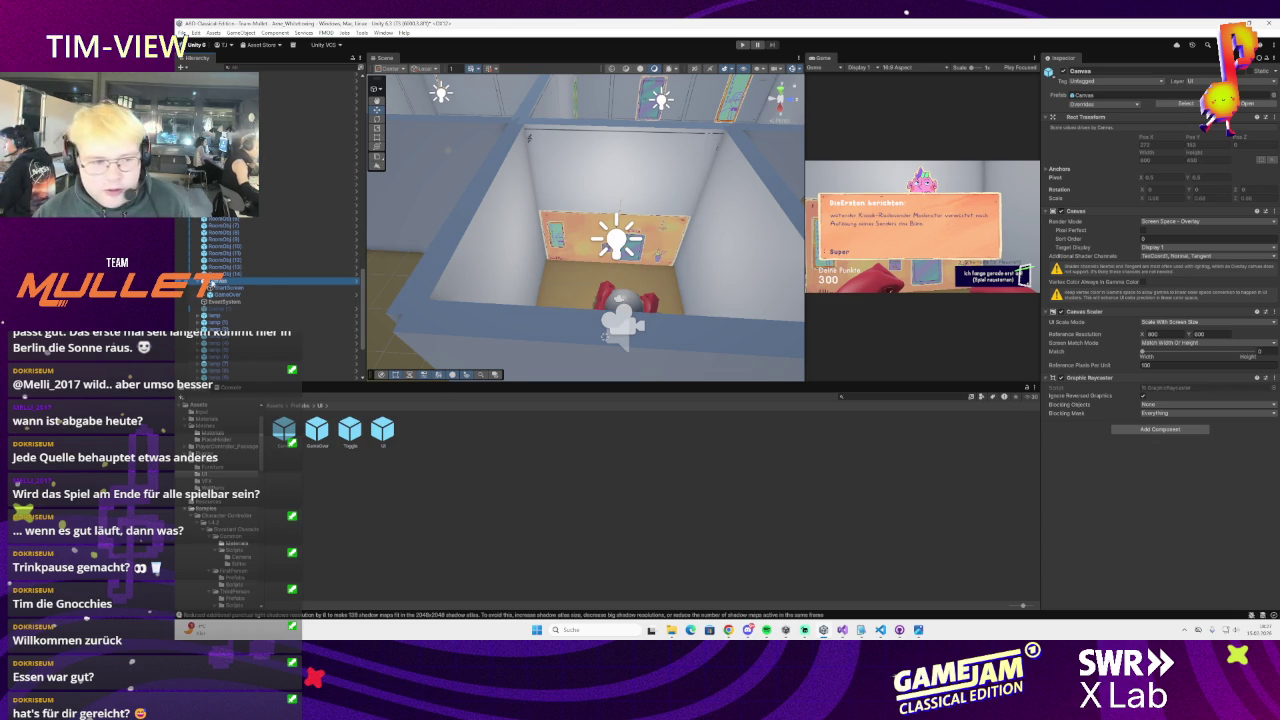
pyautogui.click(228, 287)
pyautogui.scroll(-5, 512, 307)
pyautogui.scroll(5, 513, 293)
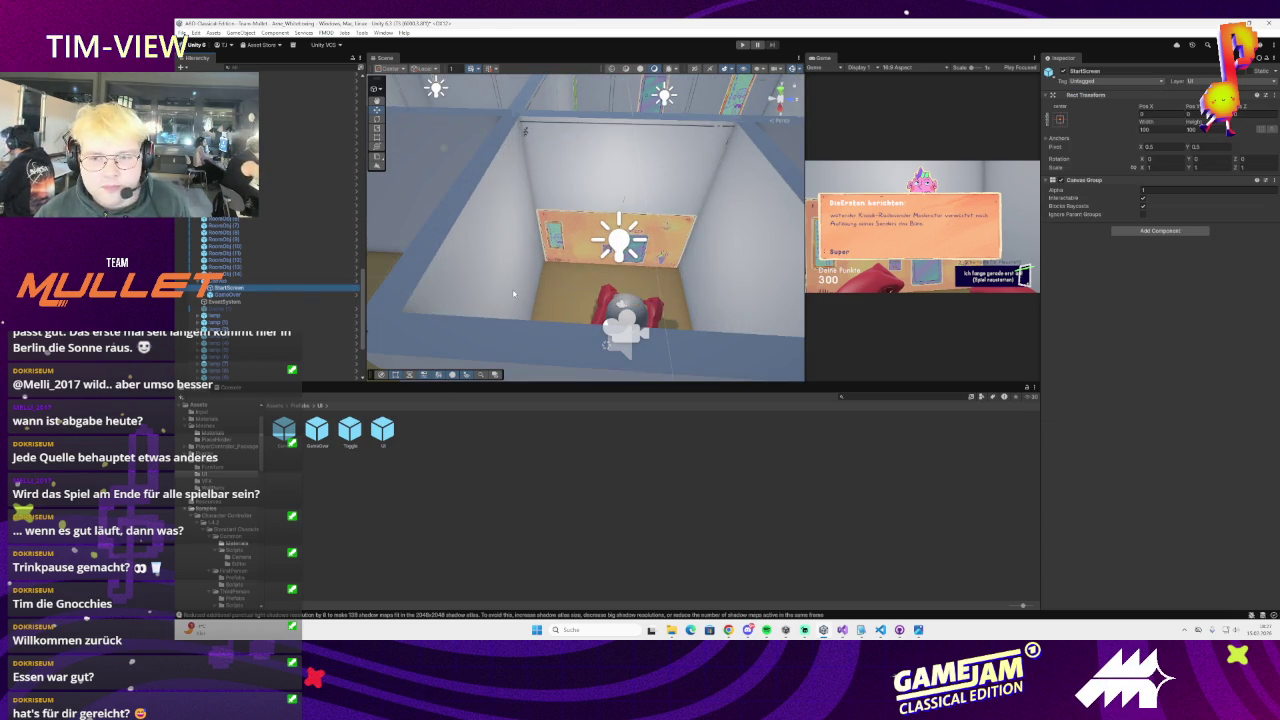
pyautogui.click(198, 288)
pyautogui.click(216, 280)
pyautogui.press('Down')
pyautogui.moveTo(725, 233)
pyautogui.mouseDown()
pyautogui.moveTo(704, 239)
pyautogui.moveTo(700, 276)
pyautogui.mouseUp()
pyautogui.click(205, 287)
pyautogui.click(220, 280)
pyautogui.click(237, 287)
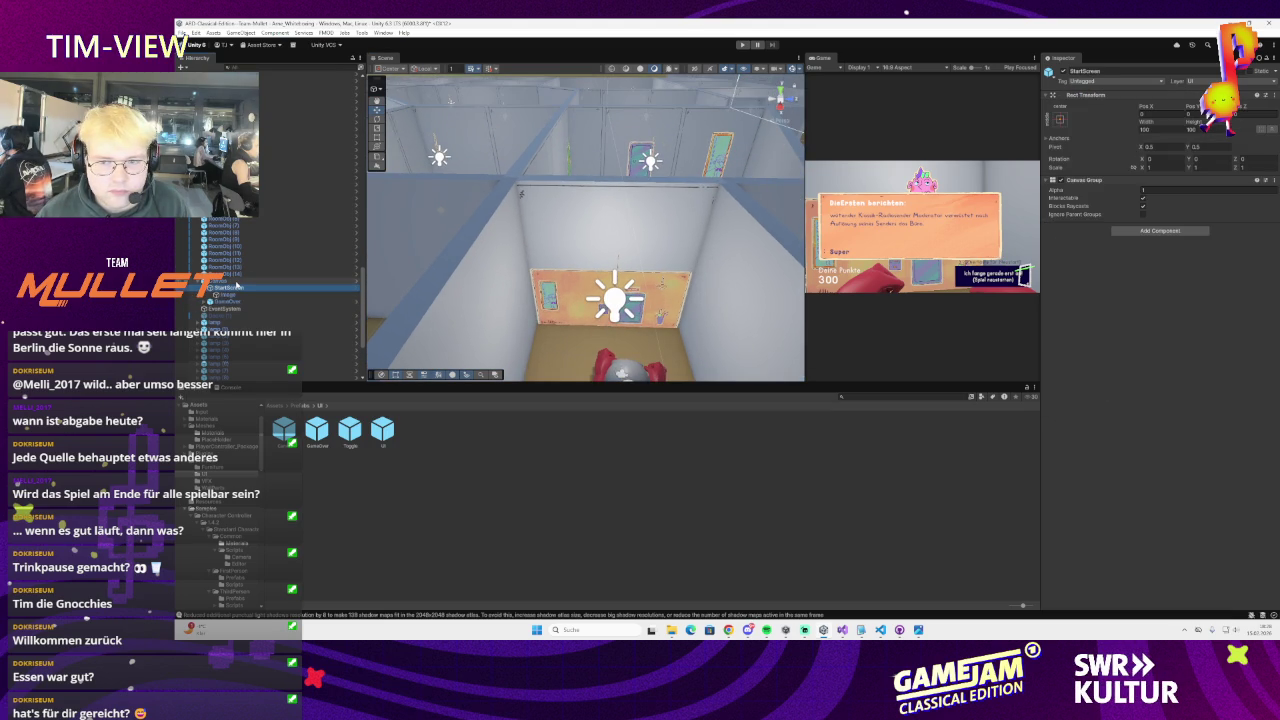
pyautogui.click(237, 283)
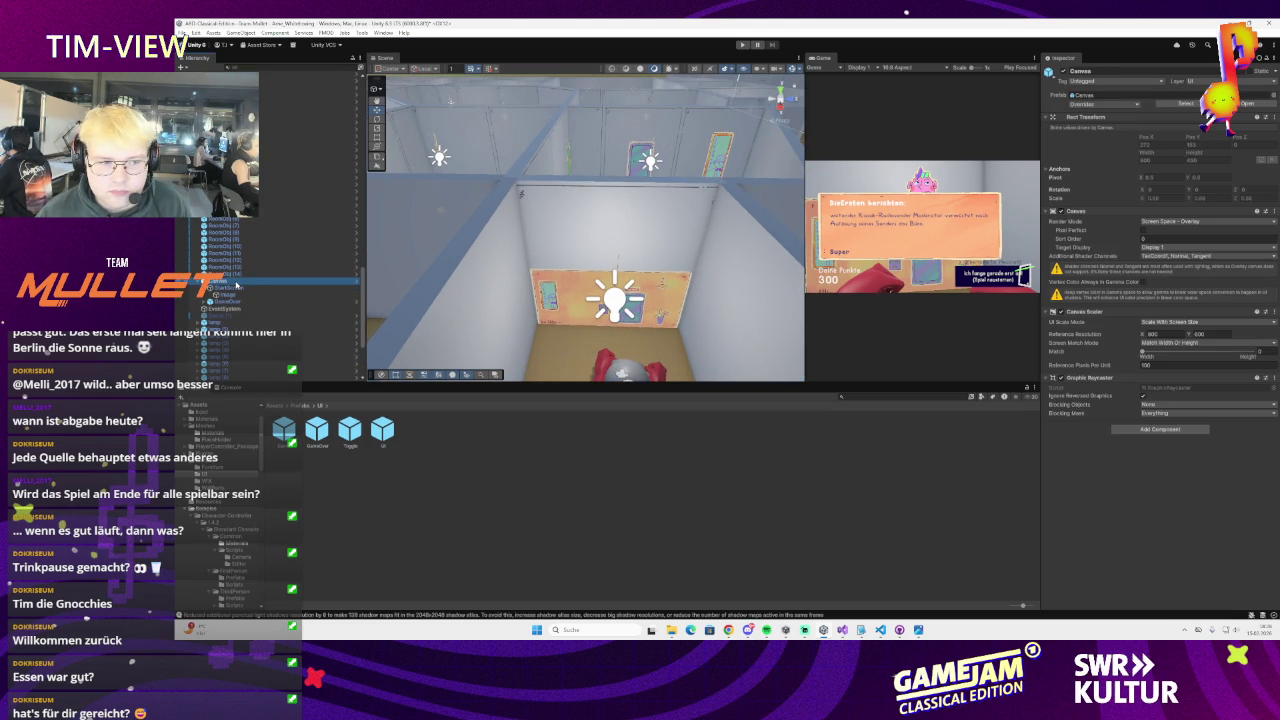
pyautogui.click(239, 288)
pyautogui.scroll(3, 261, 323)
pyautogui.scroll(3, 261, 323)
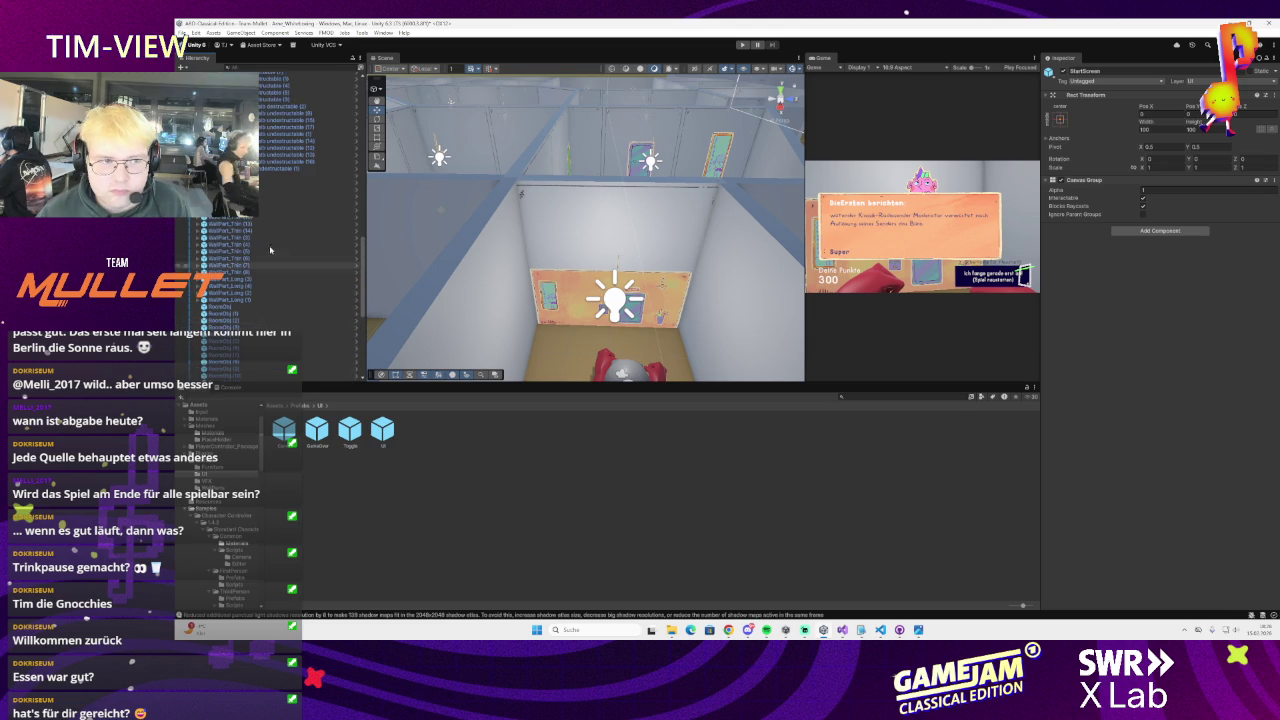
pyautogui.scroll(5, 261, 323)
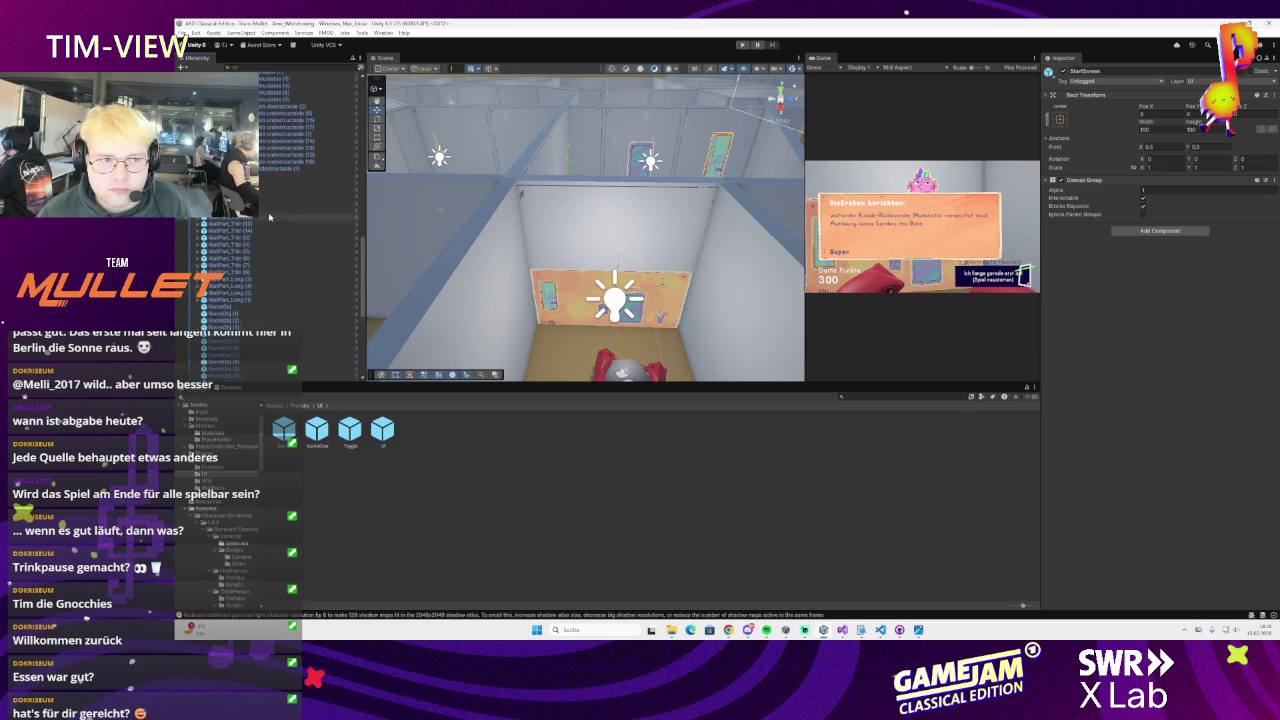
pyautogui.click(899, 630)
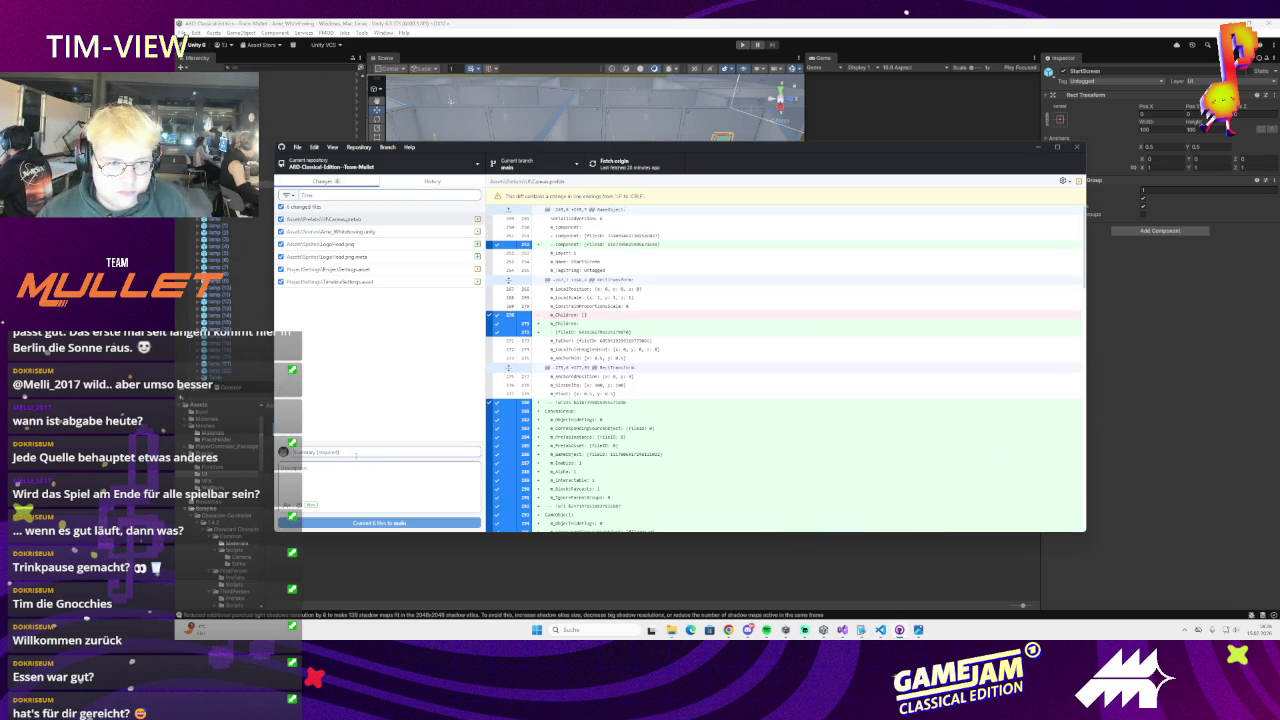
# Commit all changed files except Acre_Whiteboxing.unity, then commit the scene file separately
pyautogui.write('Add StartLogo')
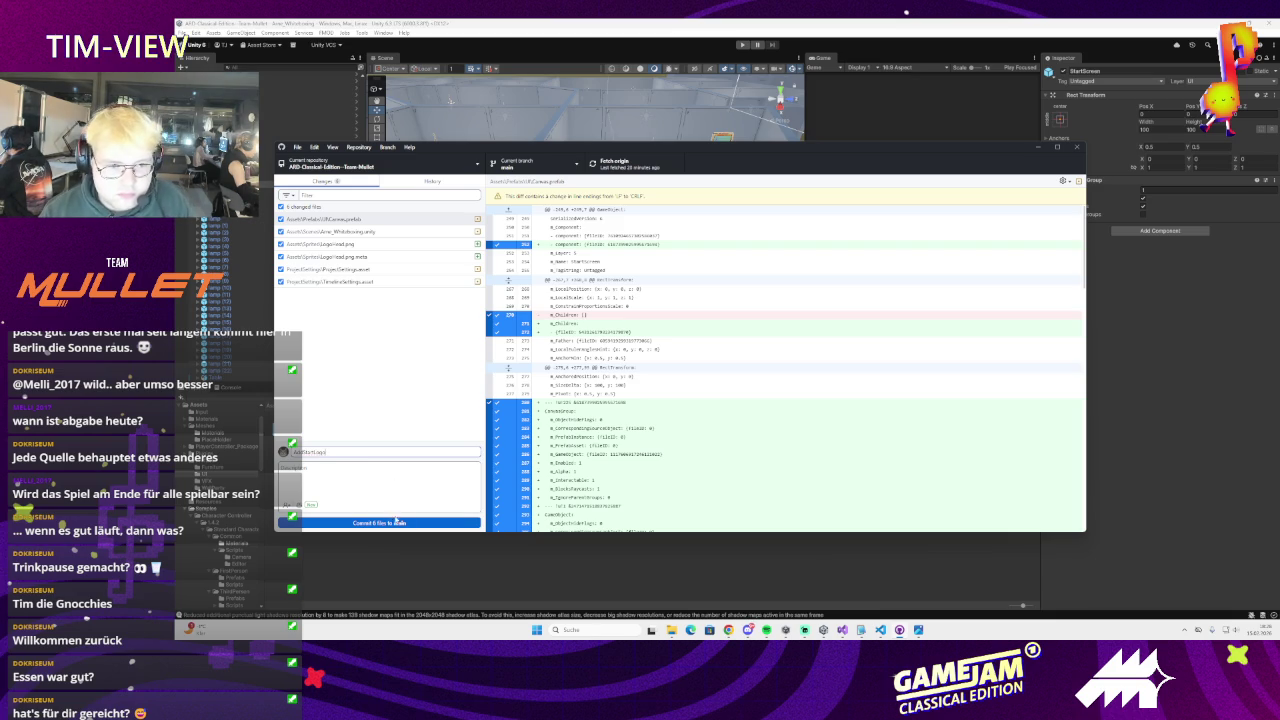
pyautogui.click(281, 231)
pyautogui.click(386, 523)
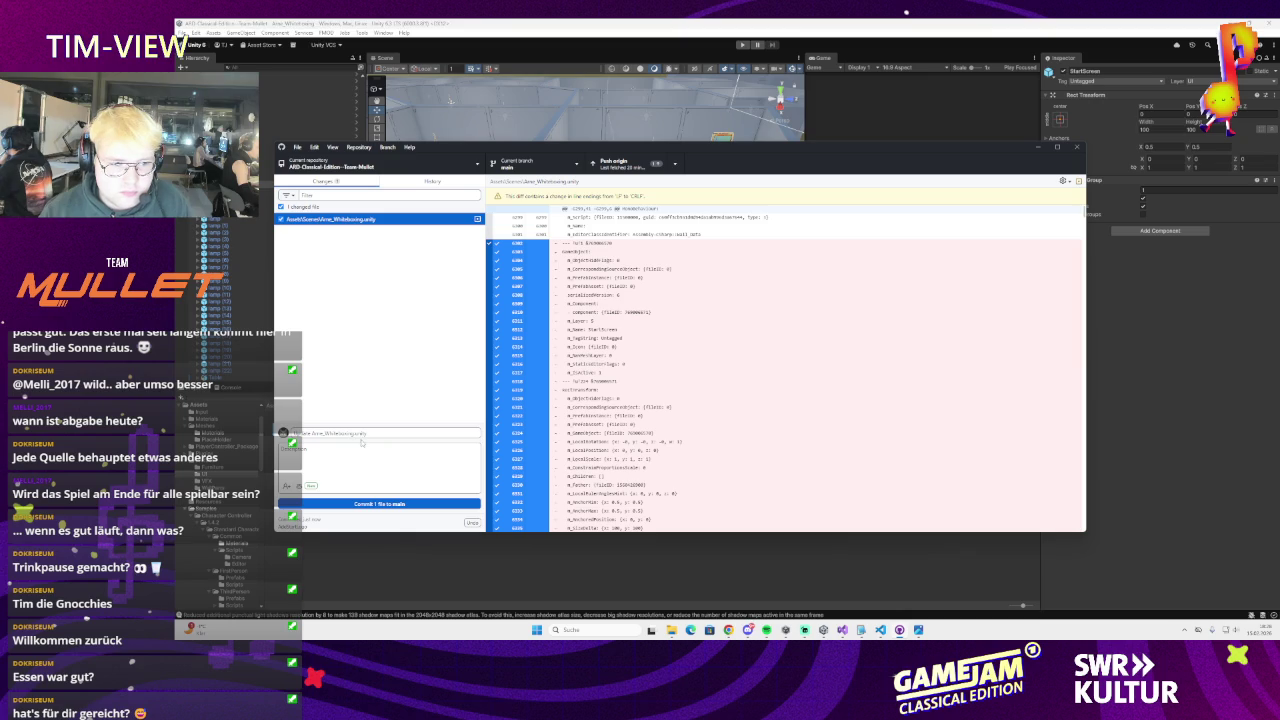
pyautogui.click(361, 436)
pyautogui.hotkey('ctrl', 'a')
pyautogui.press('BackSpace')
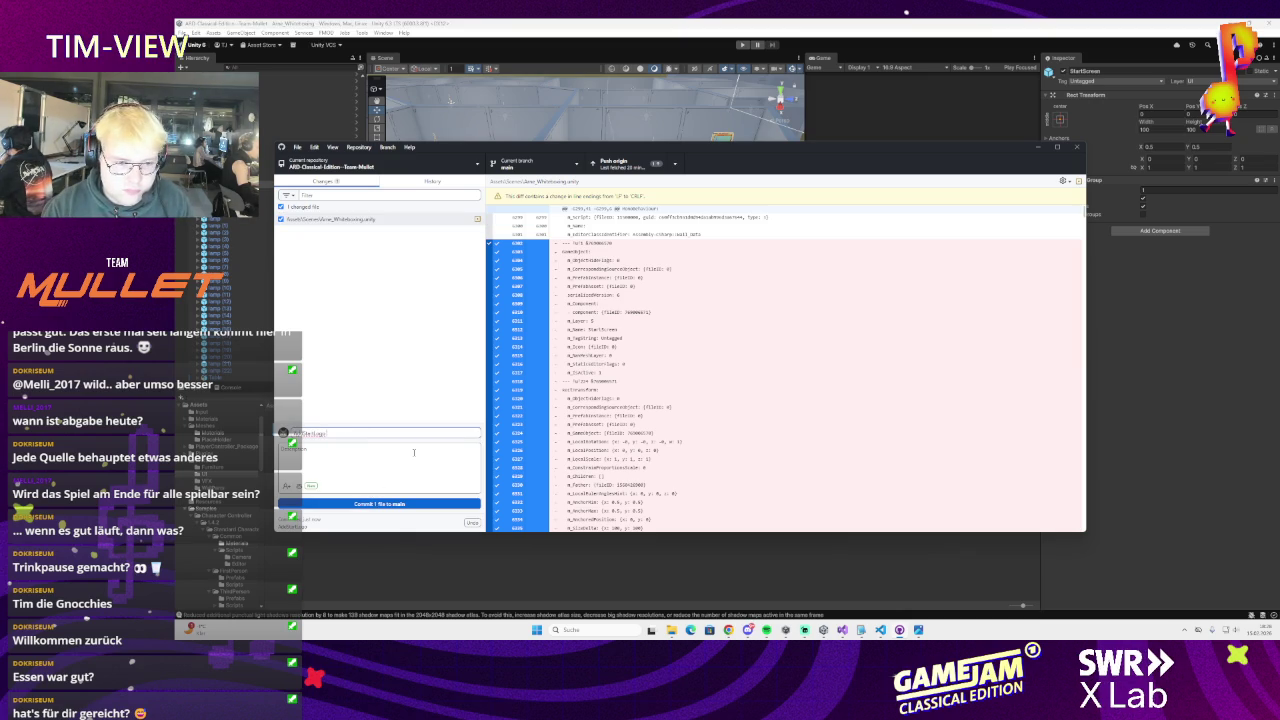
pyautogui.click(379, 503)
# Push to origin, fetch, and pull the two newer remote commits
pyautogui.click(622, 163)
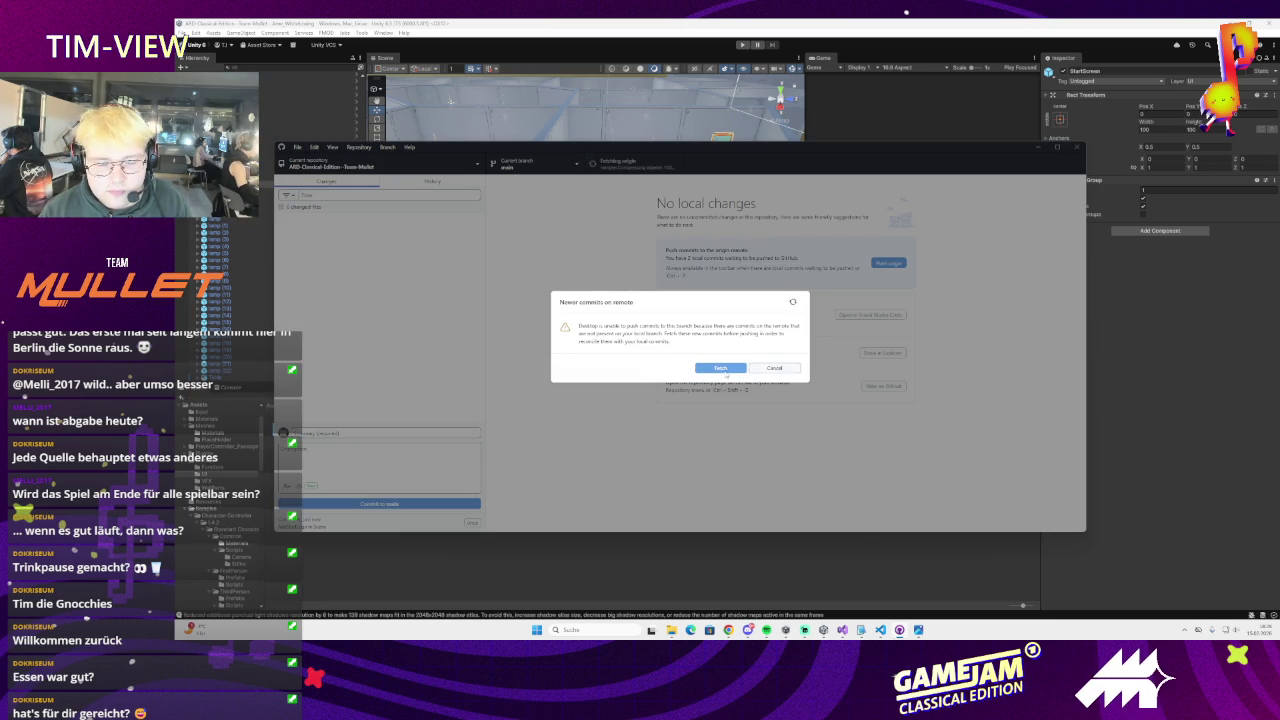
pyautogui.click(724, 369)
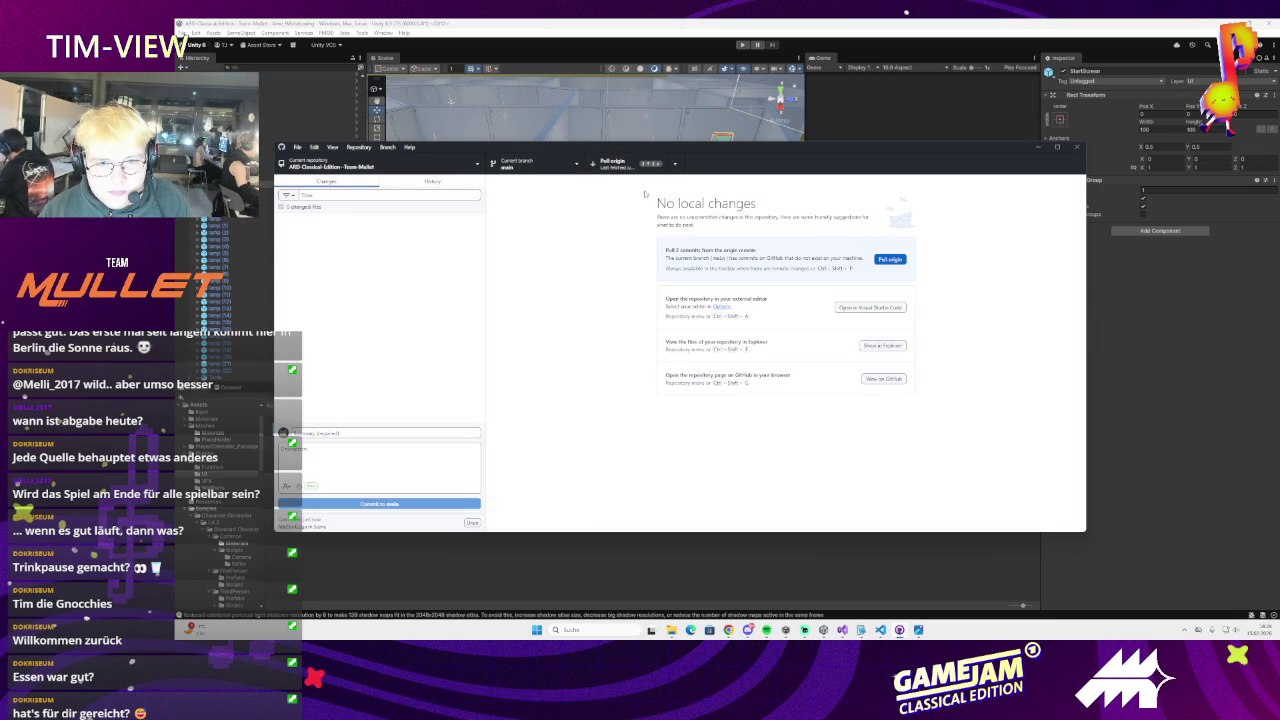
pyautogui.click(615, 163)
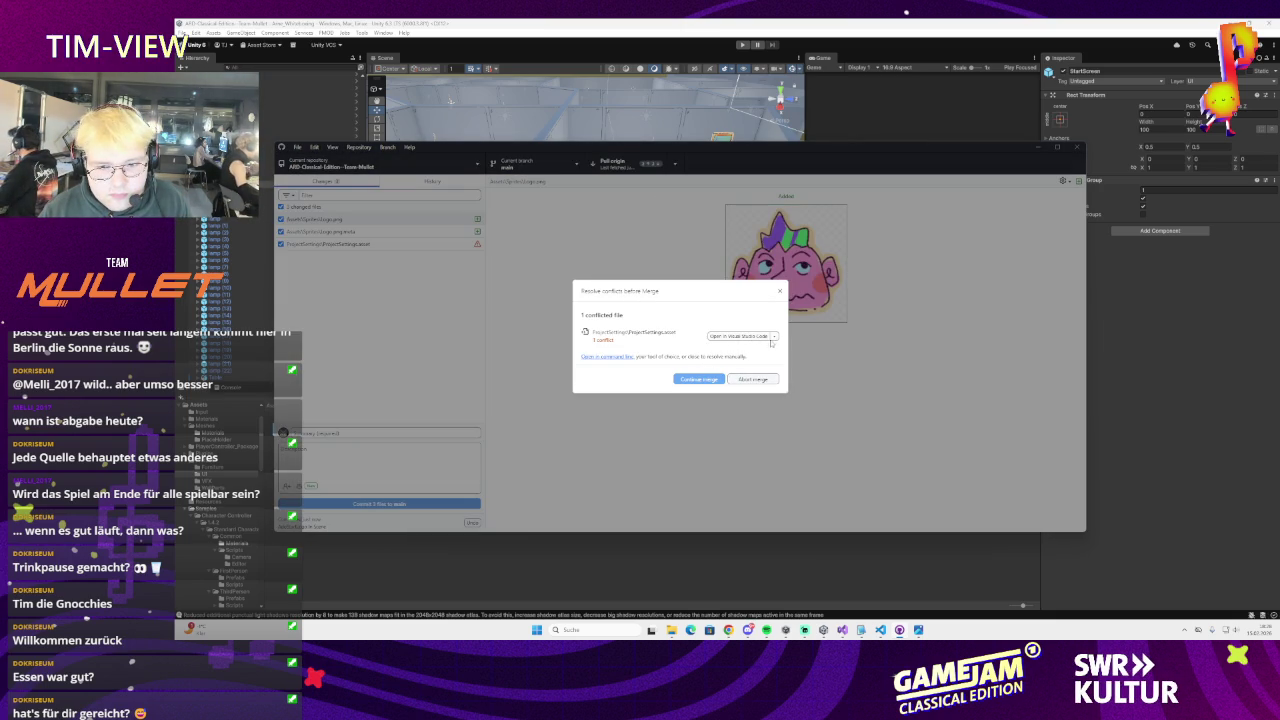
# Resolve the ProjectSettings.asset conflict by accepting the incoming change in the code editor
pyautogui.click(751, 337)
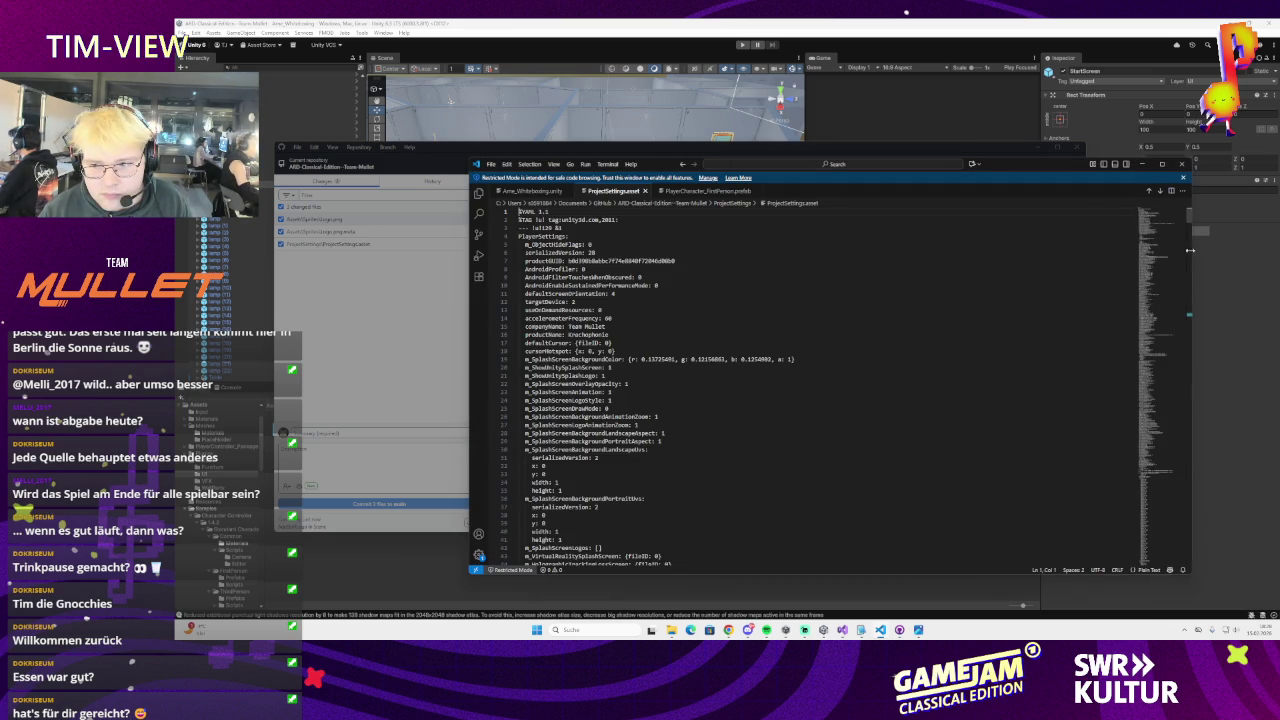
pyautogui.moveTo(1189, 220); pyautogui.dragTo(1193, 316)
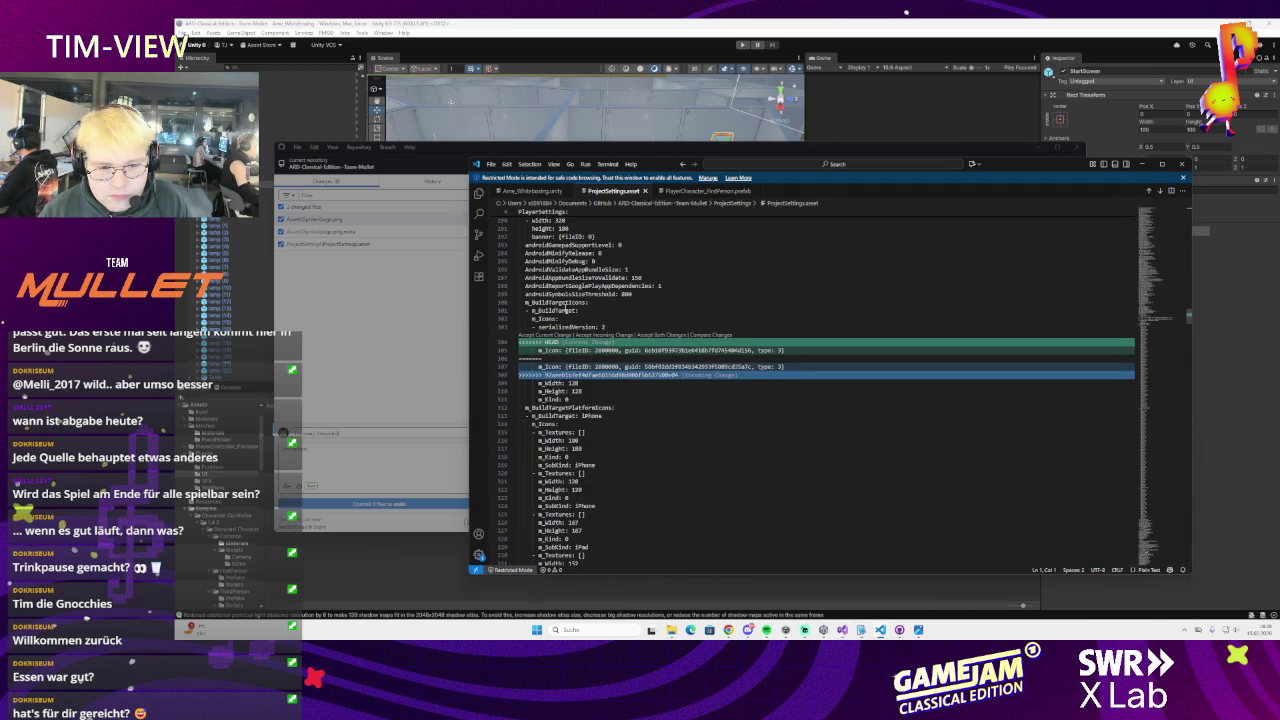
pyautogui.click(606, 335)
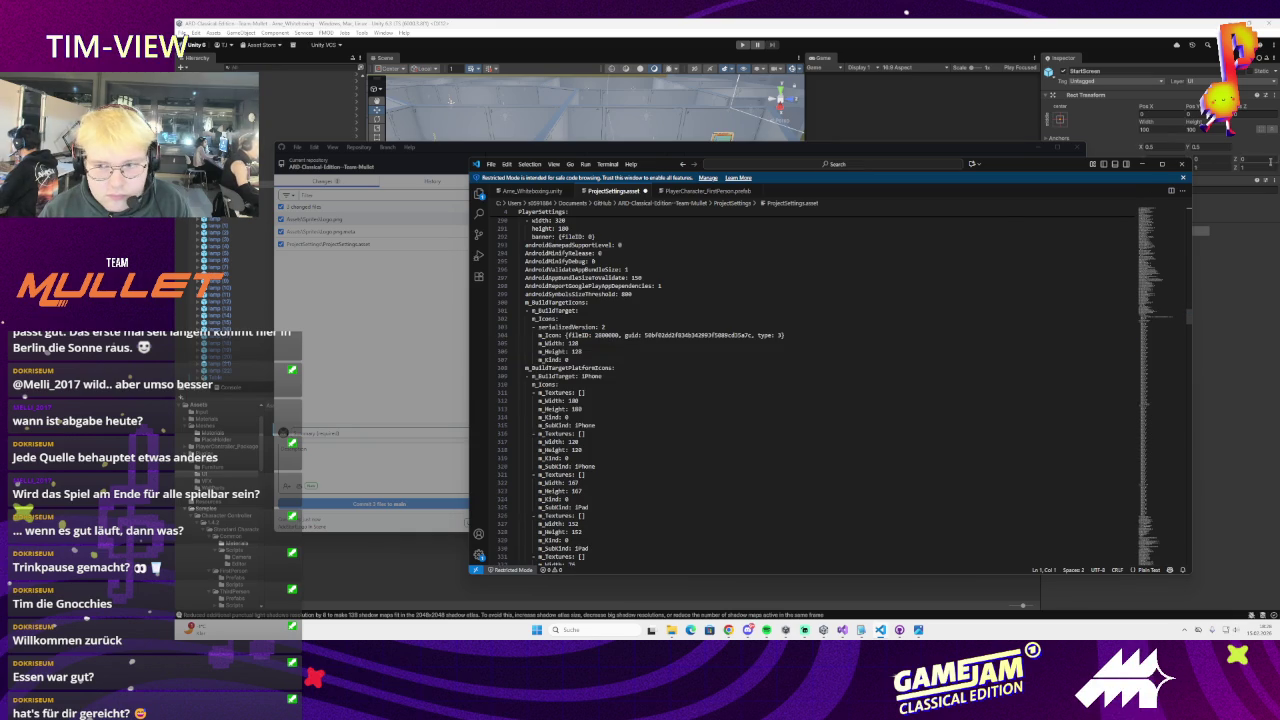
pyautogui.click(1143, 163)
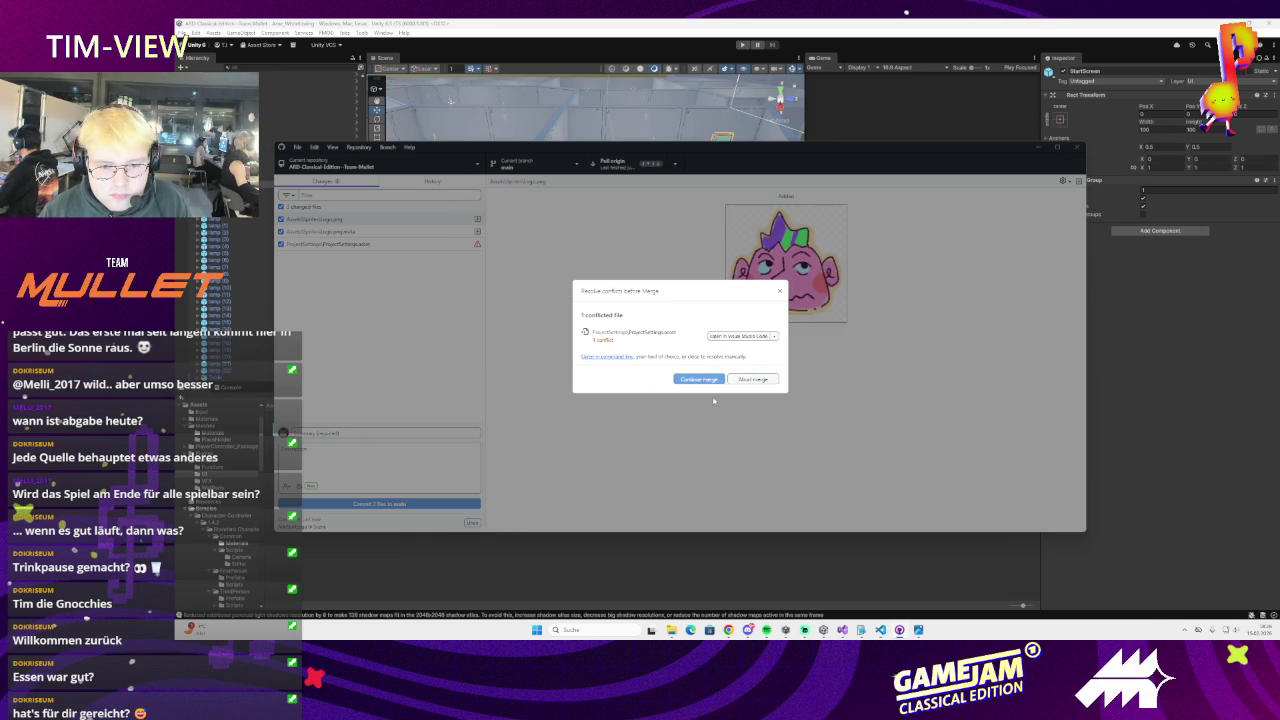
pyautogui.click(861, 629)
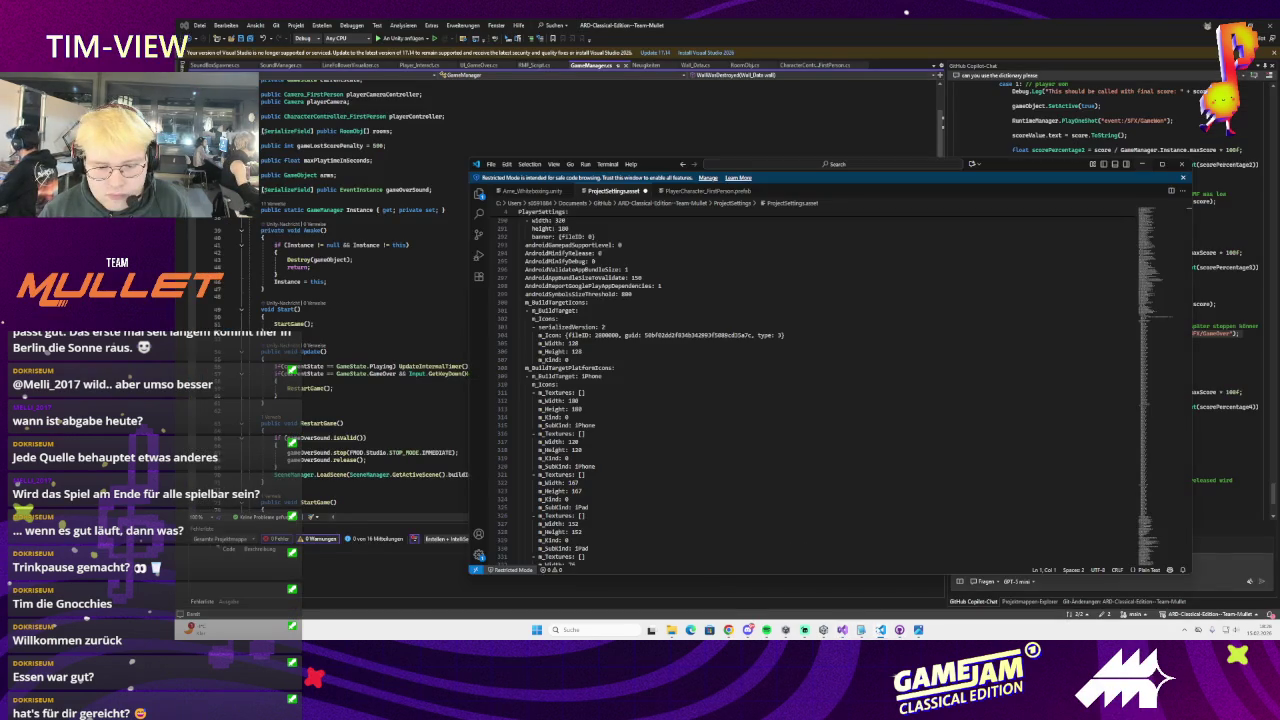
pyautogui.click(1143, 163)
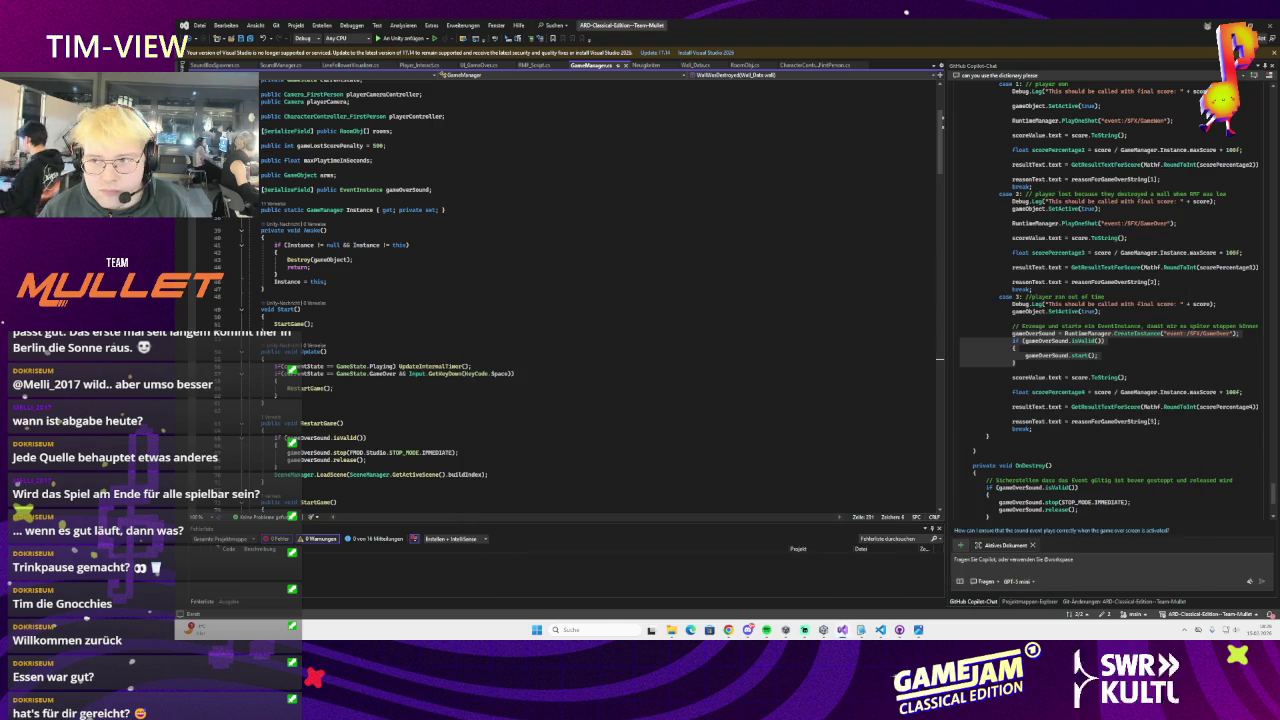
# Continue the merge, push the merged commits to origin, and go back to Unity
pyautogui.click(697, 388)
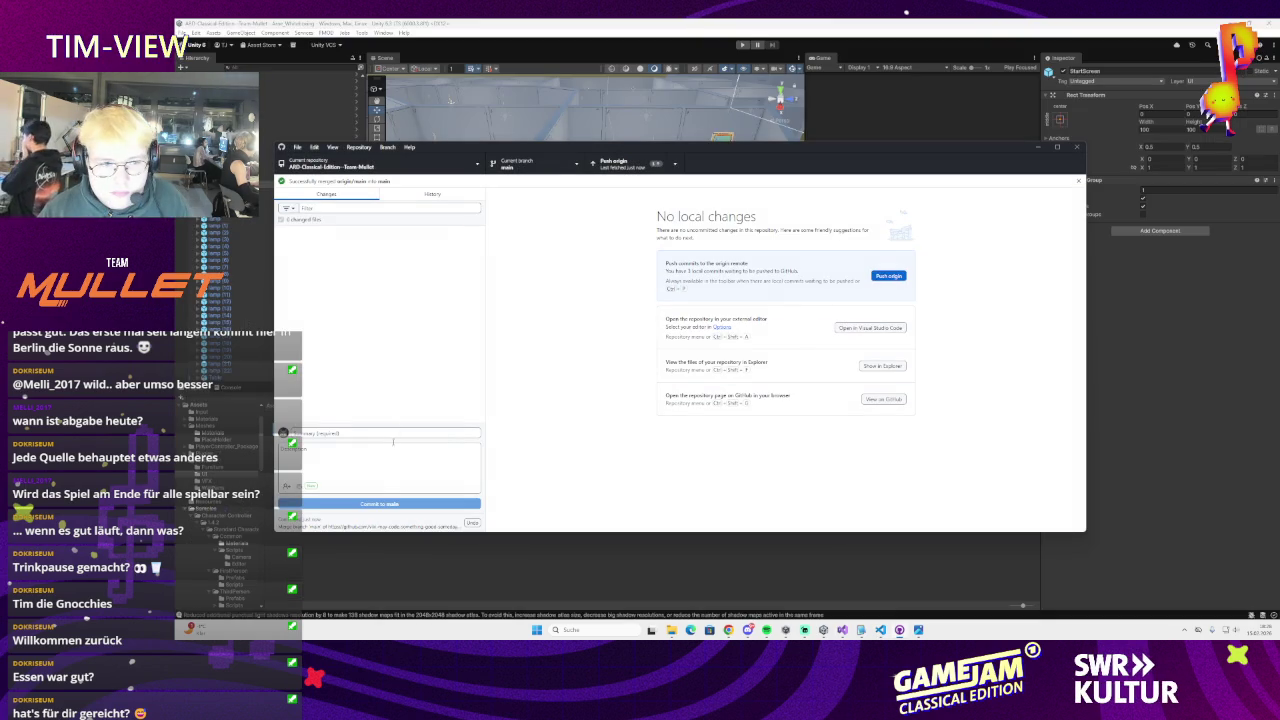
pyautogui.click(640, 168)
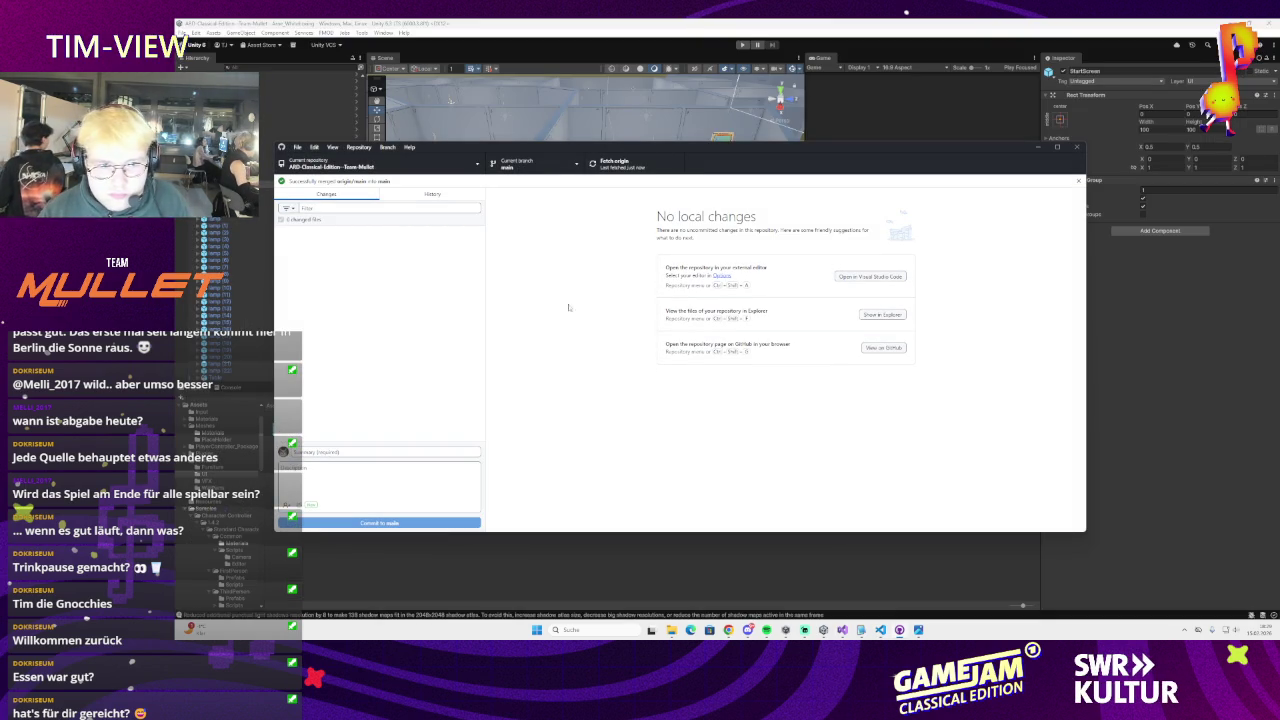
pyautogui.hotkey('alt', 'Tab')
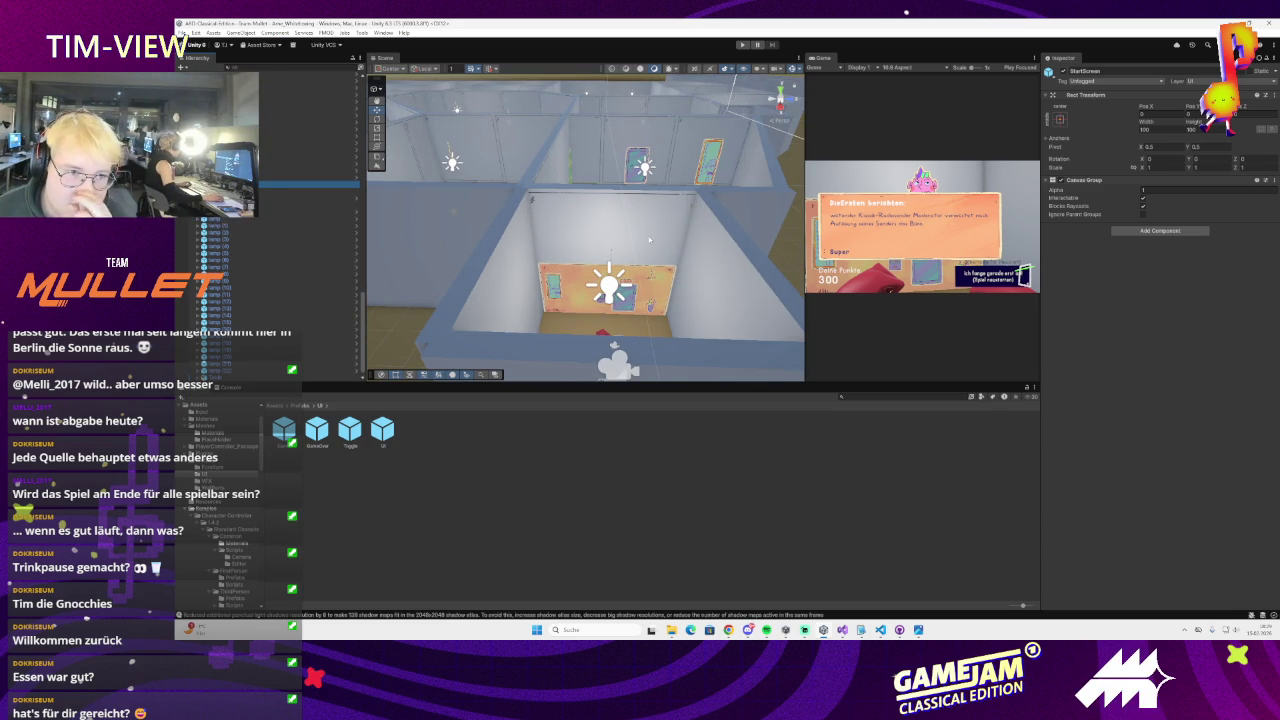
# Inspect the Boden floor, UI and Game Manager objects in the Hierarchy
pyautogui.scroll(3, 334, 212)
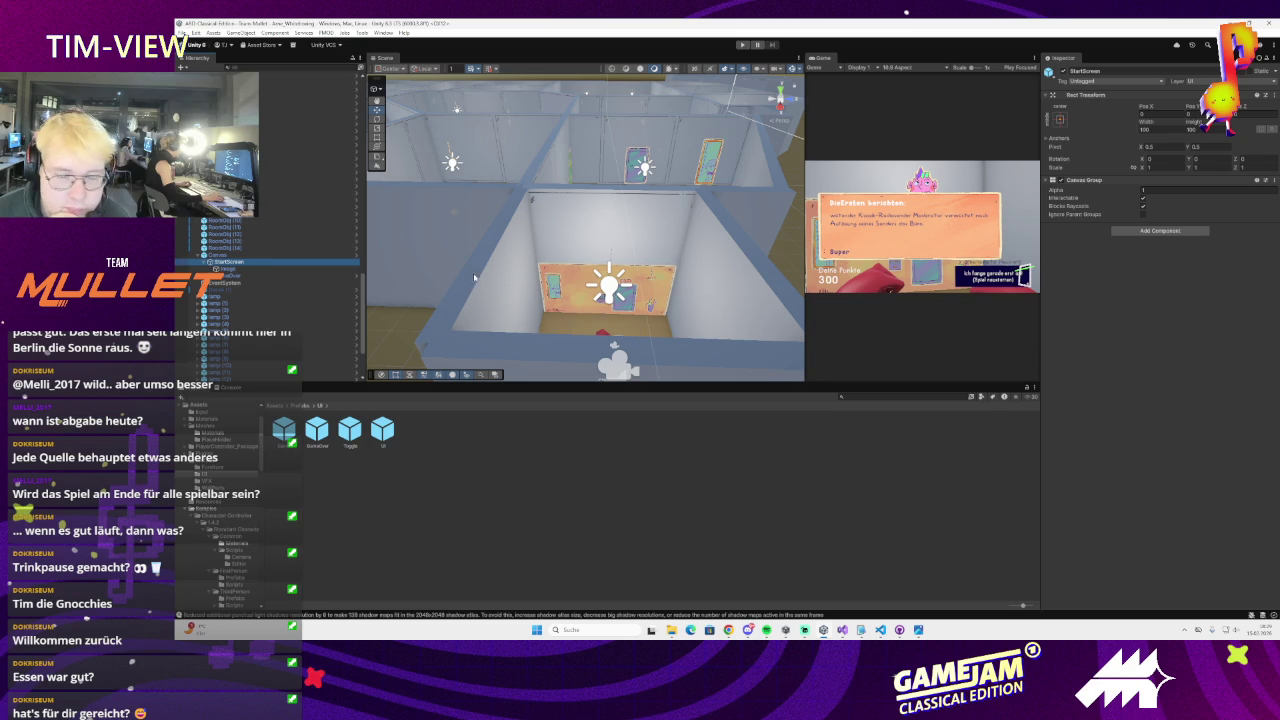
pyautogui.scroll(10, 300, 195)
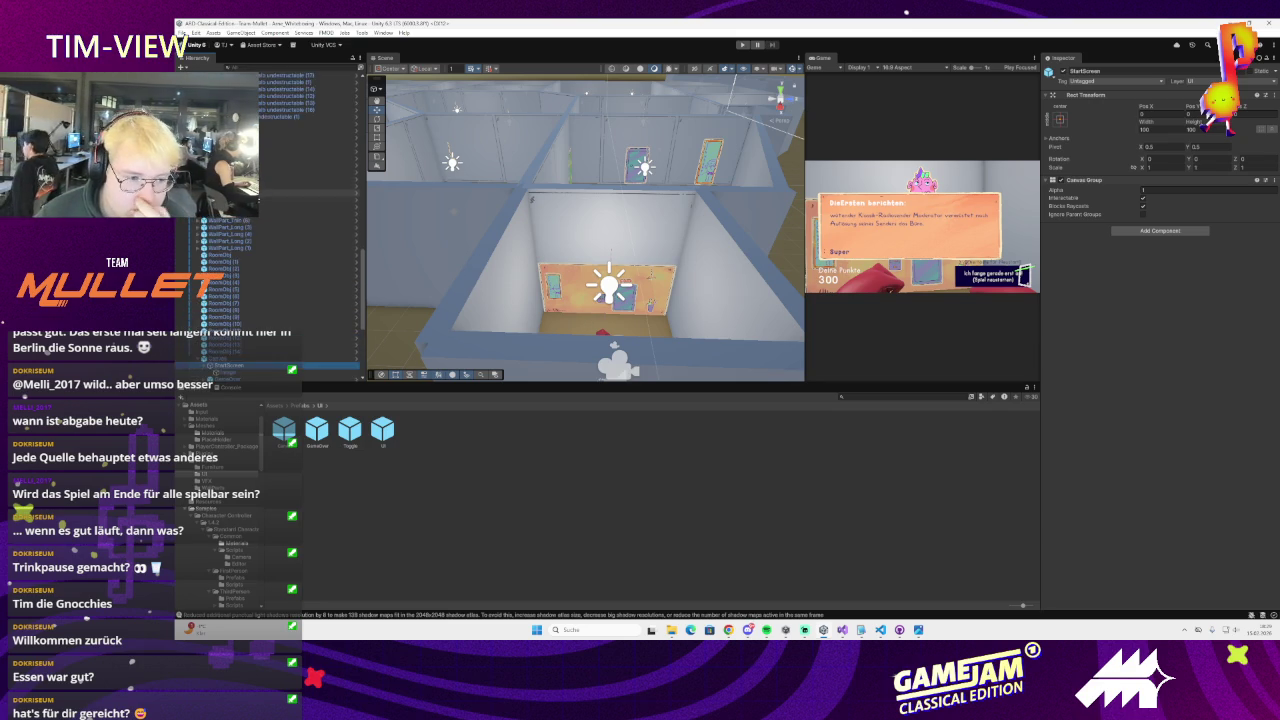
pyautogui.scroll(10, 260, 195)
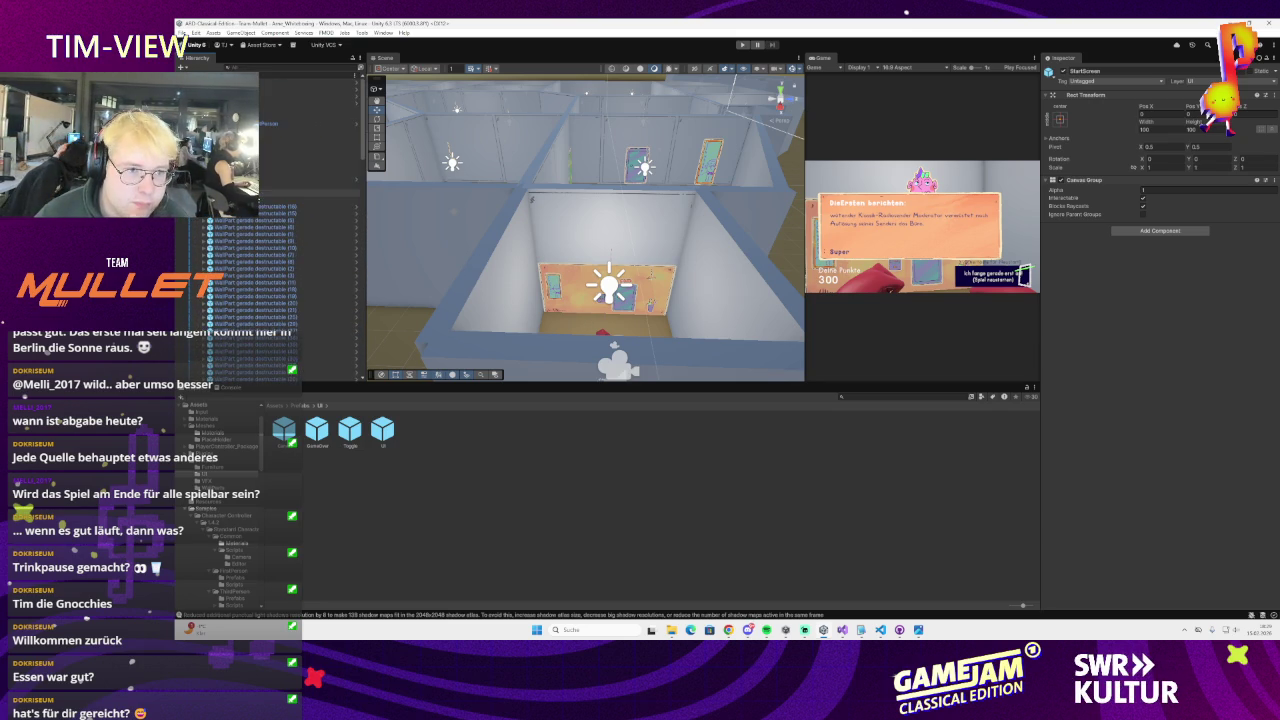
pyautogui.click(300, 179)
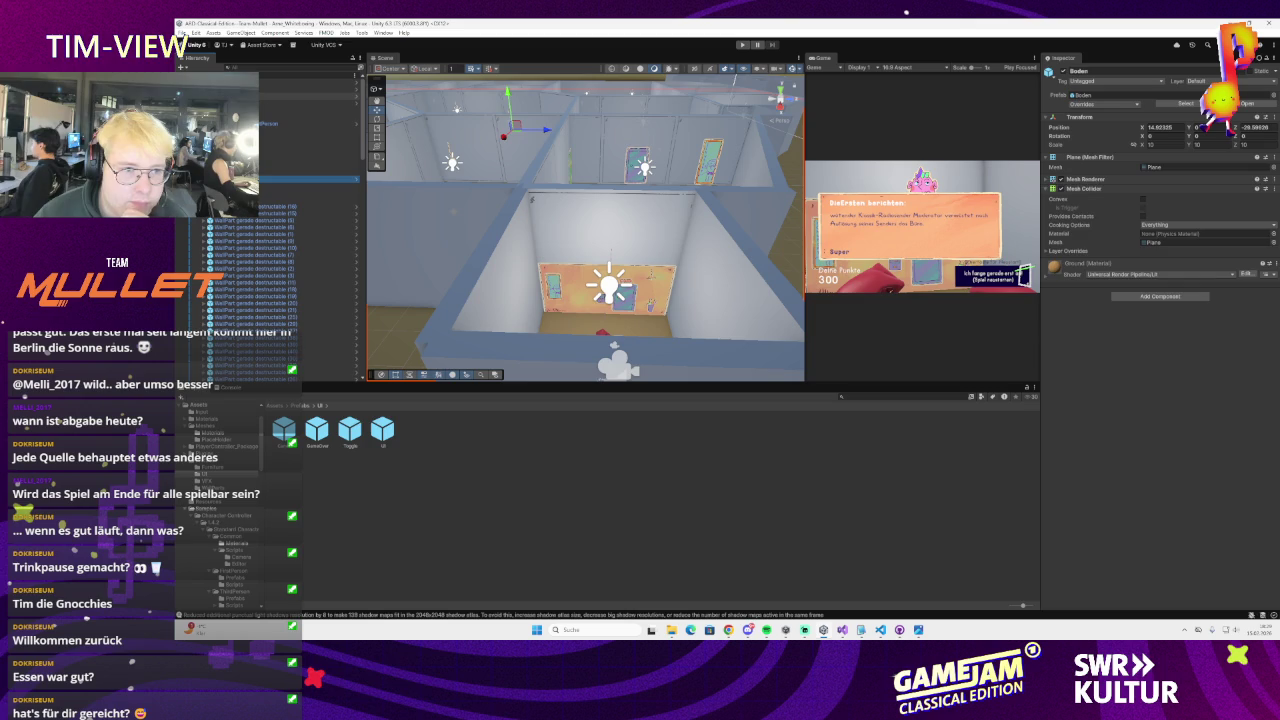
pyautogui.click(300, 96)
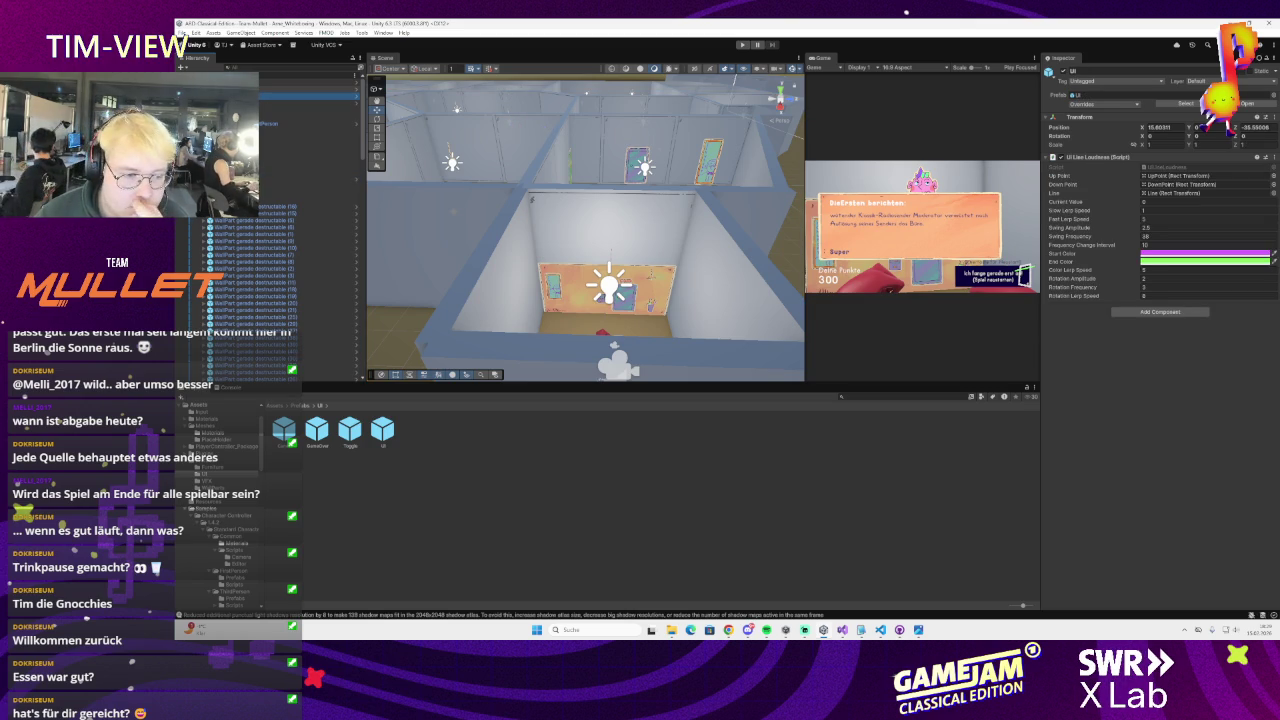
pyautogui.click(300, 82)
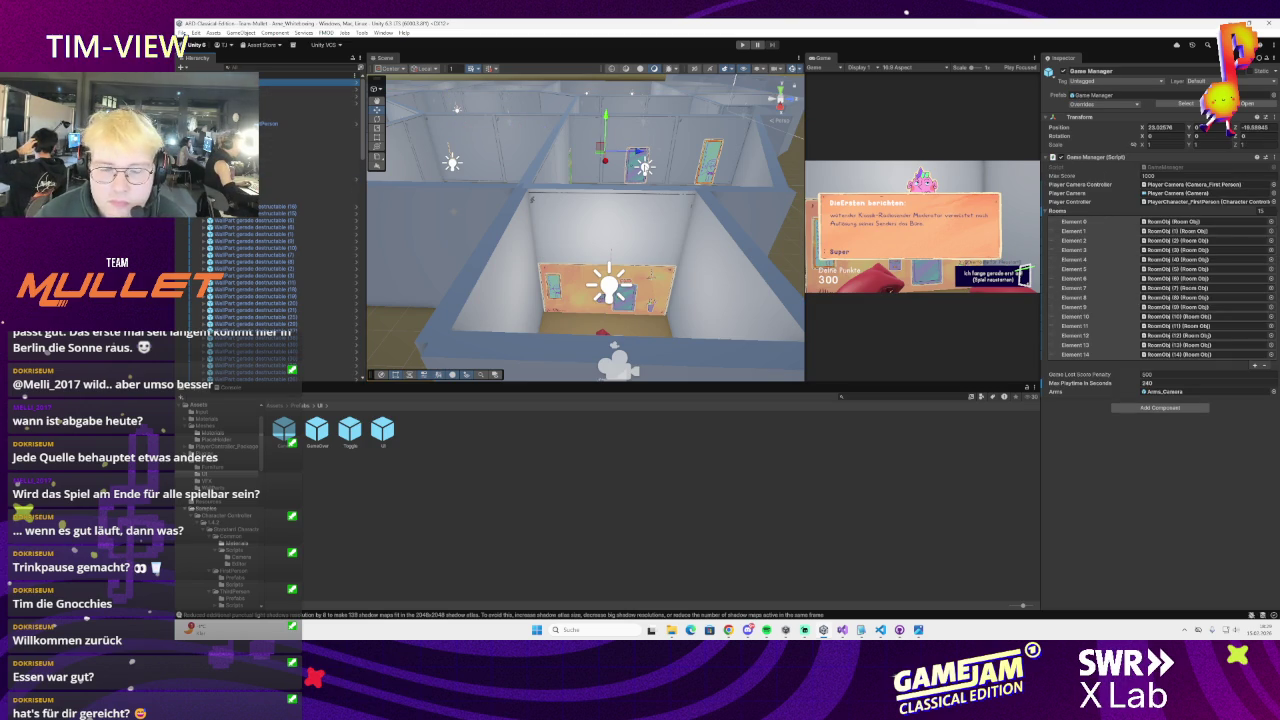
pyautogui.click(291, 97)
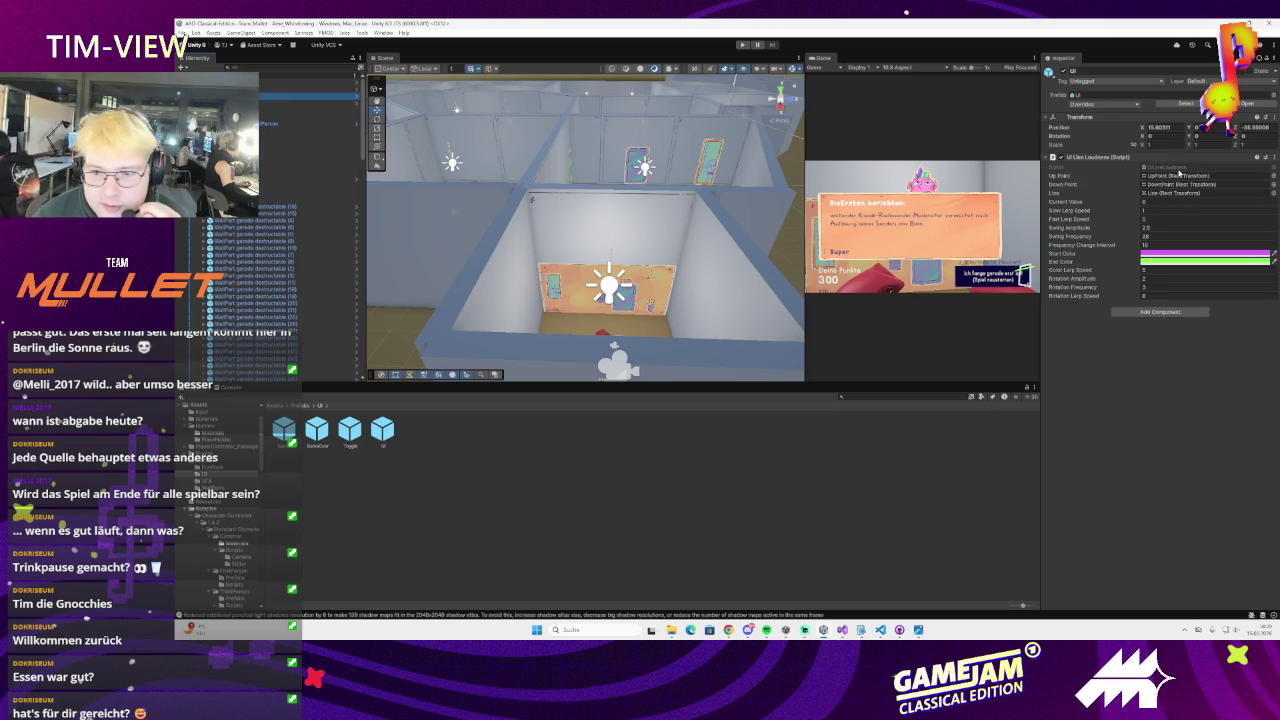
# Select a wall piece from a top-down scene view, then open Assets > Scripts in the Project panel
pyautogui.scroll(3, 633, 213)
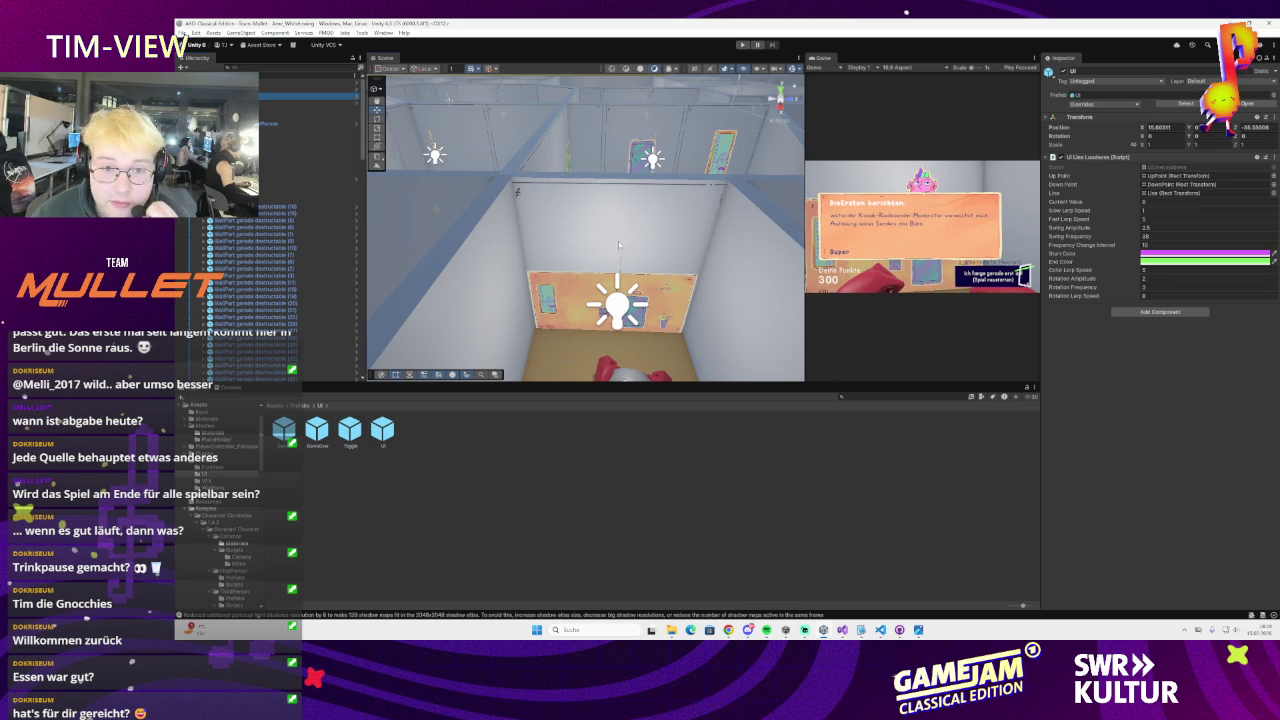
pyautogui.scroll(-5, 618, 244)
pyautogui.moveTo(600, 230); pyautogui.dragTo(609, 268)
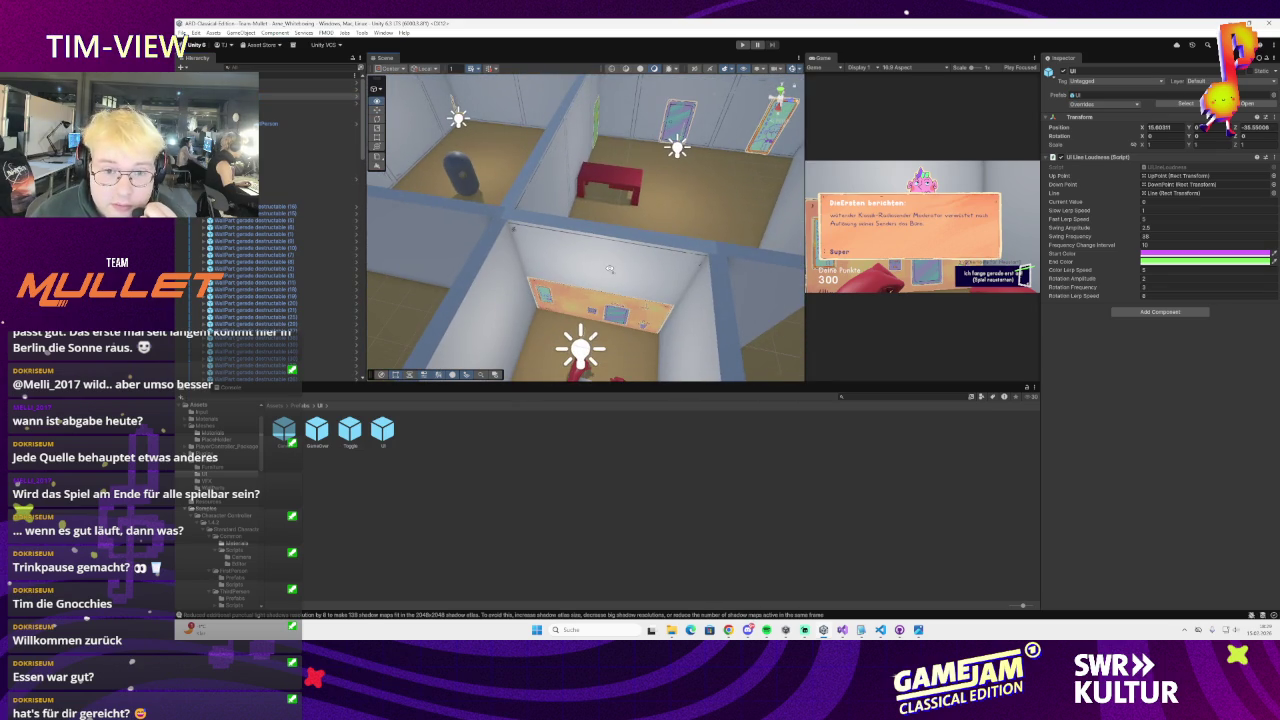
pyautogui.scroll(-5, 298, 274)
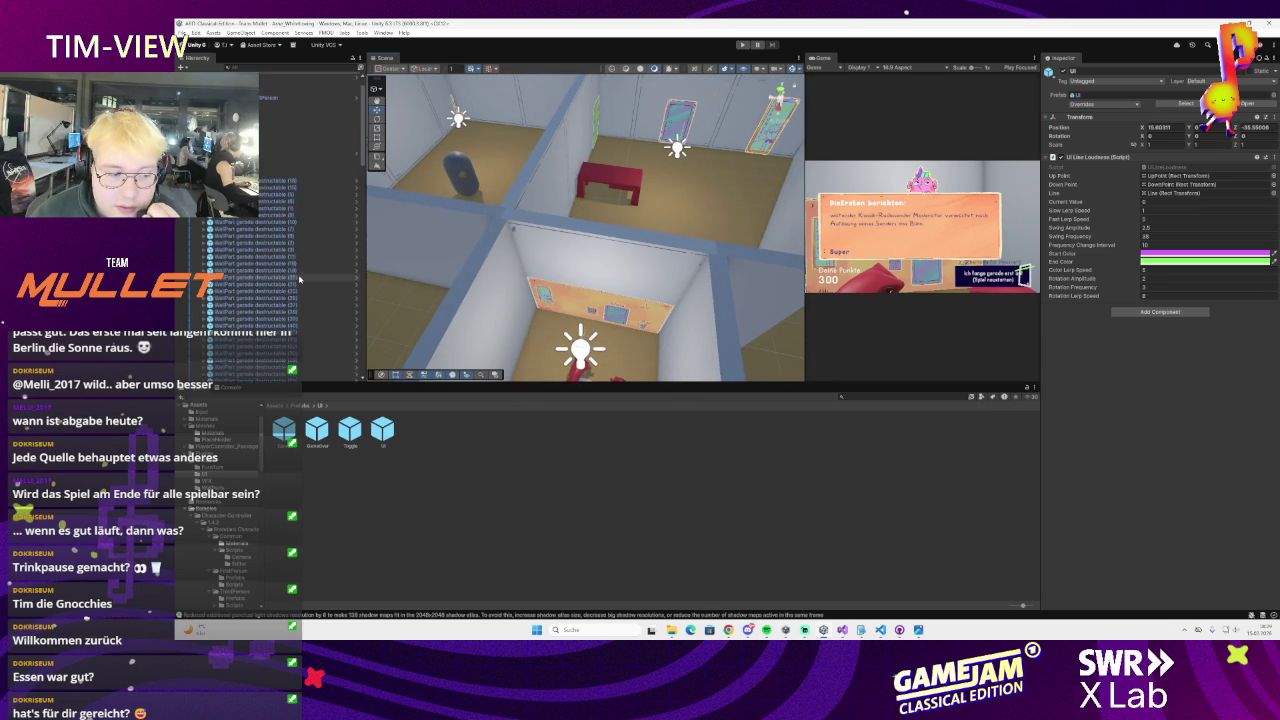
pyautogui.scroll(-10, 298, 274)
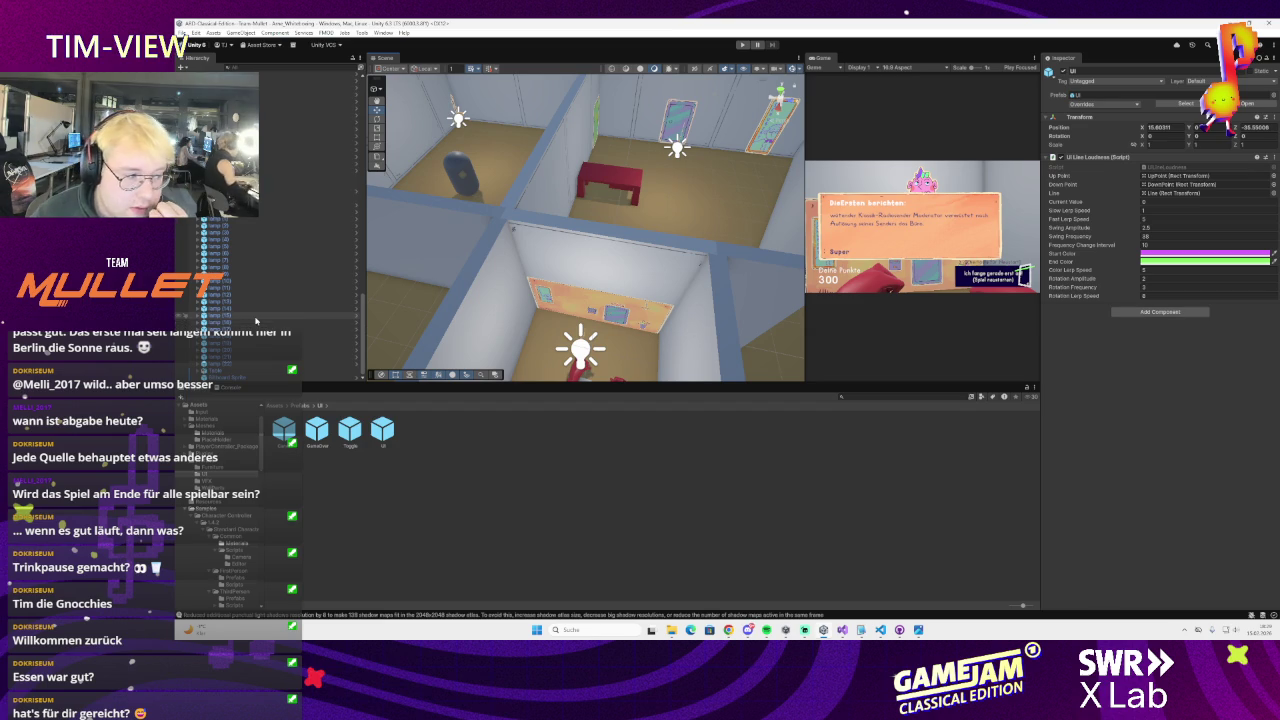
pyautogui.scroll(5, 258, 312)
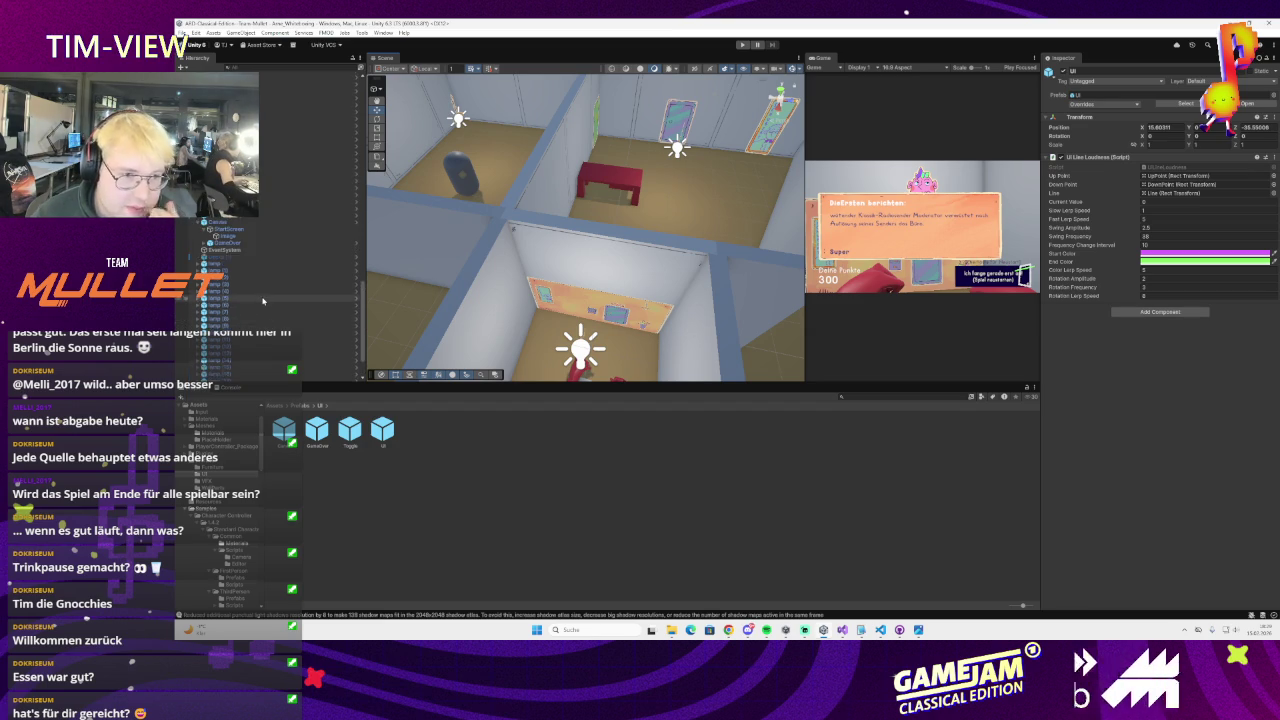
pyautogui.scroll(10, 263, 300)
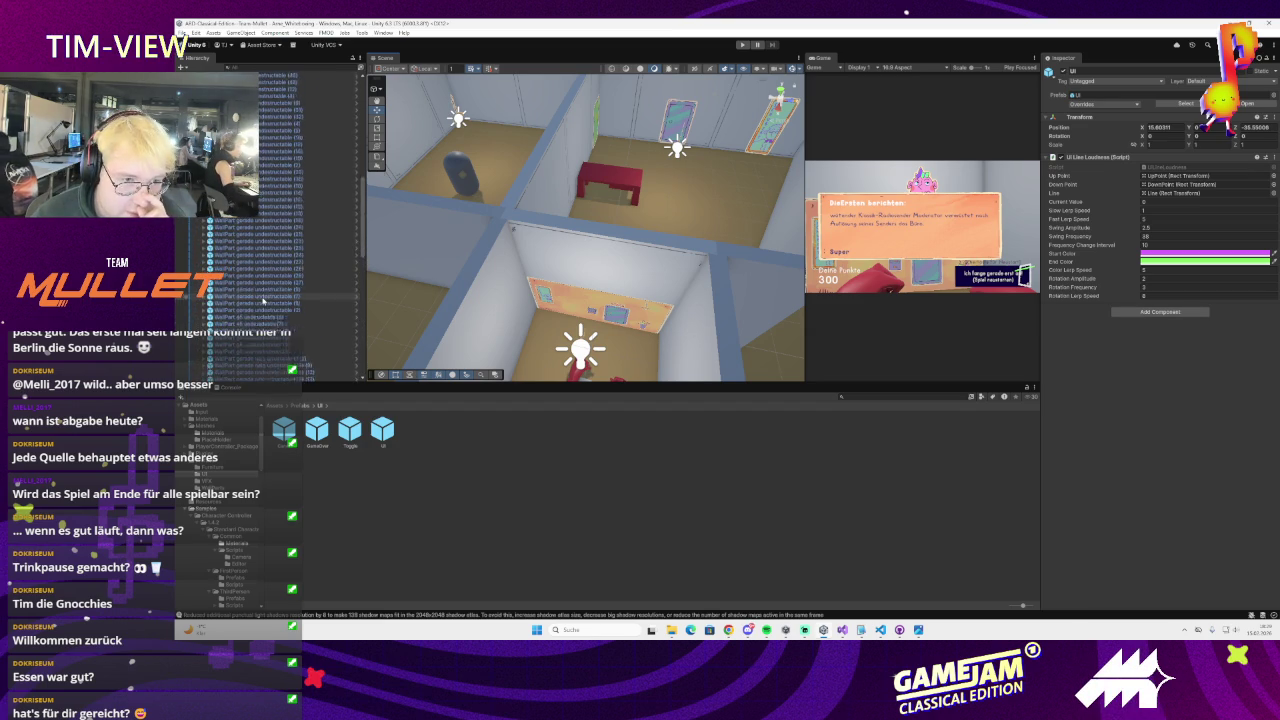
pyautogui.scroll(5, 263, 301)
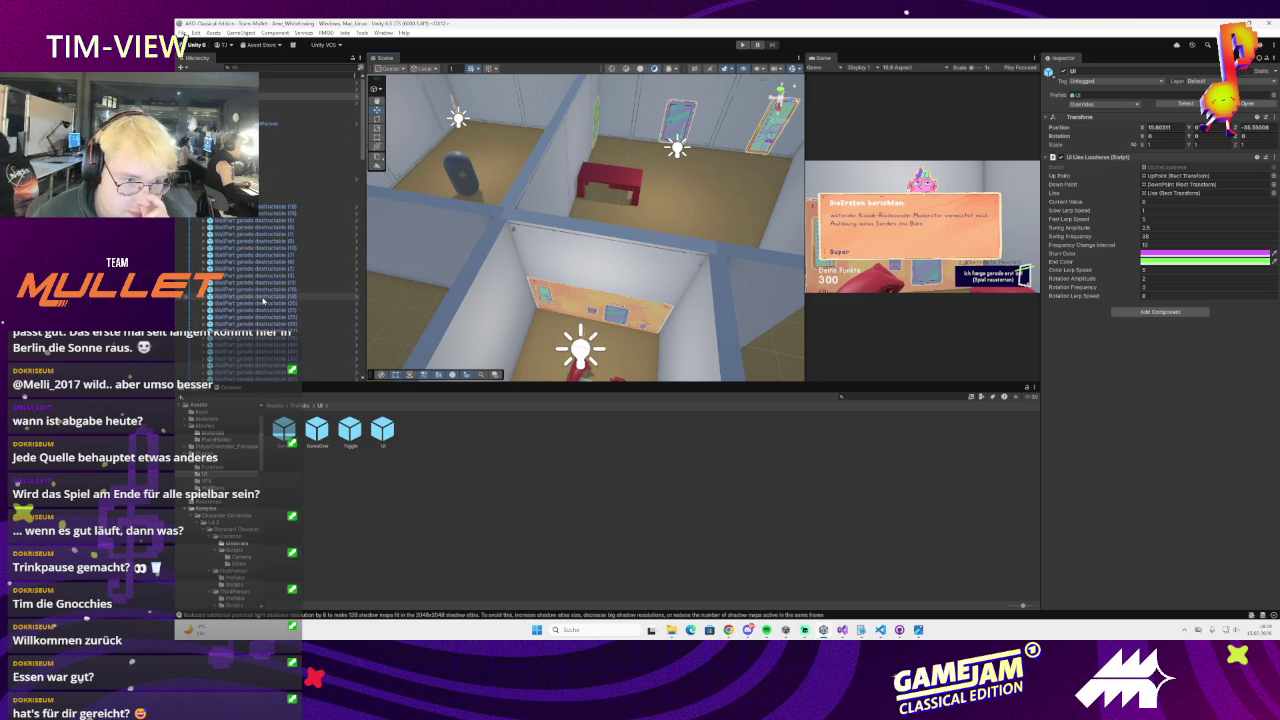
pyautogui.scroll(5, 263, 301)
pyautogui.scroll(5, 242, 261)
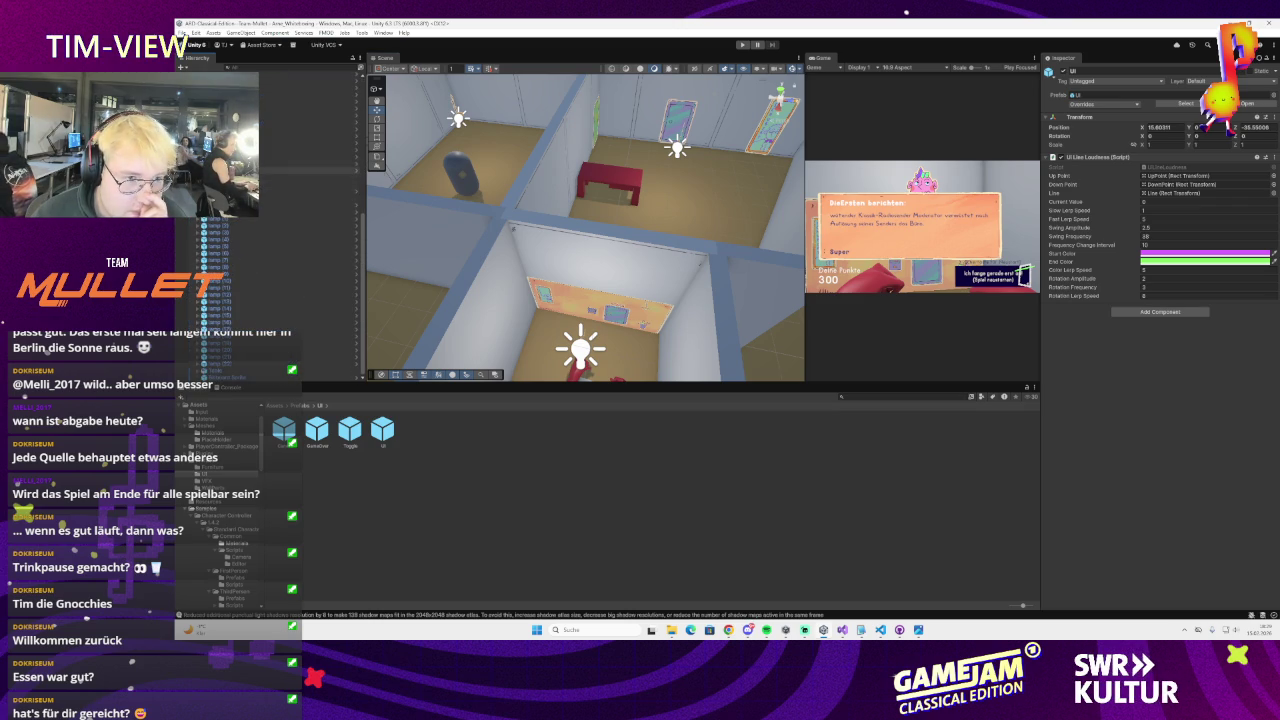
pyautogui.scroll(-6, 265, 248)
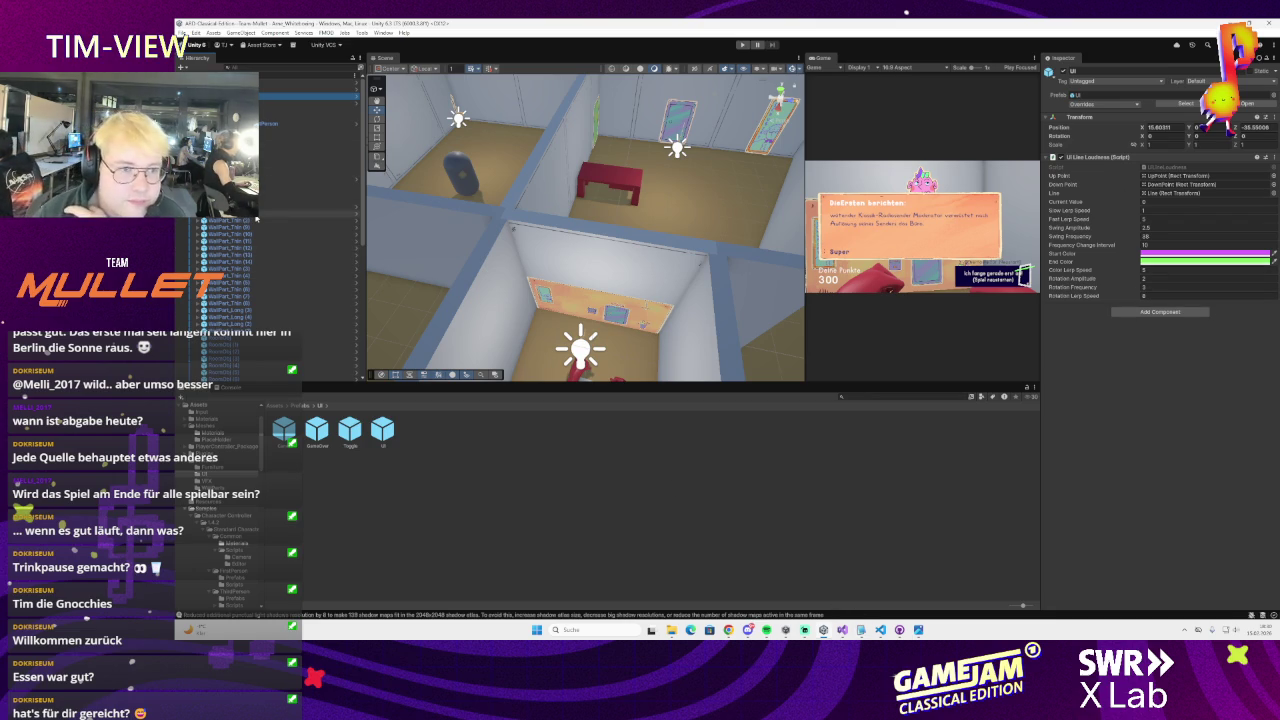
pyautogui.scroll(-2, 686, 76)
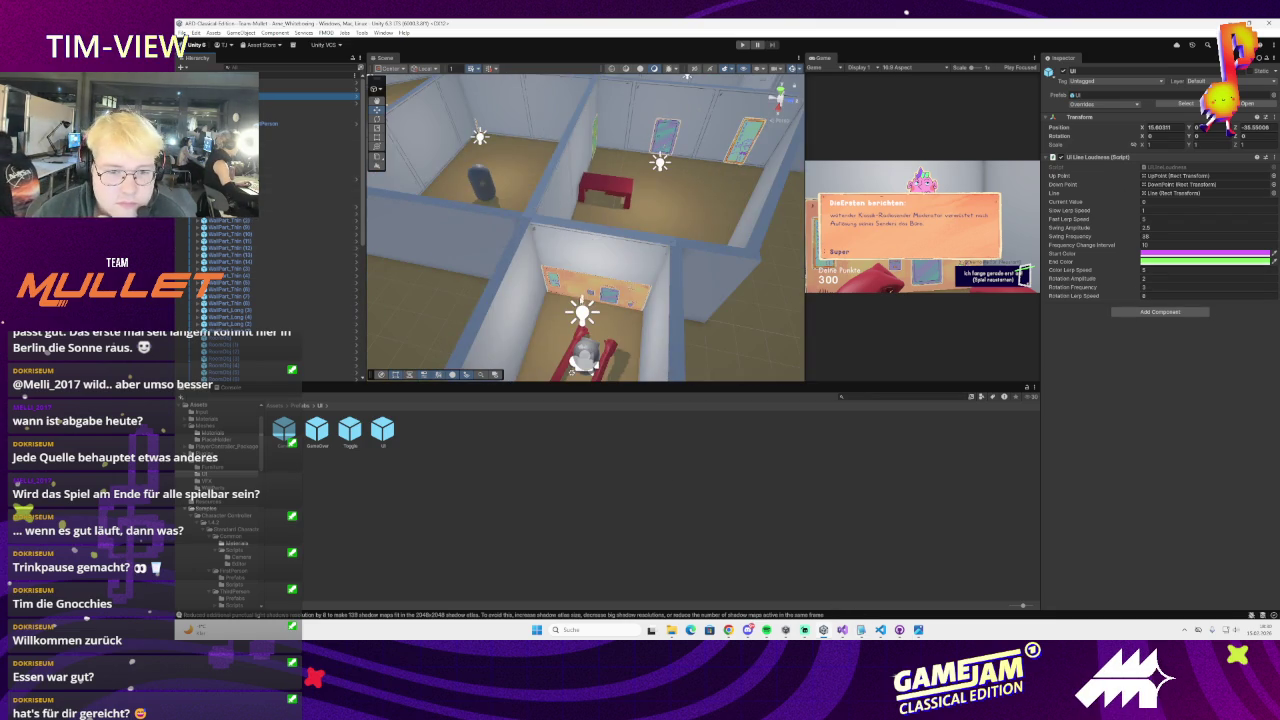
pyautogui.click(597, 258)
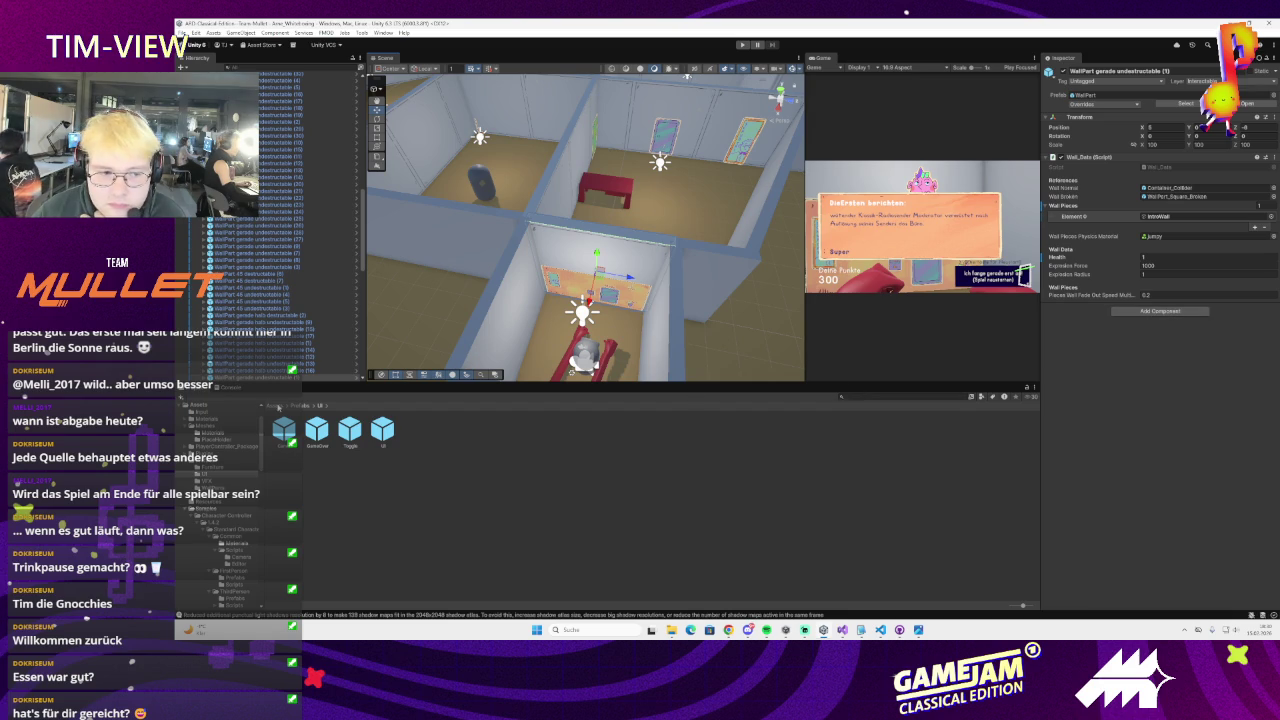
pyautogui.click(276, 405)
pyautogui.doubleClick(613, 432)
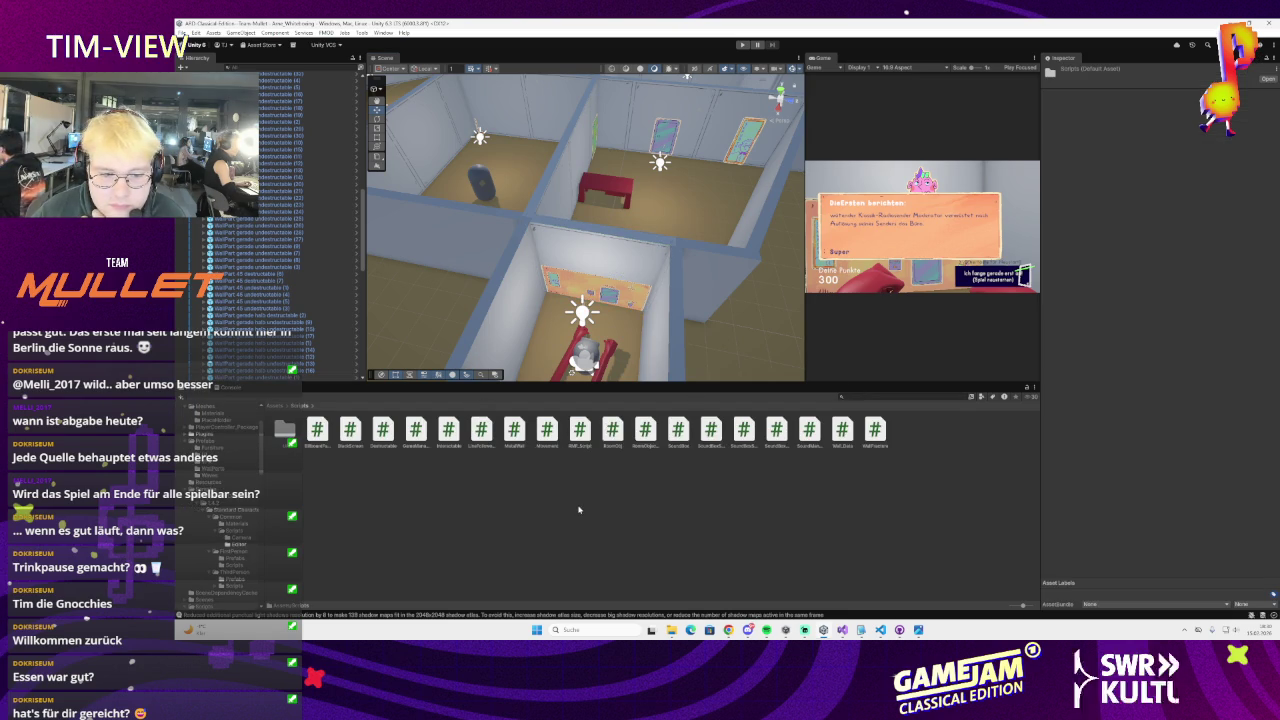
# Create a new MonoBehaviour script in the Scripts folder, name it, and open it in Visual Studio
pyautogui.rightClick(580, 505)
pyautogui.moveTo(658, 253)
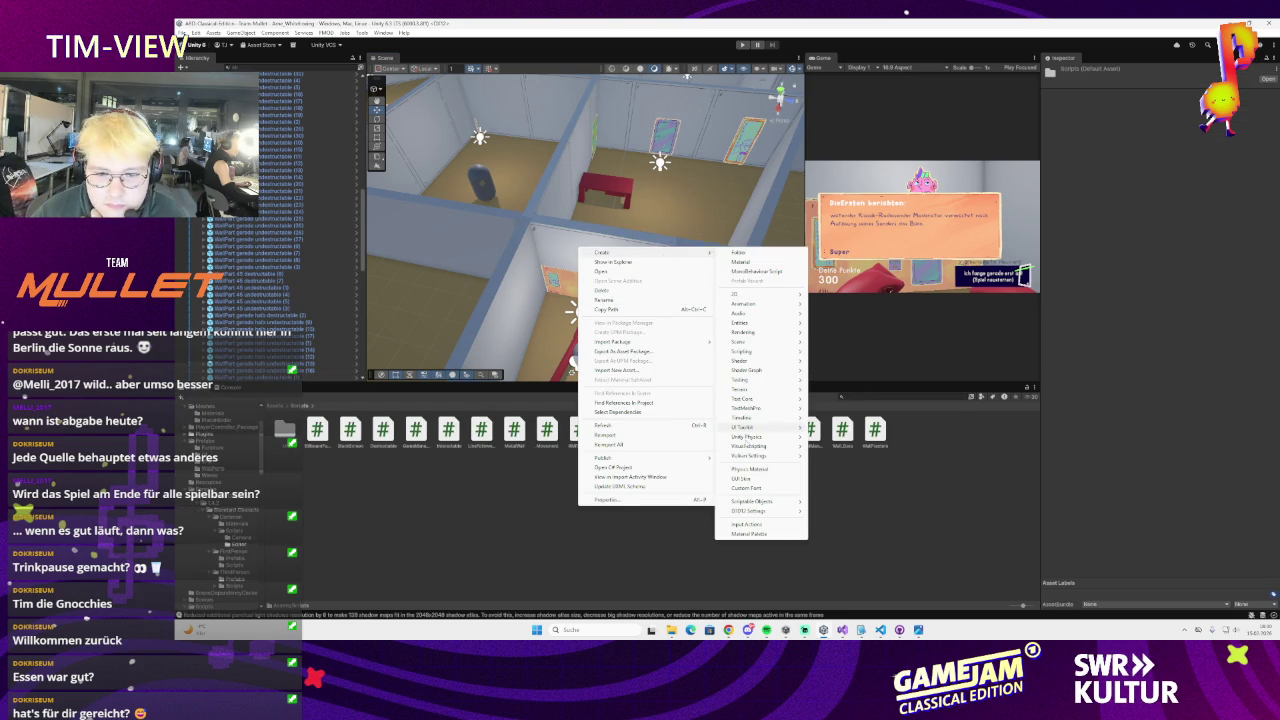
pyautogui.moveTo(742, 351)
pyautogui.click(812, 352)
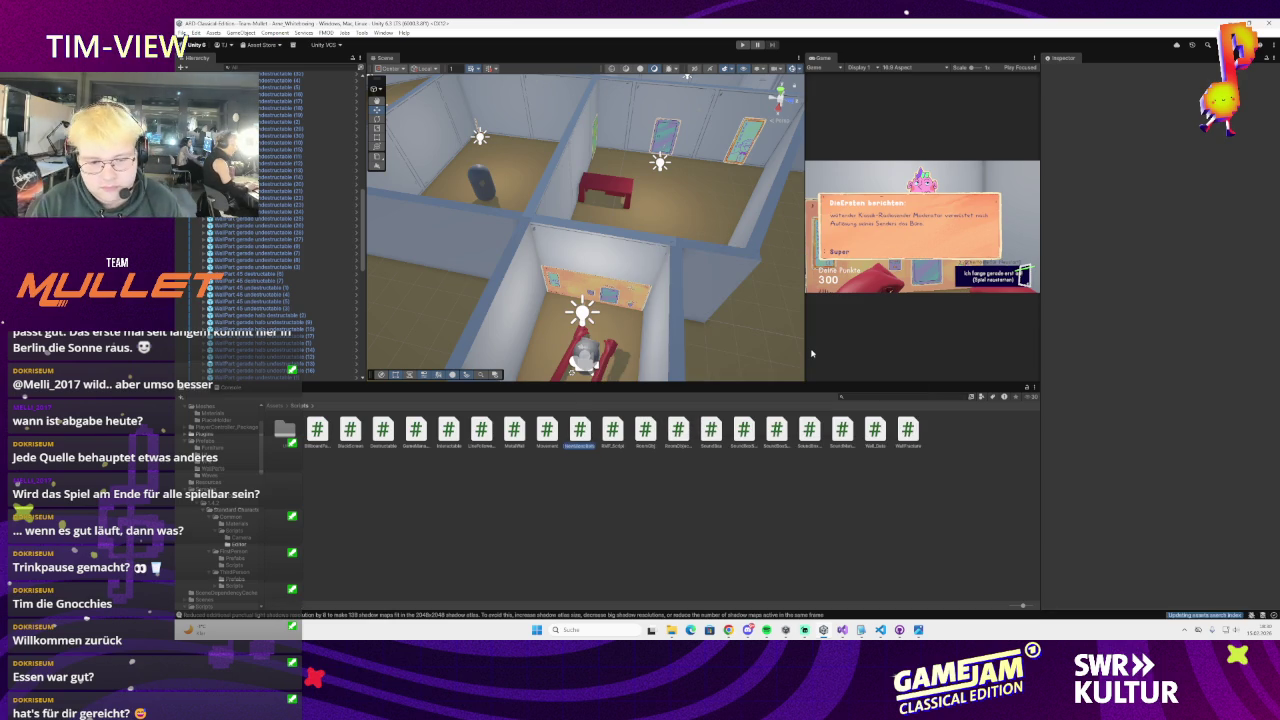
pyautogui.write('Menu')
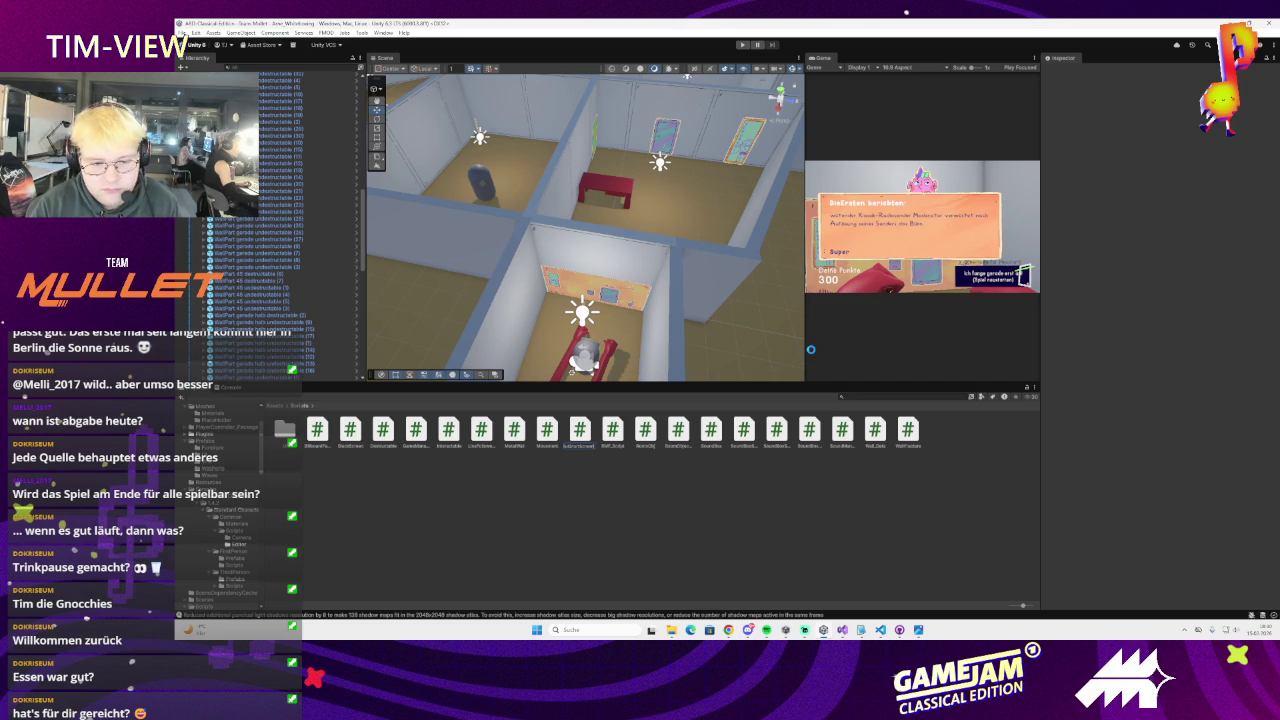
pyautogui.doubleClick(415, 430)
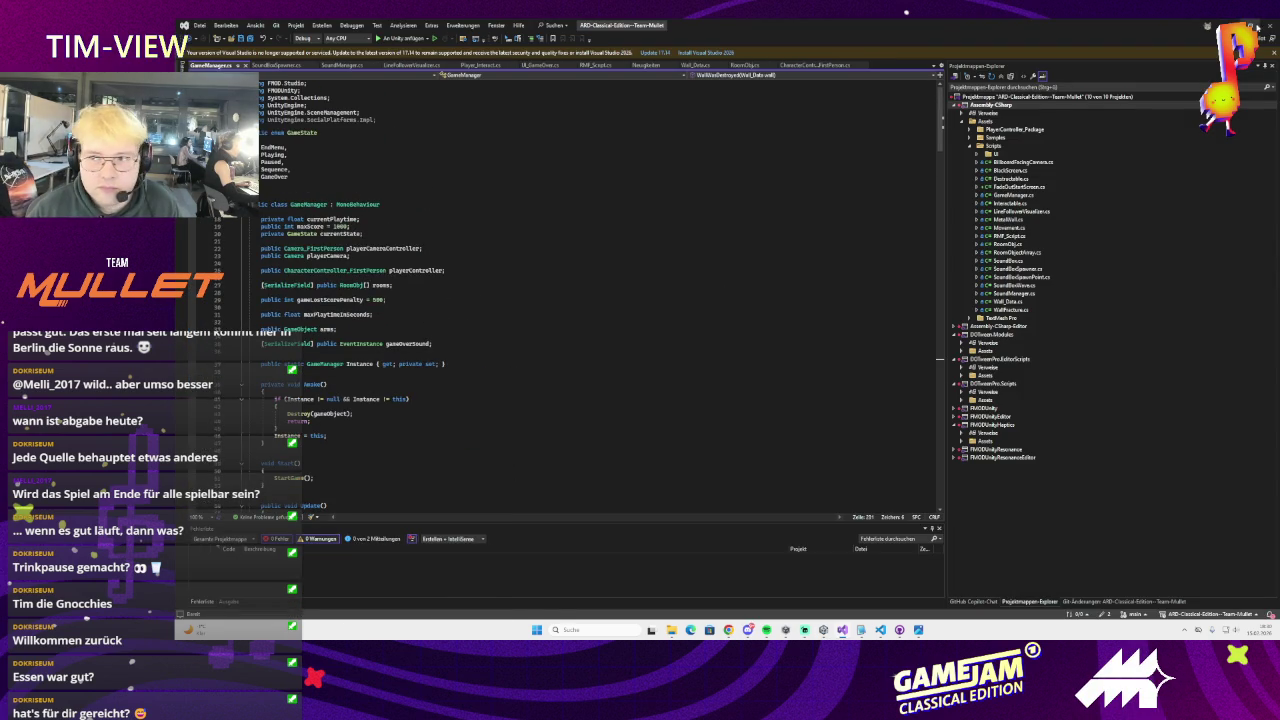
# Replace the template Start and Update methods with a public CanvasGroup startLogo field
pyautogui.hotkey('alt', 'Tab')
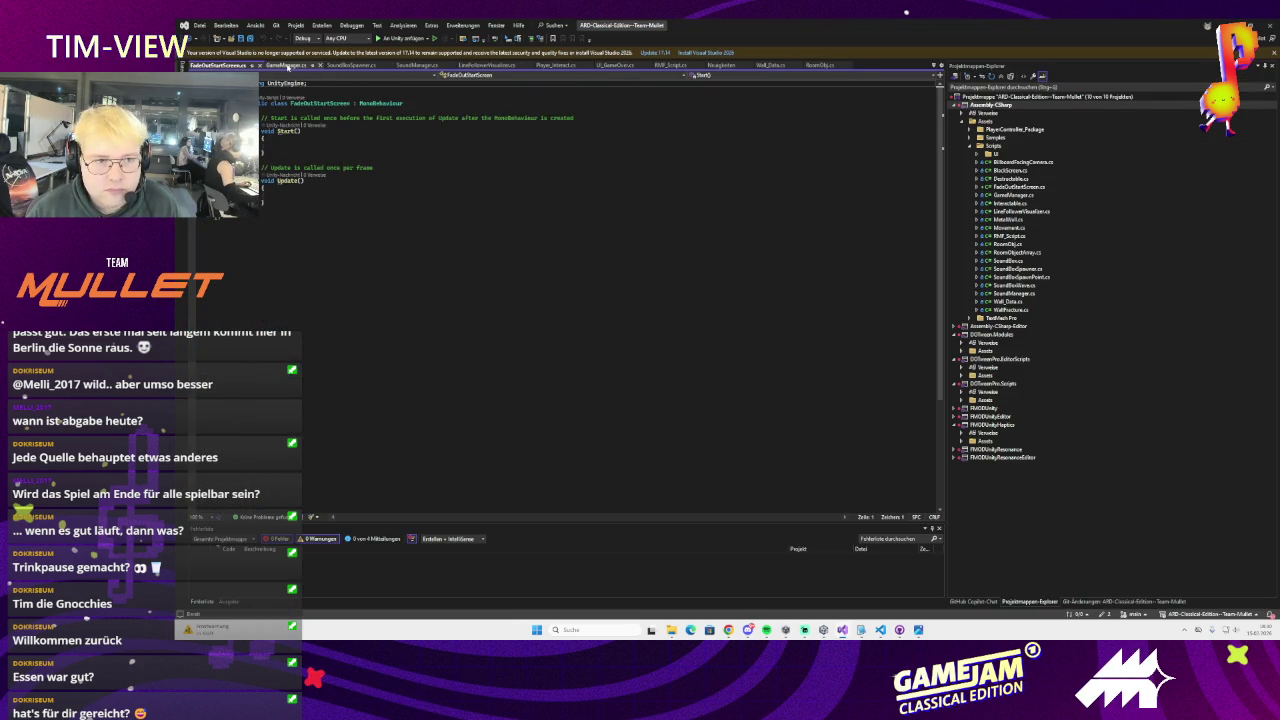
pyautogui.click(285, 65)
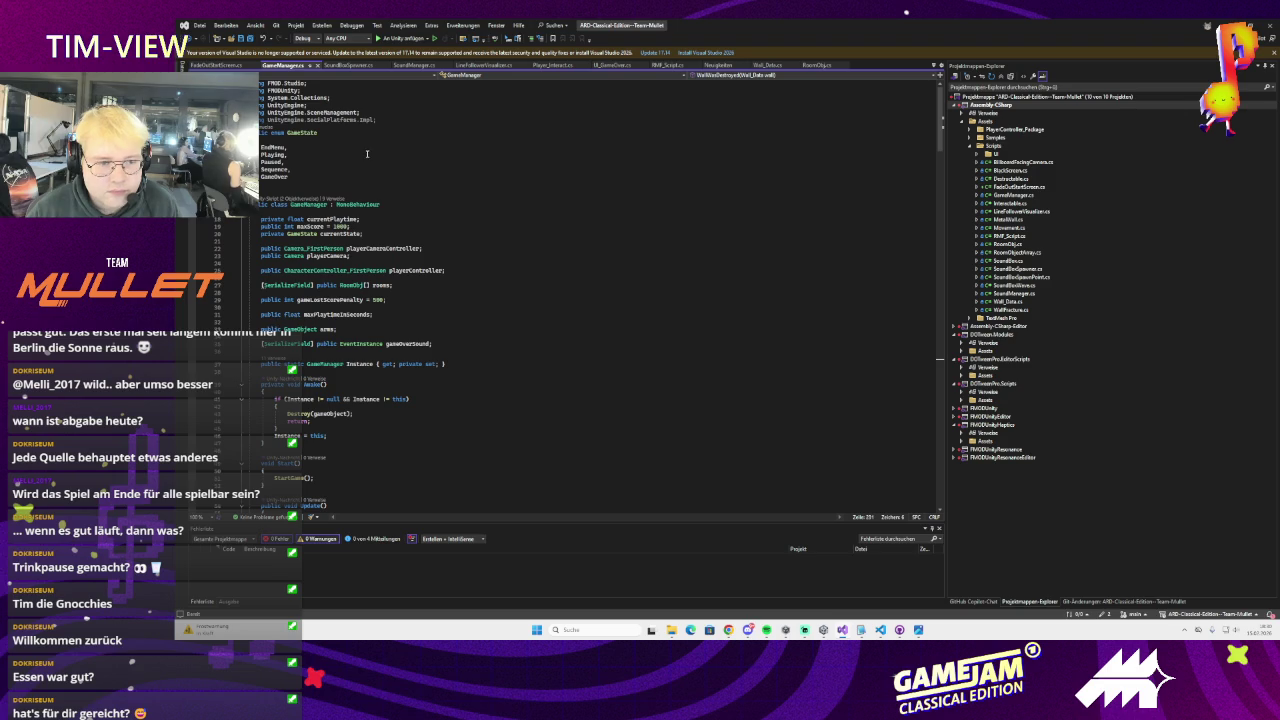
pyautogui.click(200, 65)
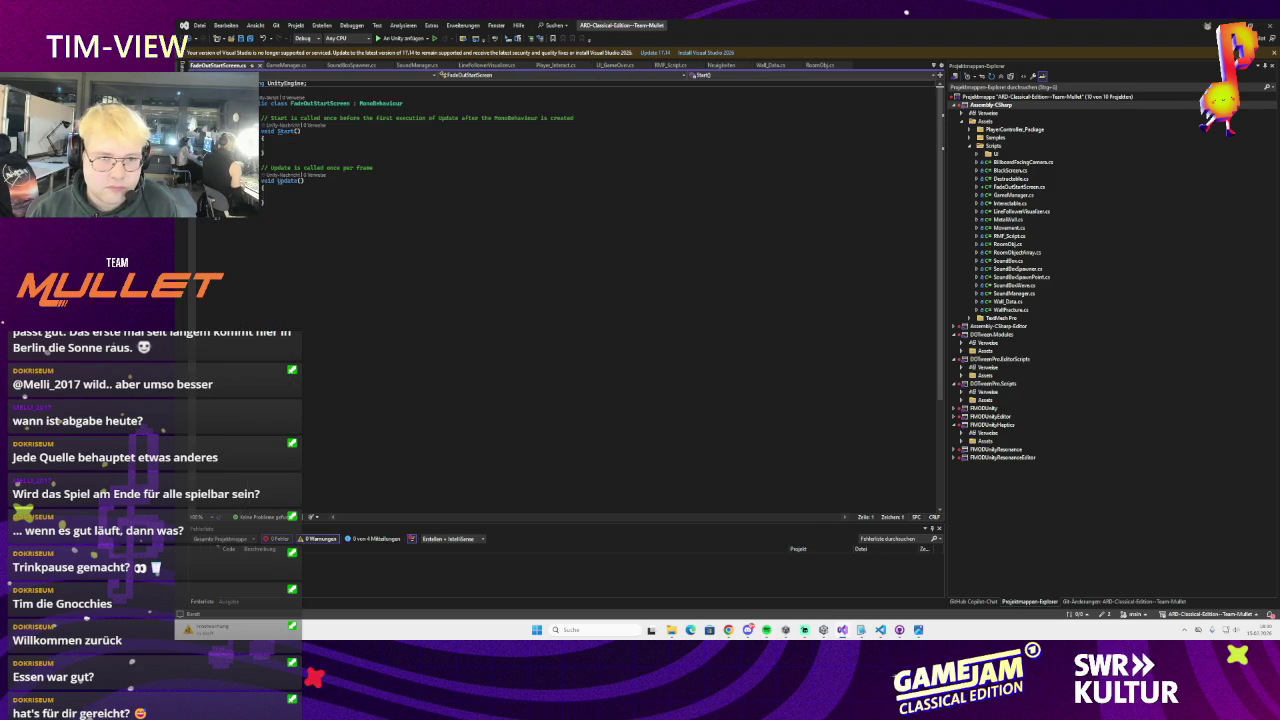
pyautogui.moveTo(285, 200); pyautogui.dragTo(264, 118)
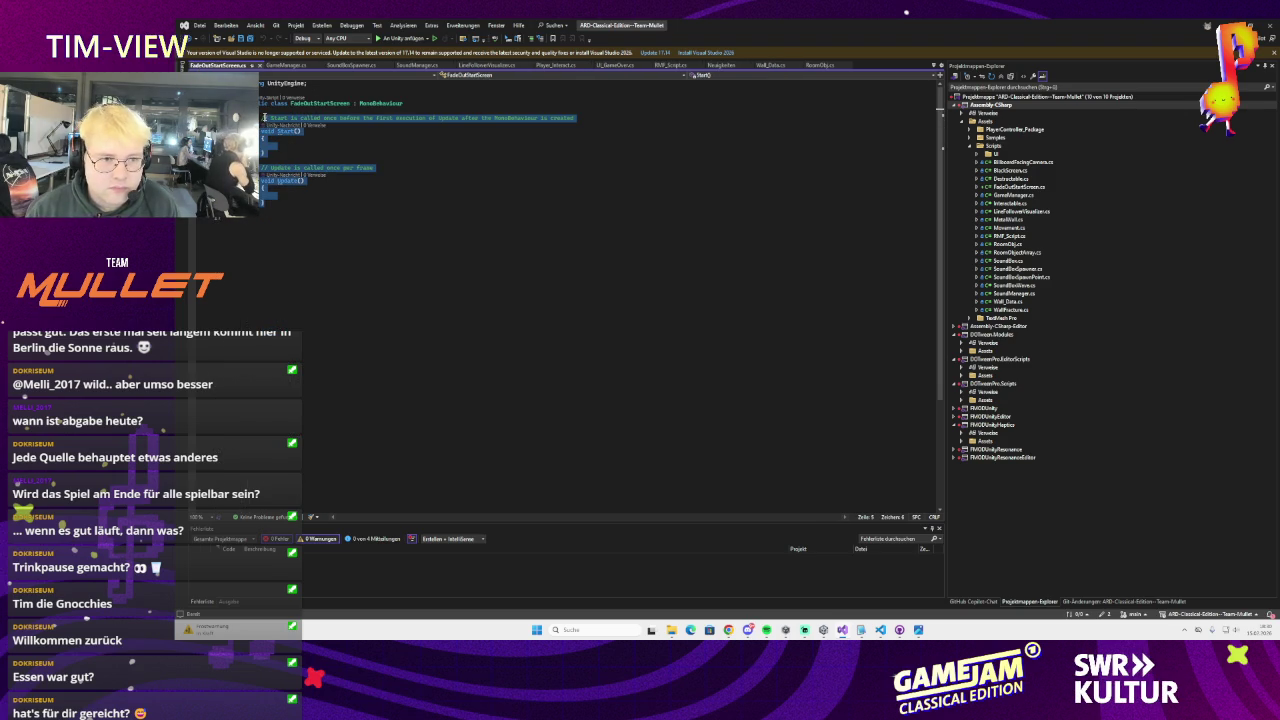
pyautogui.write('public Va')
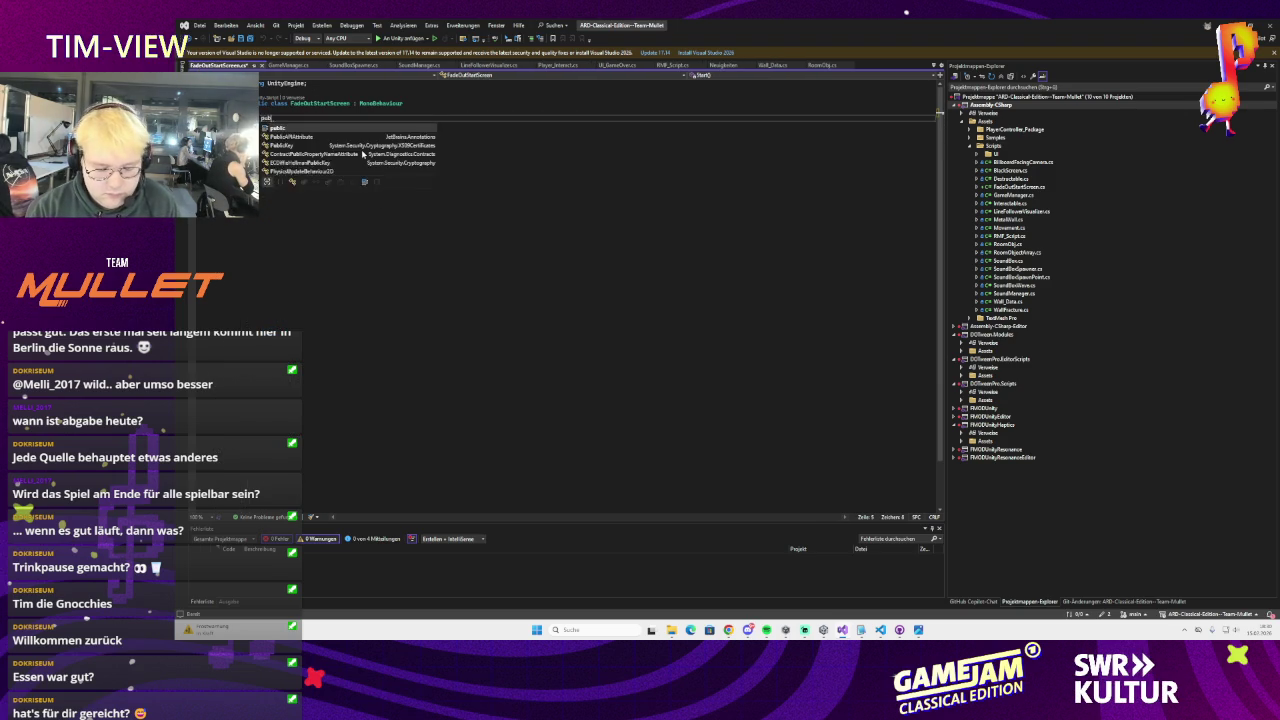
pyautogui.press('BackSpace')
pyautogui.press('BackSpace')
pyautogui.write('Canvas')
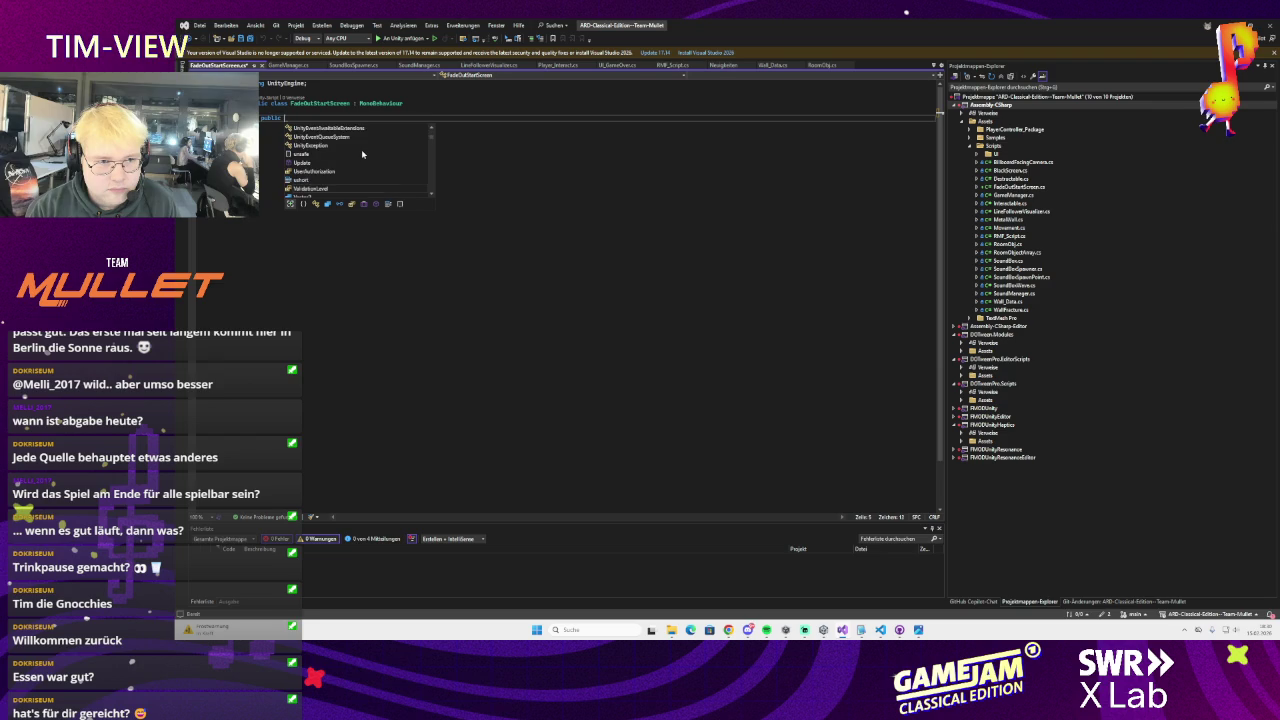
pyautogui.write('Gro')
pyautogui.press('Tab')
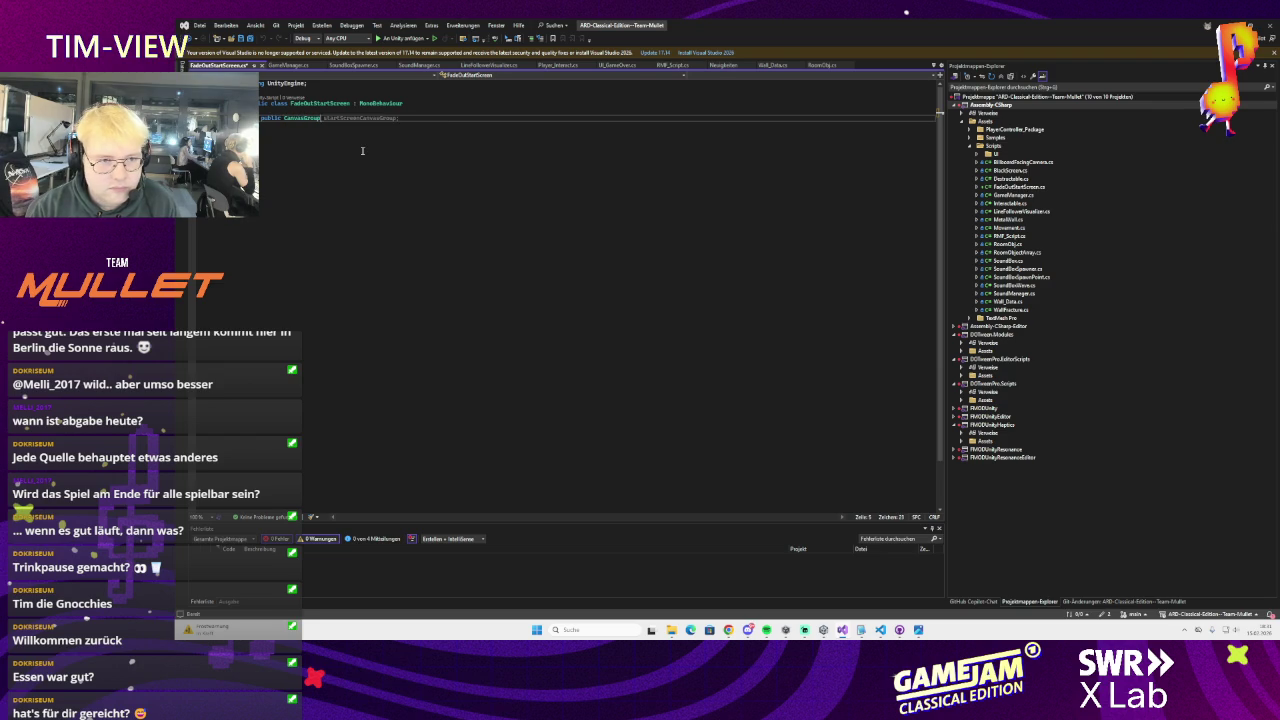
pyautogui.write('c')
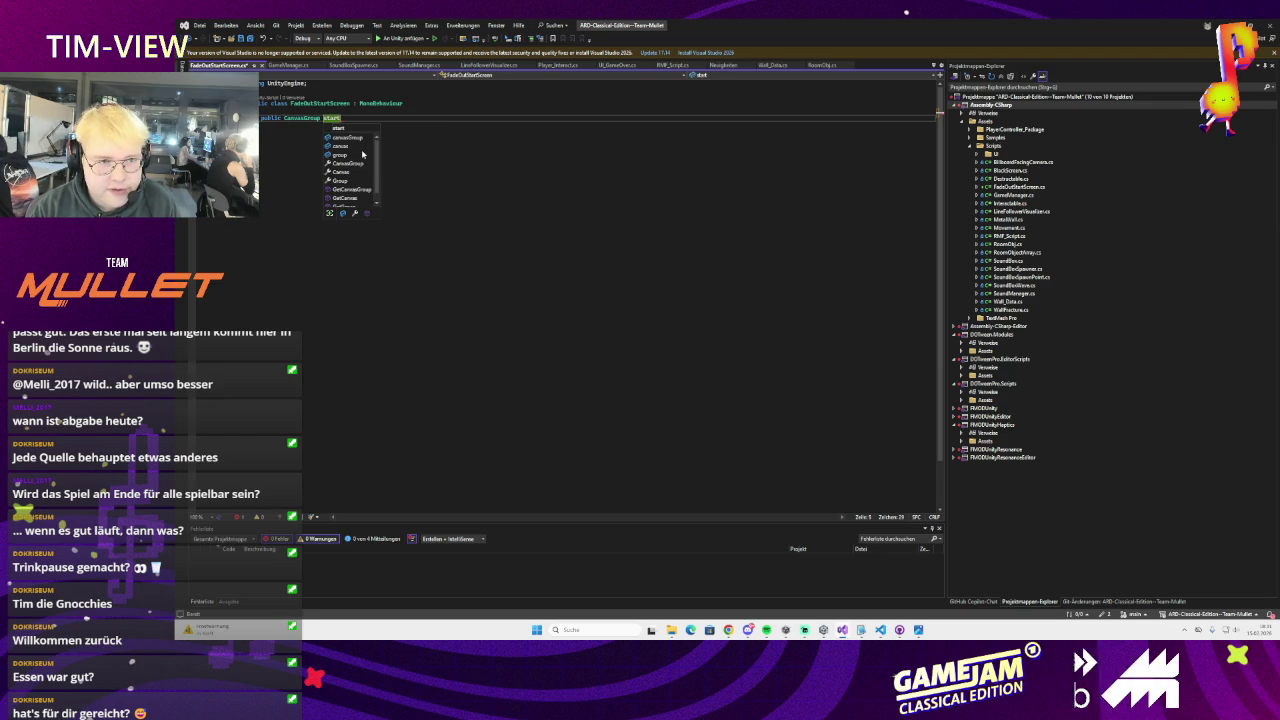
pyautogui.write('e')
pyautogui.write(';')
pyautogui.press('Return')
# Add a Start method calling StartCoroutine(FadeOutLogo()) and begin the IEnumerator FadeOutLogo declaration
pyautogui.press('Tab')
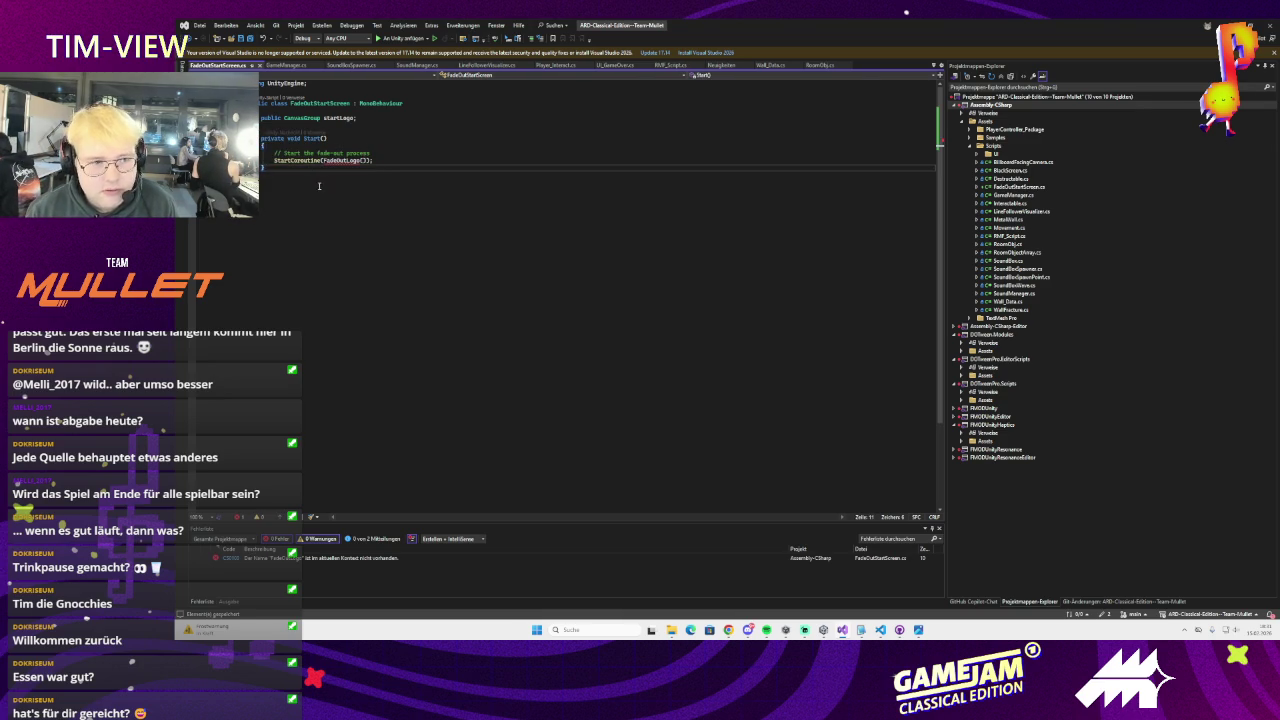
pyautogui.press('Return')
pyautogui.press('Return')
pyautogui.write('IEnume')
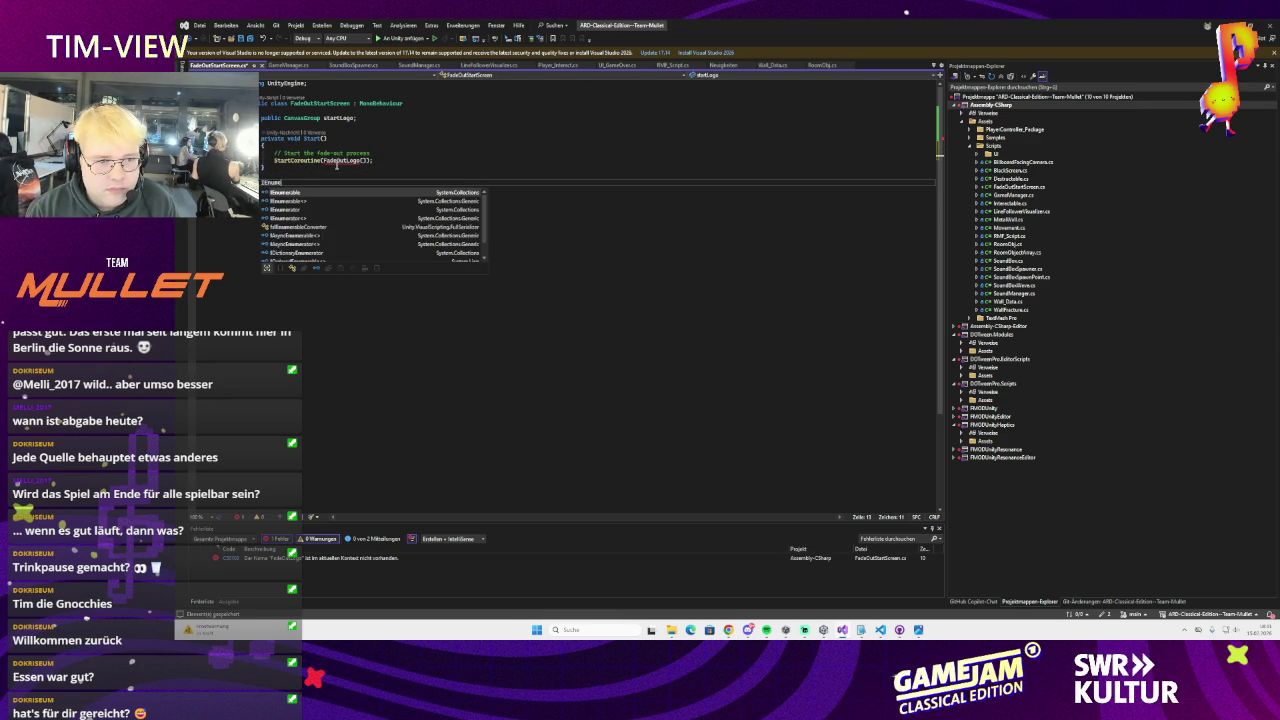
pyautogui.press('Tab')
pyautogui.press('Tab')
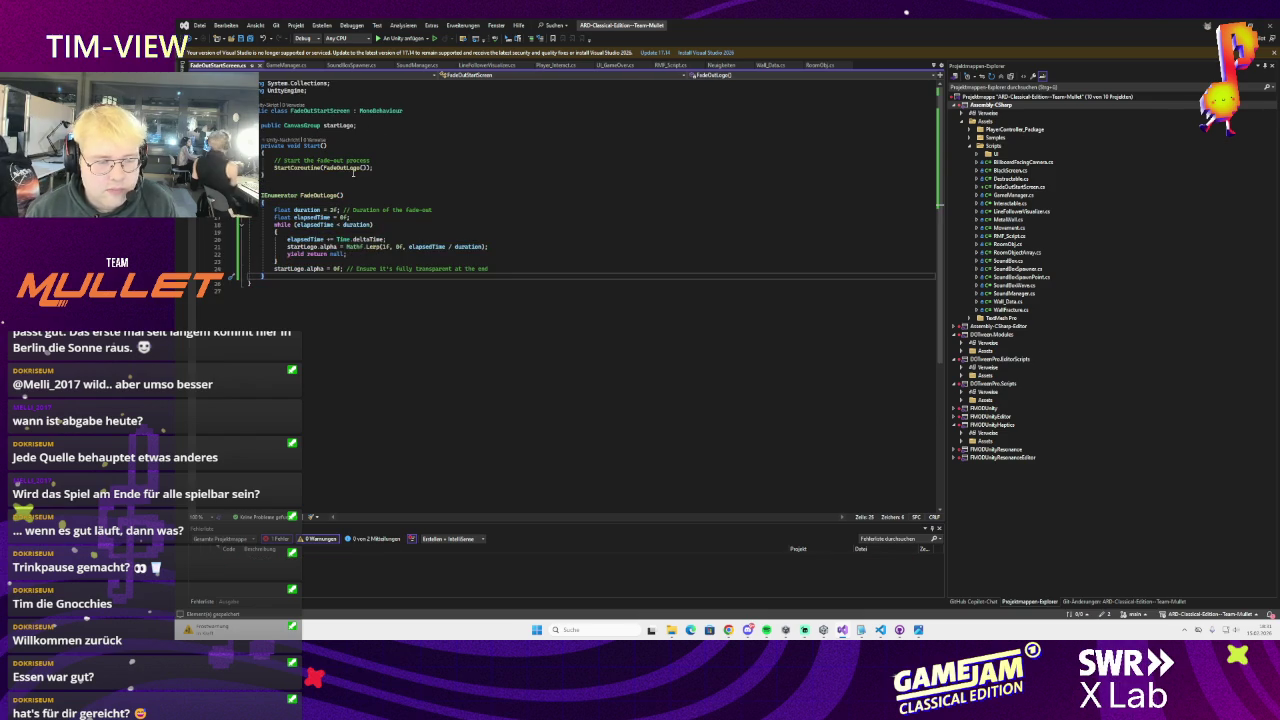
# Rename the Start method to StartFadeOut
pyautogui.moveTo(372, 168); pyautogui.dragTo(263, 152)
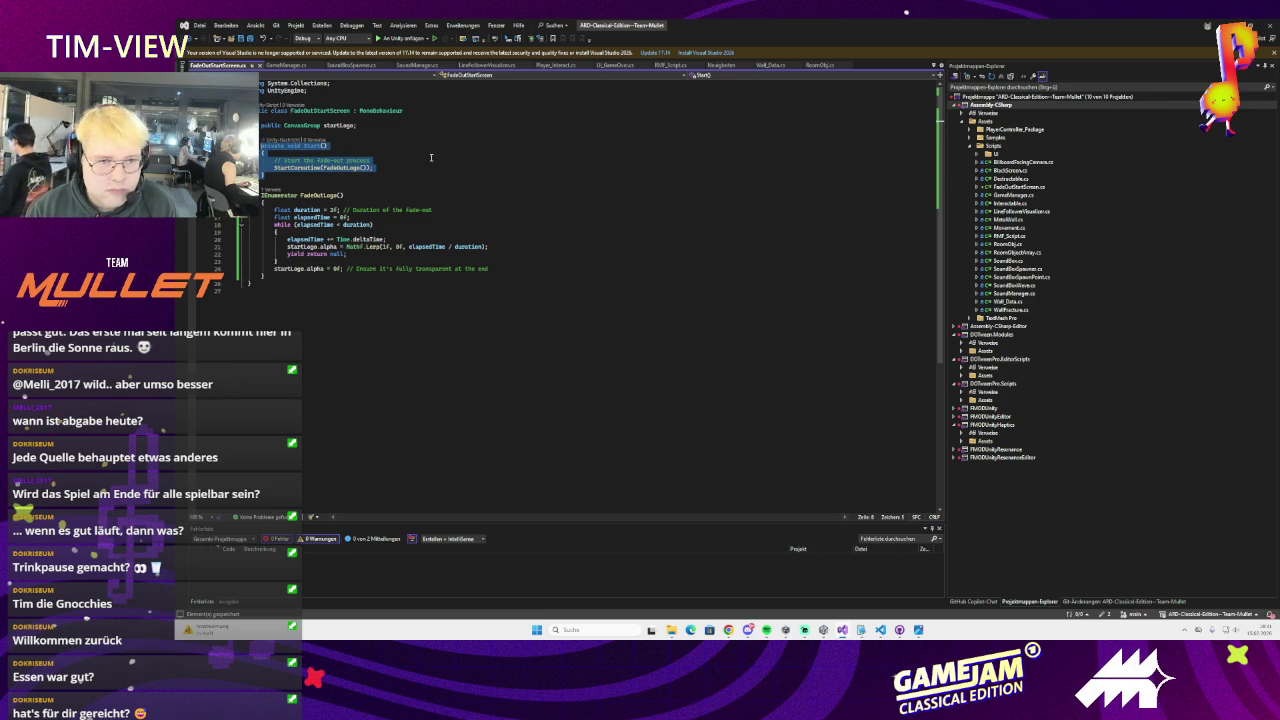
pyautogui.press('BackSpace')
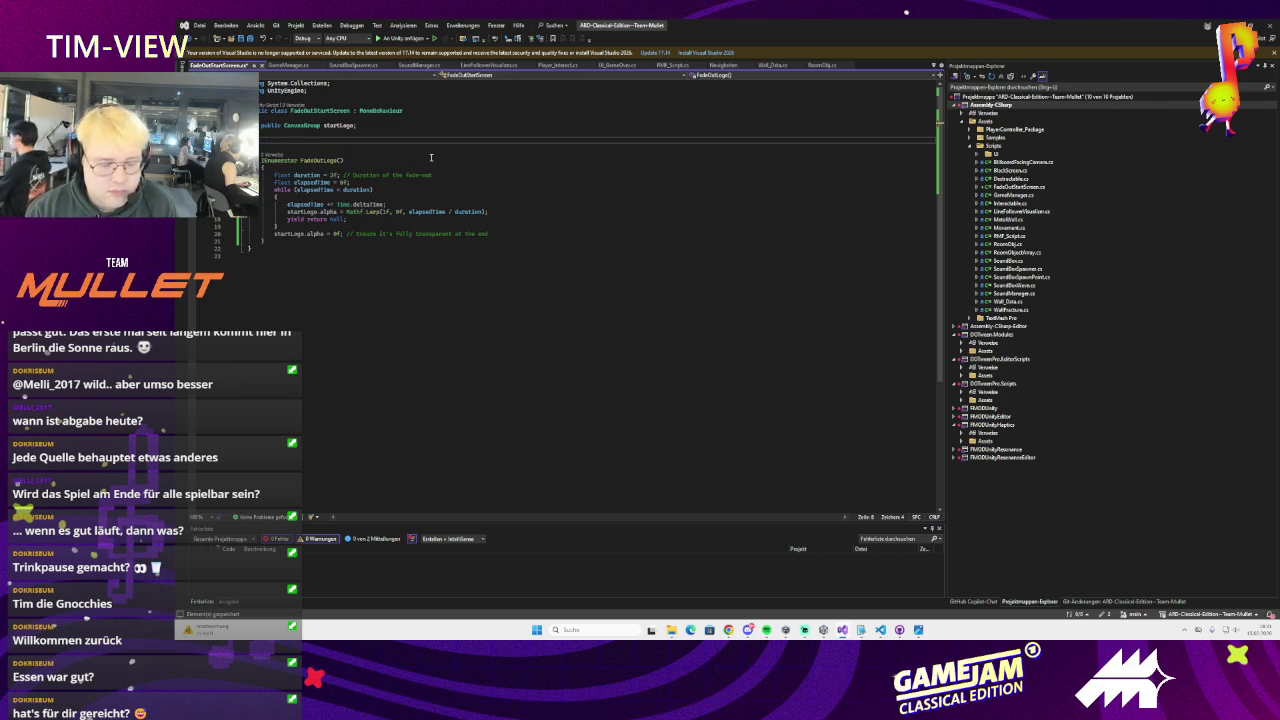
pyautogui.hotkey('ctrl', 'z')
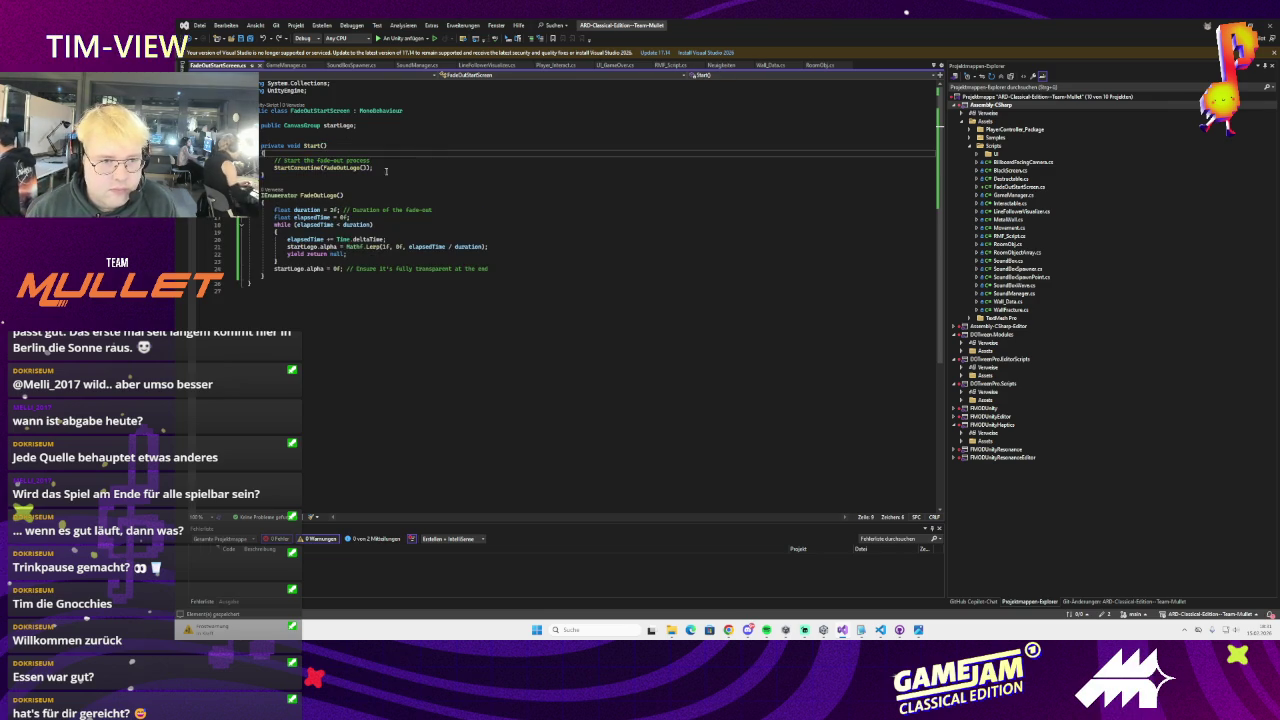
pyautogui.hotkey('ctrl', 'z')
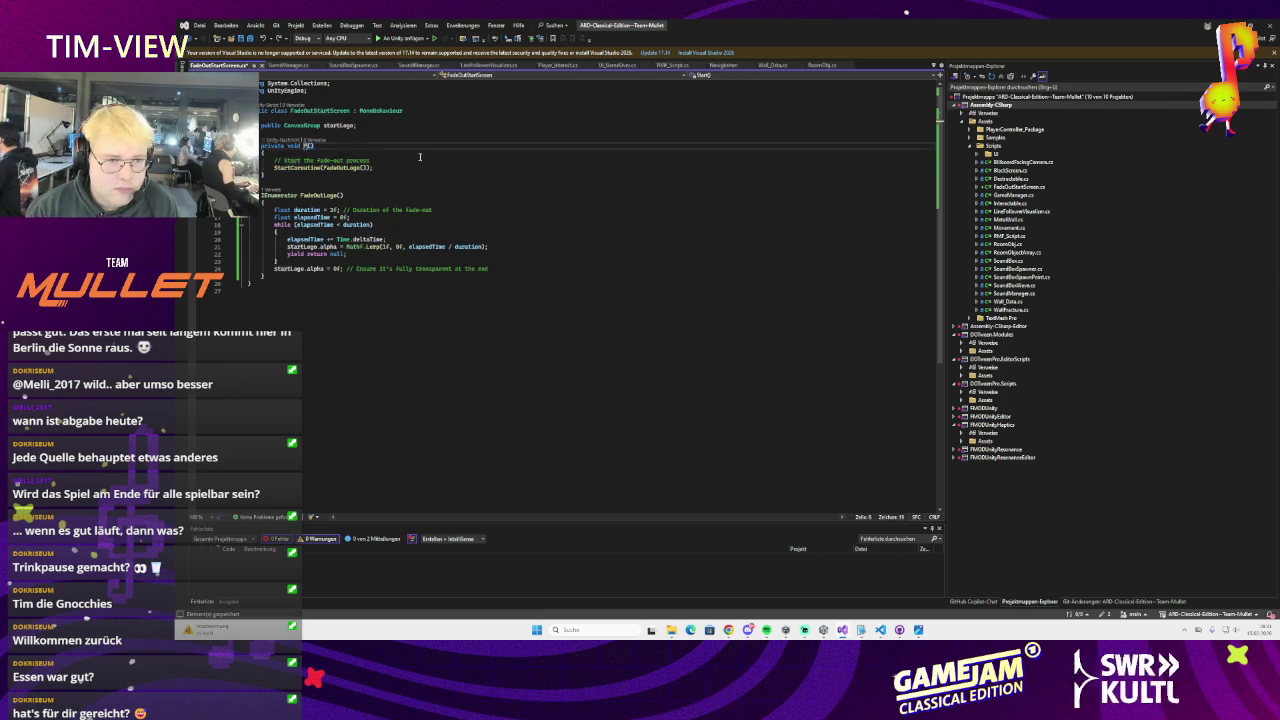
pyautogui.hotkey('ctrl', 'z')
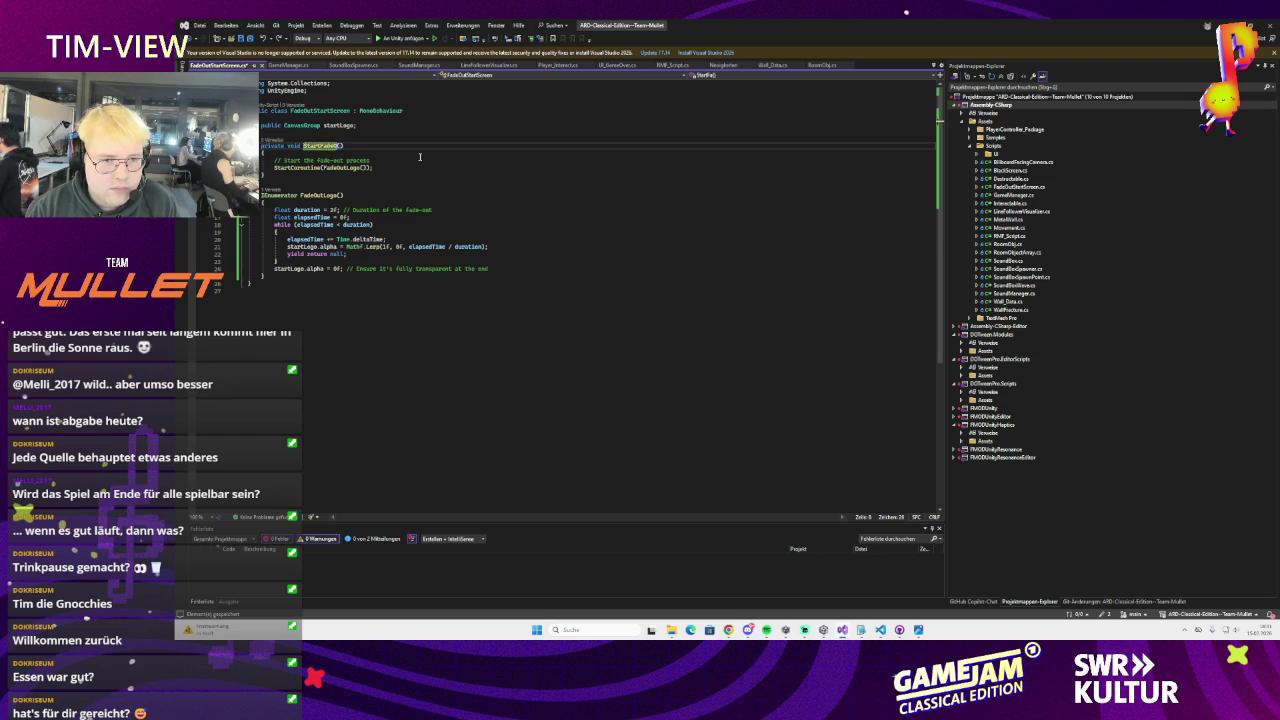
# Change the fade duration from 2f to 1.5f and save the script
pyautogui.click(422, 226)
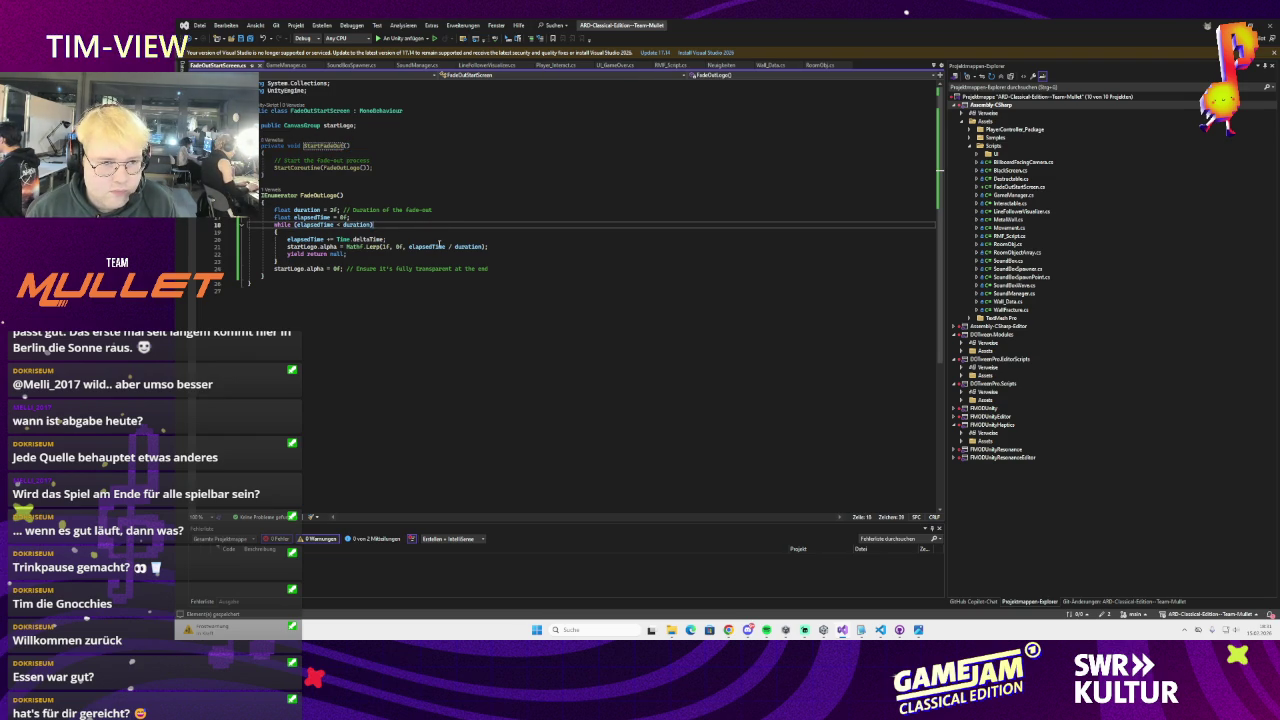
pyautogui.click(338, 125)
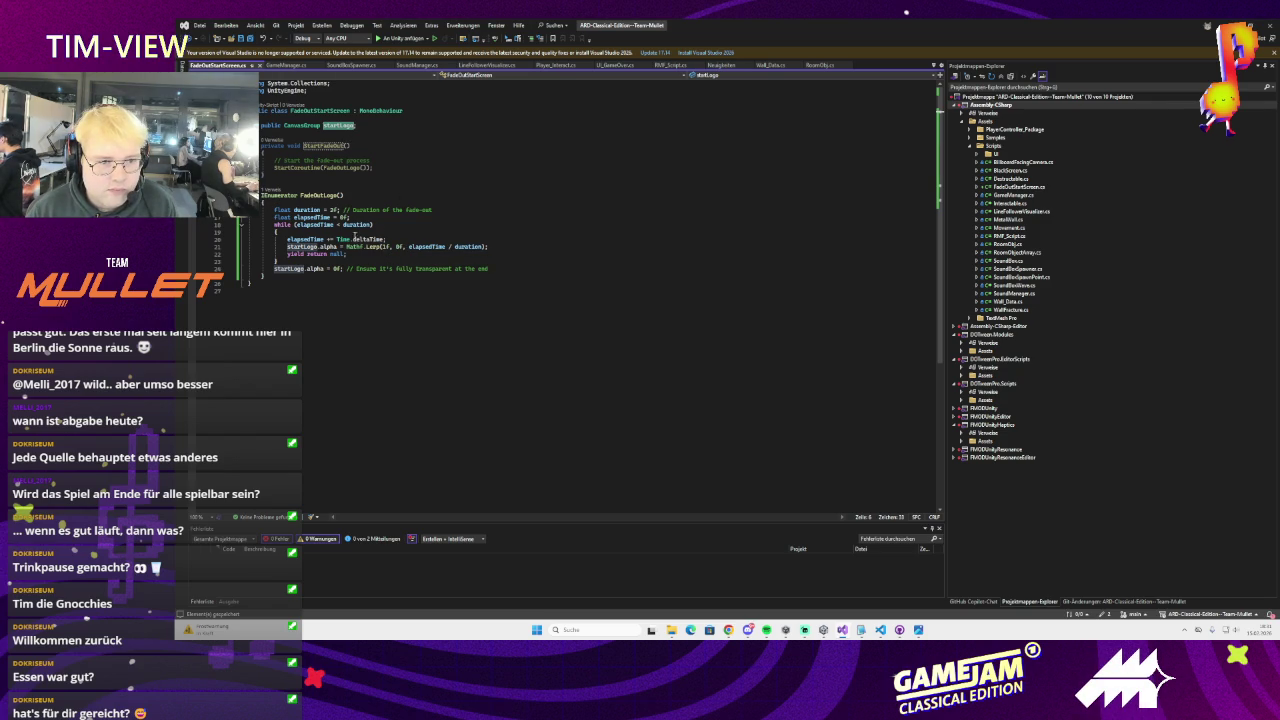
pyautogui.click(334, 210)
pyautogui.press('BackSpace')
pyautogui.write('1.5')
pyautogui.hotkey('ctrl', 's')
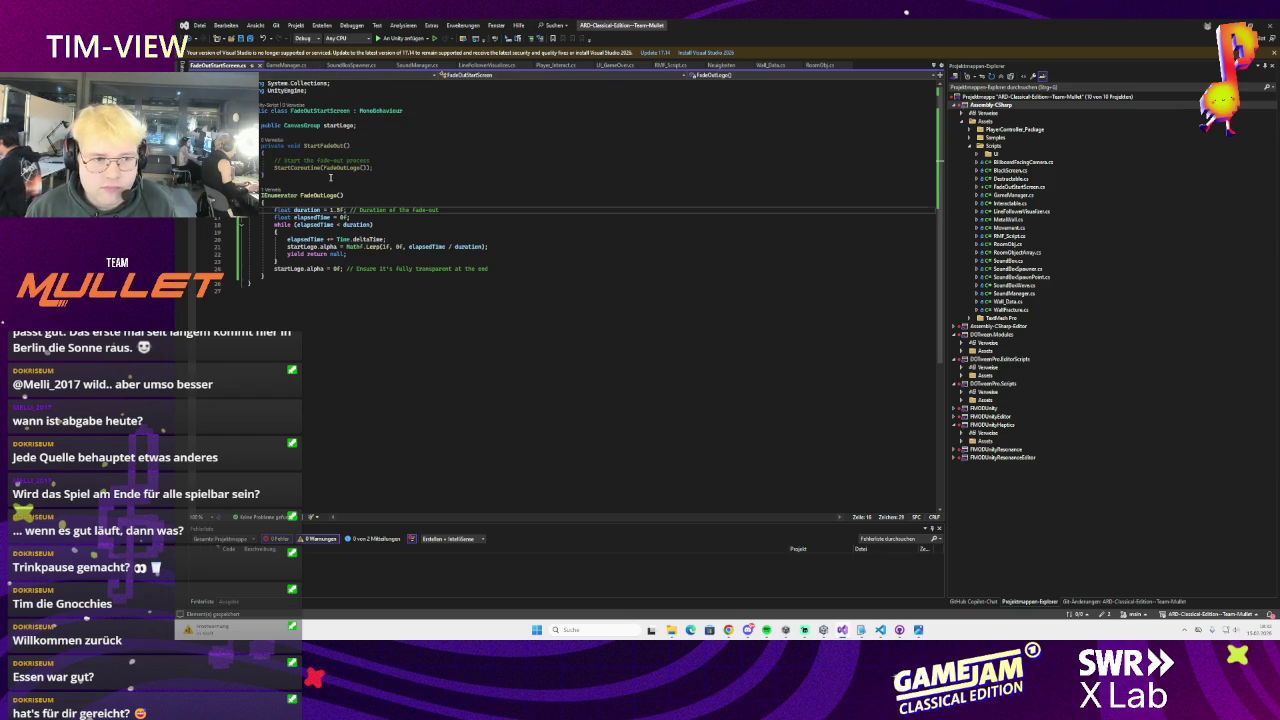
# In Wall_Data's GetDestroyed, add an if(GetComponentInChildren<FadeOutStartScreen>() != null) block calling StartFadeOut
pyautogui.click(767, 65)
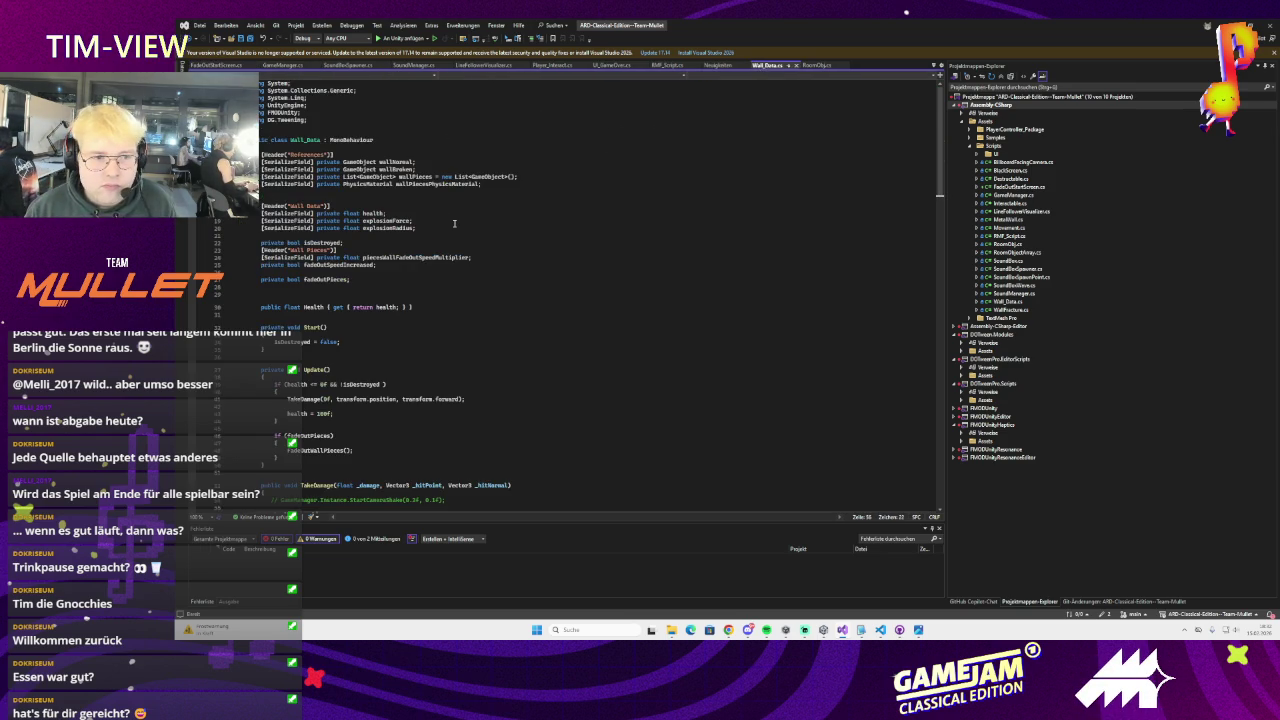
pyautogui.scroll(-10, 354, 199)
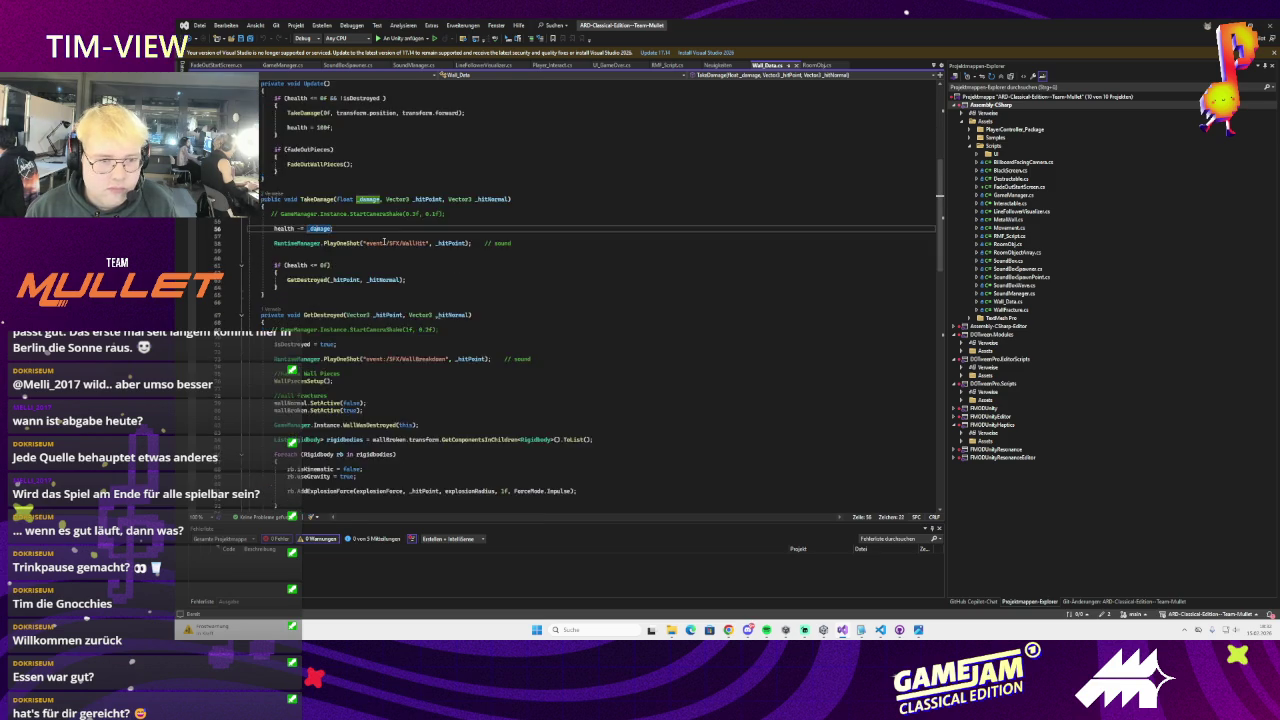
pyautogui.scroll(-2, 400, 230)
pyautogui.click(469, 153)
pyautogui.scroll(3, 532, 169)
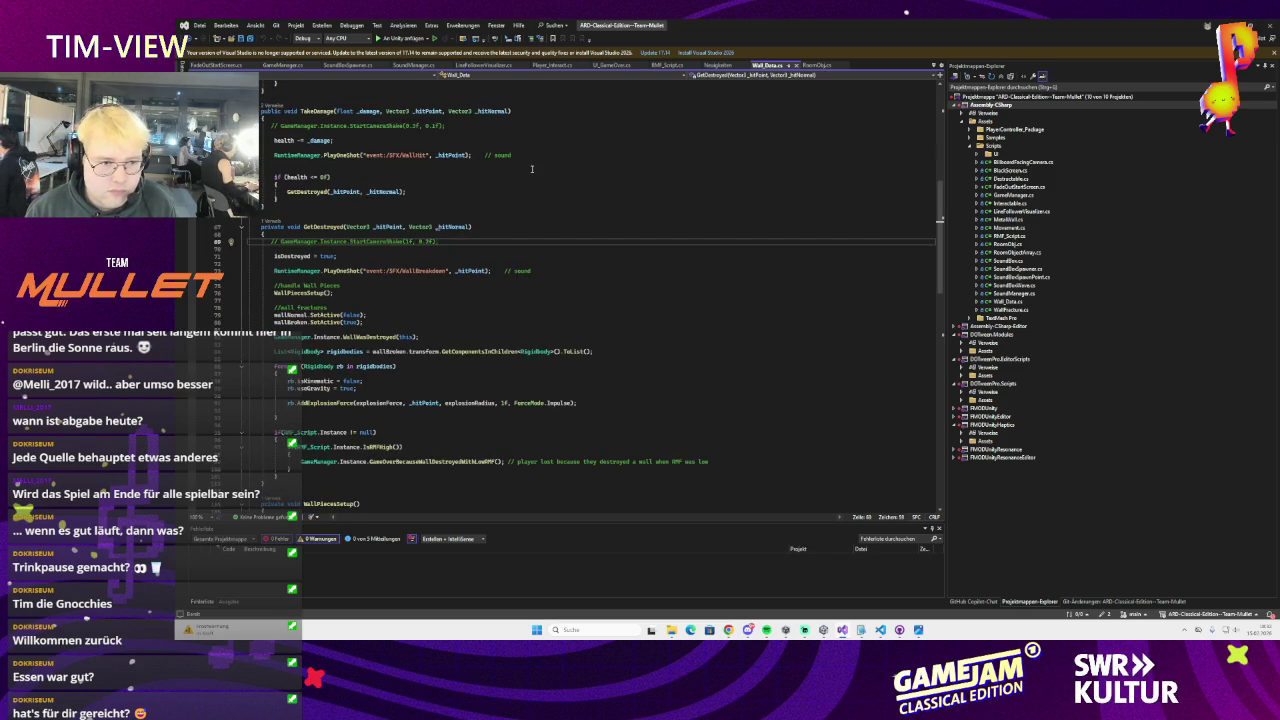
pyautogui.press('Return')
pyautogui.press('Return')
pyautogui.write('if(')
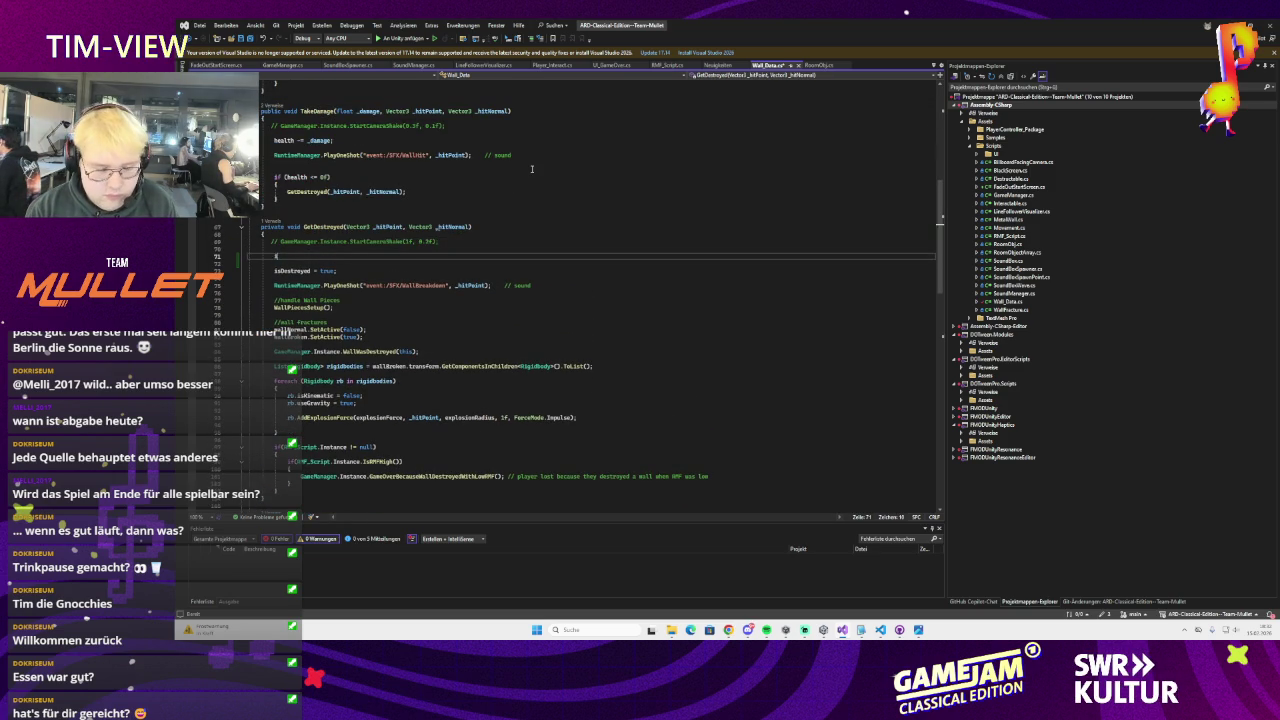
pyautogui.write('GetComponent')
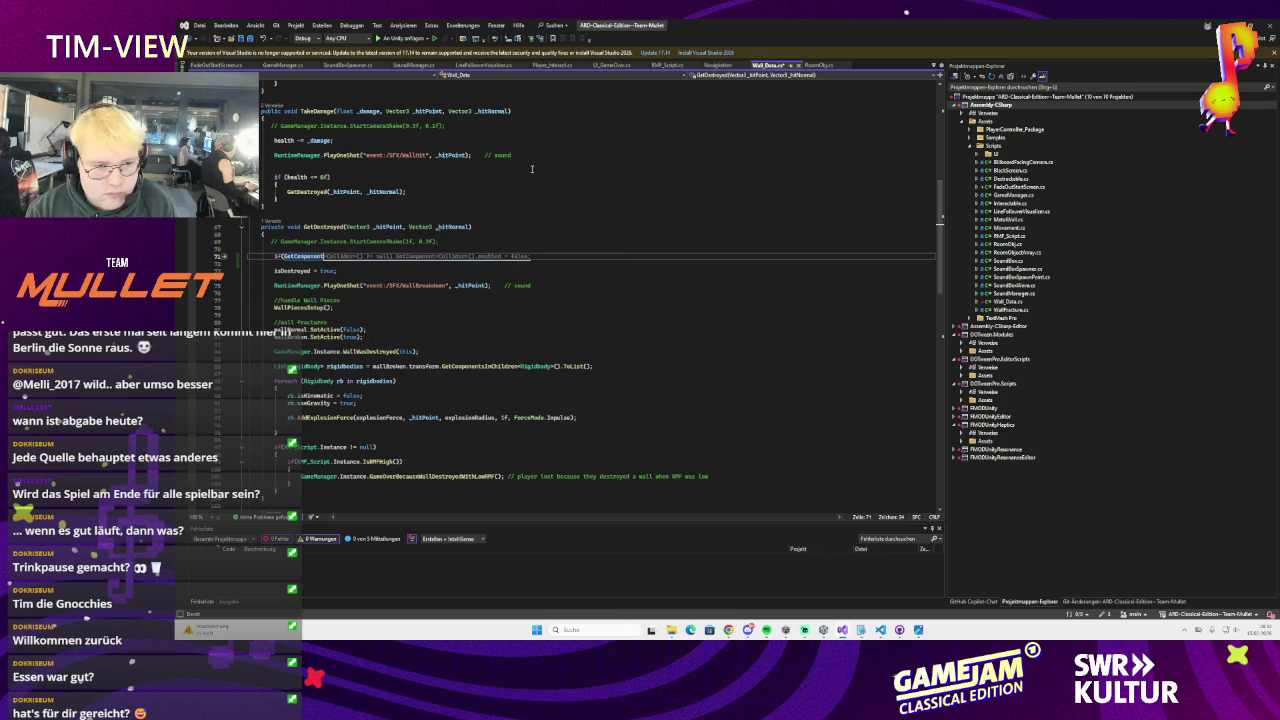
pyautogui.write('InChildren')
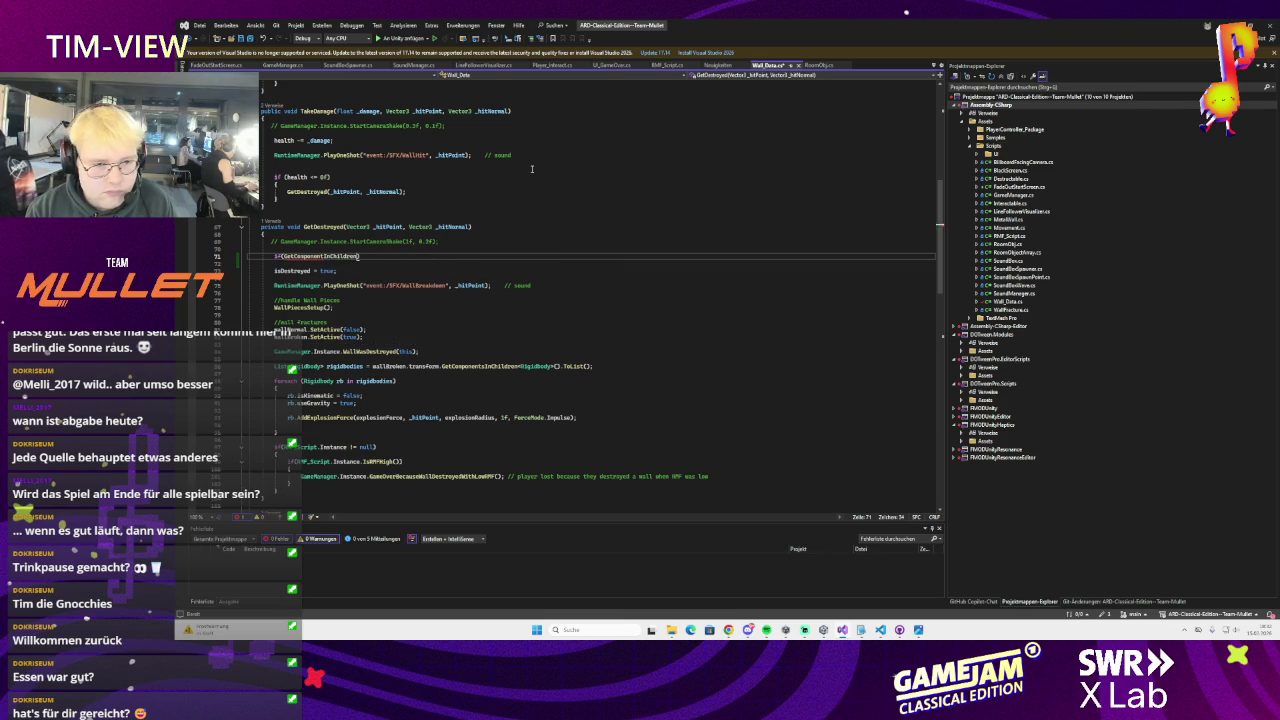
pyautogui.write('<Fade')
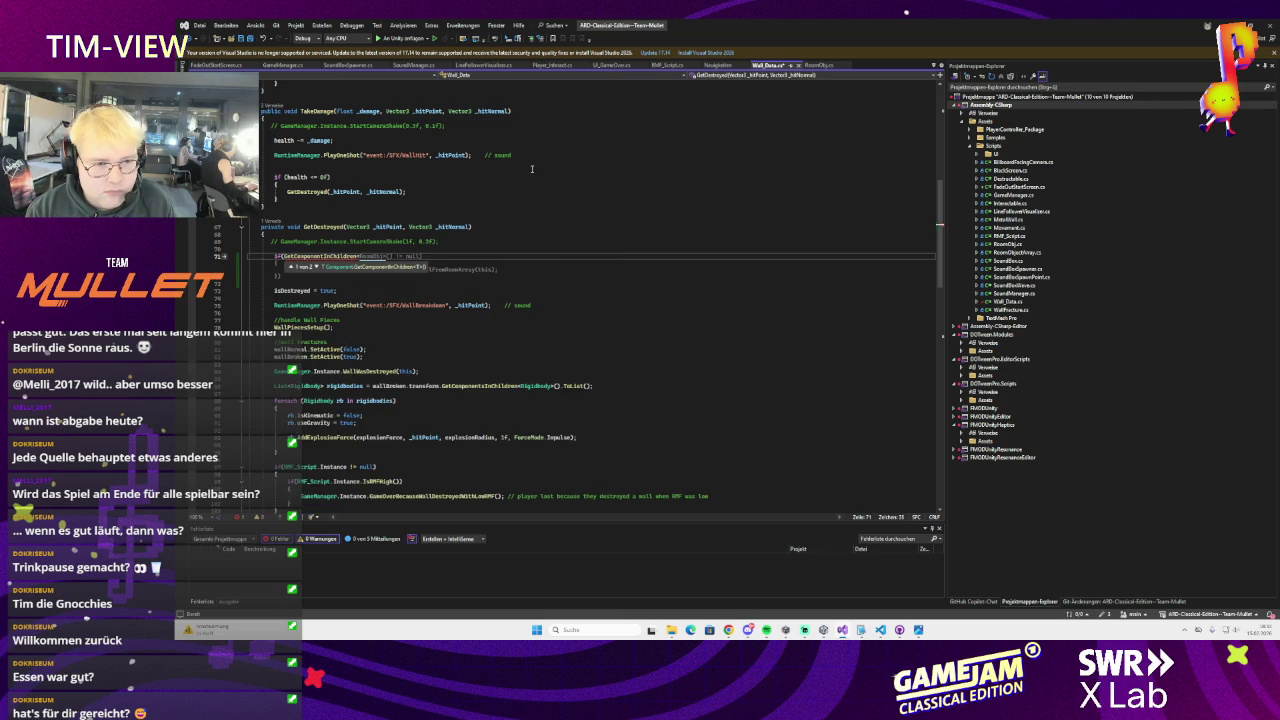
pyautogui.press('Tab')
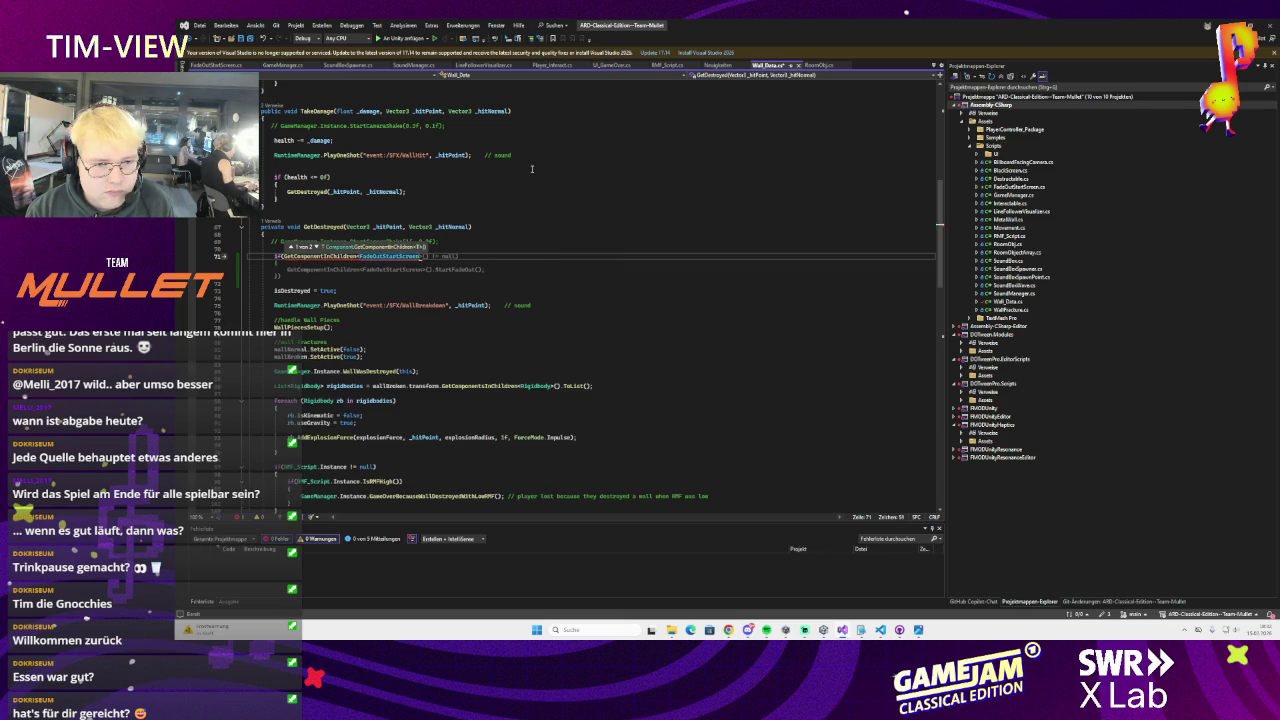
pyautogui.write('() != null)')
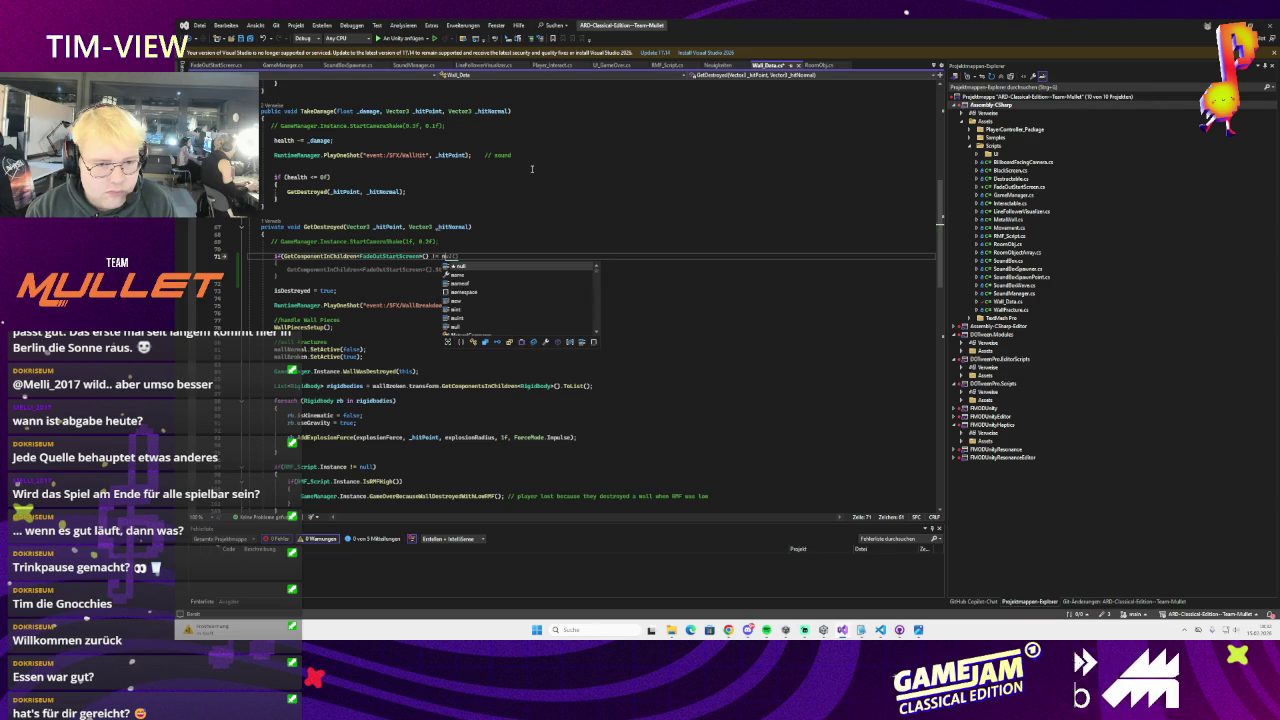
pyautogui.press('Return')
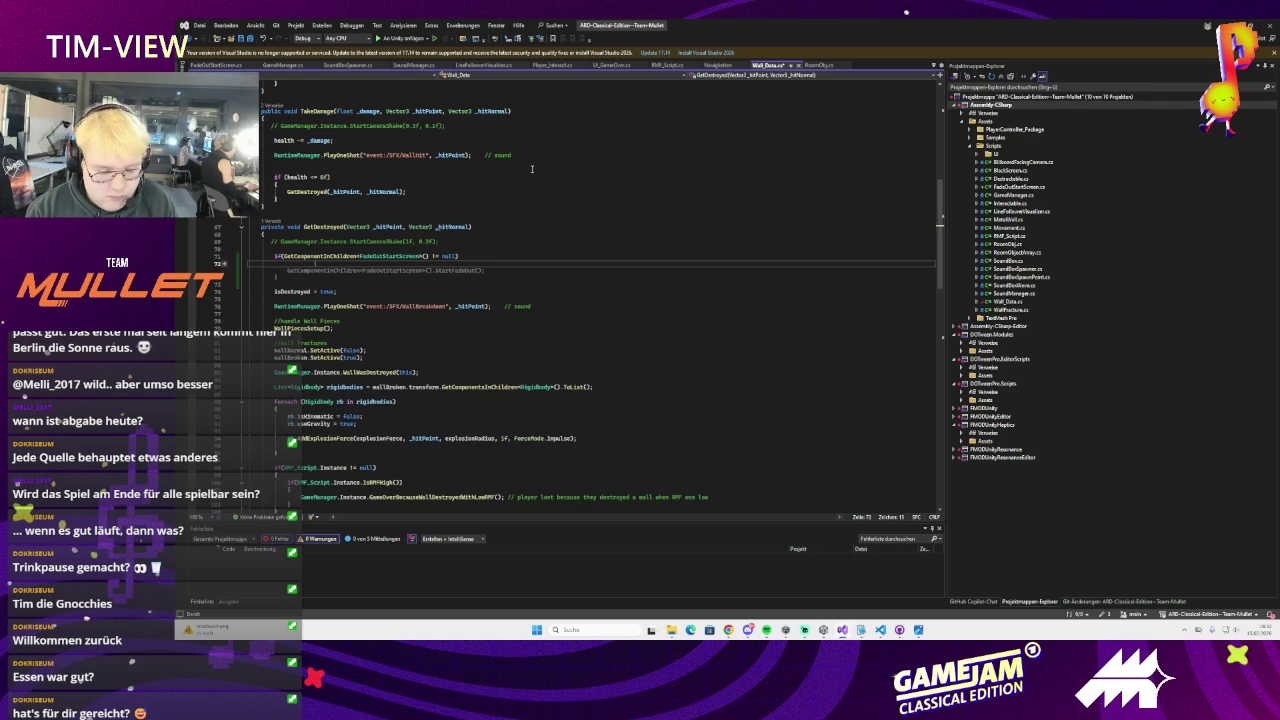
pyautogui.write('{')
pyautogui.press('Return')
pyautogui.press('Tab')
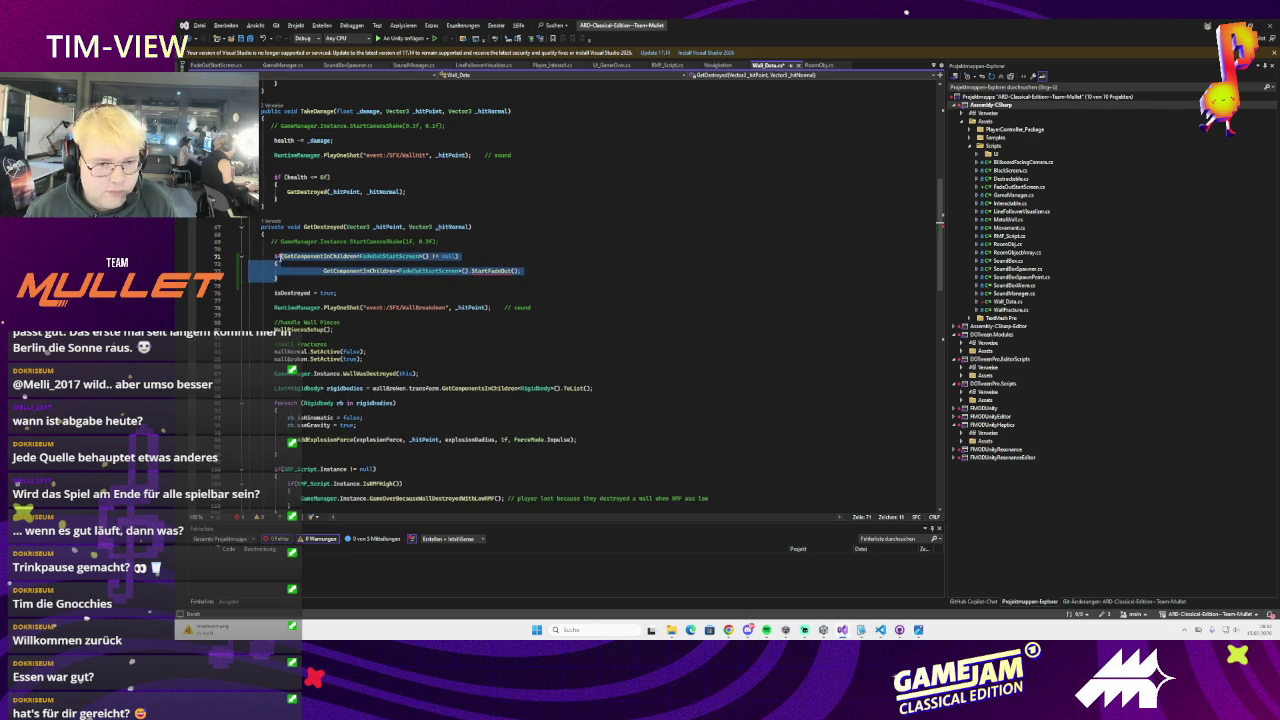
# Move the fade-out if-block to the end of GetDestroyed
pyautogui.click(487, 270)
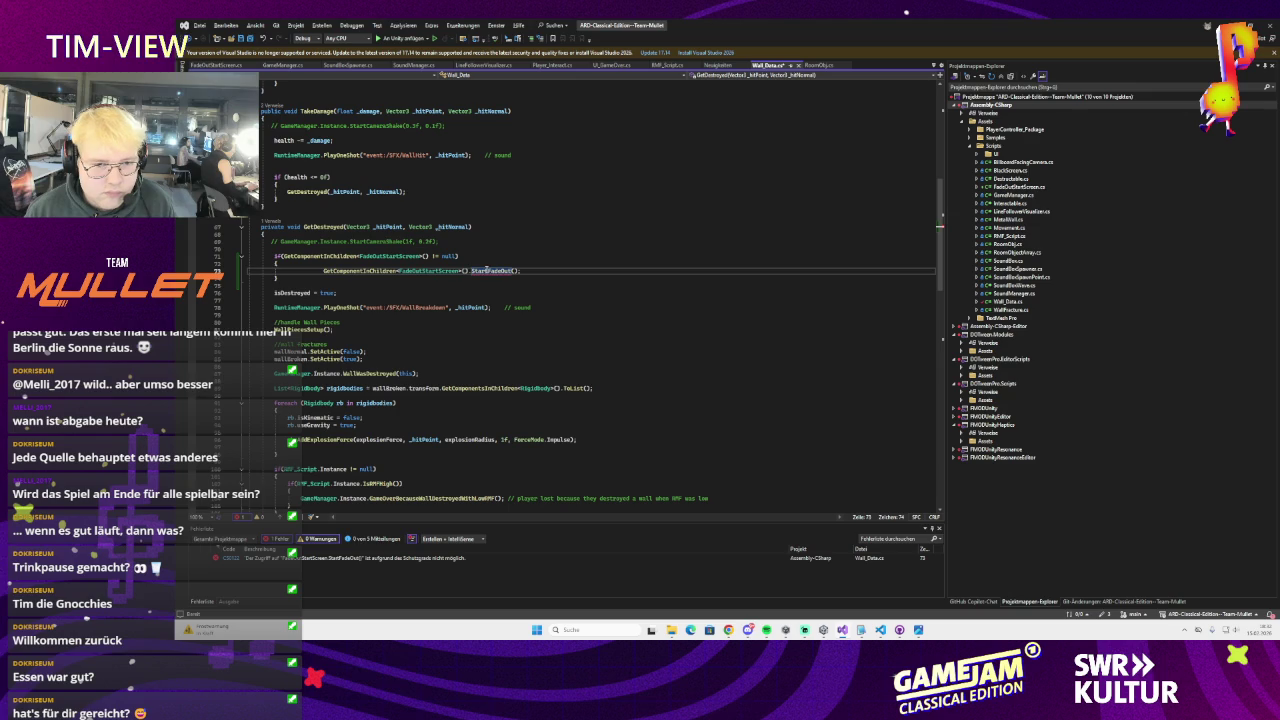
pyautogui.moveTo(283, 278); pyautogui.dragTo(272, 256)
pyautogui.hotkey('ctrl', 'c')
pyautogui.press('BackSpace')
pyautogui.scroll(-6, 339, 269)
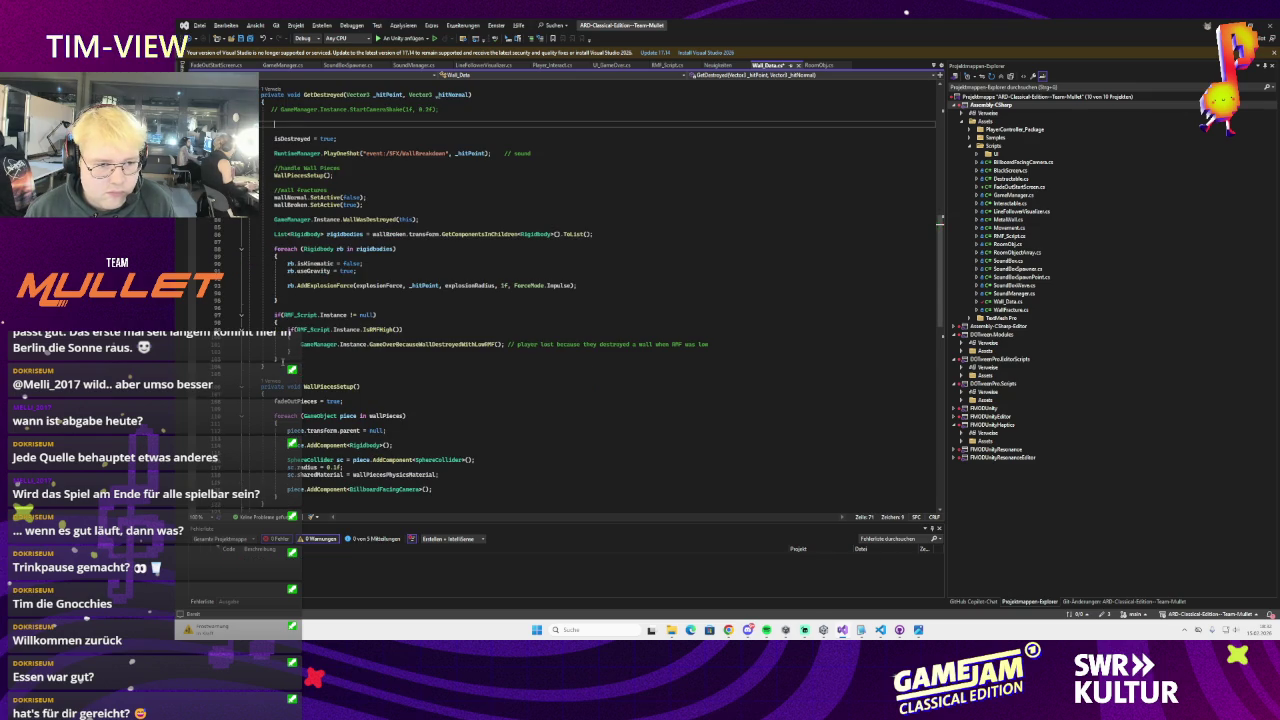
pyautogui.click(284, 372)
pyautogui.hotkey('ctrl', 'v')
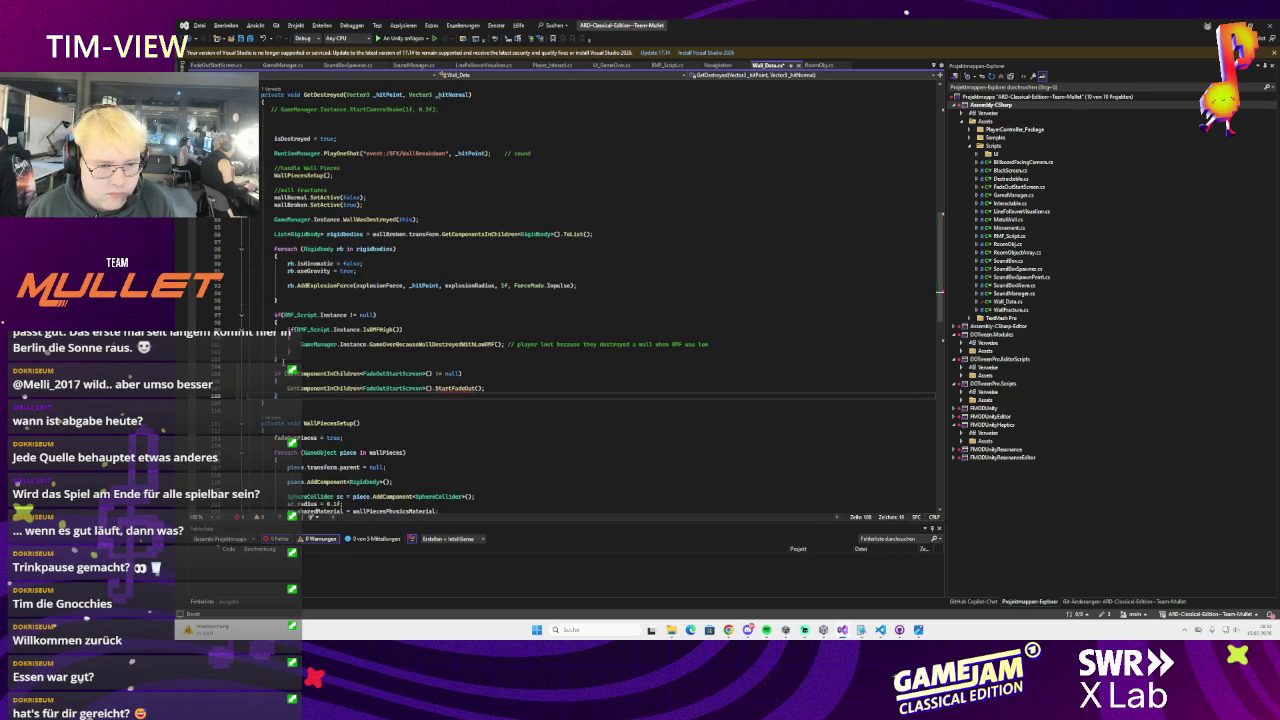
pyautogui.moveTo(464, 393)
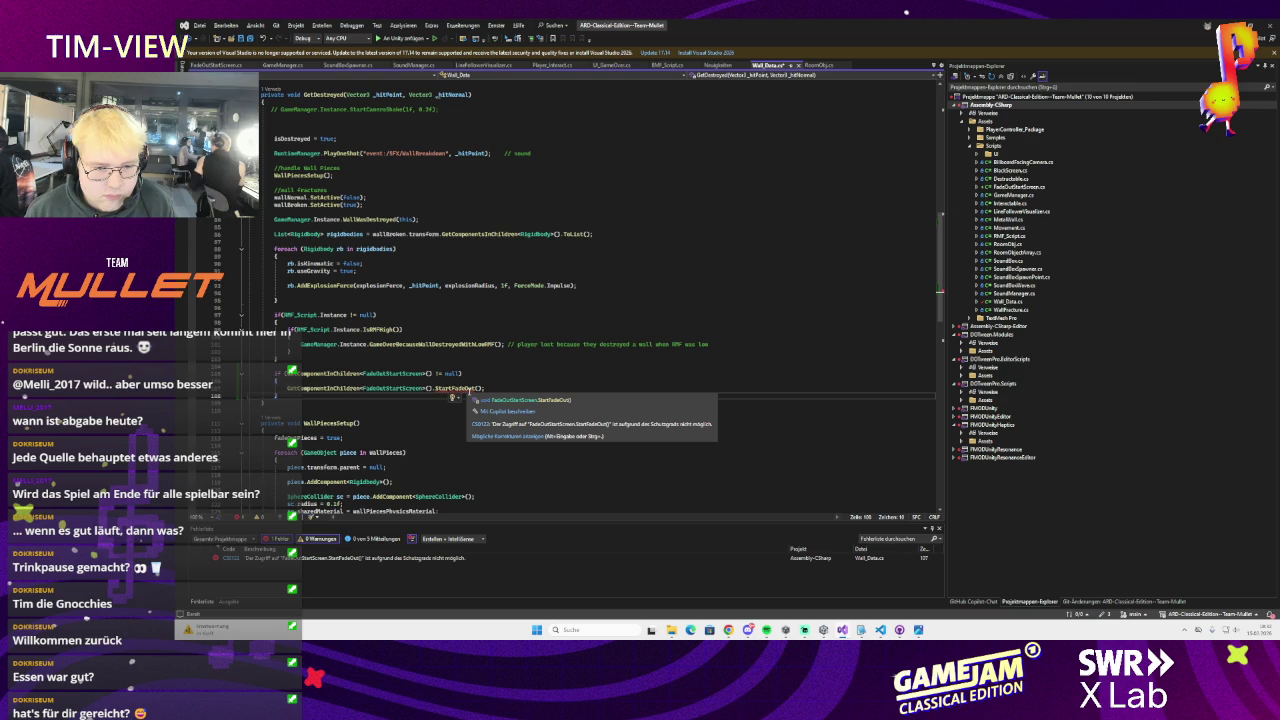
# Change StartFadeOut from private to public in FadeOutStartScreen
pyautogui.click(206, 65)
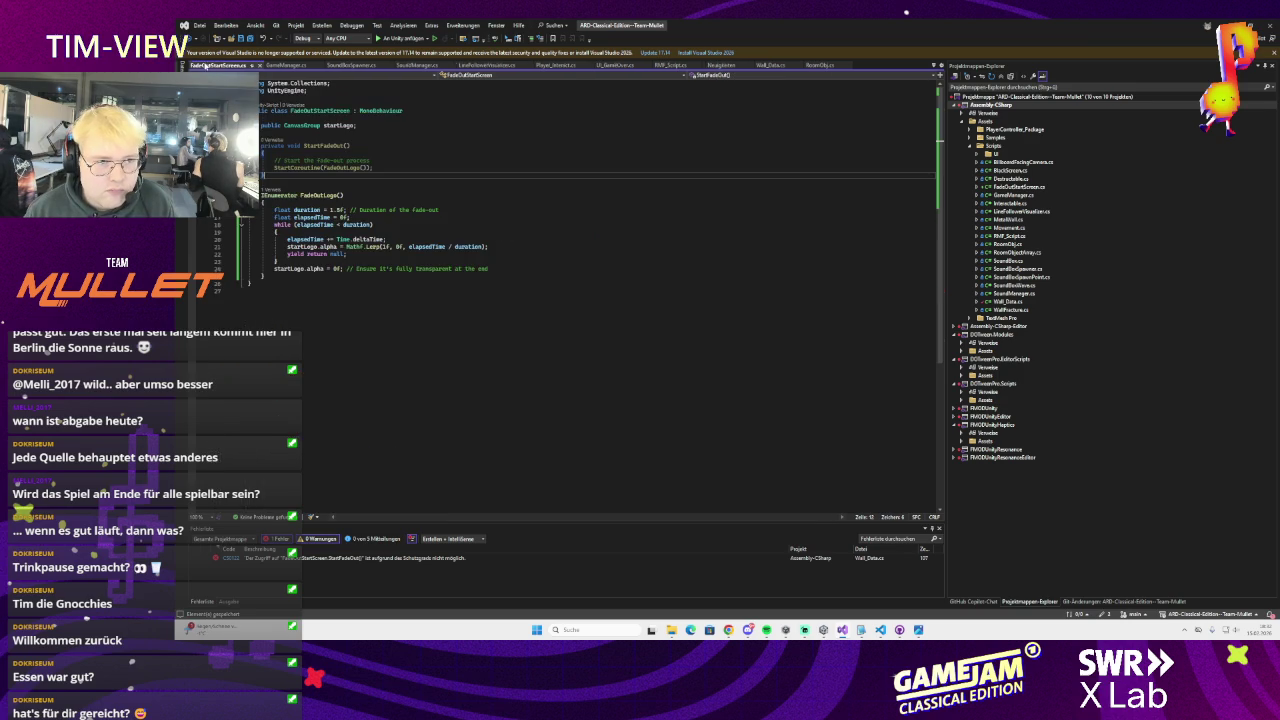
pyautogui.doubleClick(272, 145)
pyautogui.write('public')
pyautogui.press('Up')
pyautogui.press('Up')
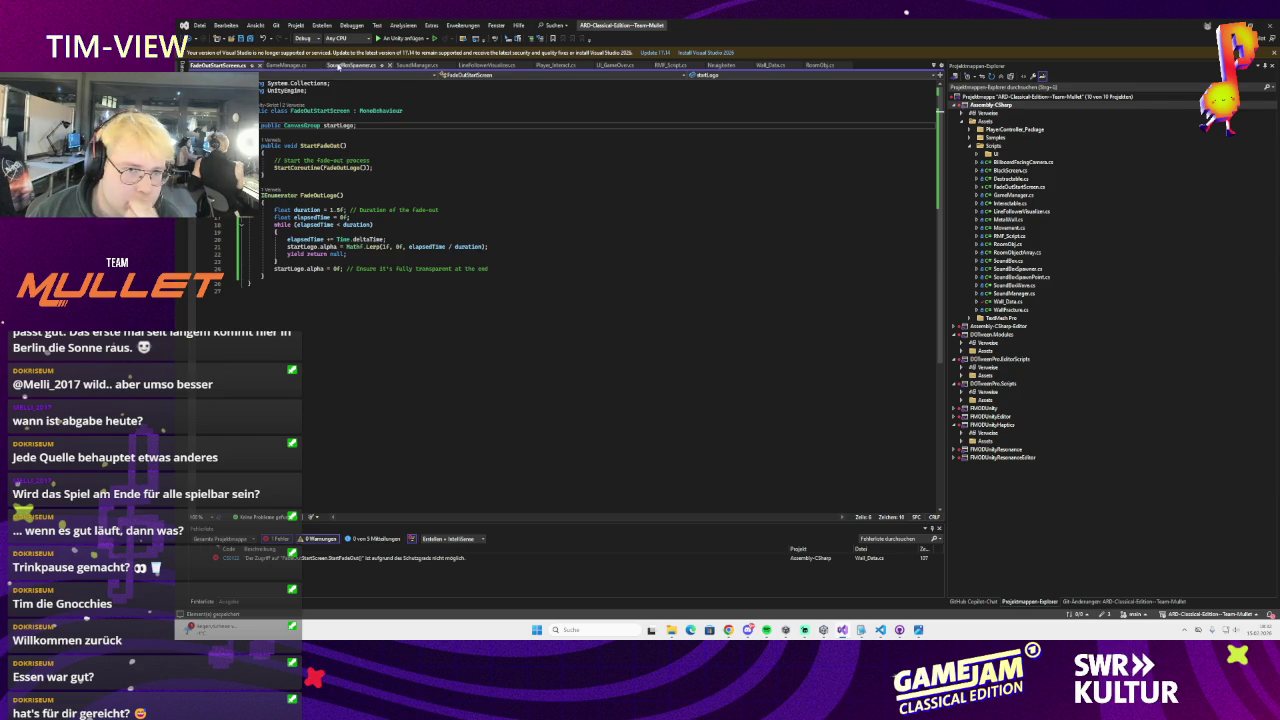
pyautogui.click(290, 66)
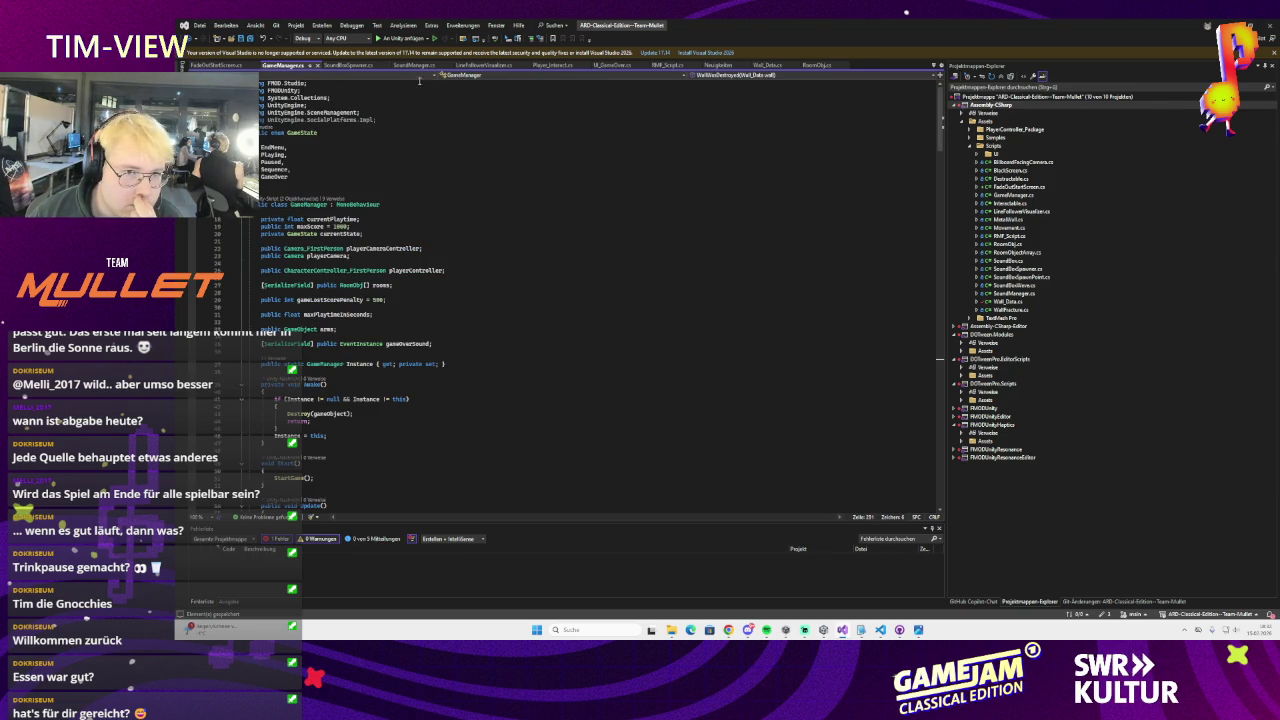
# Look over the SoundBoxSpawner and SoundManager scripts' Awake and Start code, then go back to Unity
pyautogui.click(349, 66)
pyautogui.scroll(-5, 437, 265)
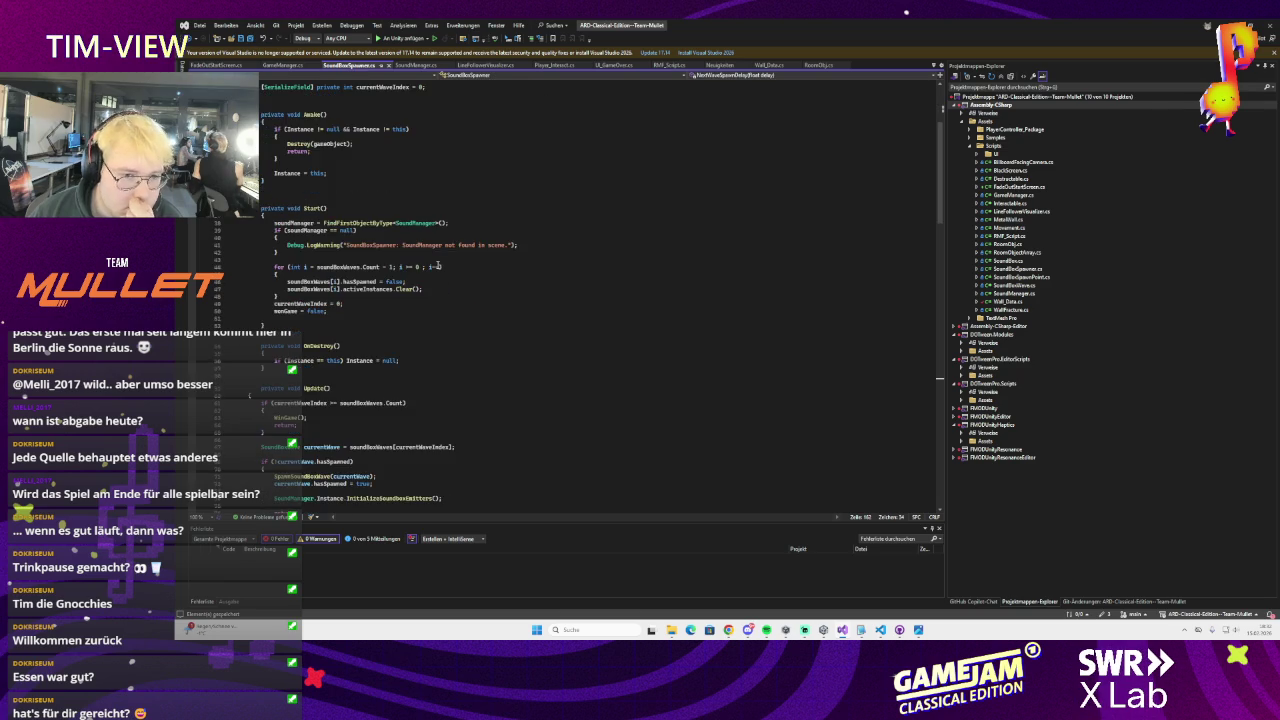
pyautogui.scroll(3, 437, 265)
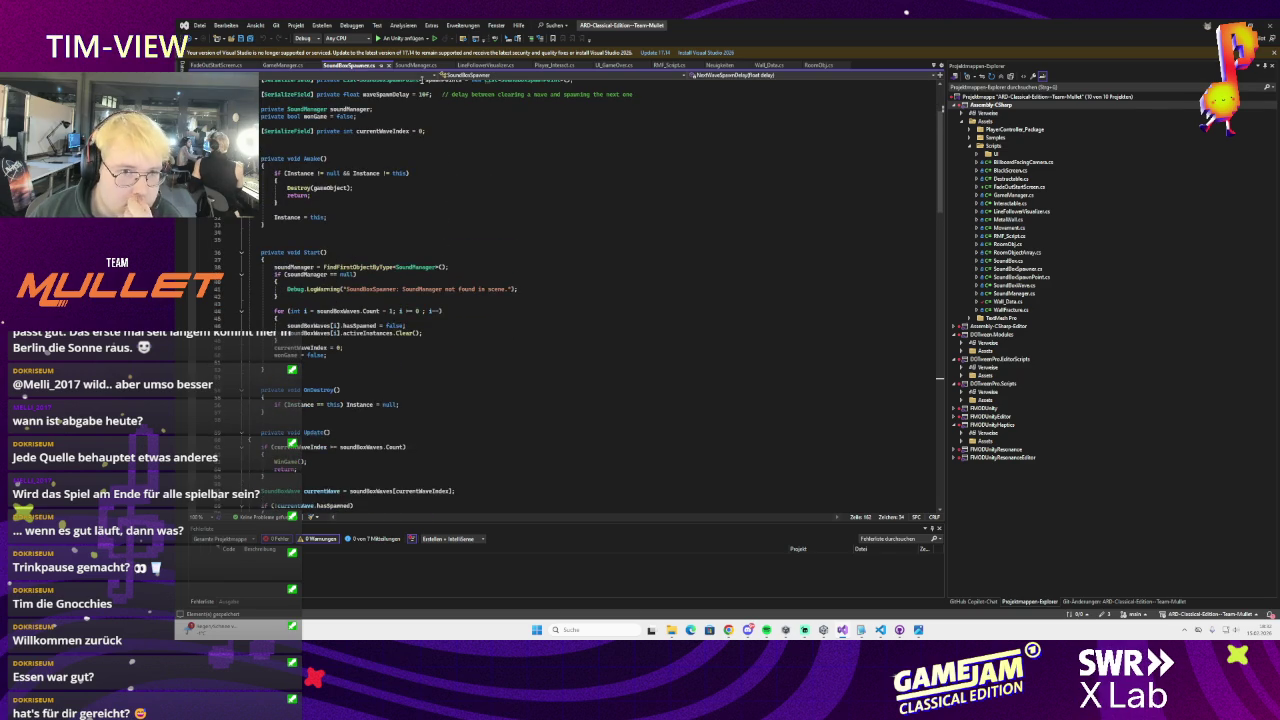
pyautogui.click(413, 66)
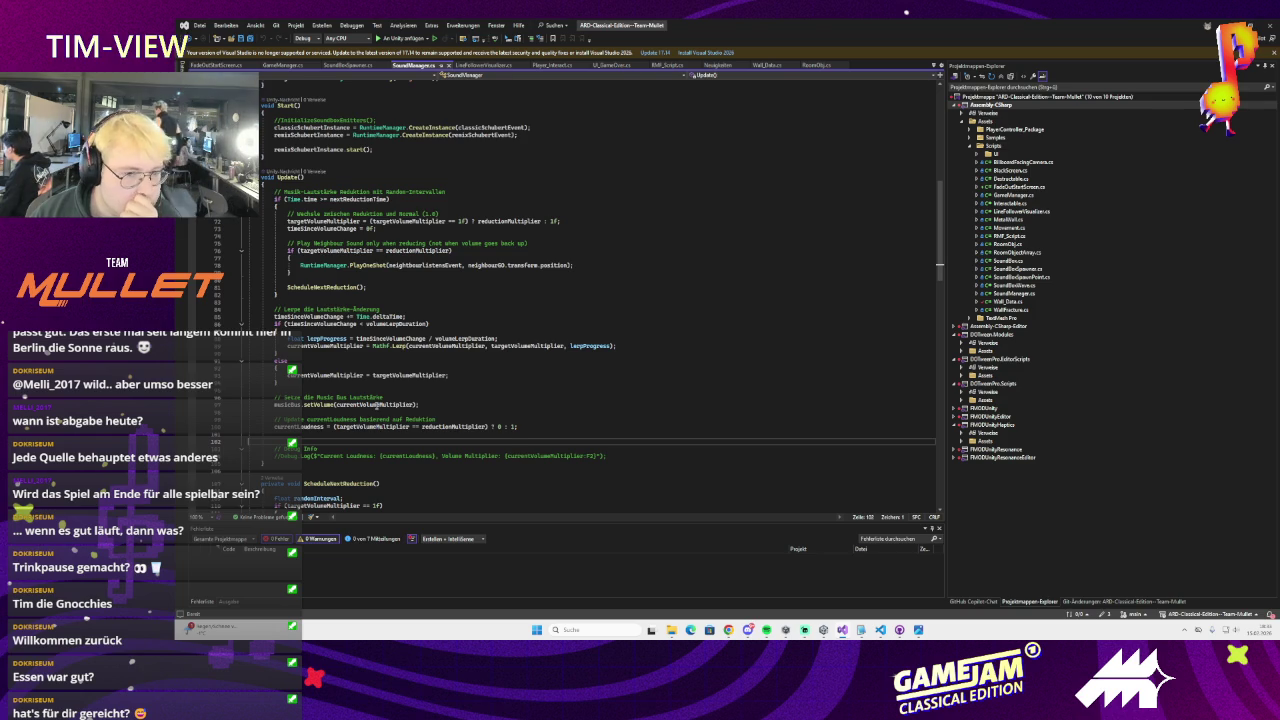
pyautogui.moveTo(377, 405)
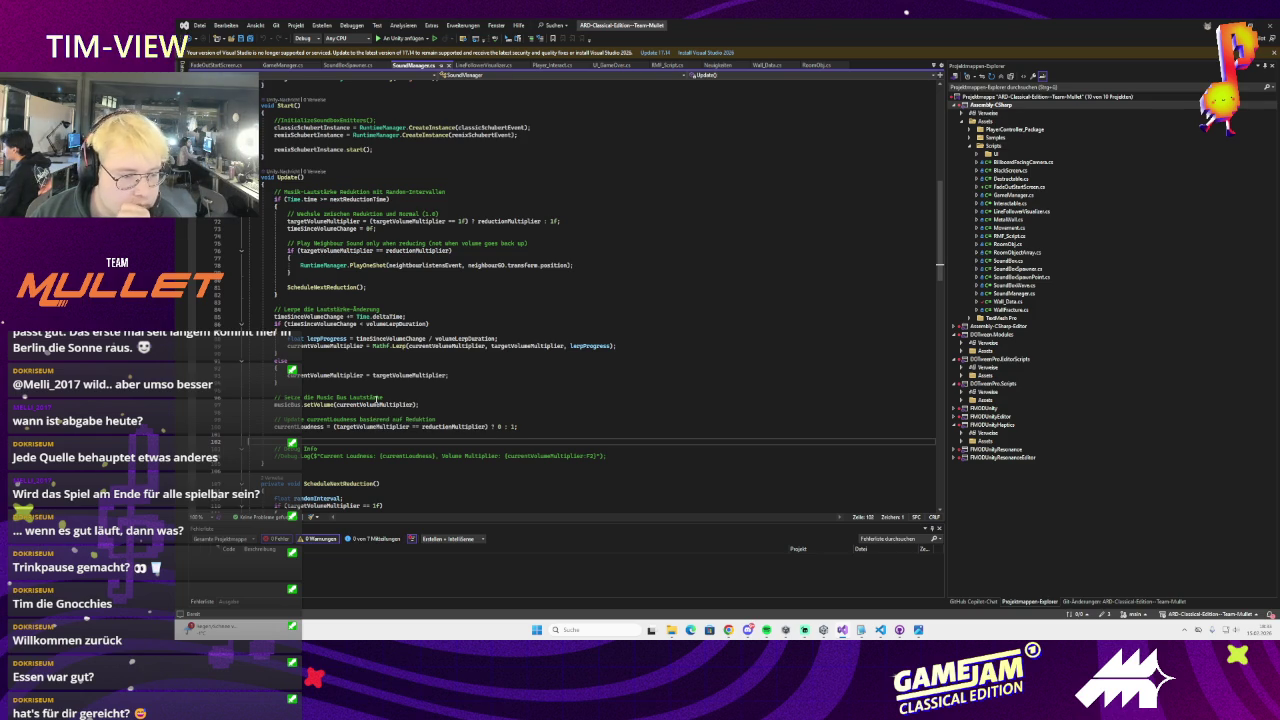
pyautogui.scroll(-3, 377, 397)
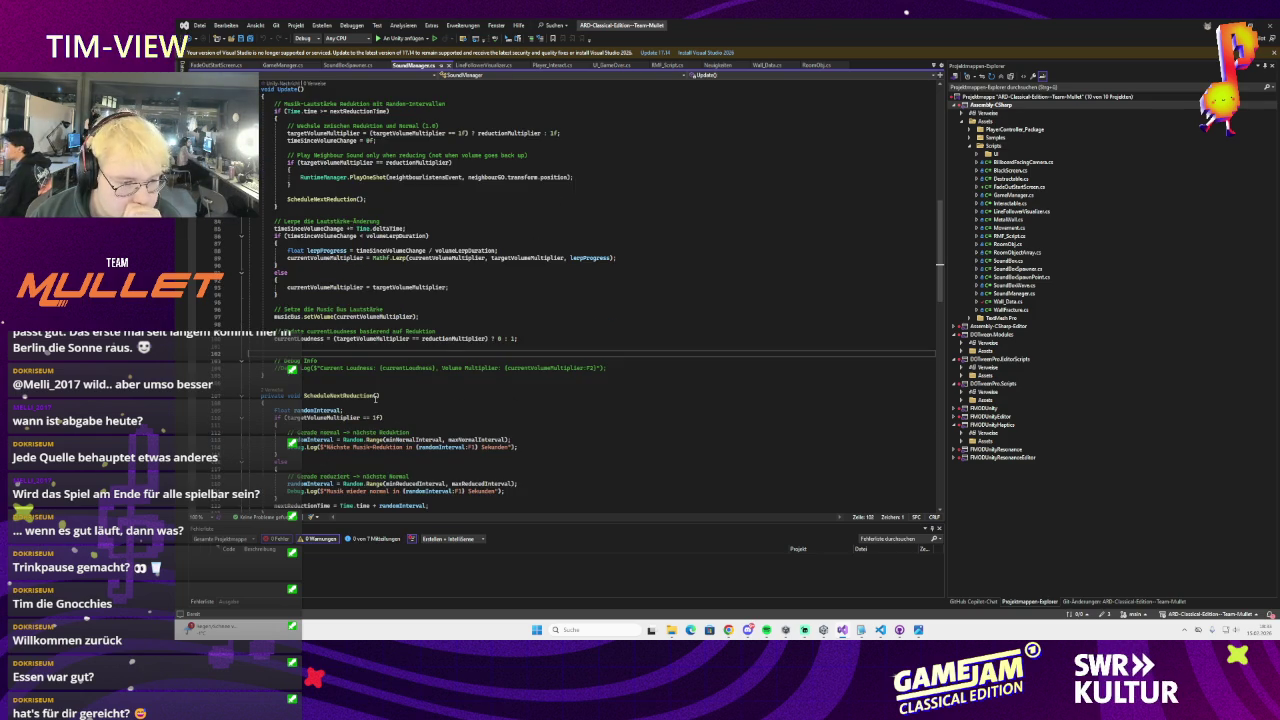
pyautogui.scroll(3, 377, 397)
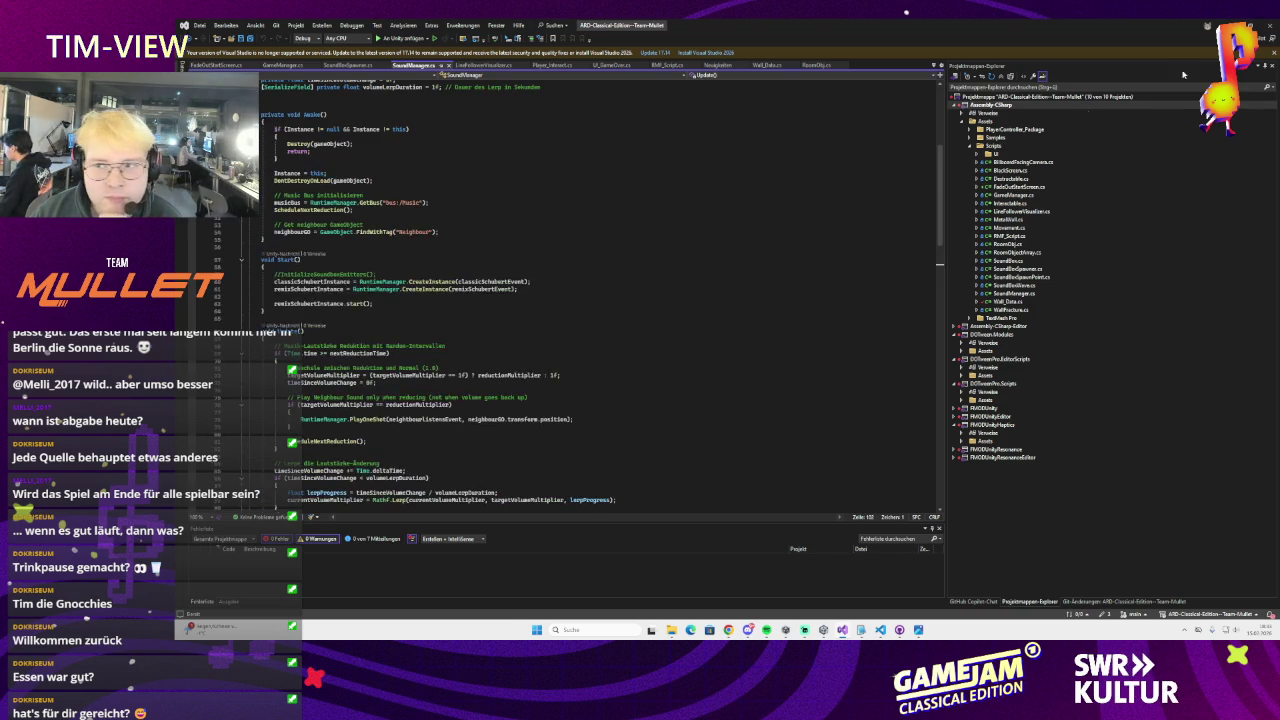
pyautogui.hotkey('alt', 'Tab')
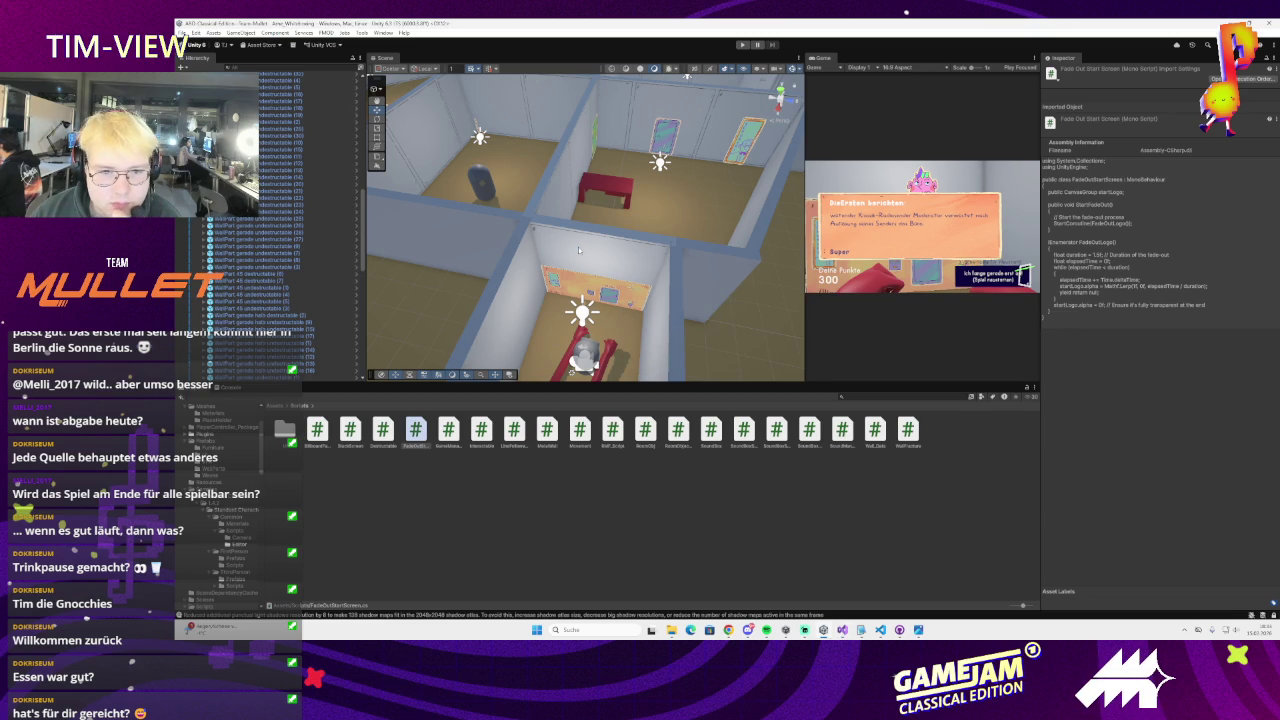
# Select the wall piece and drag the StartScreen canvas group into FadeOutStartScreen's Start Logo field
pyautogui.click(578, 250)
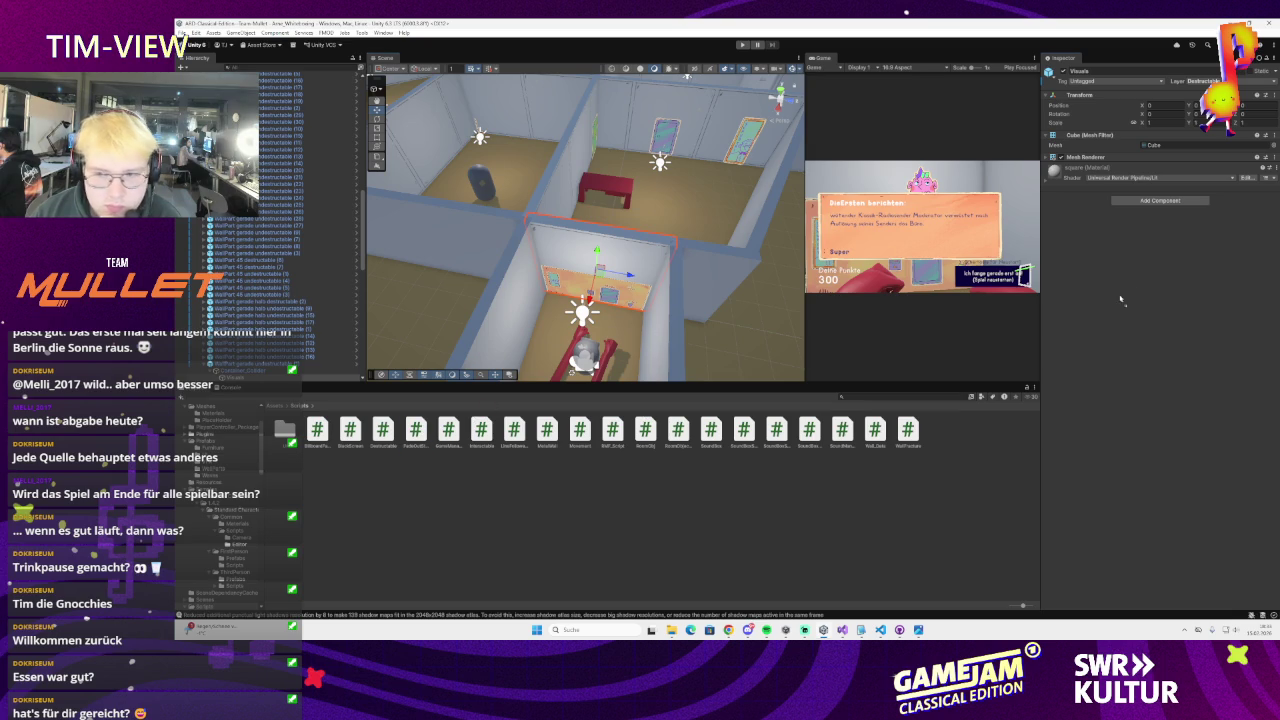
pyautogui.click(1098, 157)
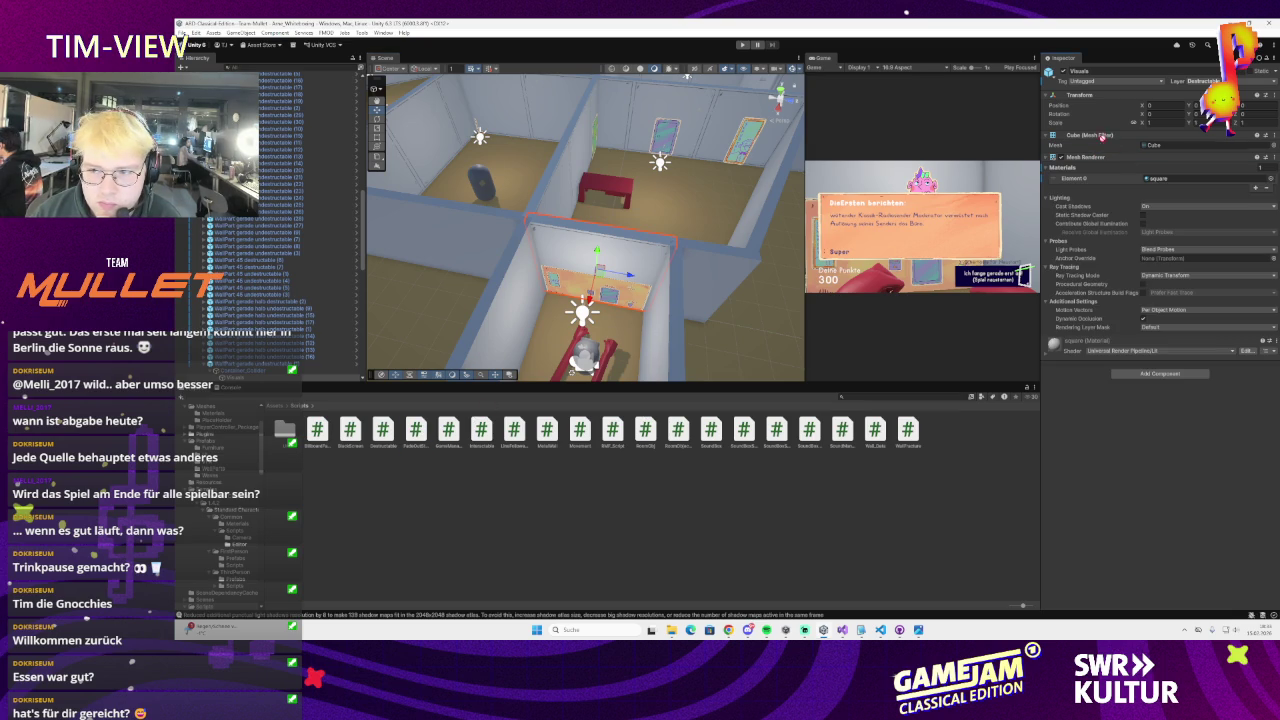
pyautogui.moveTo(1113, 130); pyautogui.dragTo(1113, 131)
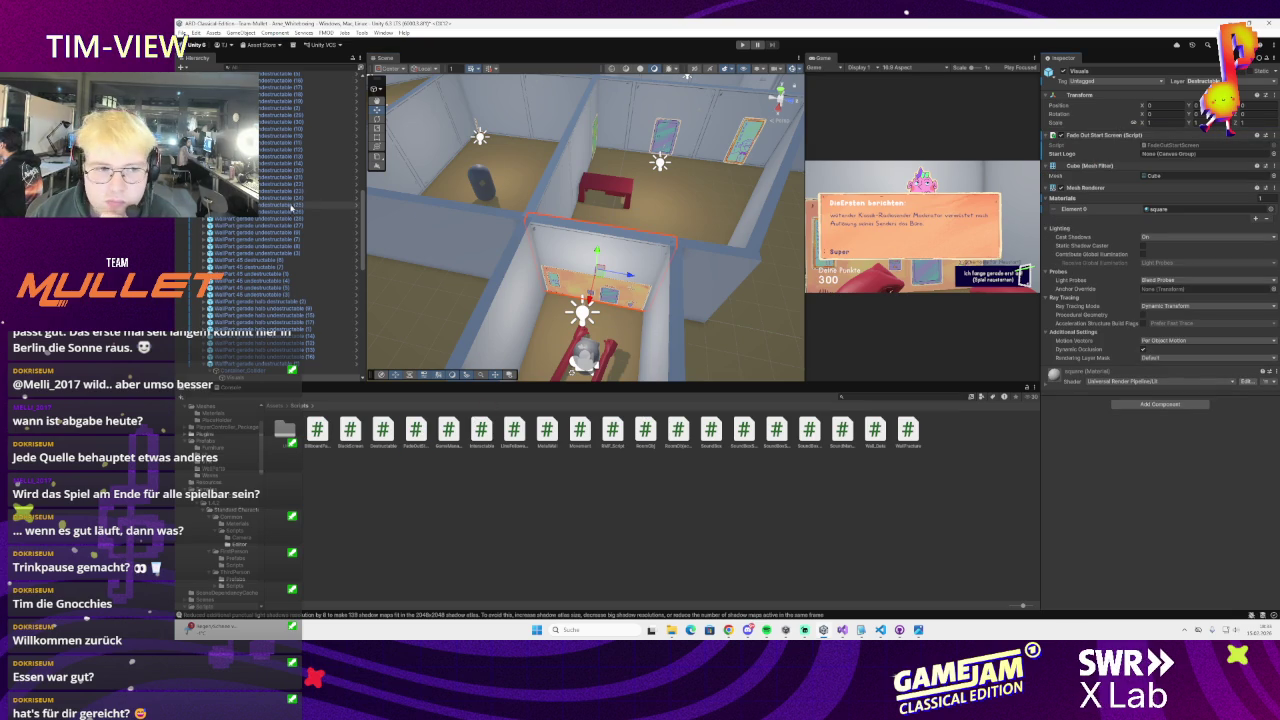
pyautogui.scroll(-3, 293, 207)
pyautogui.scroll(-3, 293, 207)
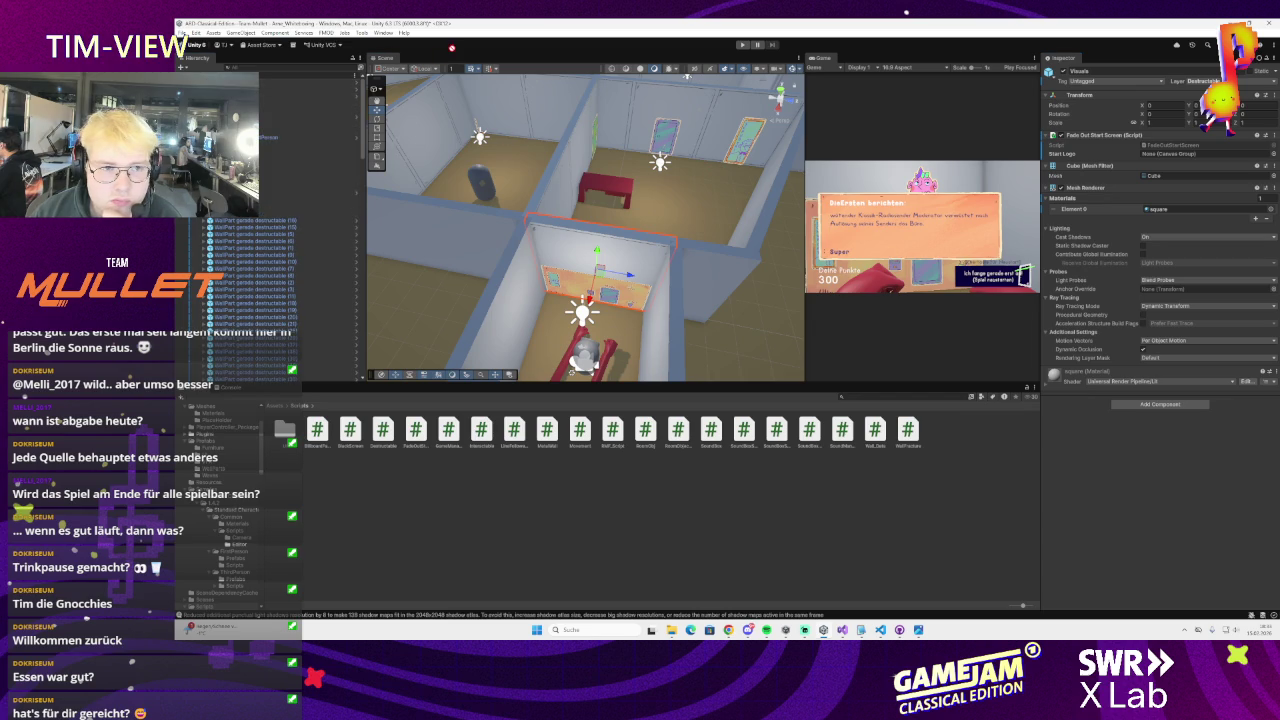
pyautogui.scroll(1, 270, 250)
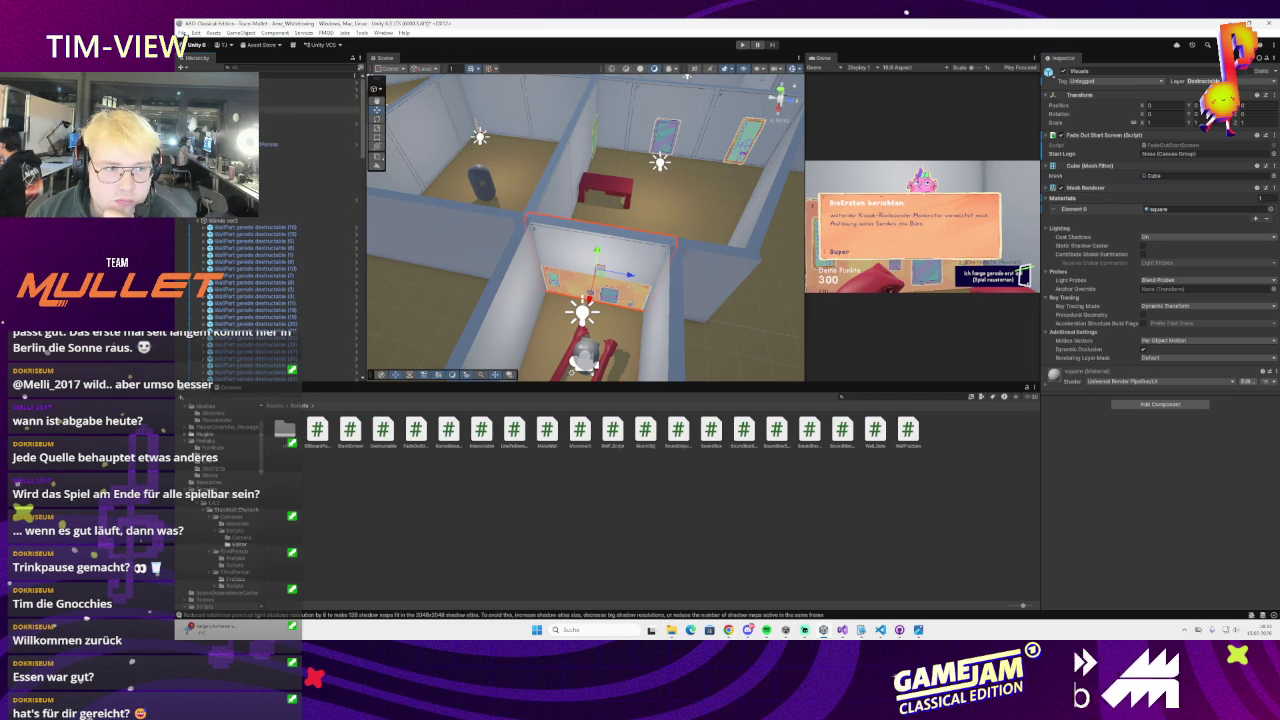
pyautogui.scroll(-5, 237, 262)
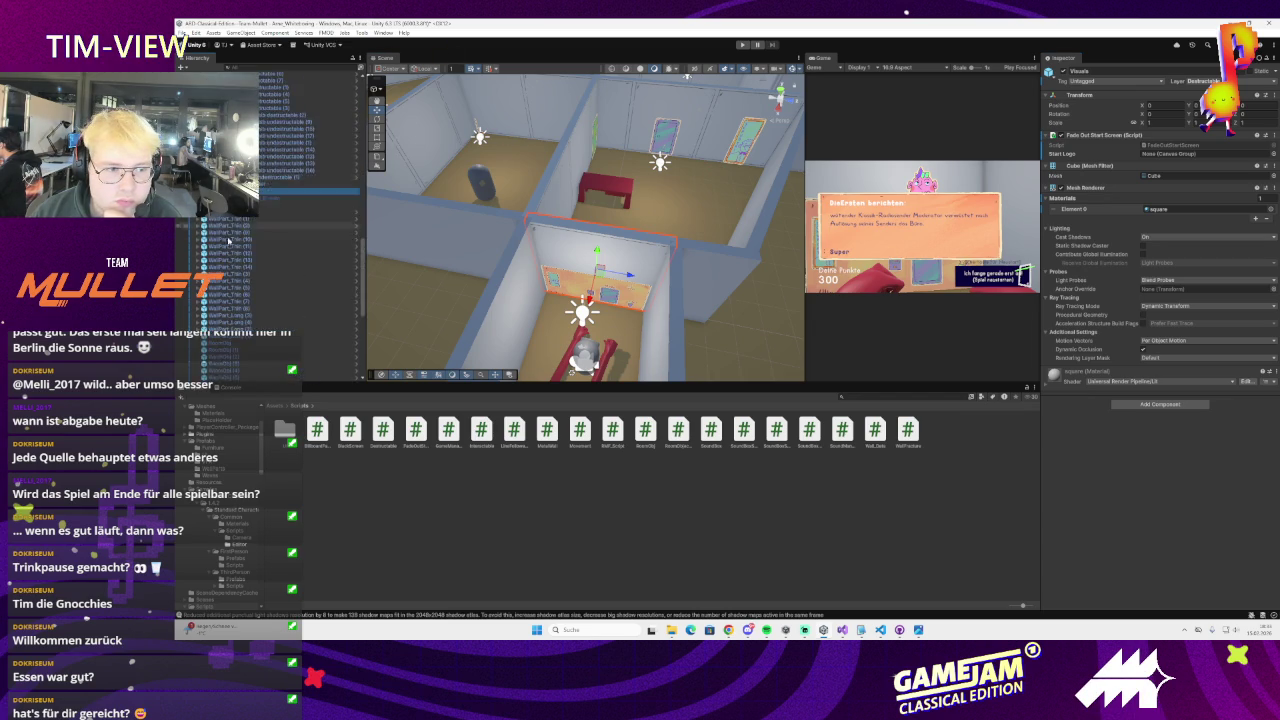
pyautogui.scroll(-5, 237, 262)
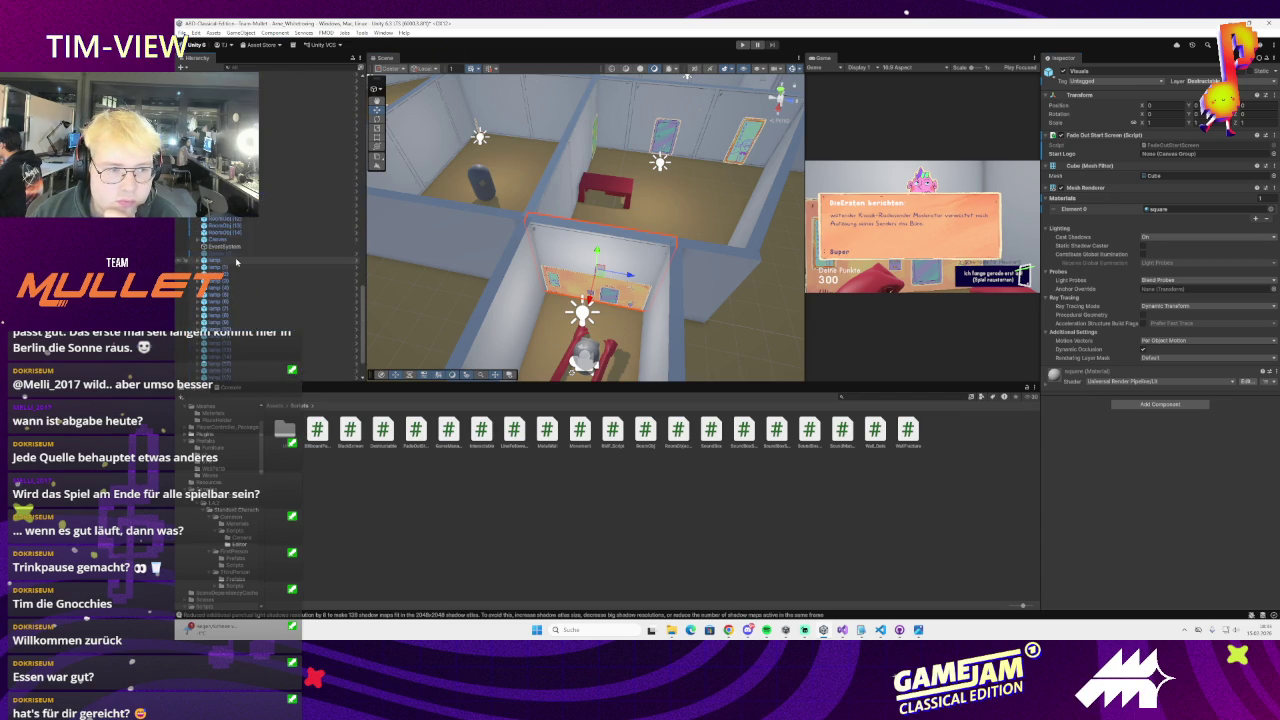
pyautogui.moveTo(222, 219)
pyautogui.mouseDown()
pyautogui.moveTo(310, 195)
pyautogui.moveTo(384, 55)
pyautogui.moveTo(1060, 55)
pyautogui.moveTo(1200, 155)
pyautogui.mouseUp()
# Select and frame the StartScreen canvas, then select the head image above GameOver
pyautogui.click(183, 33)
pyautogui.click(183, 33)
pyautogui.click(300, 198)
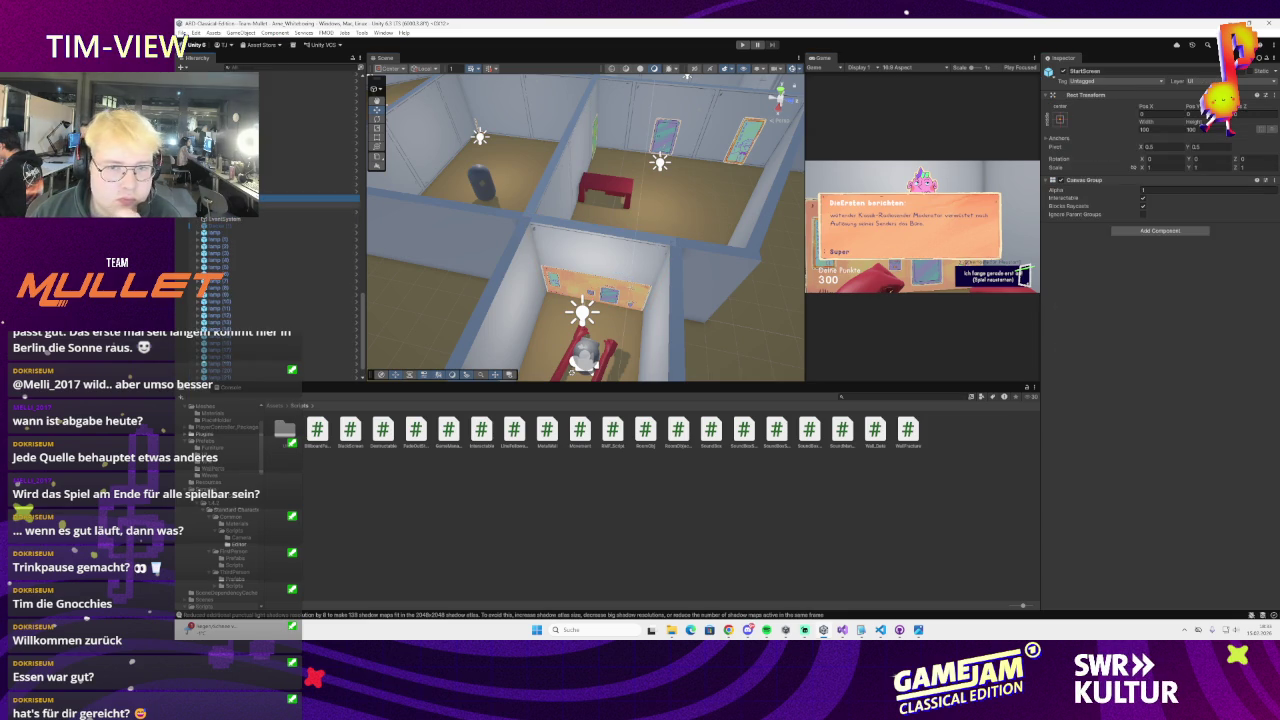
pyautogui.press('f')
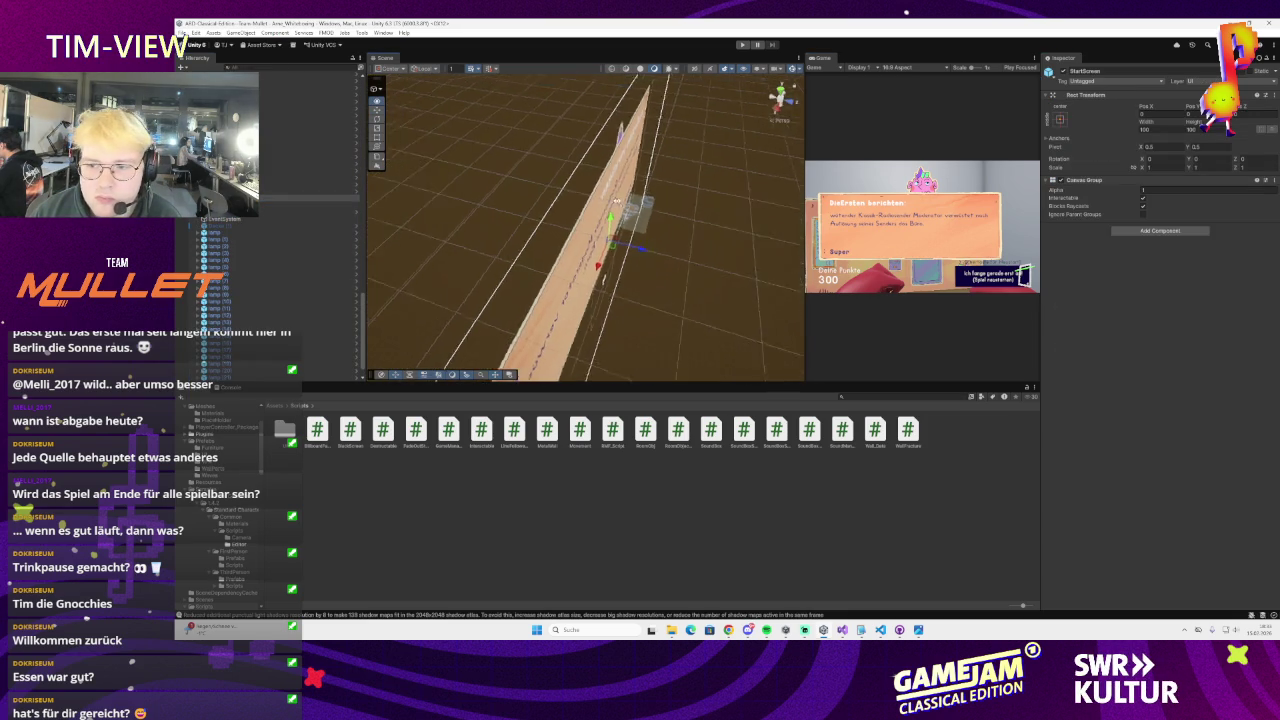
pyautogui.click(262, 212)
pyautogui.click(264, 206)
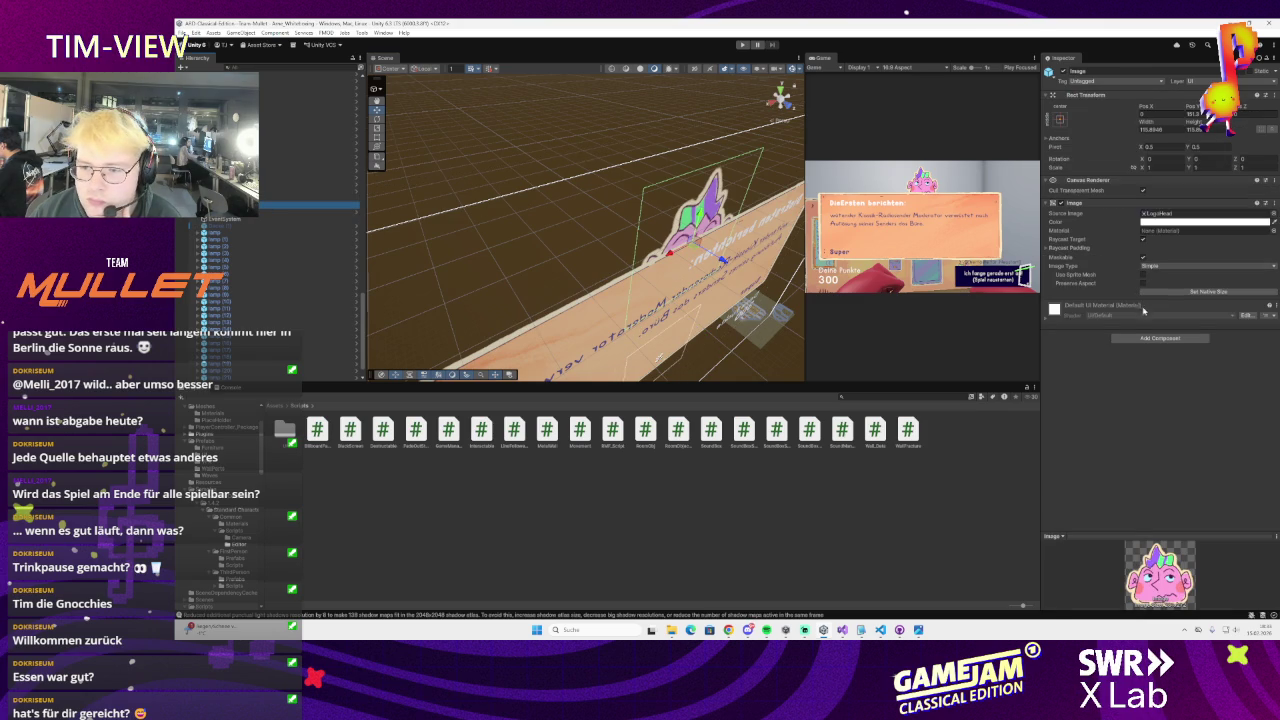
# Set the head image to its native size, then shrink it and view the panel up close
pyautogui.click(1050, 247)
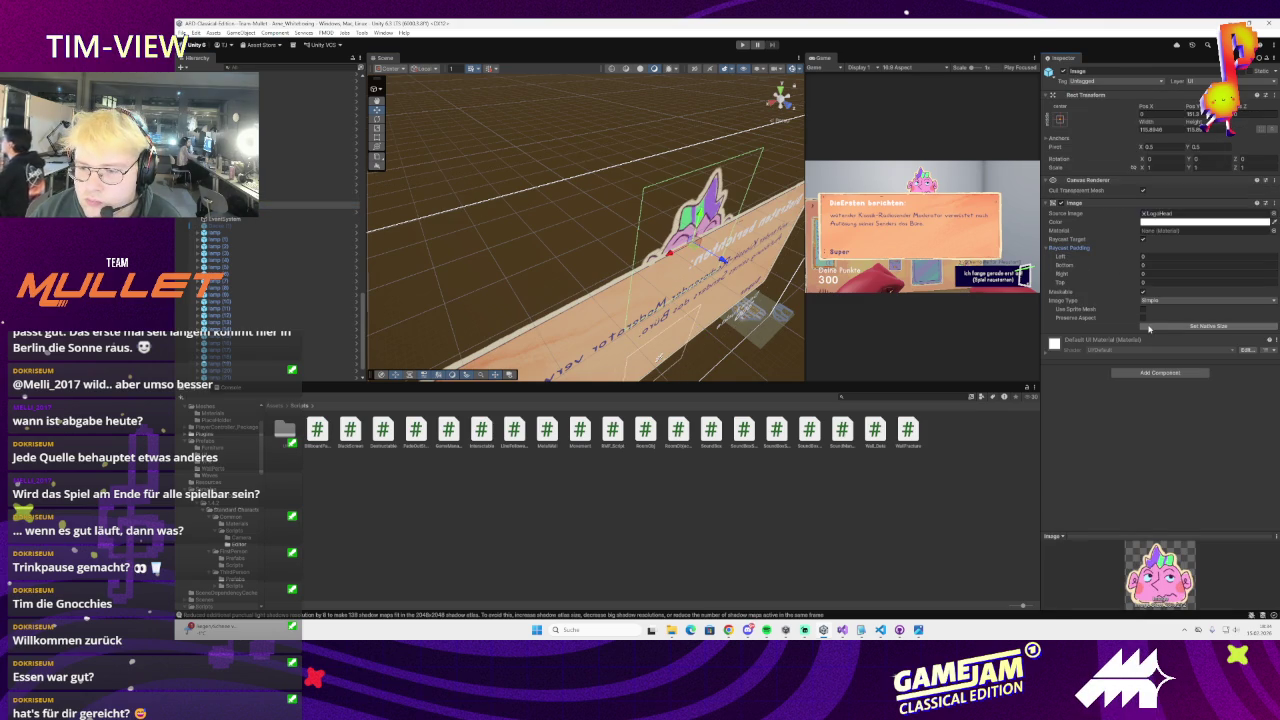
pyautogui.click(1208, 326)
pyautogui.press('f')
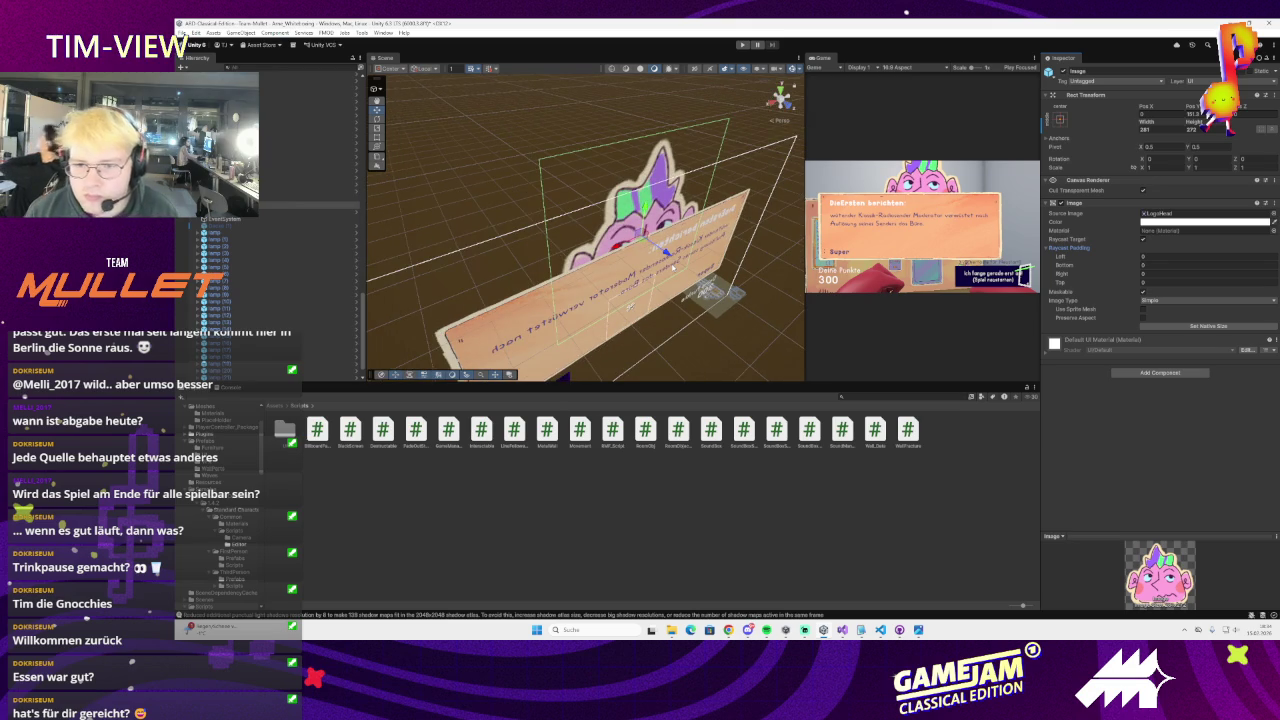
pyautogui.moveTo(1146, 121); pyautogui.dragTo(1120, 121)
pyautogui.moveTo(663, 256); pyautogui.dragTo(575, 213)
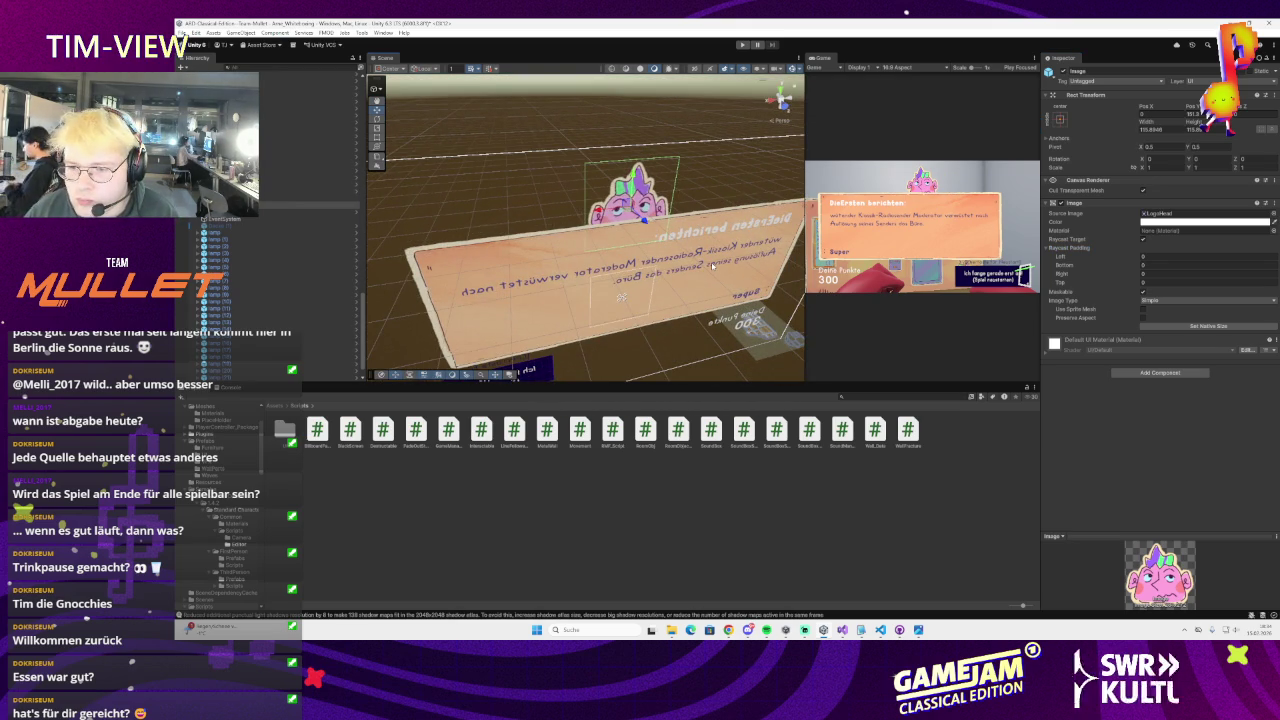
pyautogui.moveTo(702, 245); pyautogui.dragTo(612, 260)
# Adjust the scene view and select the button on the start canvas
pyautogui.click(182, 35)
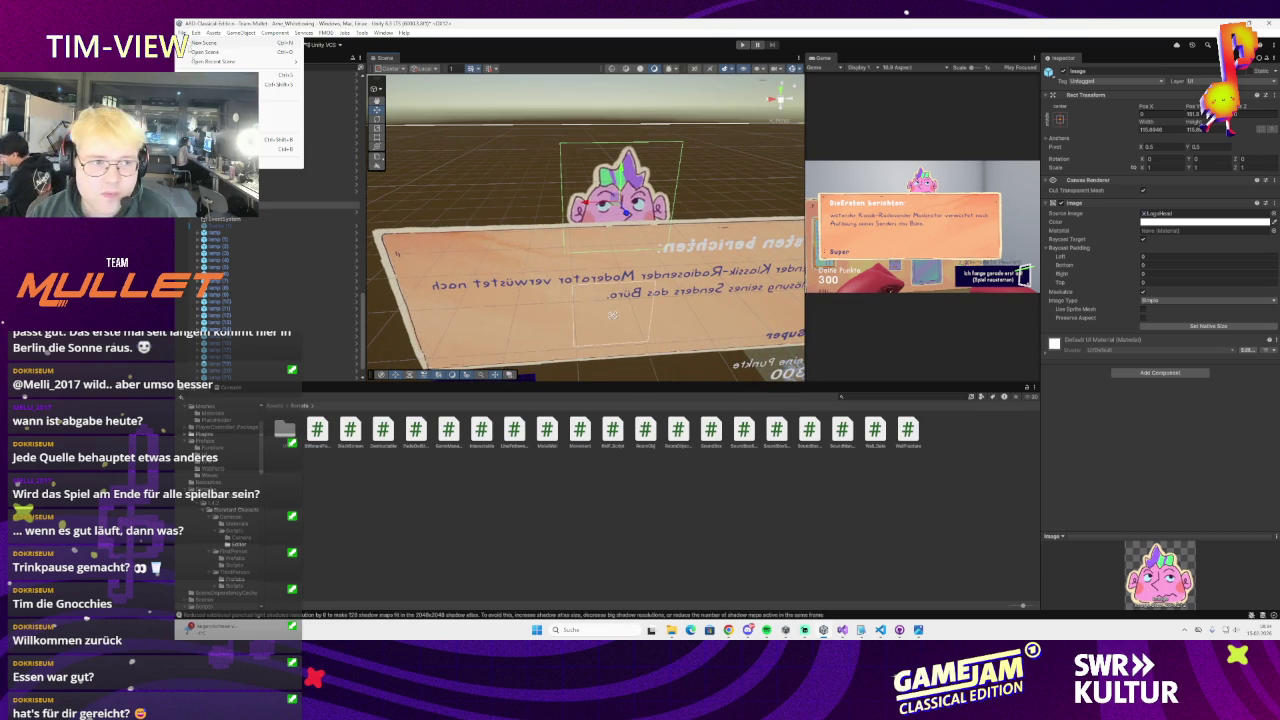
pyautogui.click(182, 35)
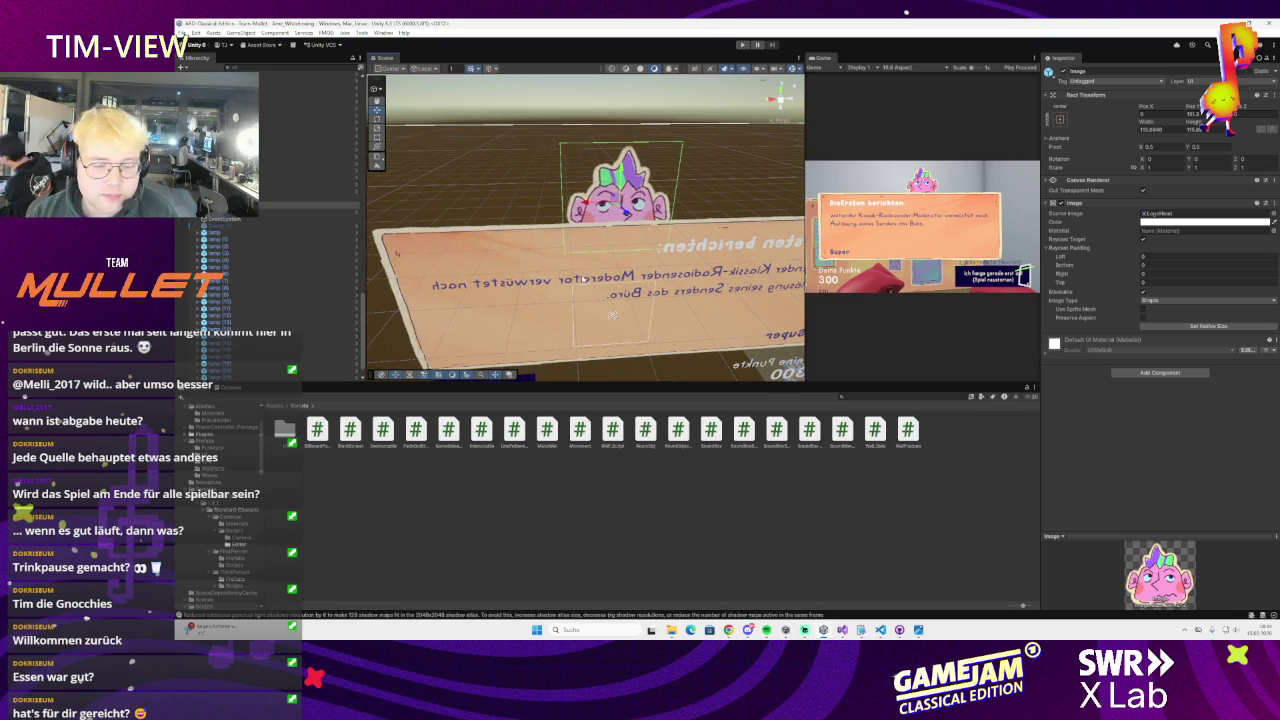
pyautogui.scroll(3, 583, 279)
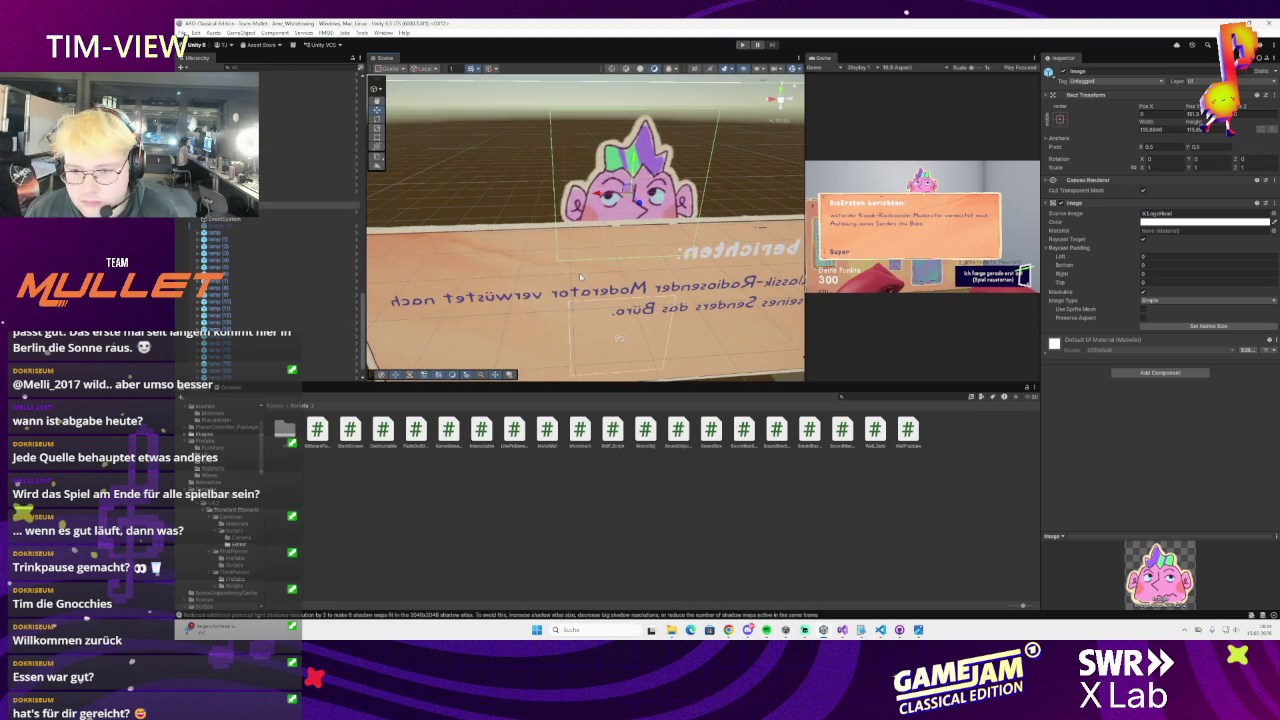
pyautogui.scroll(-2, 580, 277)
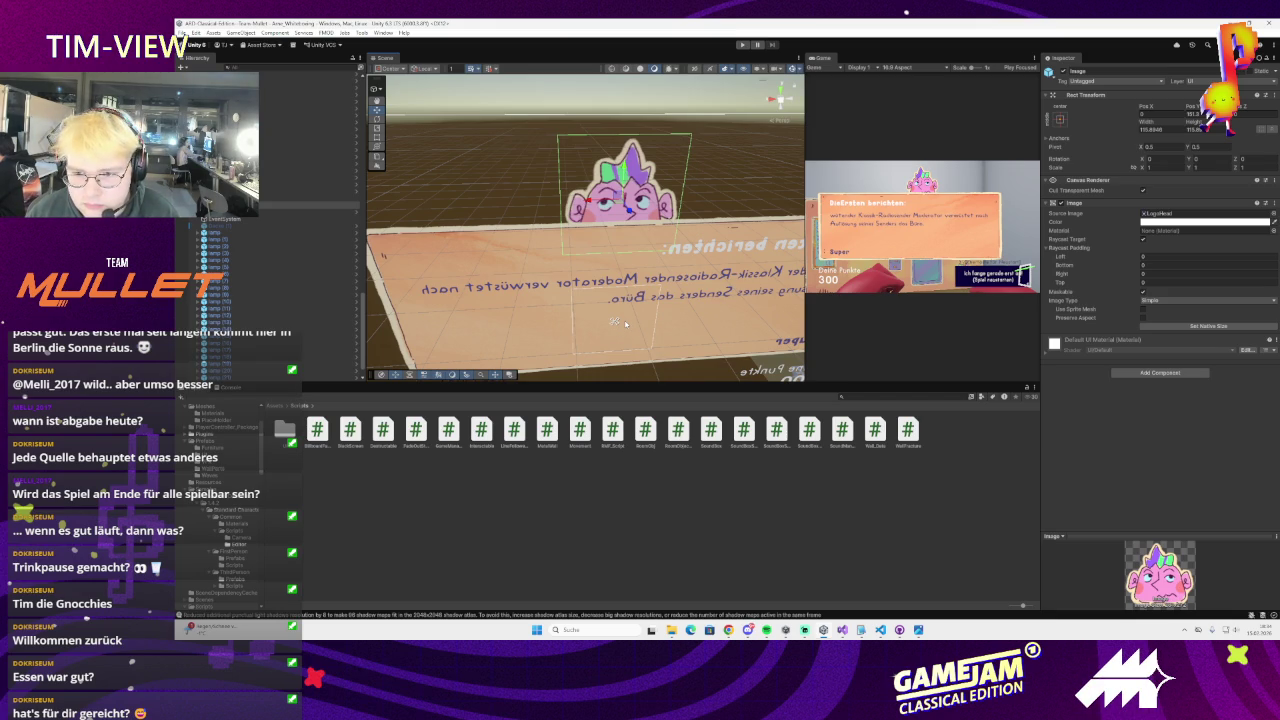
pyautogui.scroll(-3, 625, 323)
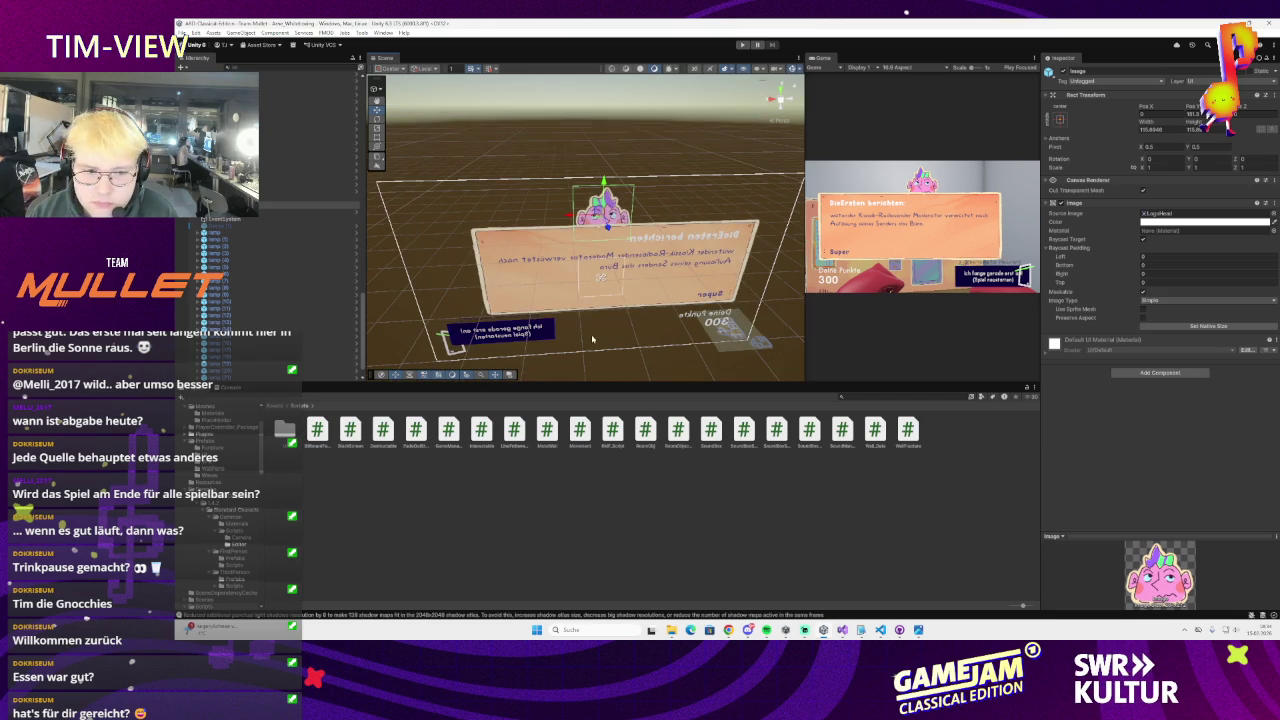
pyautogui.click(500, 330)
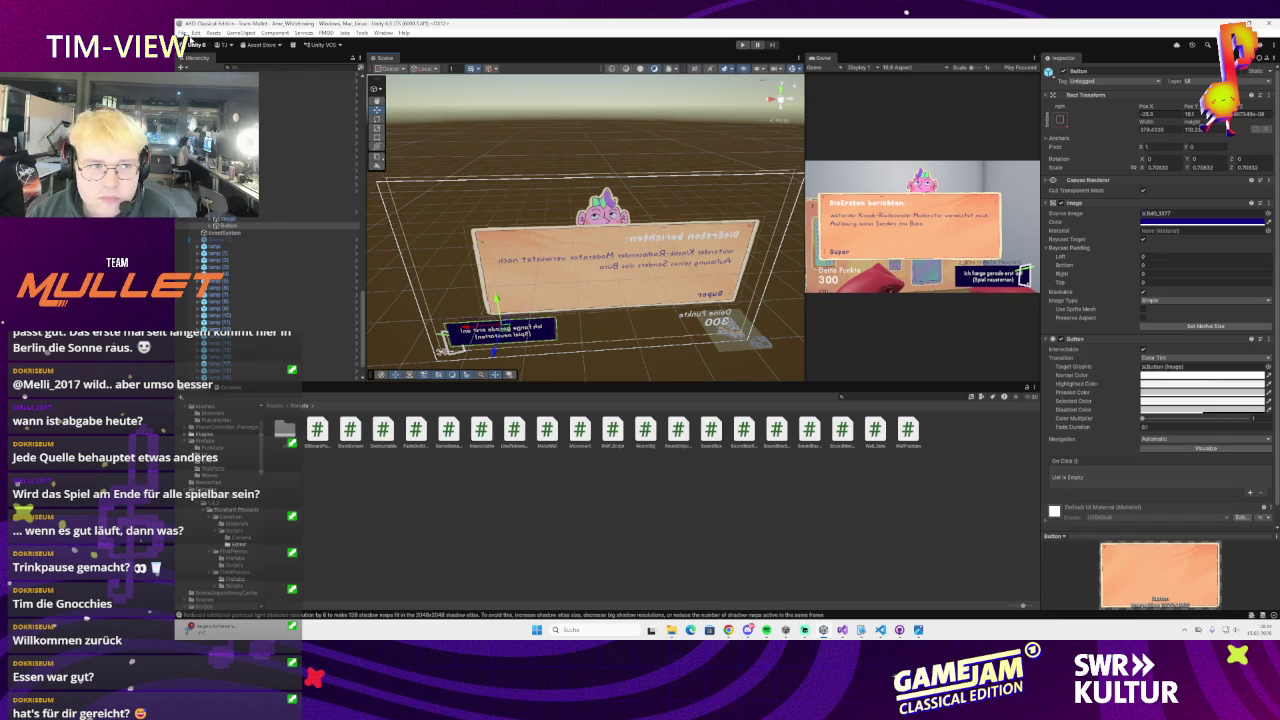
# Inspect the loudness line, Canvas and GameOver objects in the scene
pyautogui.click(183, 33)
pyautogui.moveTo(600, 250)
pyautogui.mouseDown()
pyautogui.moveTo(636, 247)
pyautogui.moveTo(692, 270)
pyautogui.moveTo(530, 289)
pyautogui.mouseUp()
pyautogui.click(529, 289)
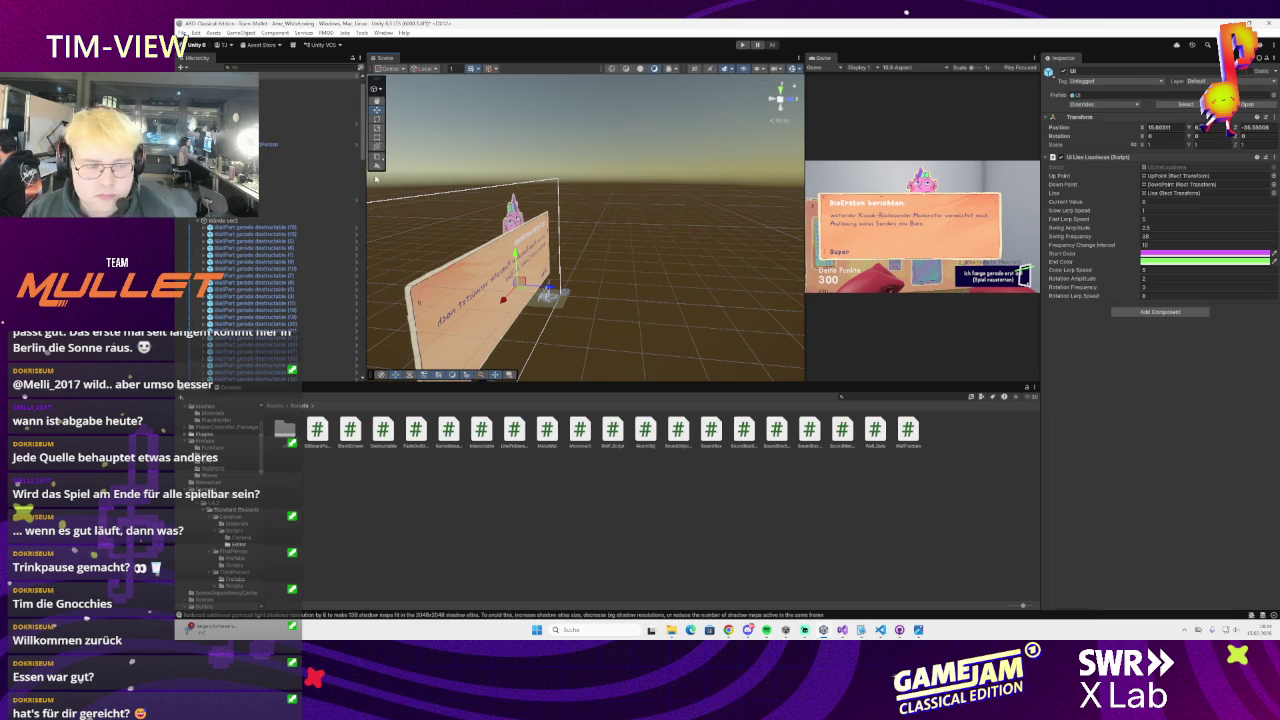
pyautogui.scroll(-5, 290, 270)
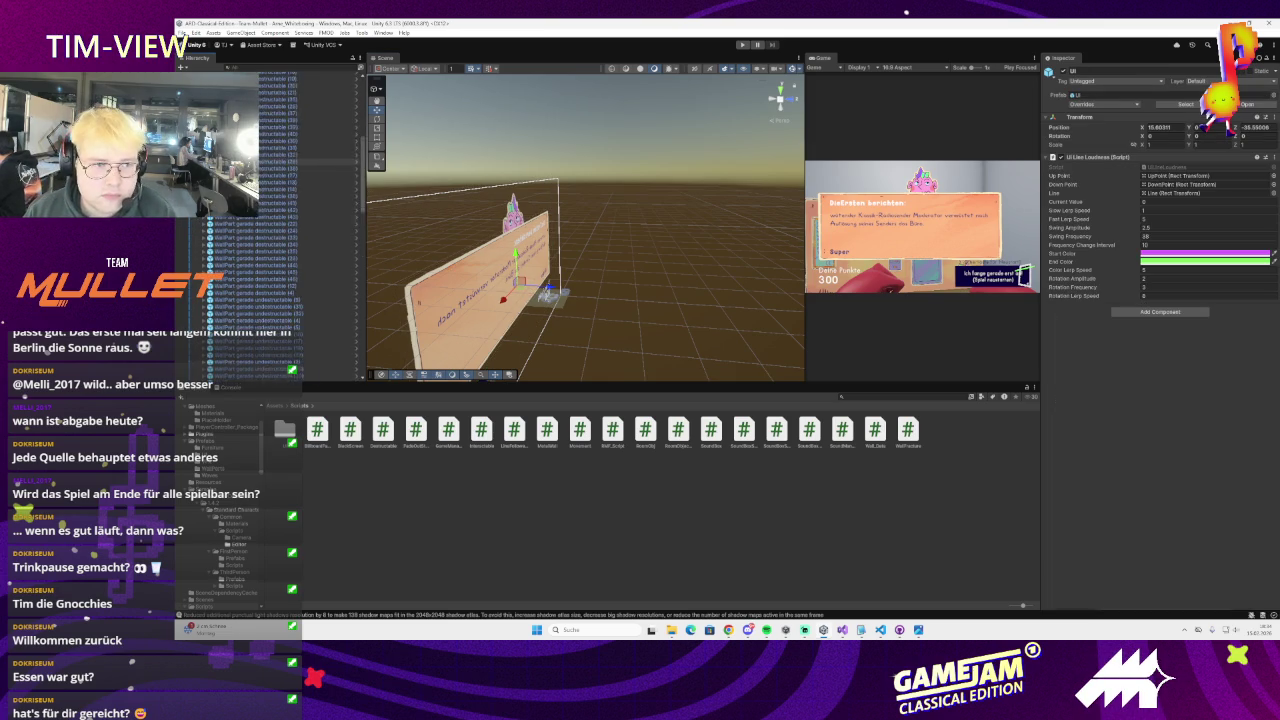
pyautogui.scroll(5, 290, 270)
pyautogui.click(300, 103)
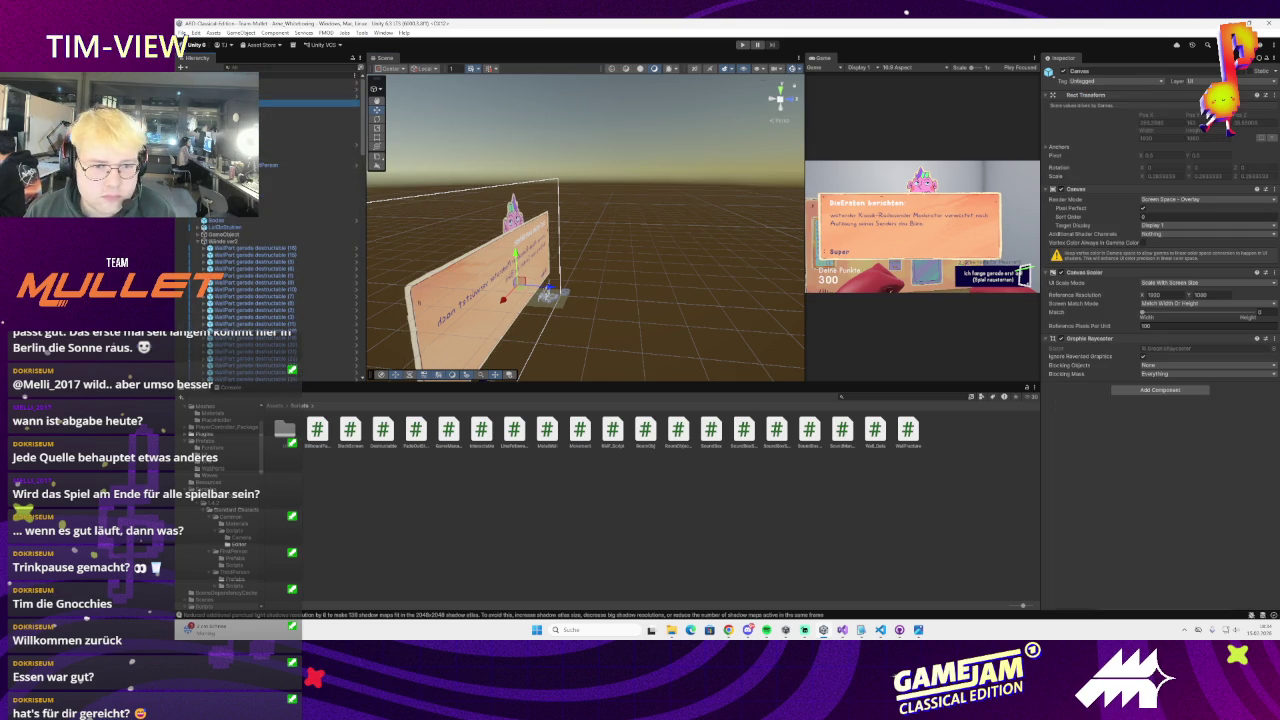
pyautogui.scroll(-10, 263, 245)
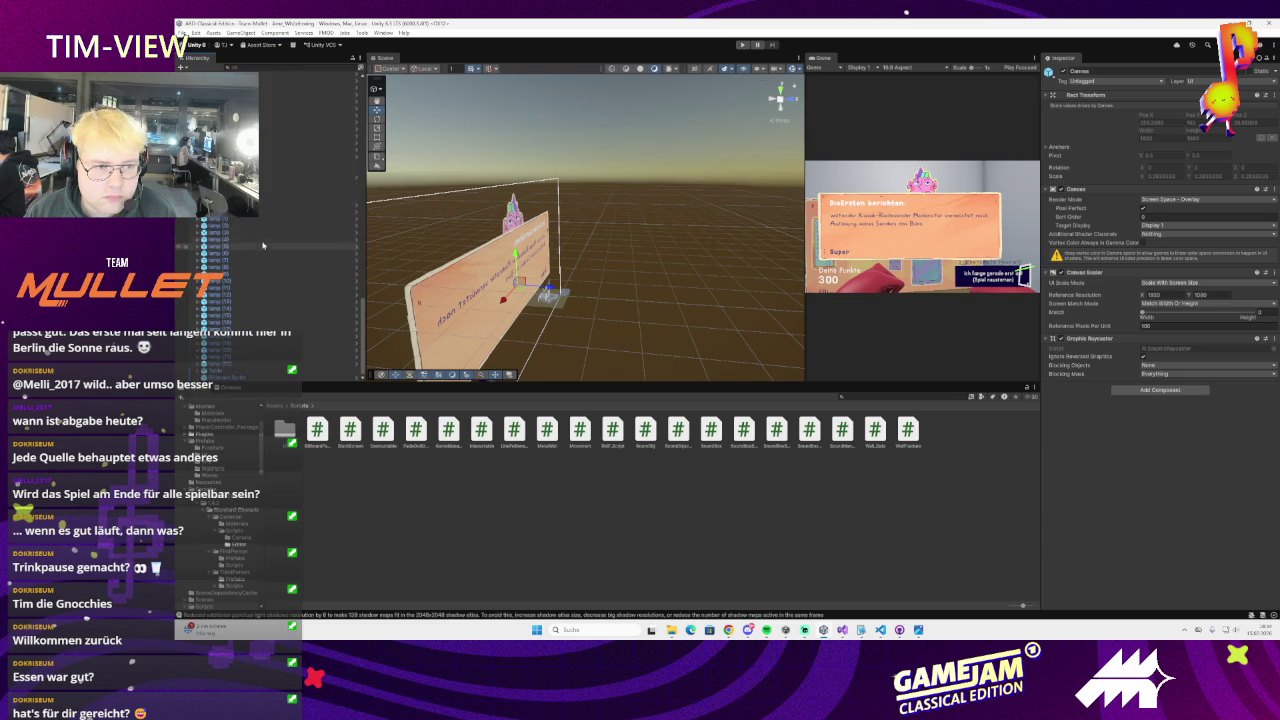
pyautogui.click(300, 176)
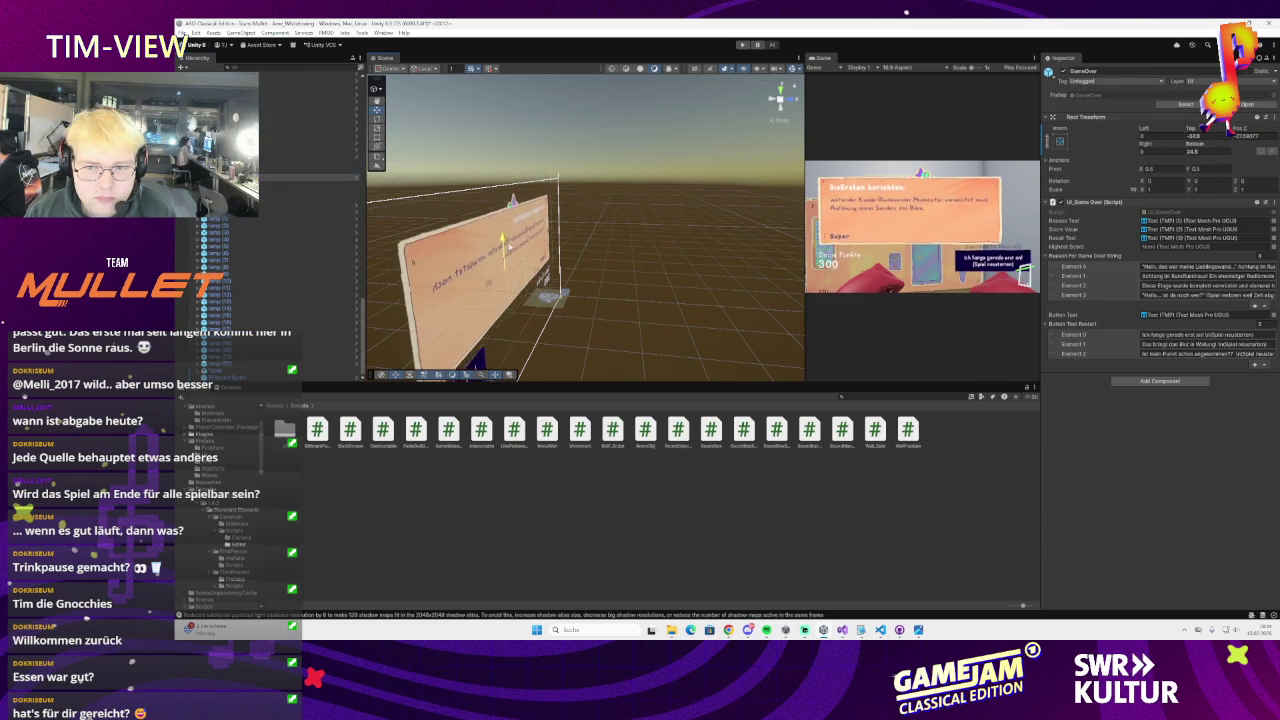
# Look over the panel's button, its image and the framed score text
pyautogui.click(466, 270)
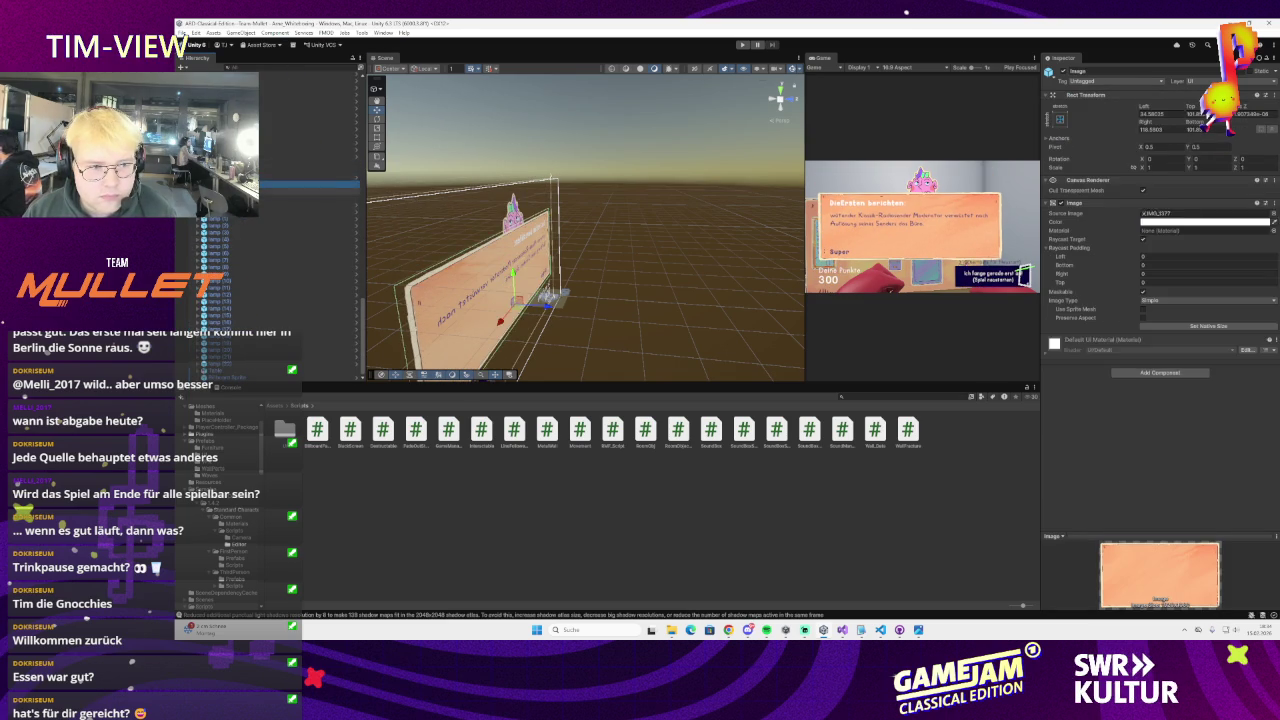
pyautogui.click(466, 270)
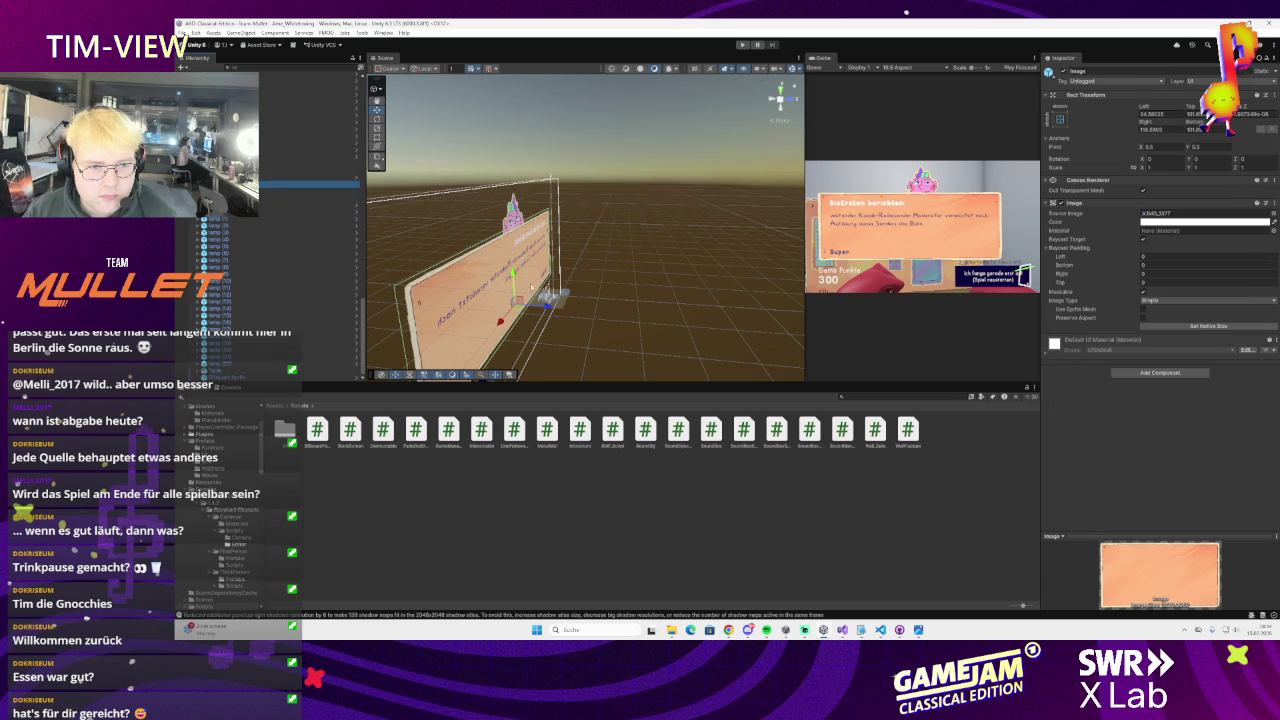
pyautogui.click(512, 266)
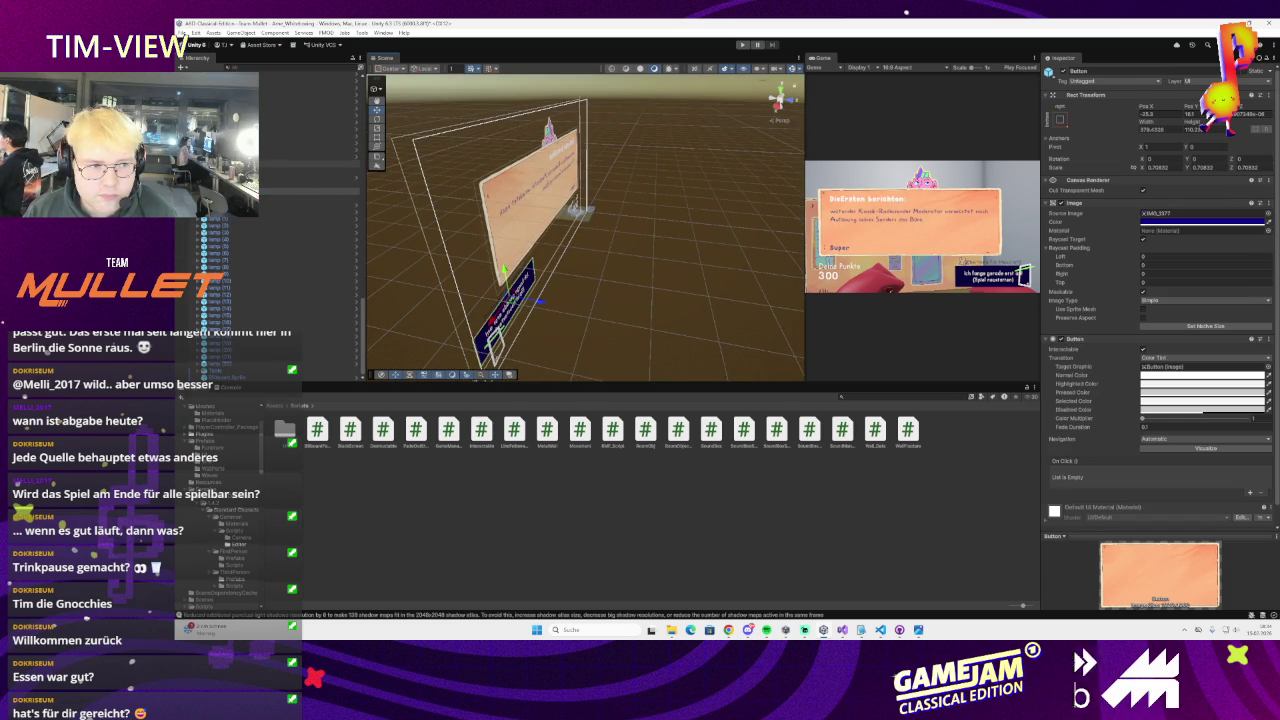
pyautogui.click(310, 170)
pyautogui.click(575, 205)
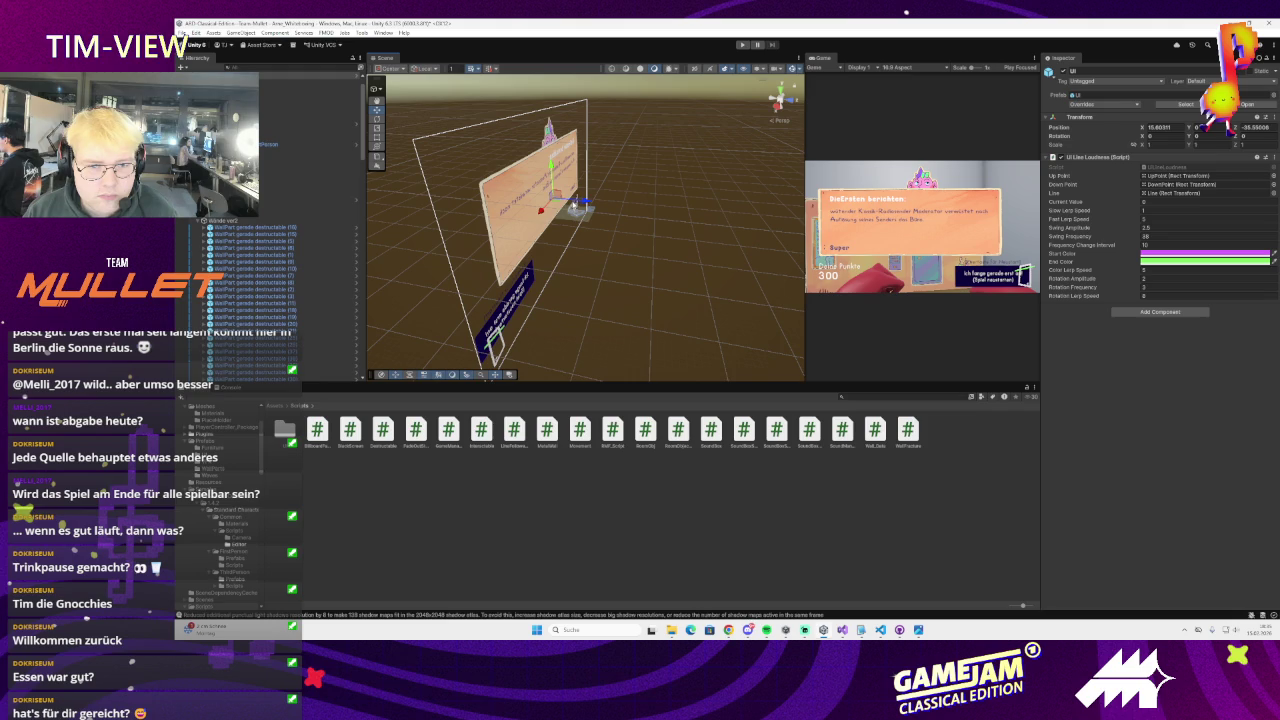
pyautogui.click(575, 205)
pyautogui.press('f')
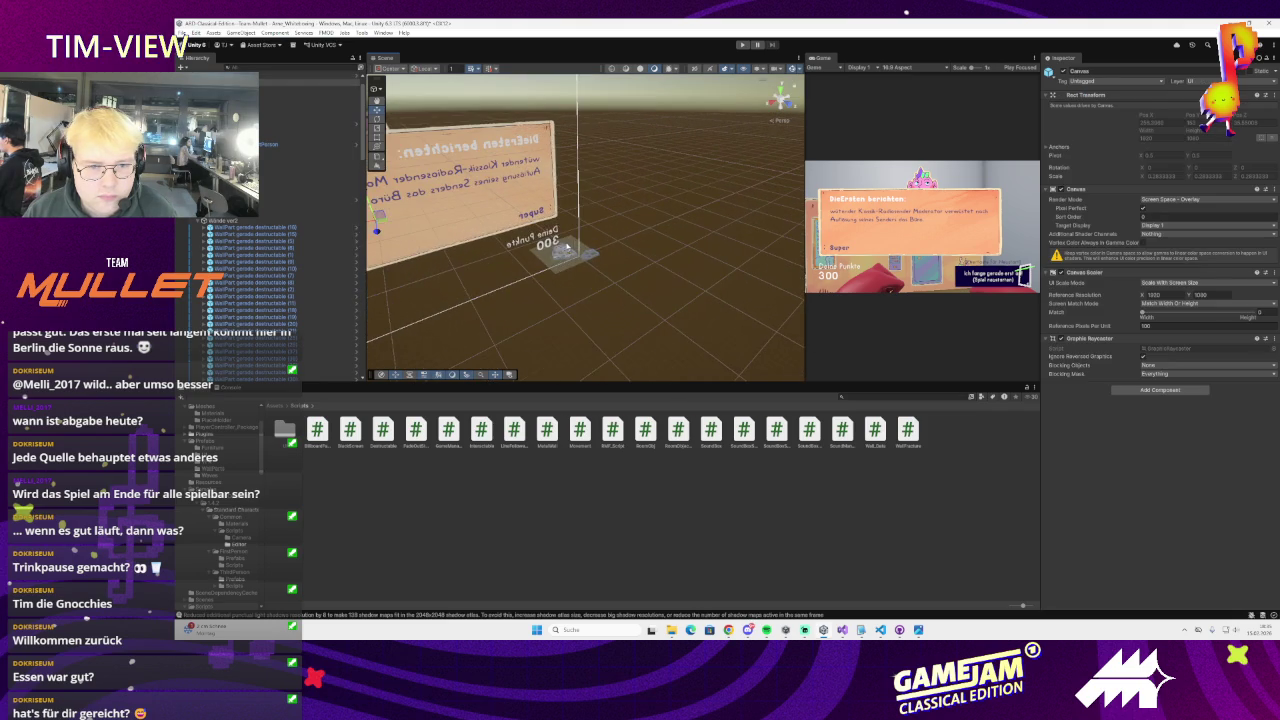
pyautogui.click(553, 243)
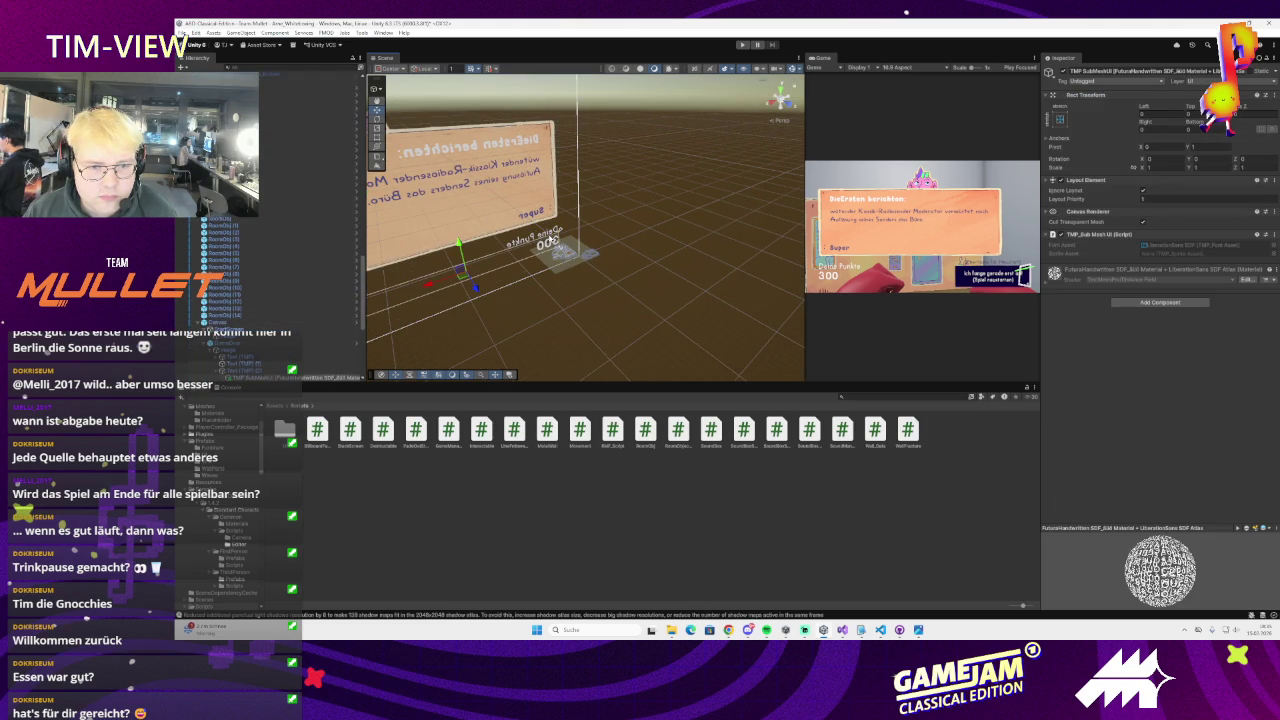
# Select the 'Deine Punkte' label and 300 score text together and nudge them slightly
pyautogui.click(240, 241)
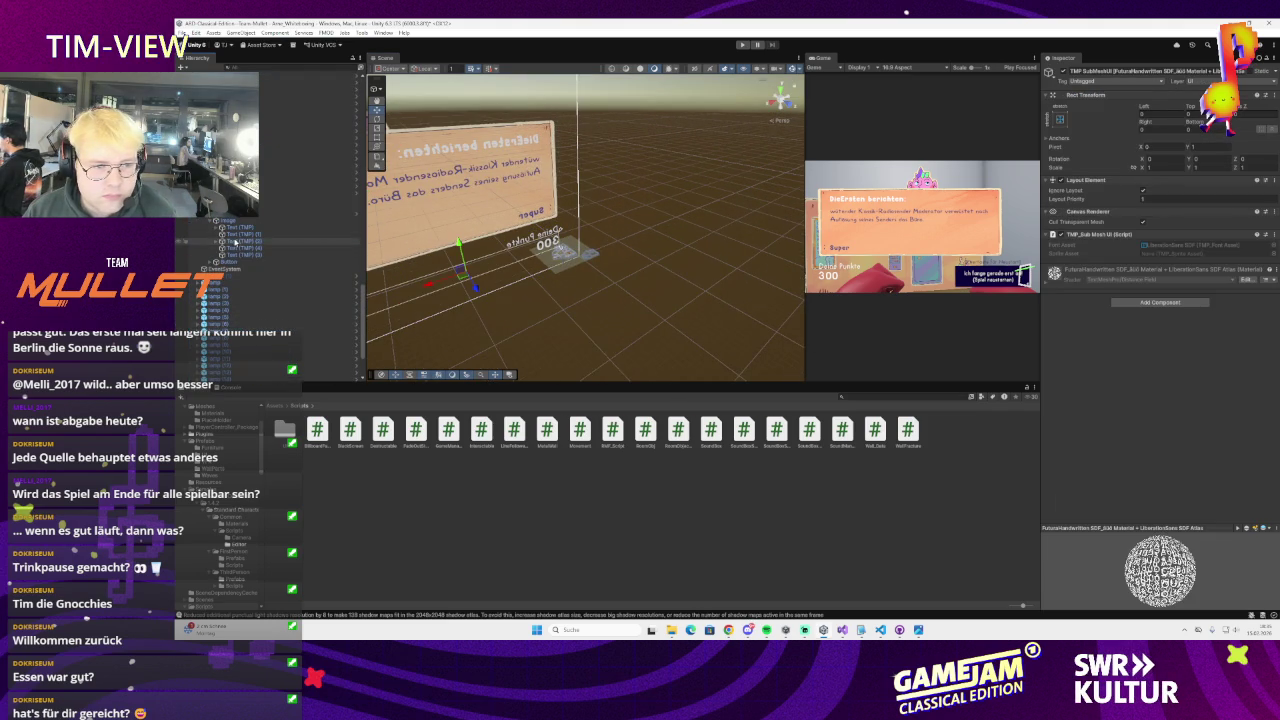
pyautogui.click(247, 249)
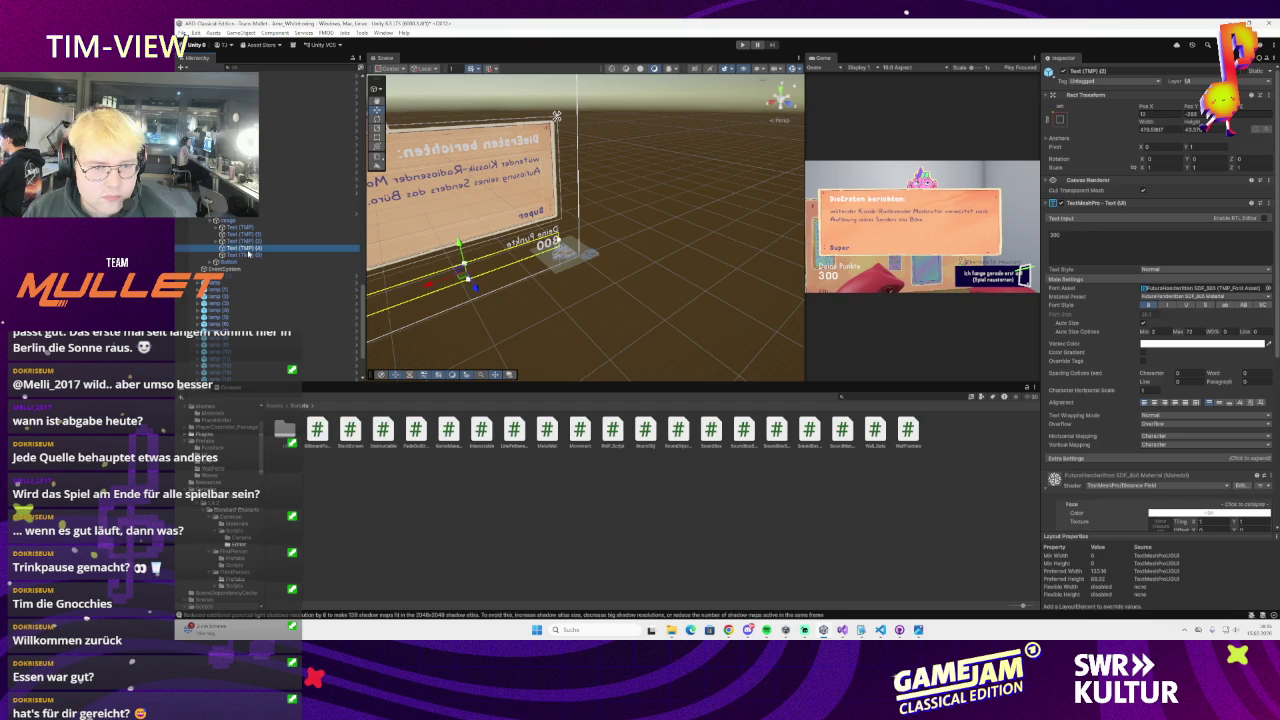
pyautogui.keyDown('ctrl'); pyautogui.click(246, 241); pyautogui.keyUp('ctrl')
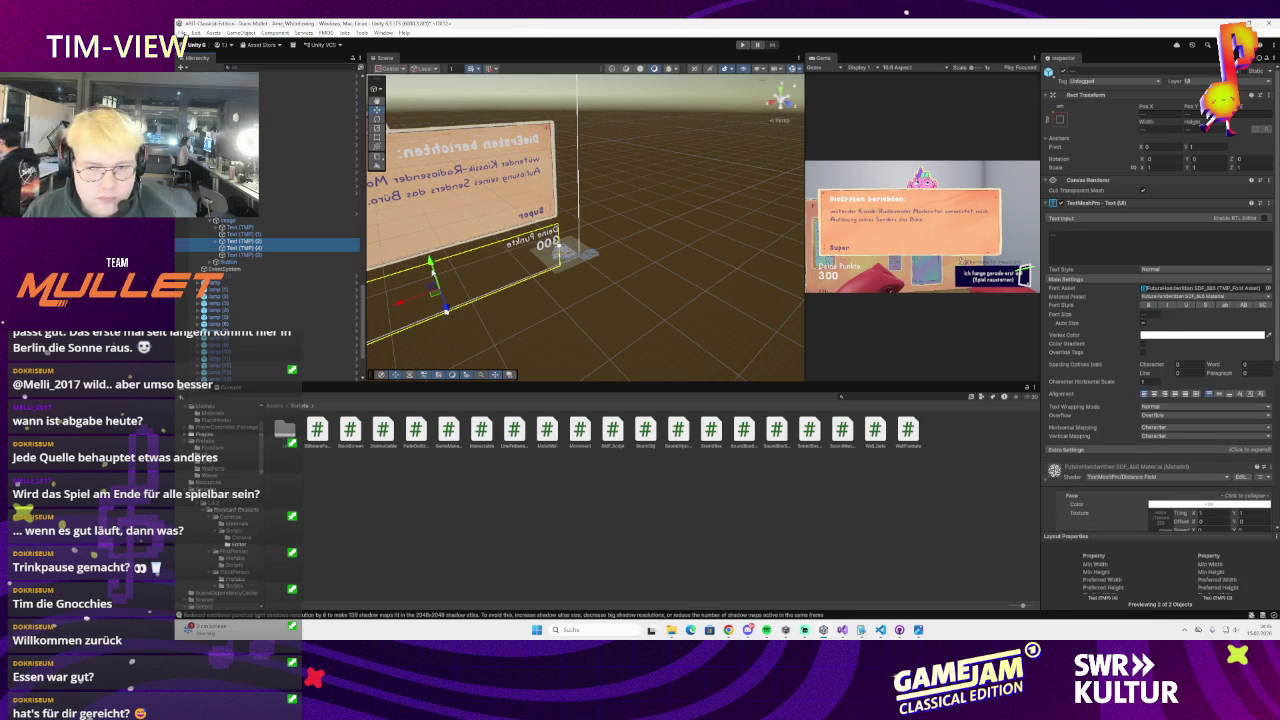
pyautogui.click(246, 241)
pyautogui.click(264, 246)
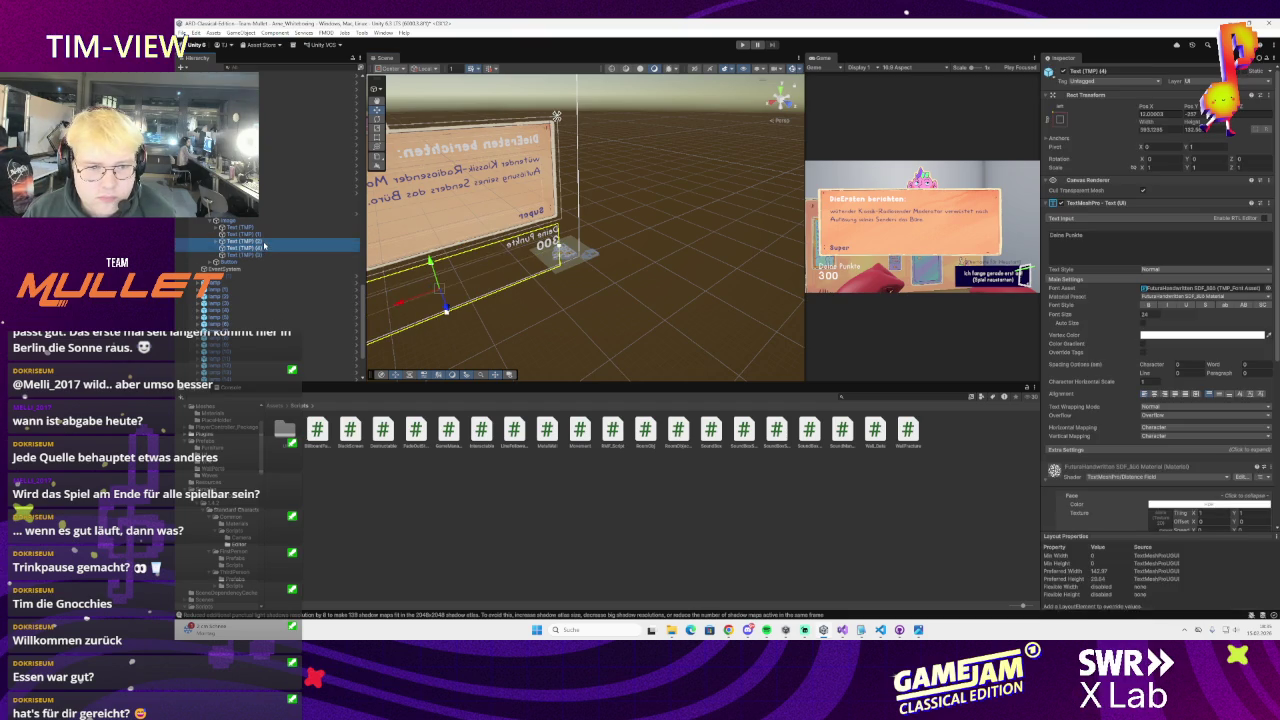
pyautogui.keyDown('shift'); pyautogui.click(435, 270); pyautogui.keyUp('shift')
pyautogui.moveTo(438, 270); pyautogui.dragTo(440, 273)
# Select the Game Manager object in the Hierarchy
pyautogui.click(181, 32)
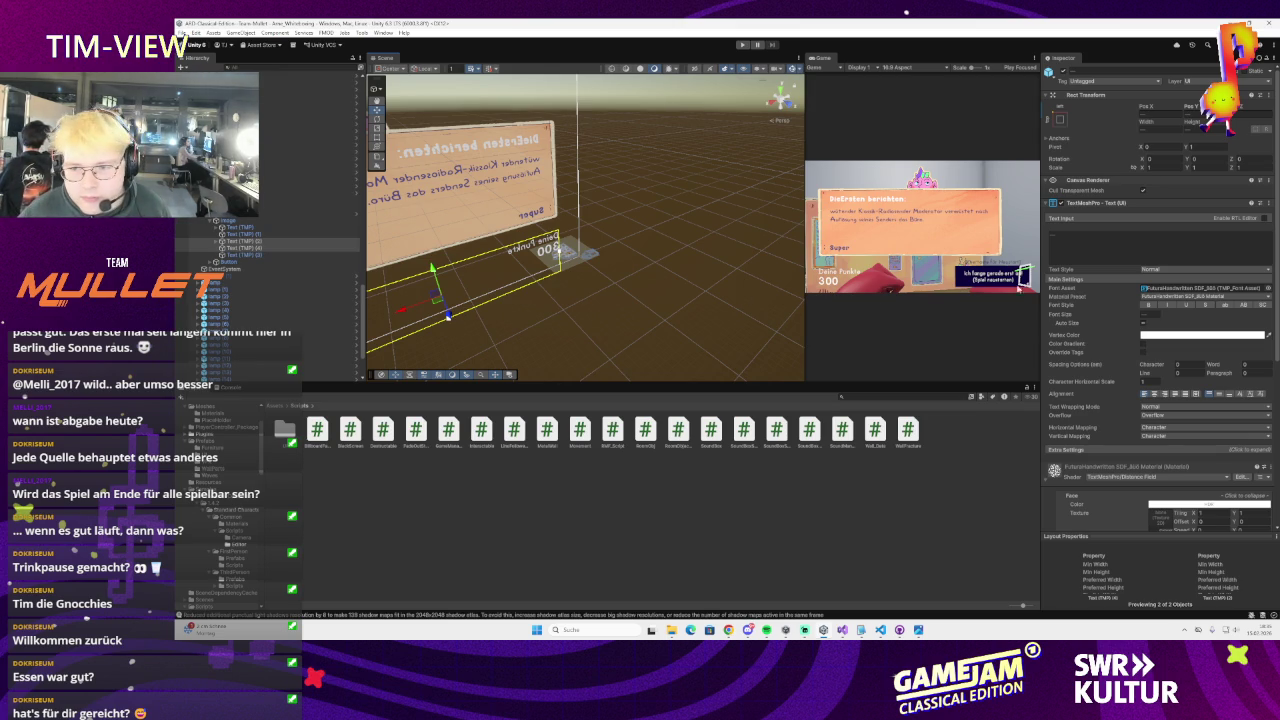
pyautogui.scroll(-3, 1150, 300)
pyautogui.scroll(3, 308, 191)
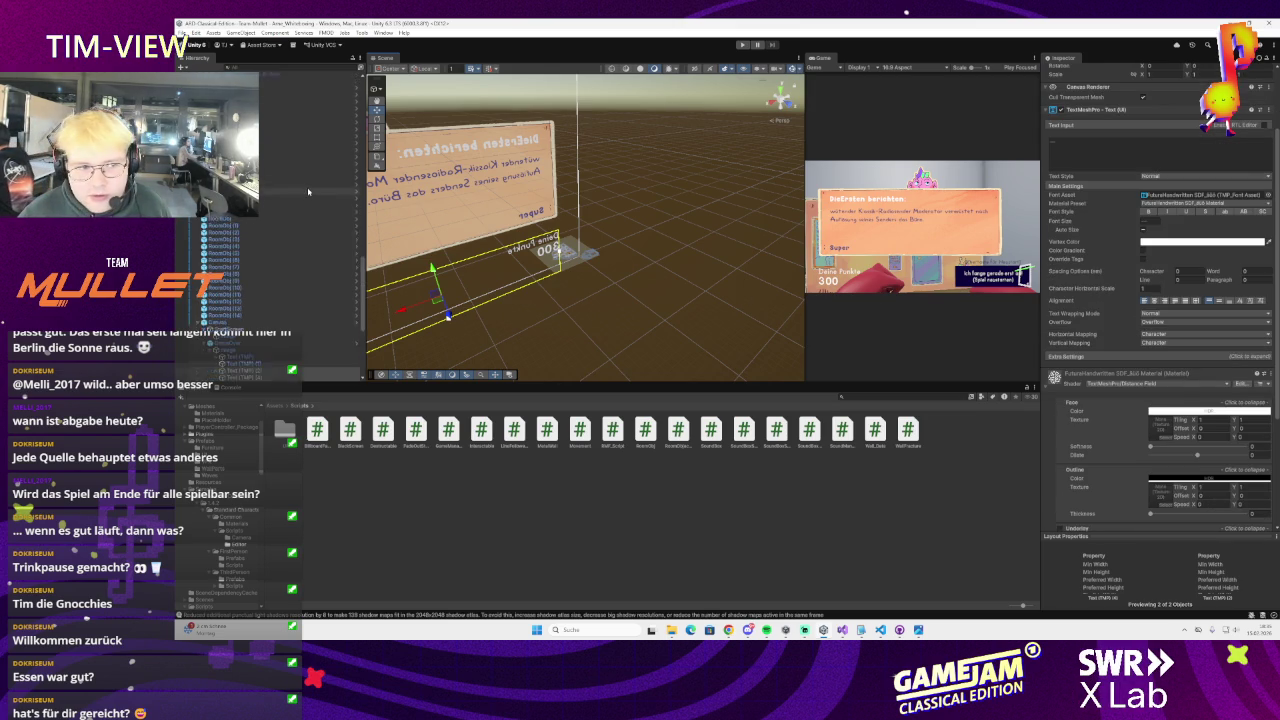
pyautogui.scroll(5, 300, 190)
pyautogui.click(263, 88)
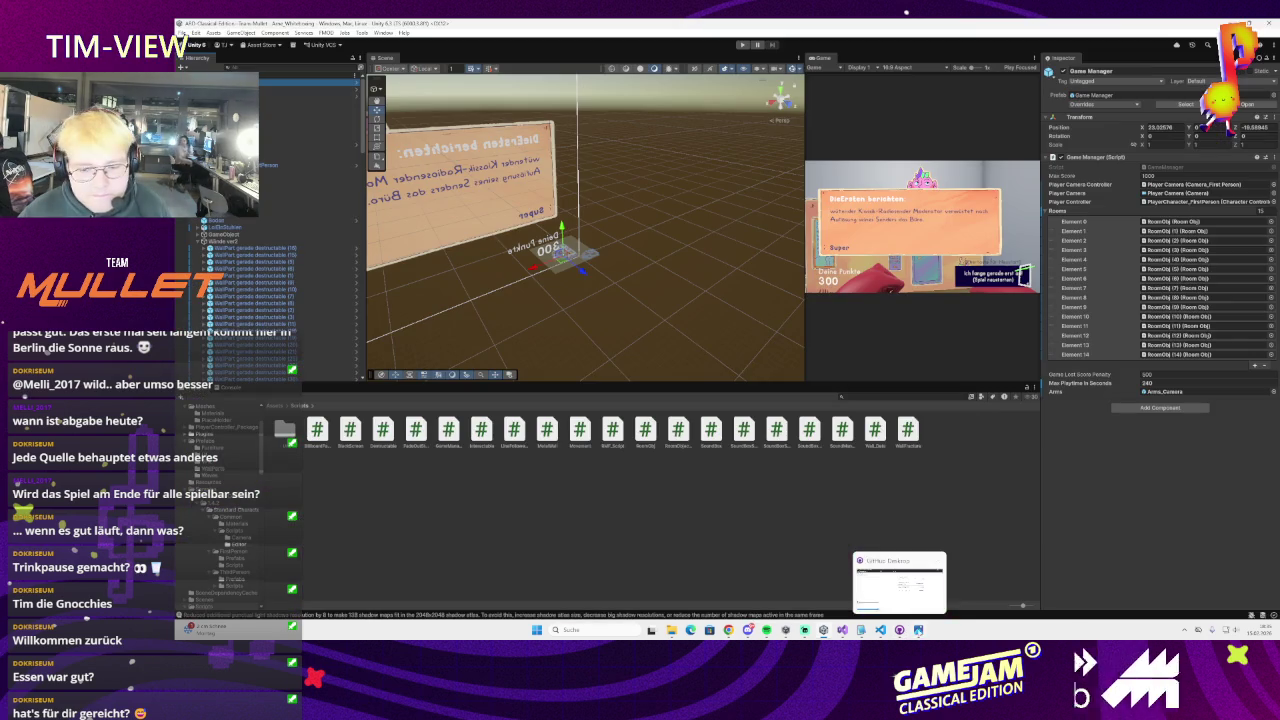
pyautogui.moveTo(918, 630)
pyautogui.moveTo(845, 632)
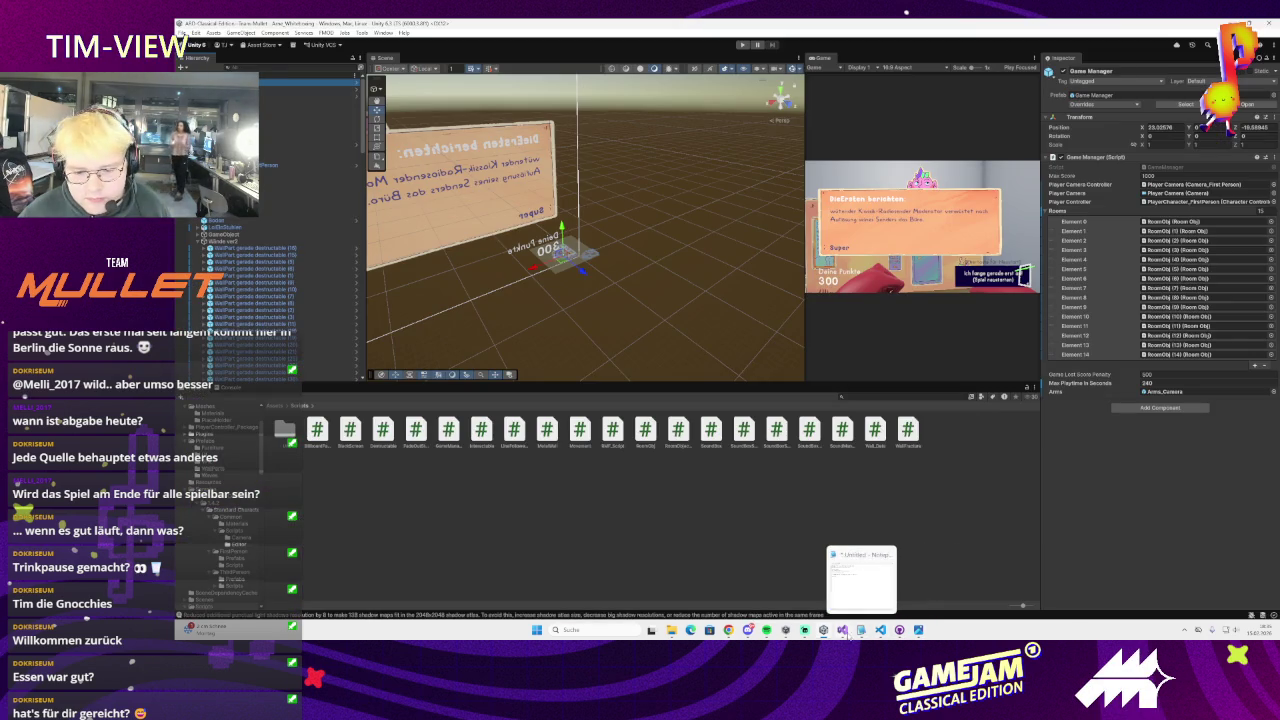
pyautogui.click(741, 45)
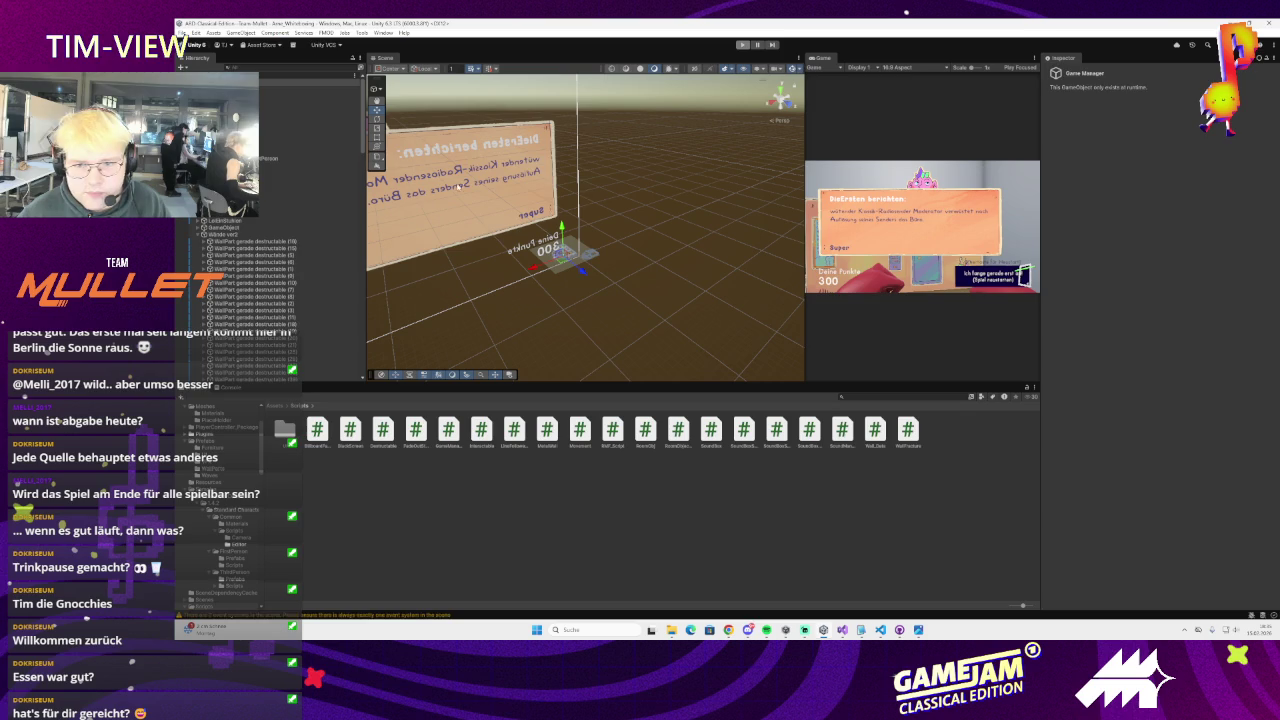
pyautogui.scroll(-10, 268, 168)
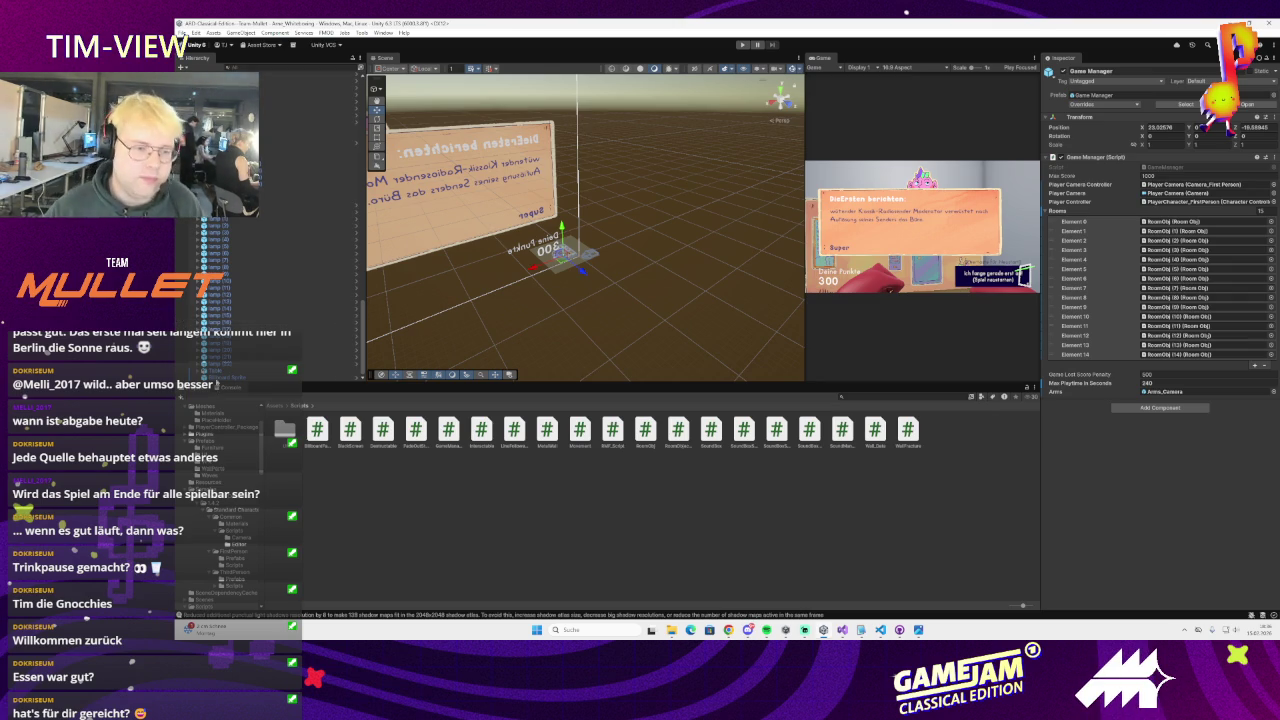
pyautogui.scroll(-10, 314, 328)
pyautogui.scroll(-10, 318, 290)
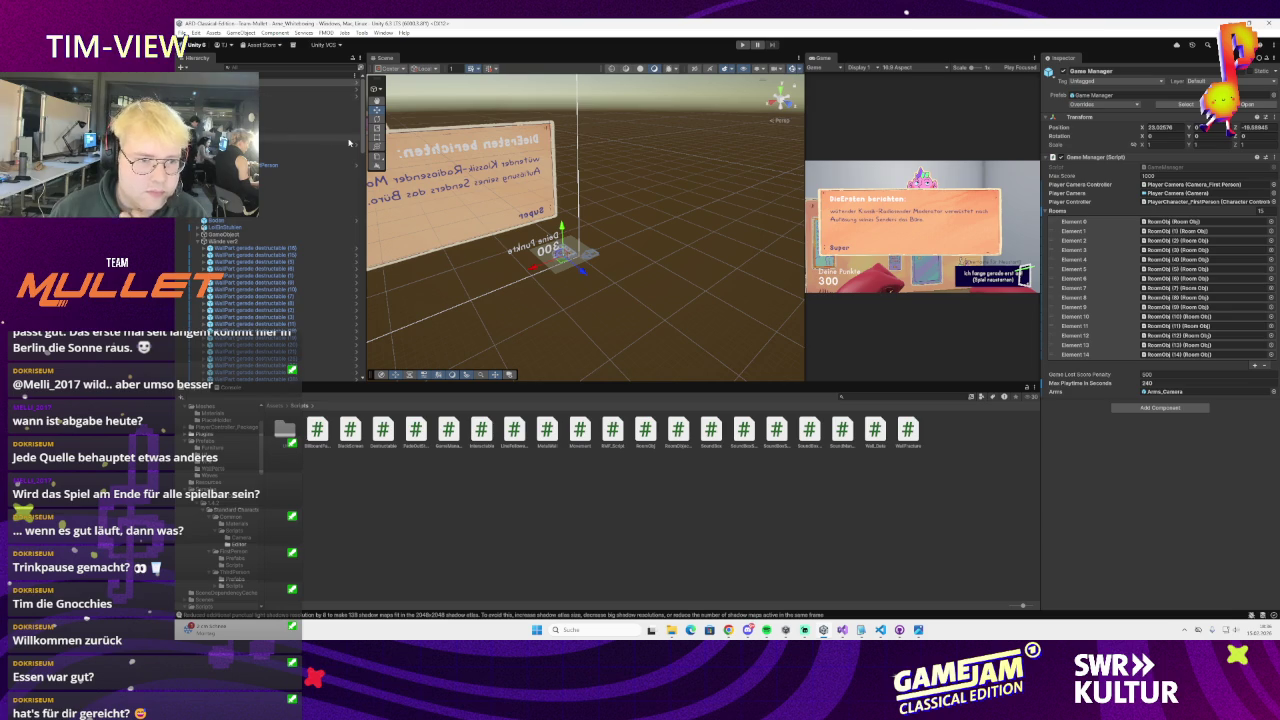
pyautogui.moveTo(361, 133); pyautogui.dragTo(341, 333)
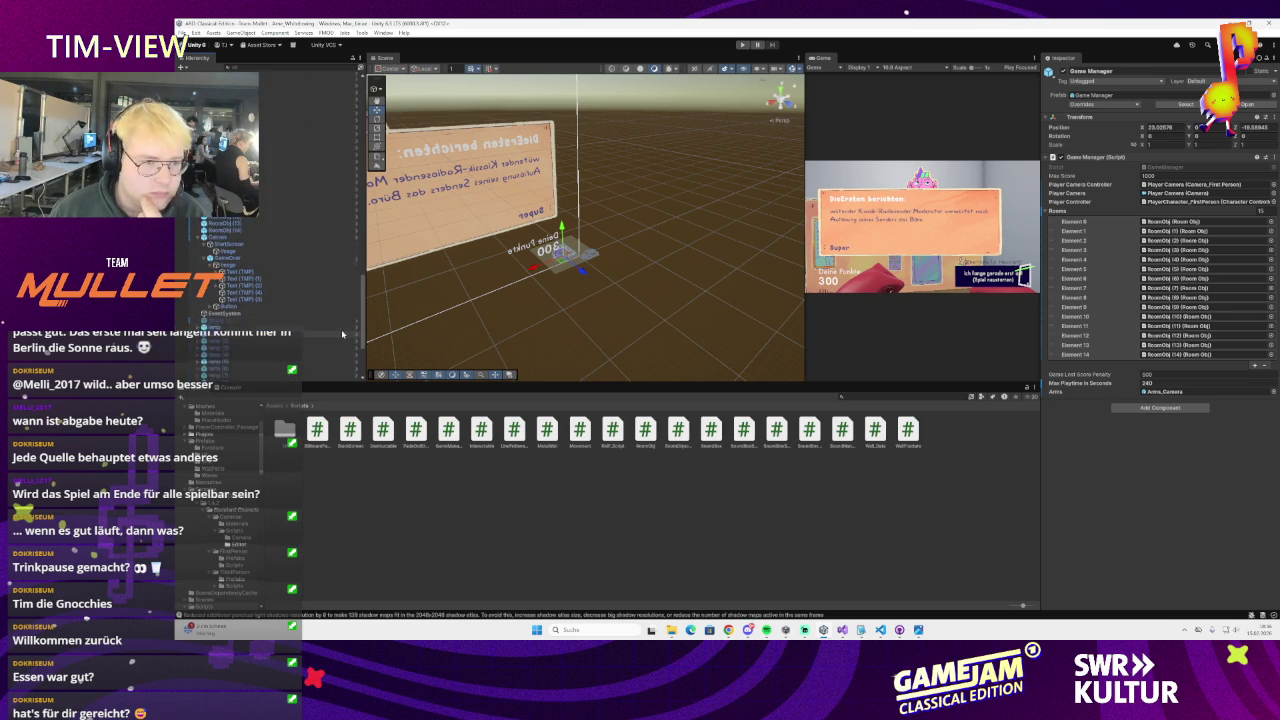
pyautogui.click(230, 219)
pyautogui.press('f')
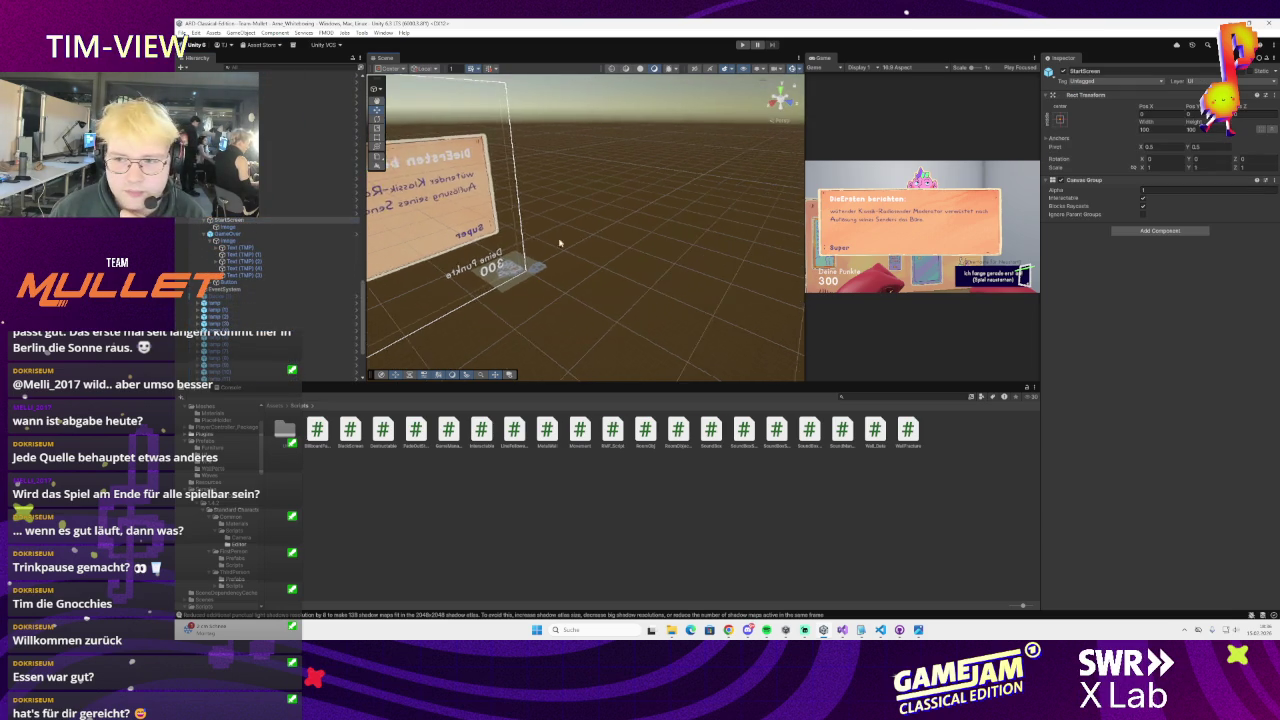
pyautogui.click(1127, 196)
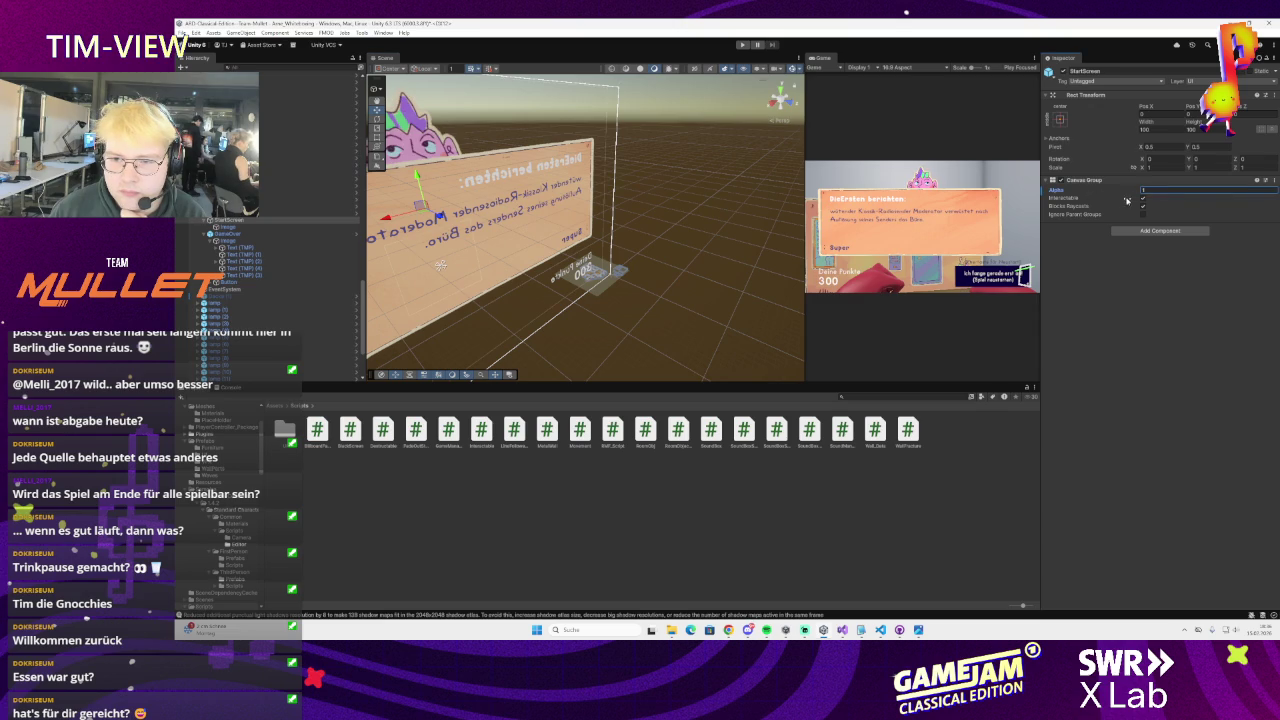
pyautogui.moveTo(440, 265)
pyautogui.mouseDown()
pyautogui.moveTo(519, 312)
pyautogui.moveTo(521, 298)
pyautogui.moveTo(675, 291)
pyautogui.mouseUp()
# Add the Fade Out Start Screen component to the wall piece
pyautogui.click(533, 325)
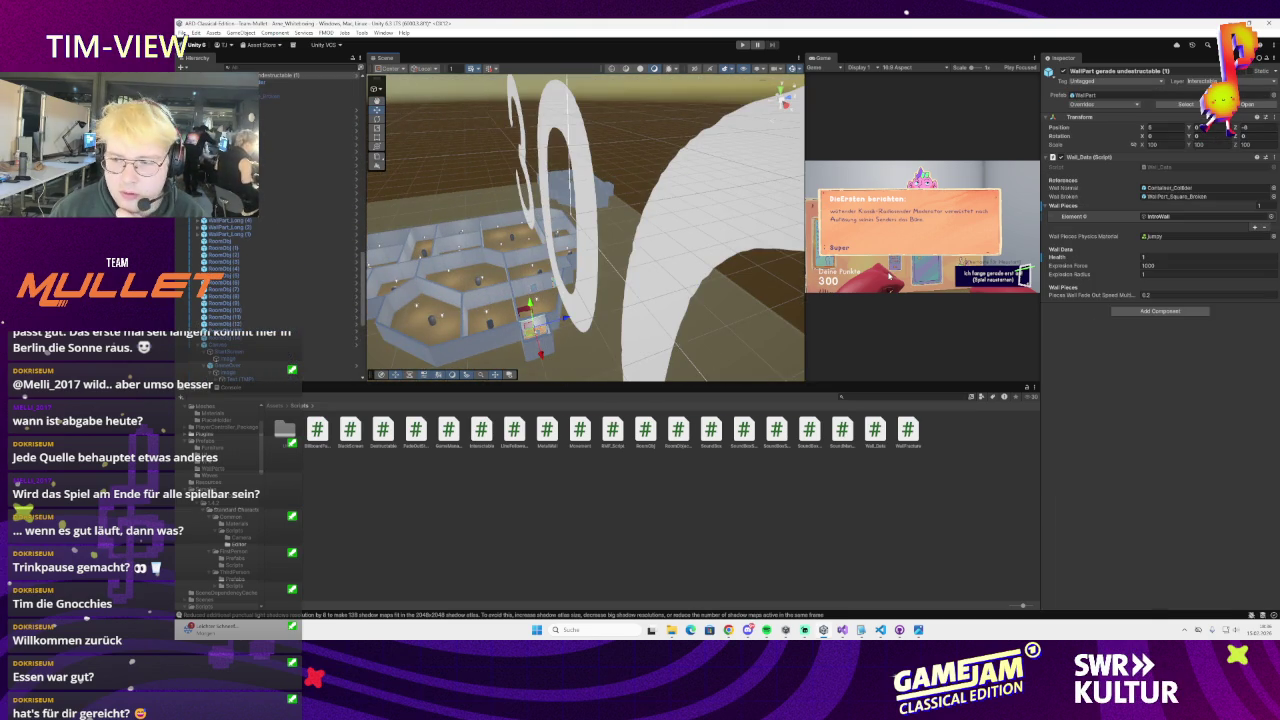
pyautogui.moveTo(433, 183); pyautogui.dragTo(1147, 320)
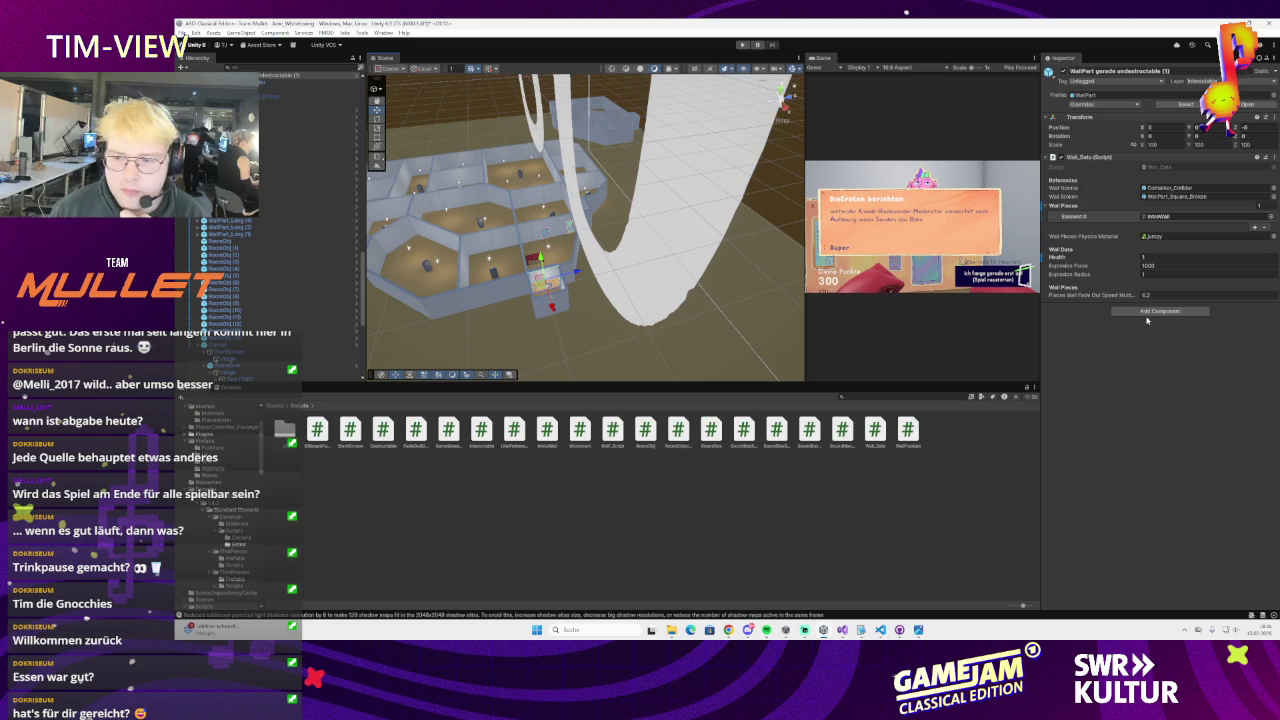
pyautogui.click(1150, 311)
pyautogui.write('fade')
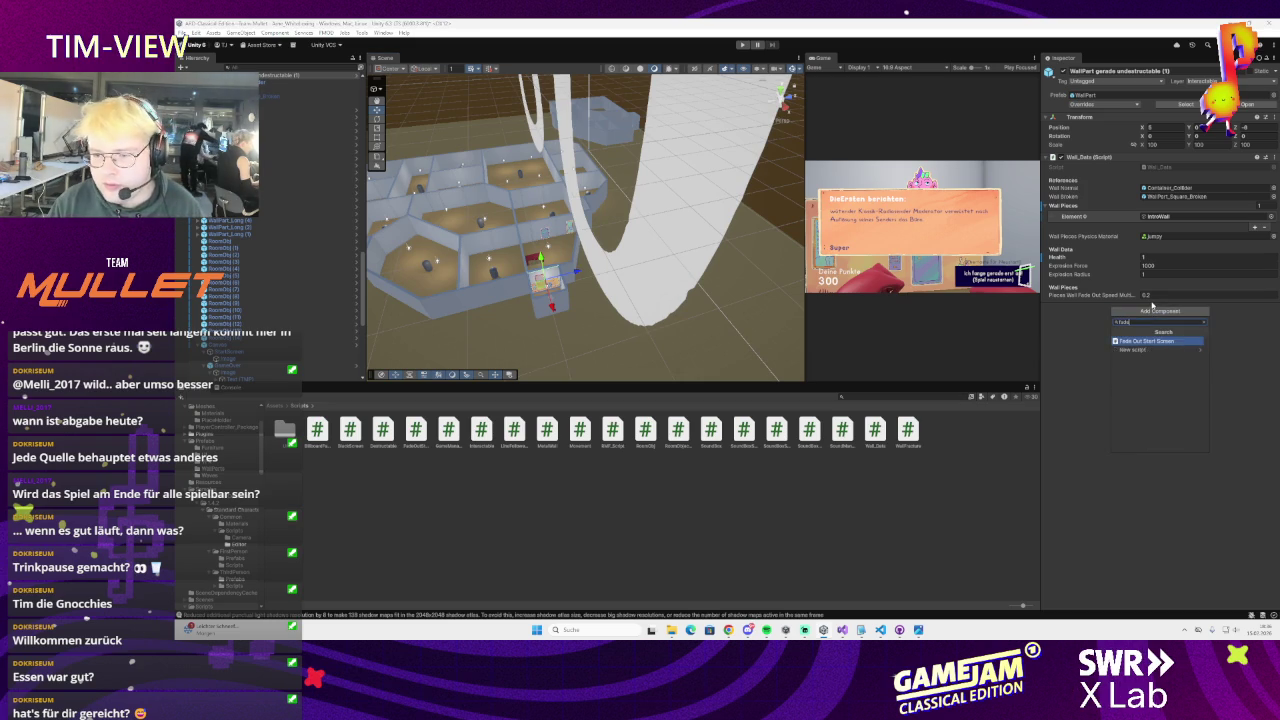
pyautogui.press('Return')
# Open FadeOutStartScreen in Visual Studio and delete the public startLogo field
pyautogui.scroll(-10, 280, 300)
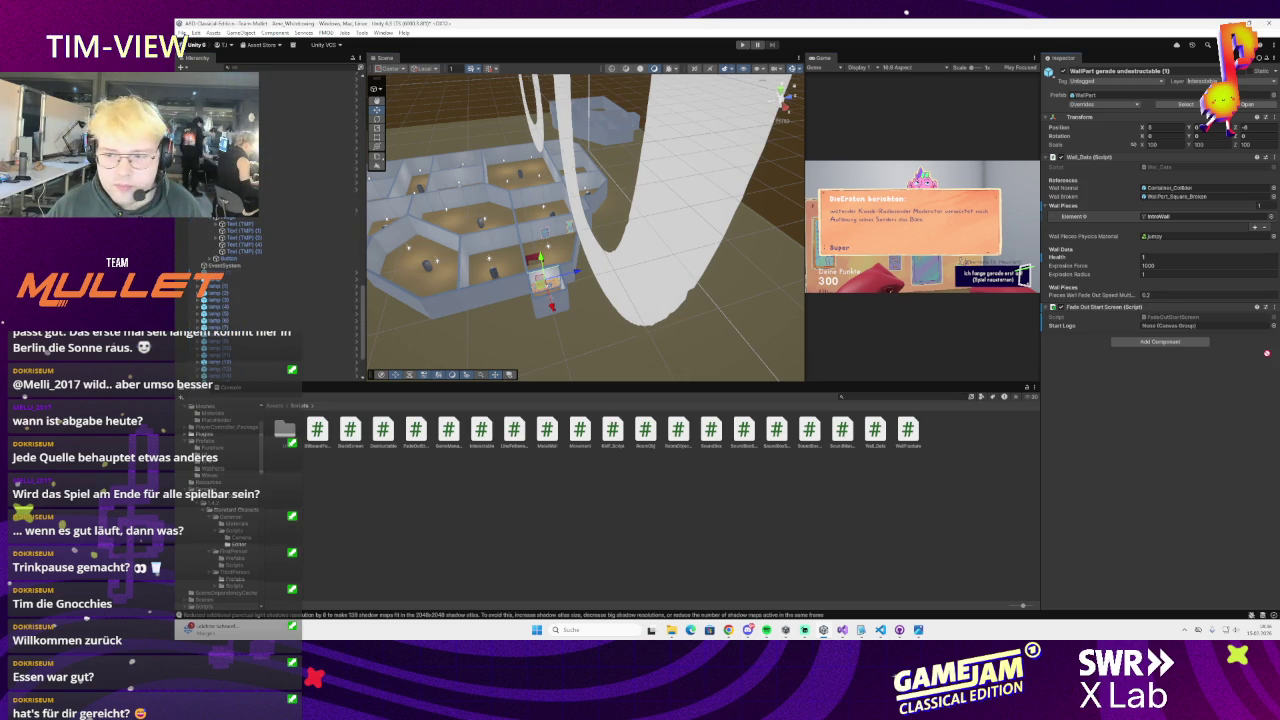
pyautogui.doubleClick(1200, 316)
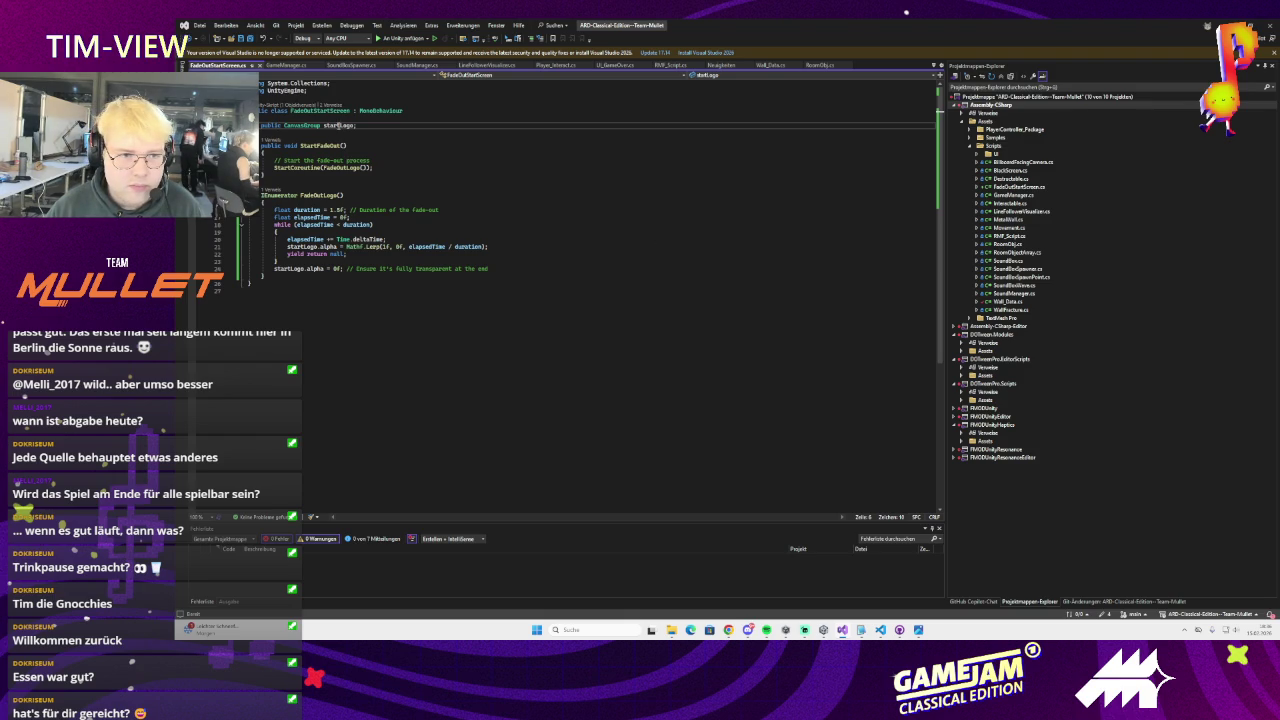
pyautogui.tripleClick(338, 125)
pyautogui.press('BackSpace')
pyautogui.press('BackSpace')
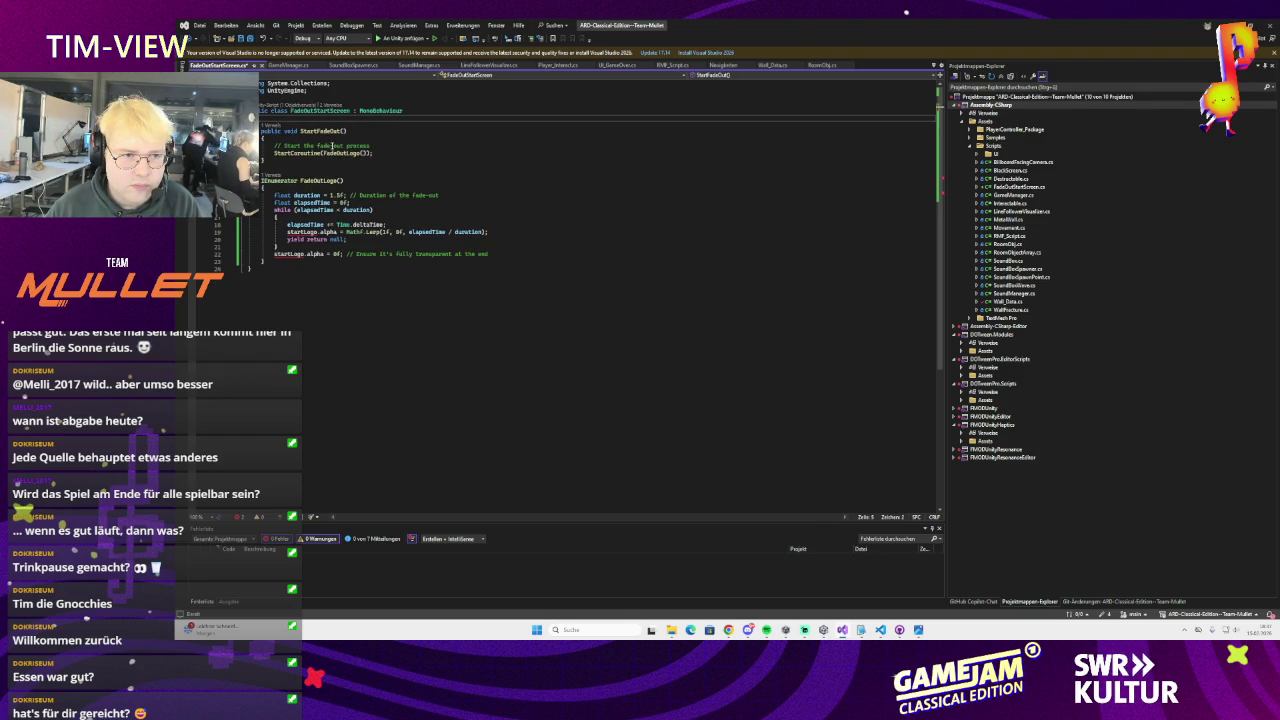
# Add a cg lookup via GameObject.Find("StartLogo").GetComponent<CanvasGroup>() in StartFadeOut and save
pyautogui.click(326, 139)
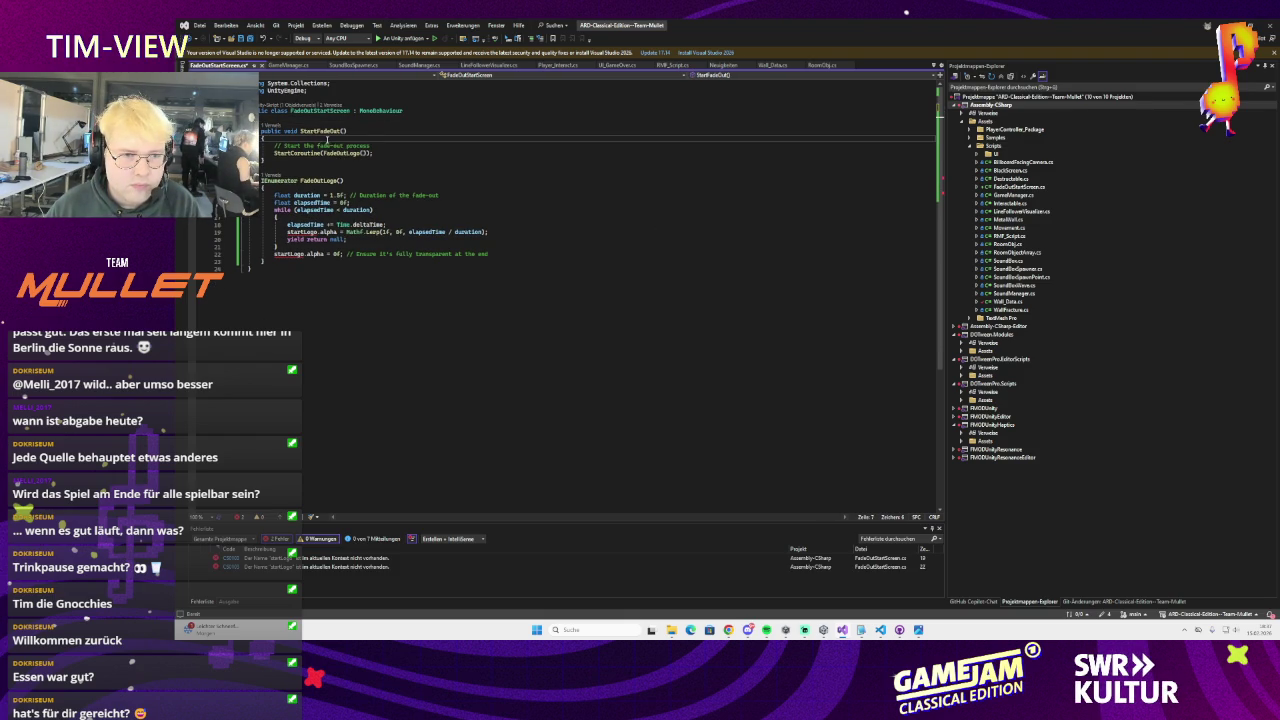
pyautogui.press('Return')
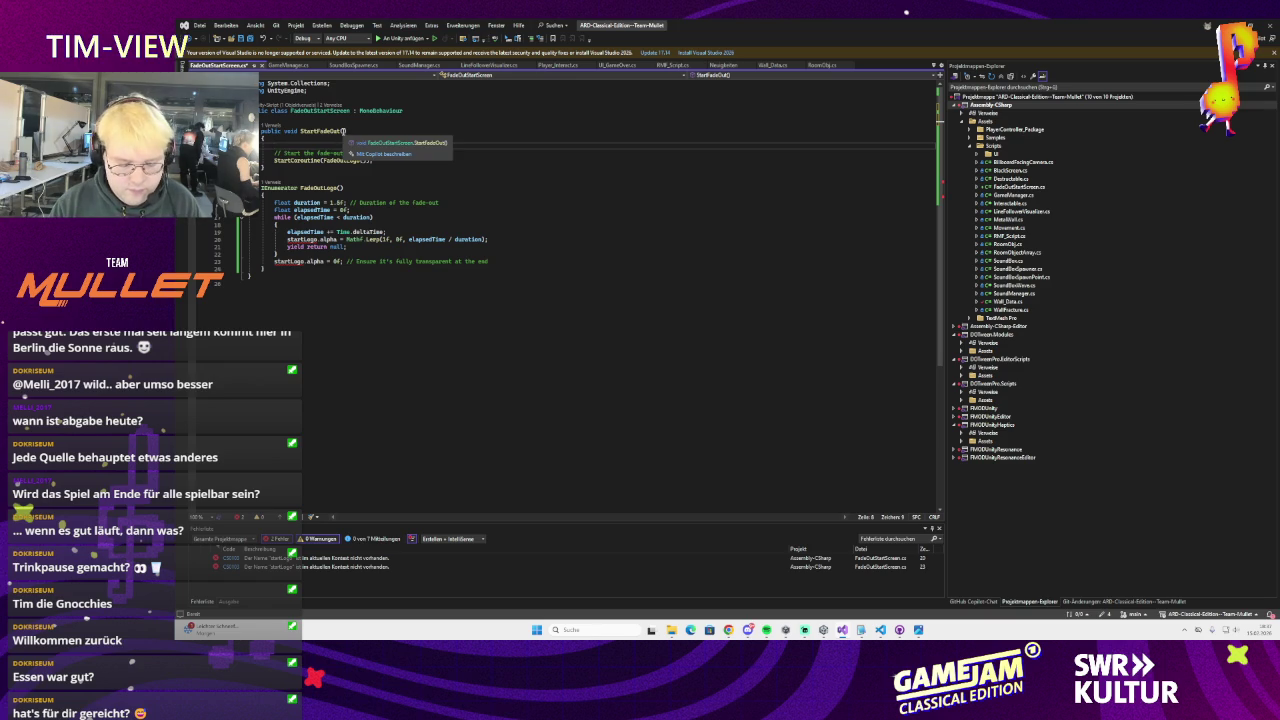
pyautogui.write('g')
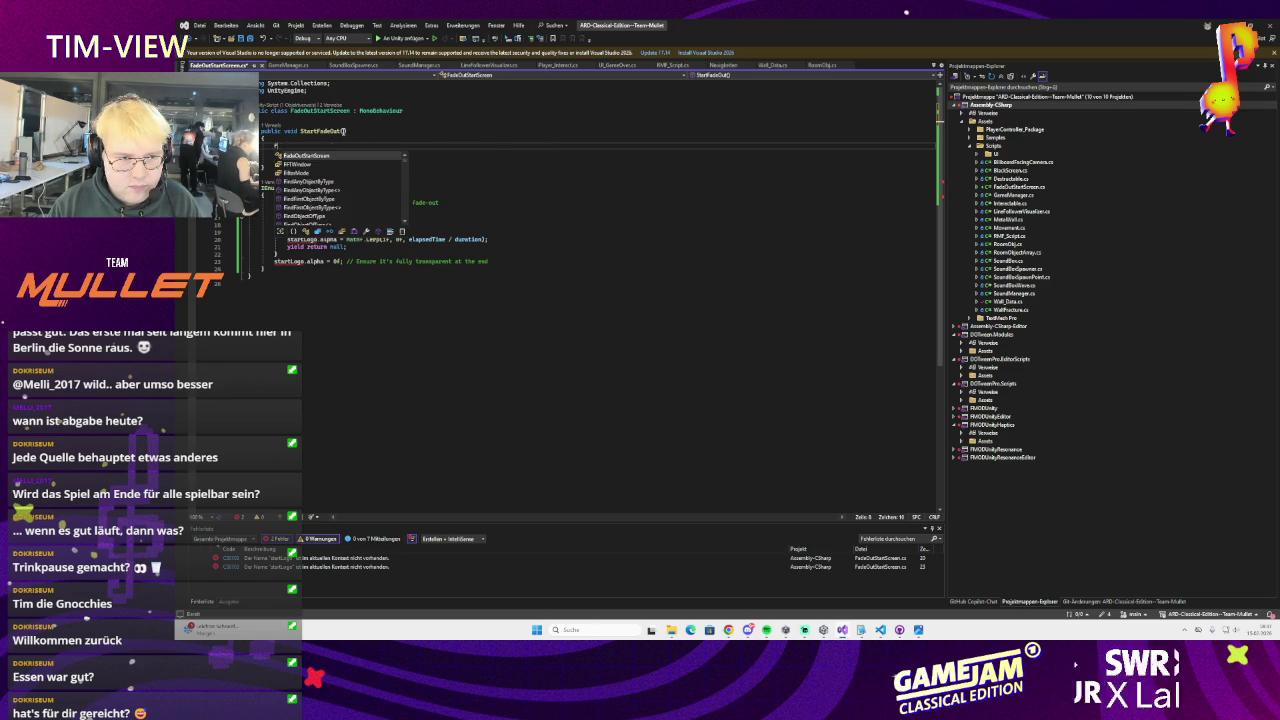
pyautogui.press('BackSpace')
pyautogui.write('Ca')
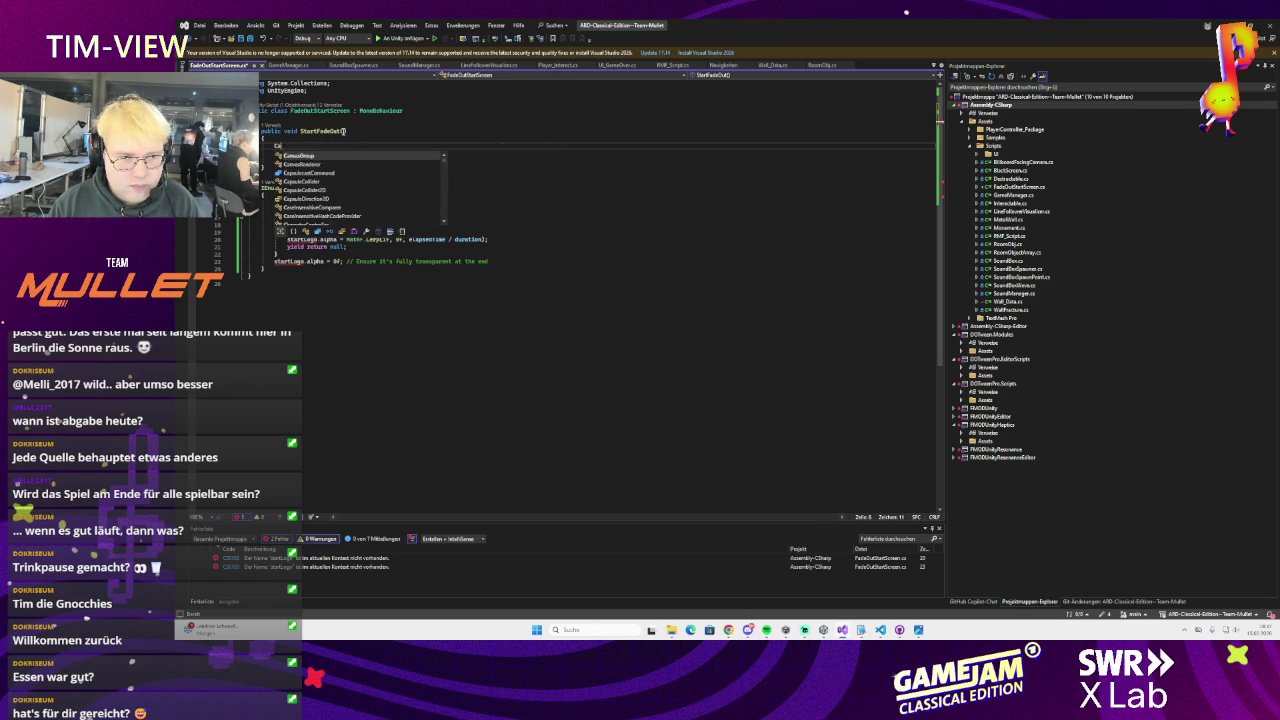
pyautogui.write('nvasgro cg = ')
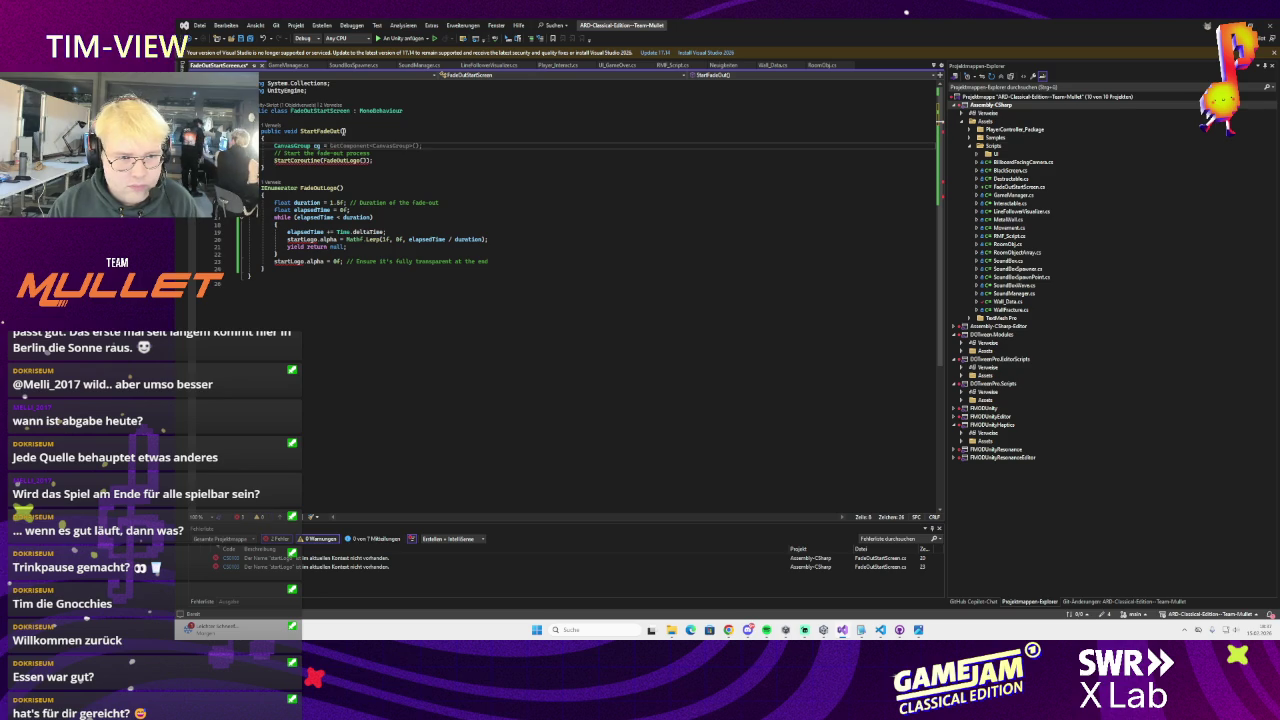
pyautogui.write('GameO')
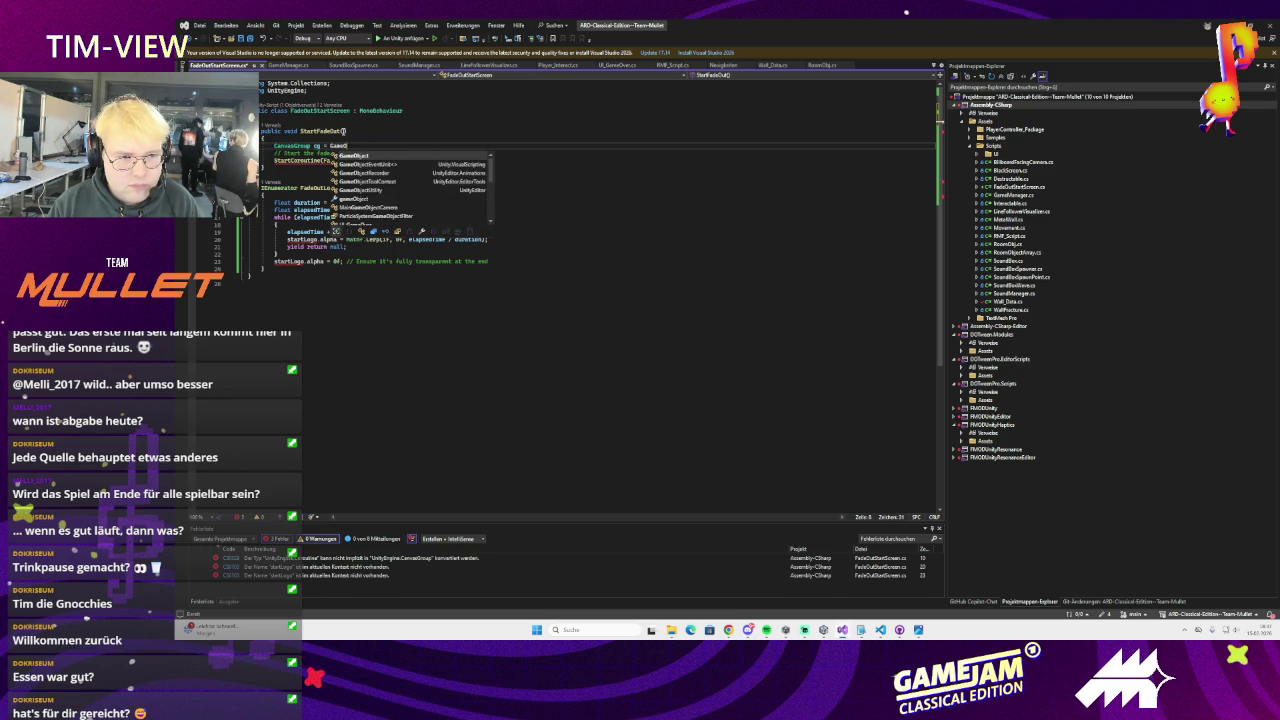
pyautogui.write('bject.Find("')
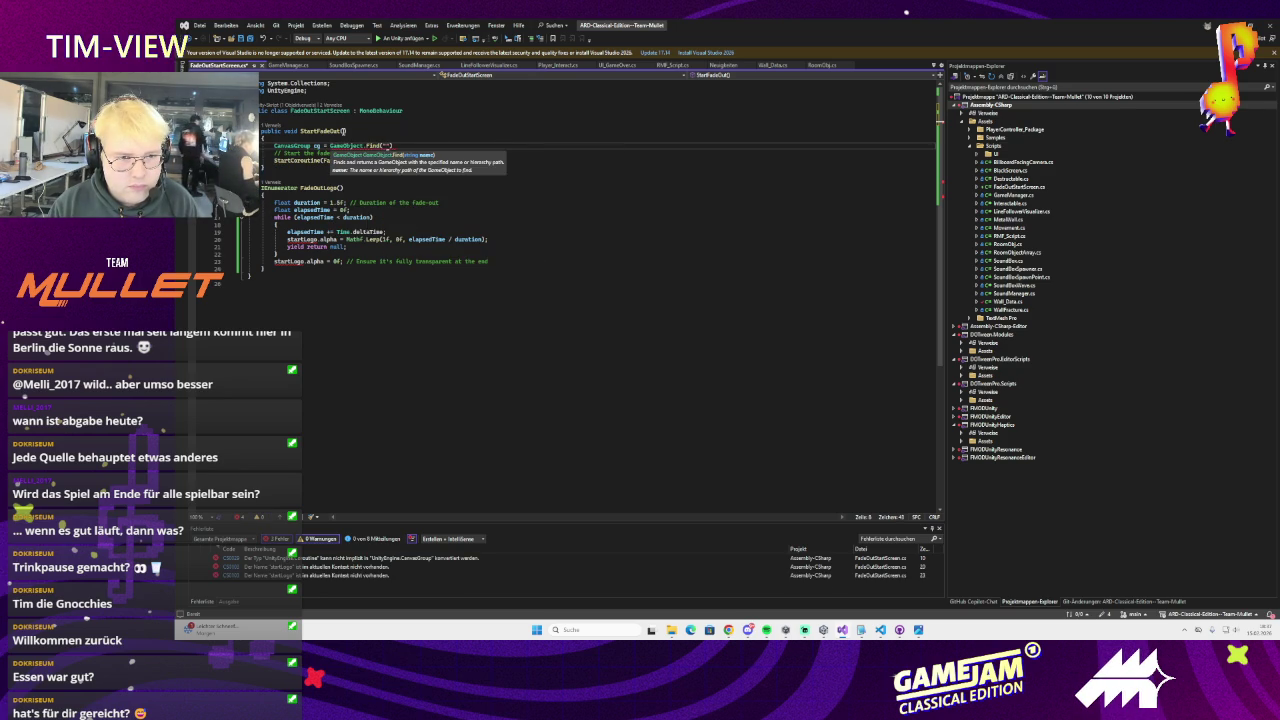
pyautogui.write('StartLogo").GetComponent<CanvasGroup>();')
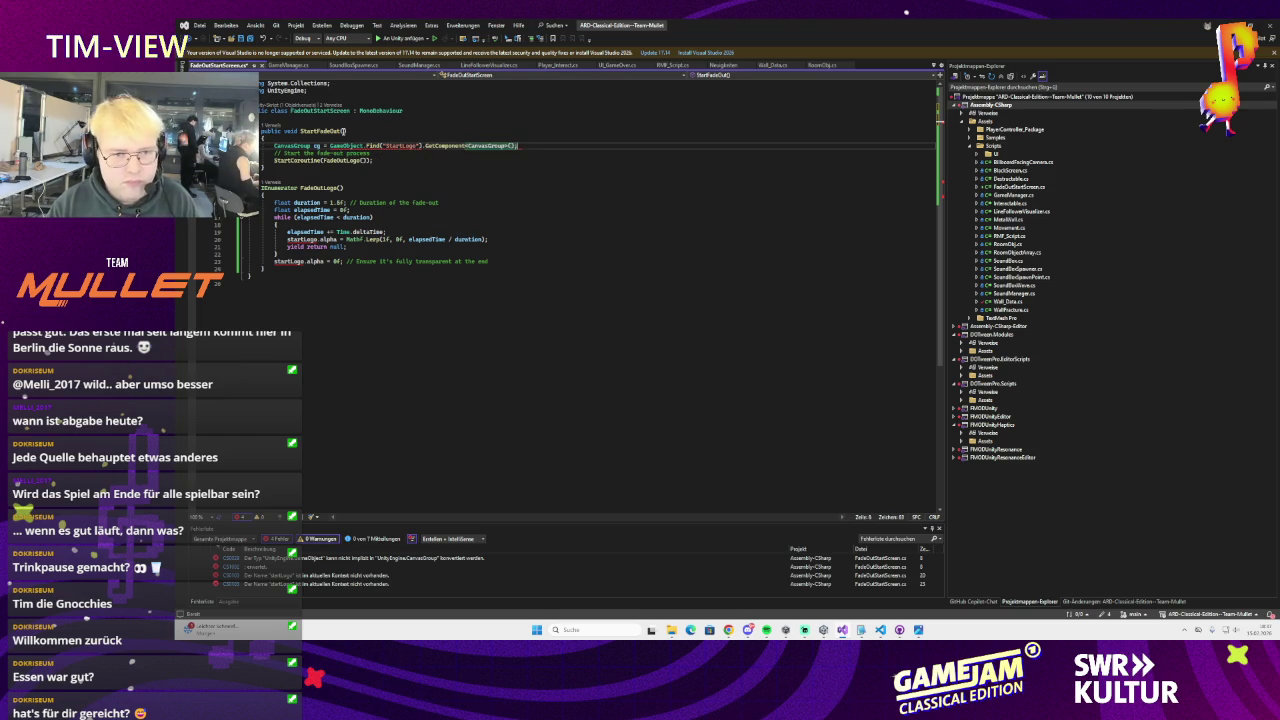
pyautogui.hotkey('ctrl', 's')
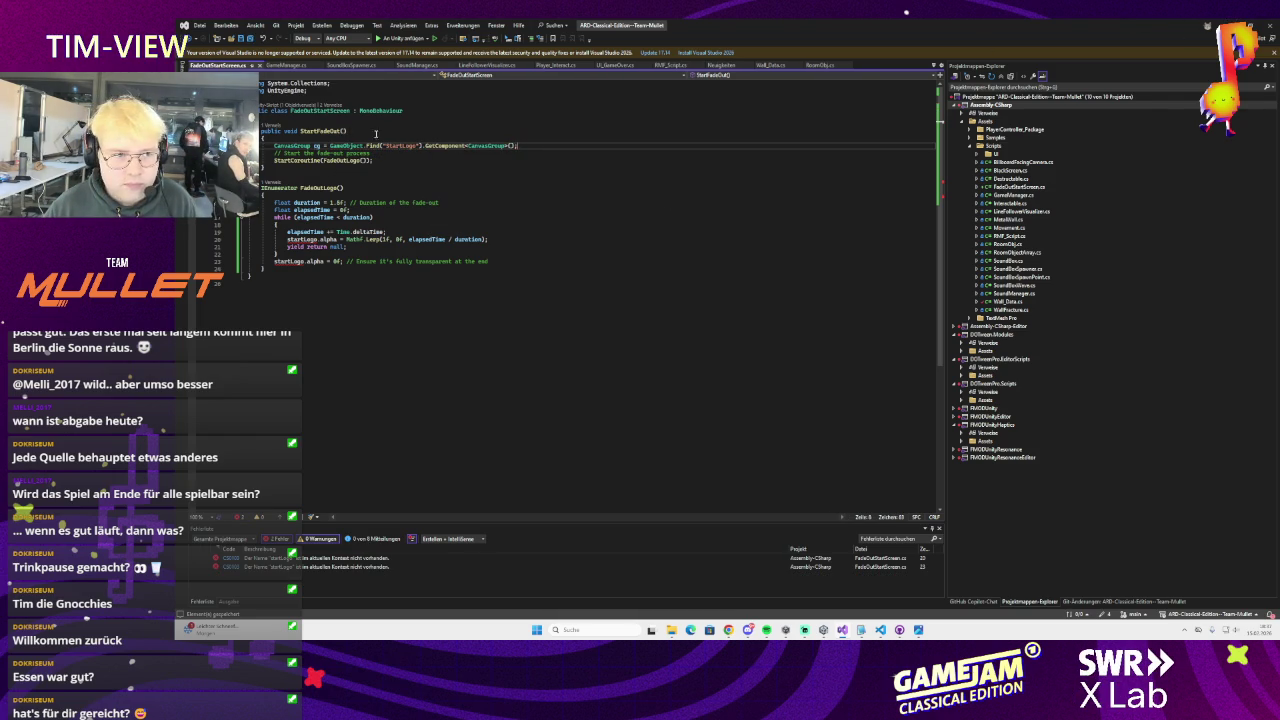
# Declare a private CanvasGroup cg field under the class declaration
pyautogui.click(310, 240)
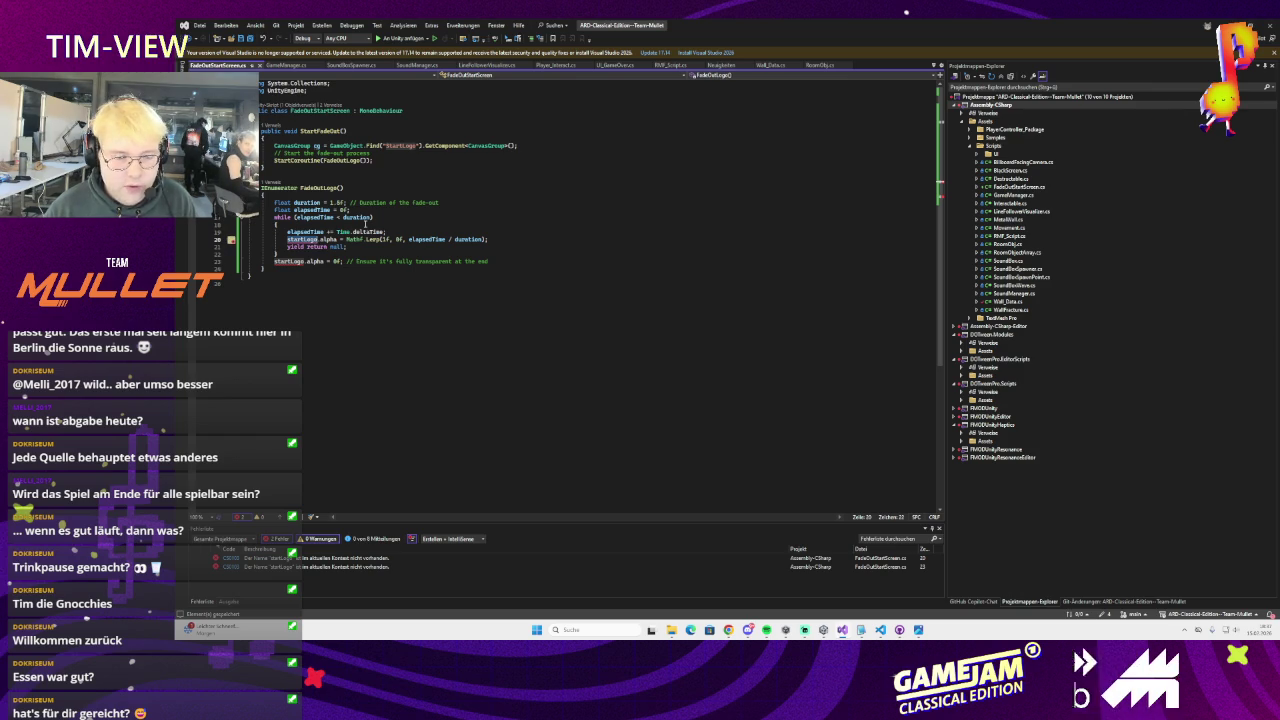
pyautogui.click(354, 224)
pyautogui.click(317, 146)
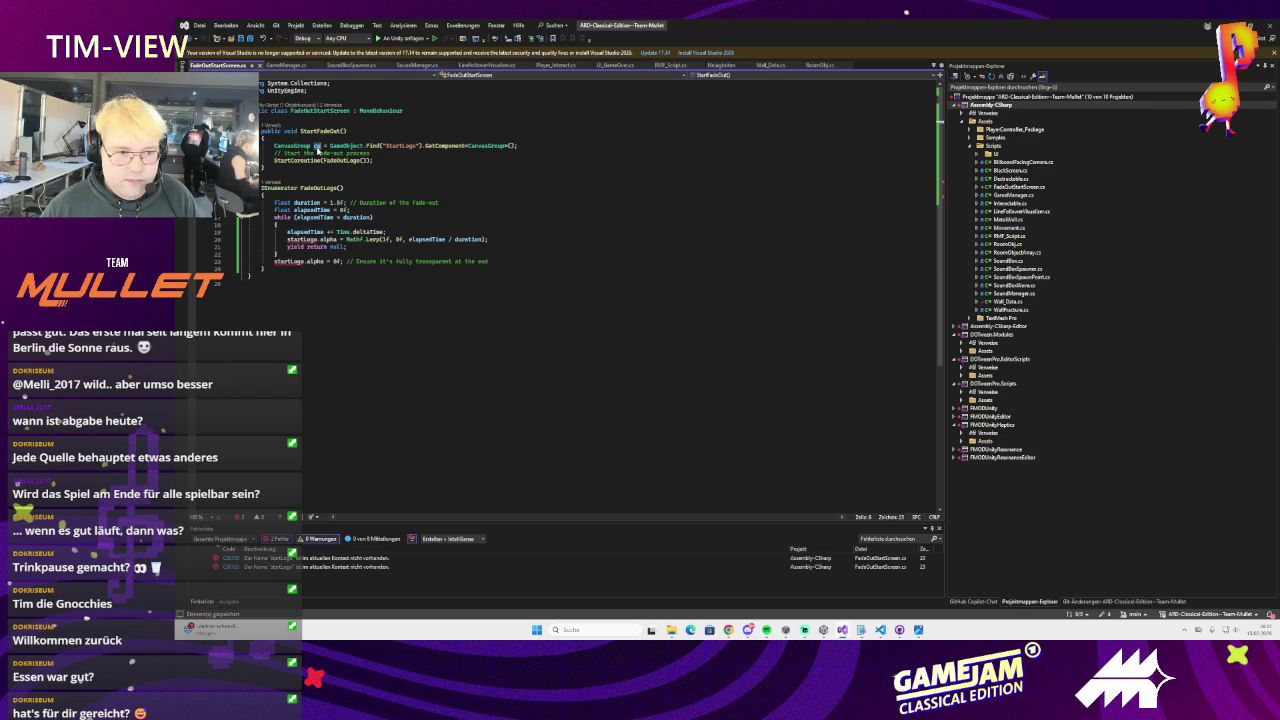
pyautogui.click(361, 121)
pyautogui.press('Return')
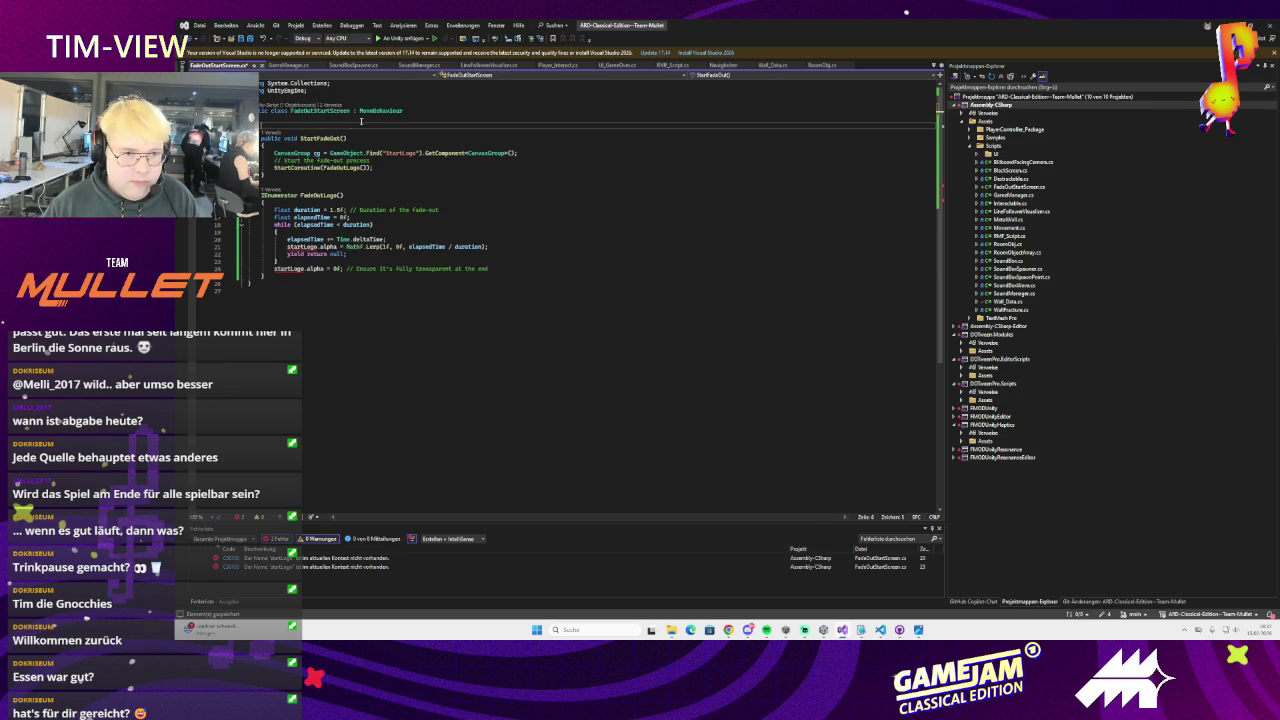
pyautogui.press('Tab')
pyautogui.press('BackSpace')
pyautogui.press('BackSpace')
pyautogui.press('BackSpace')
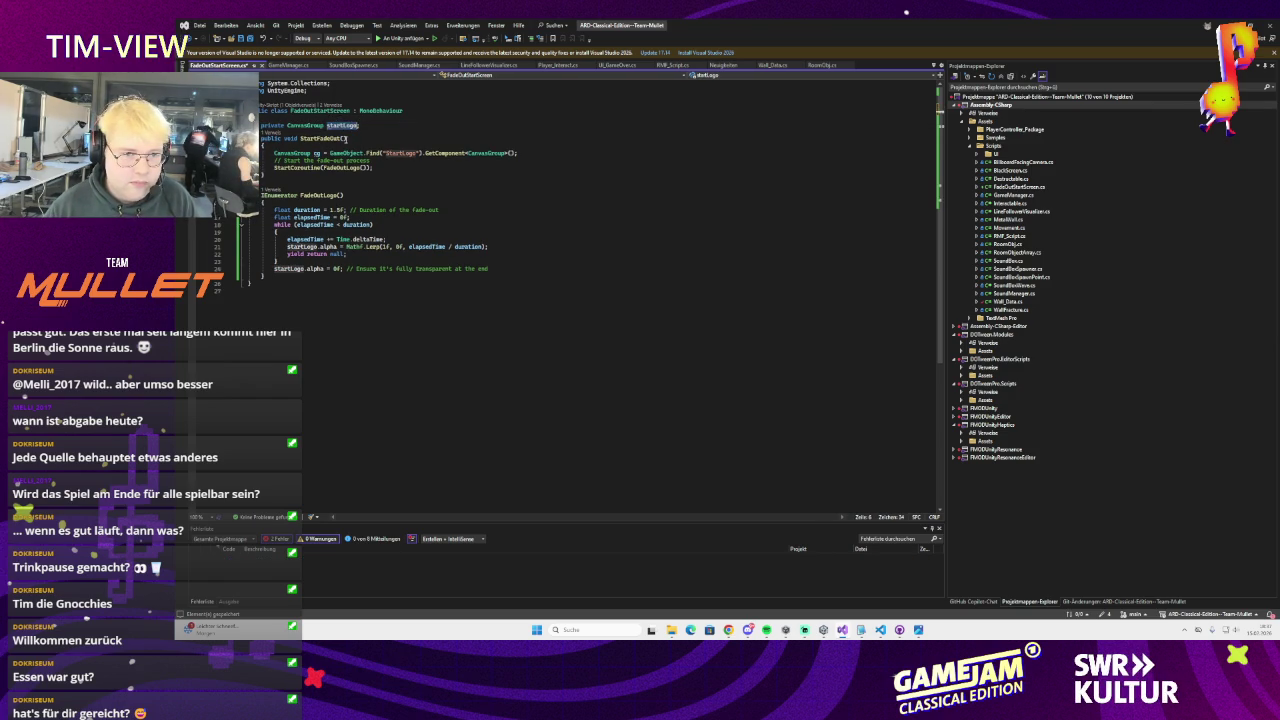
pyautogui.write(';')
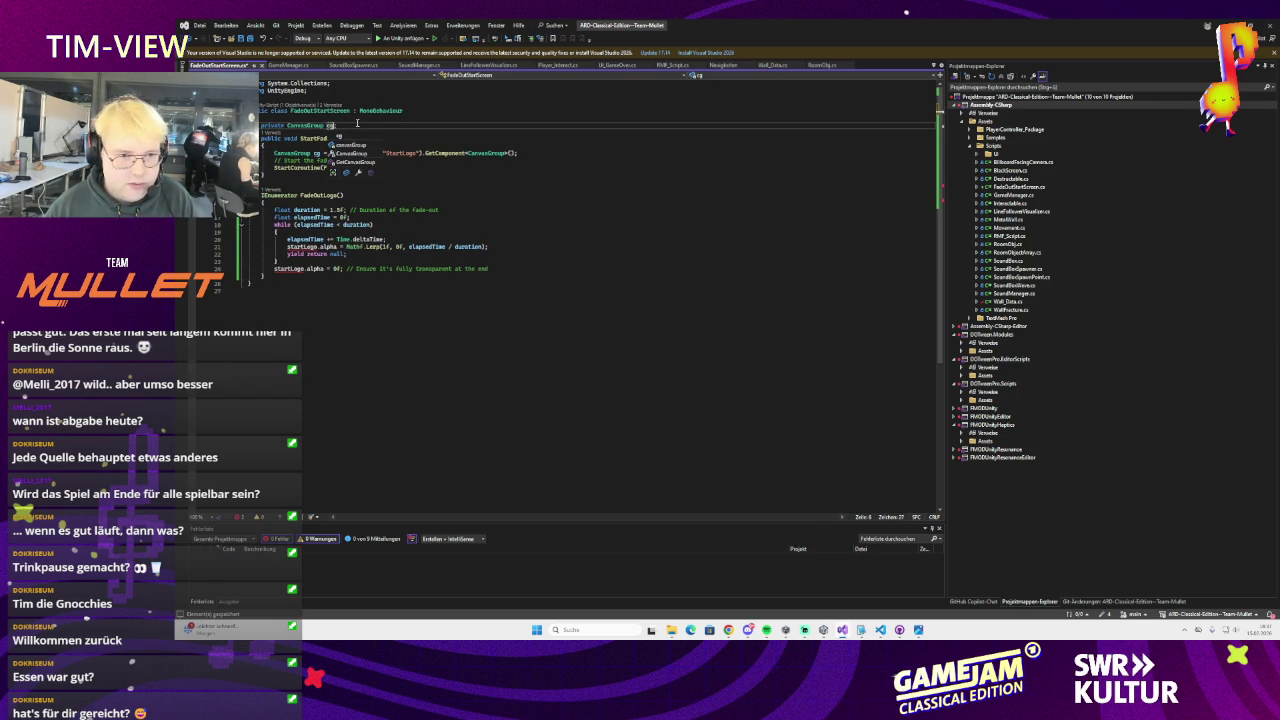
# Assign the lookup to the cg field and replace startLogo with cg in the fade lines
pyautogui.click(301, 154)
pyautogui.hotkey('ctrl', 'BackSpace')
pyautogui.hotkey('ctrl', 'Delete')
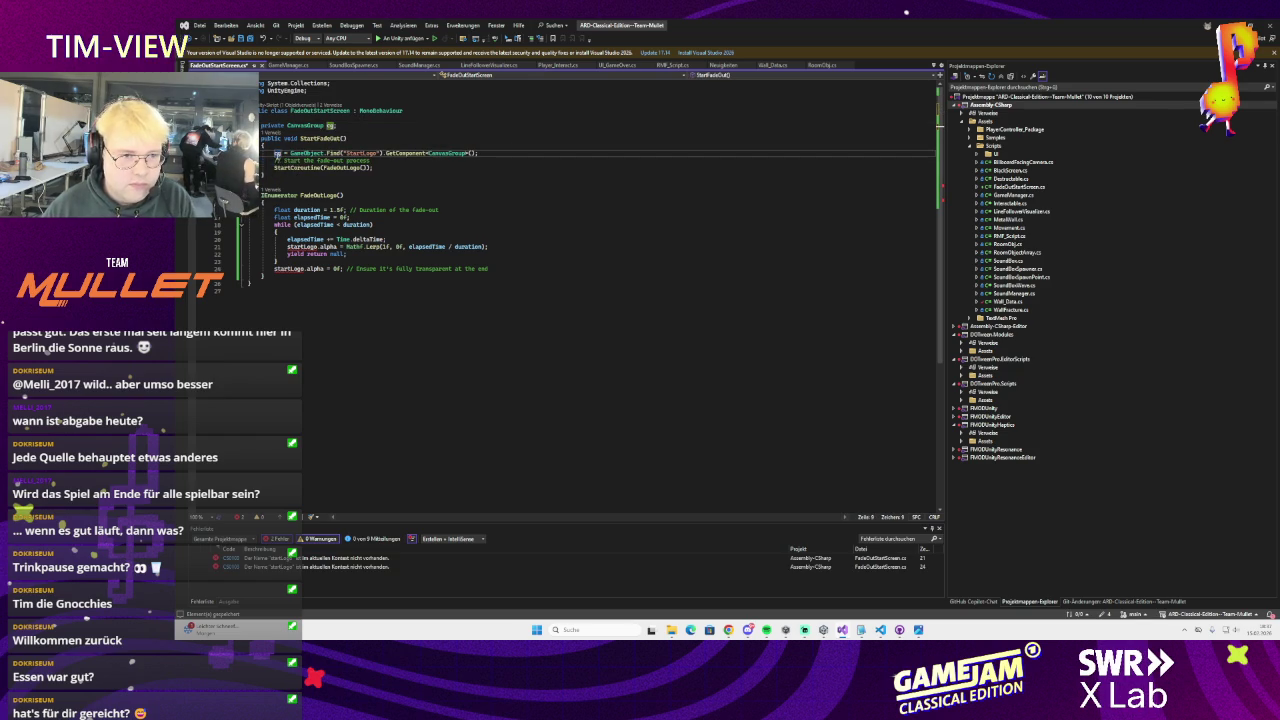
pyautogui.doubleClick(296, 246)
pyautogui.write('cg')
pyautogui.doubleClick(298, 269)
pyautogui.write('cg')
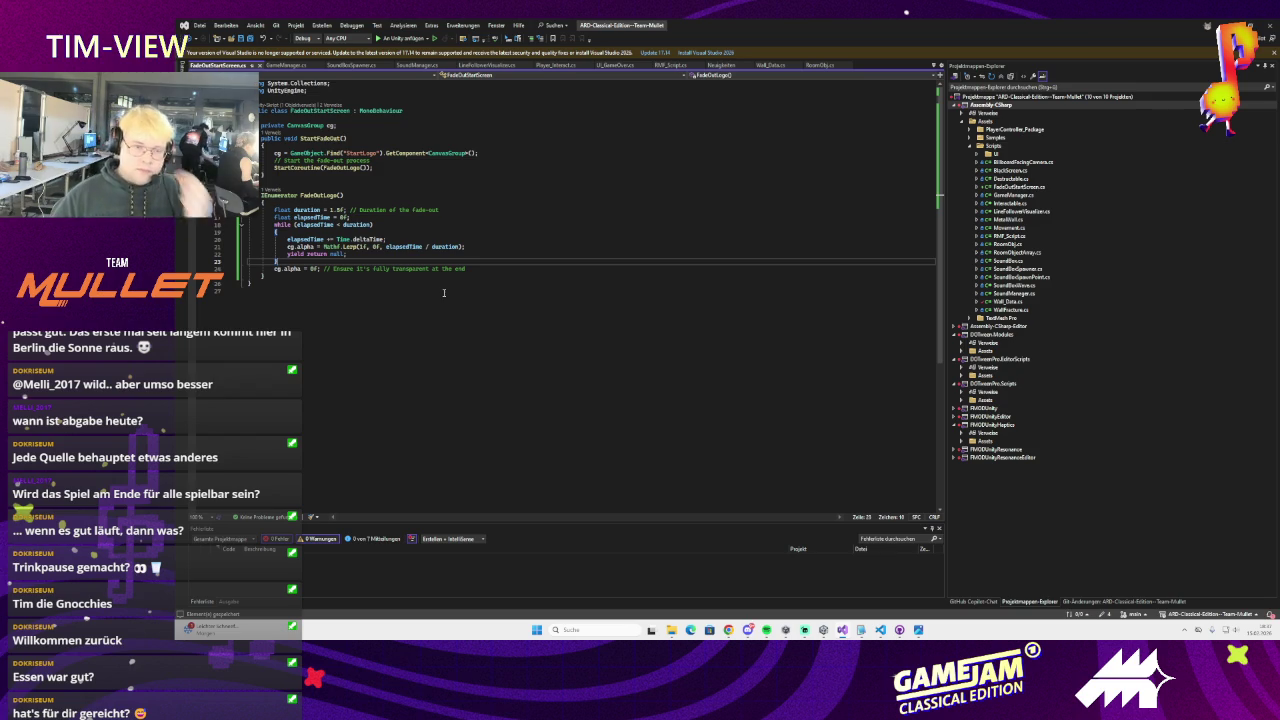
pyautogui.hotkey('alt', 'Tab')
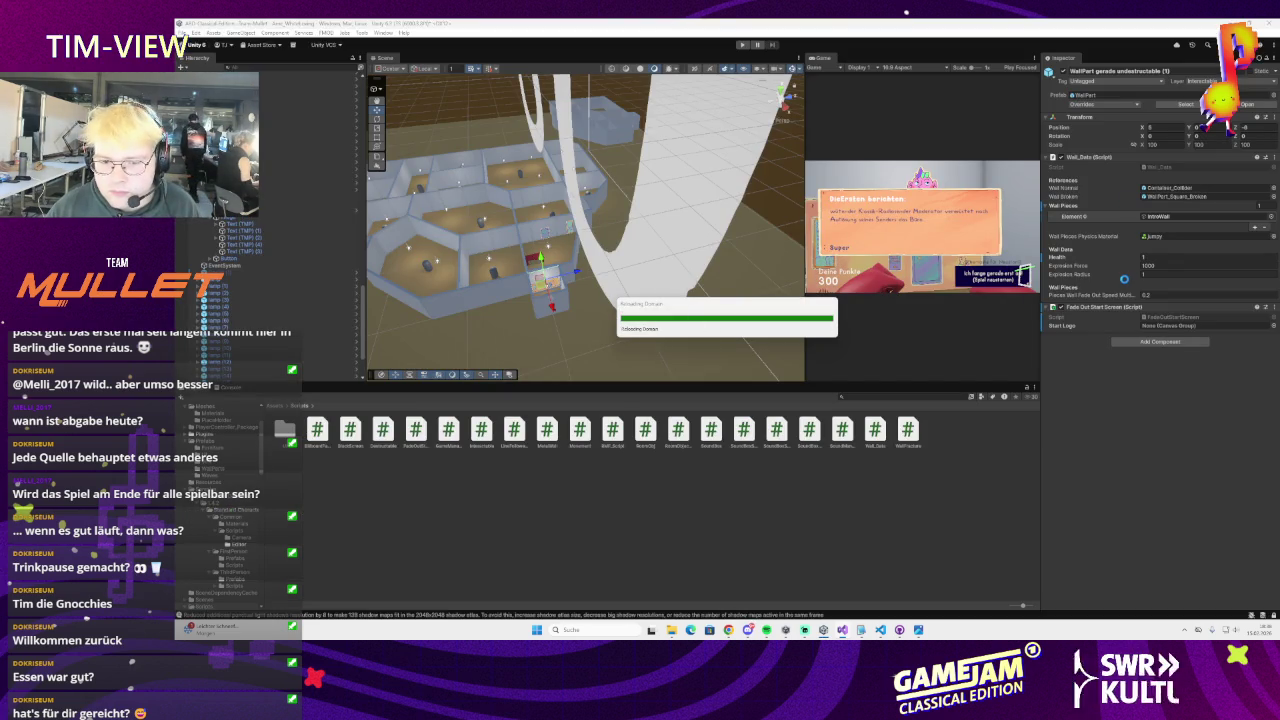
# Return to Unity after the script reload and press Play to test the fade
pyautogui.moveTo(842, 629)
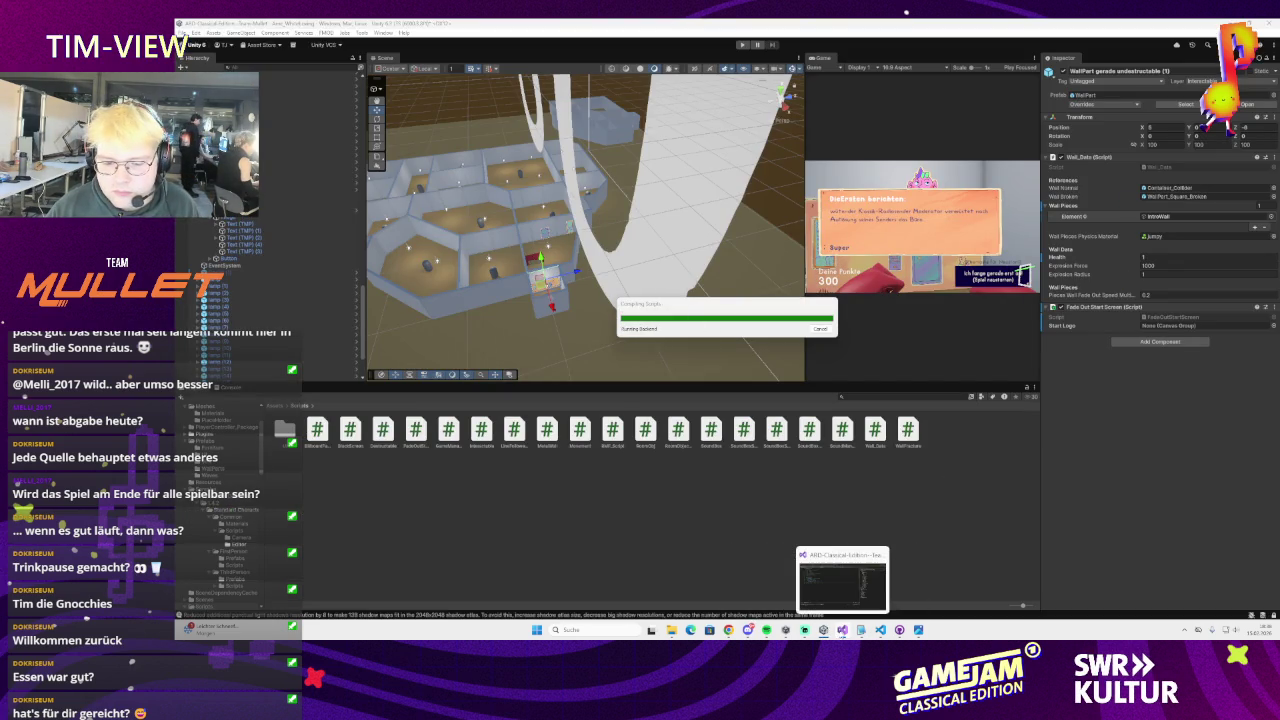
pyautogui.click(846, 600)
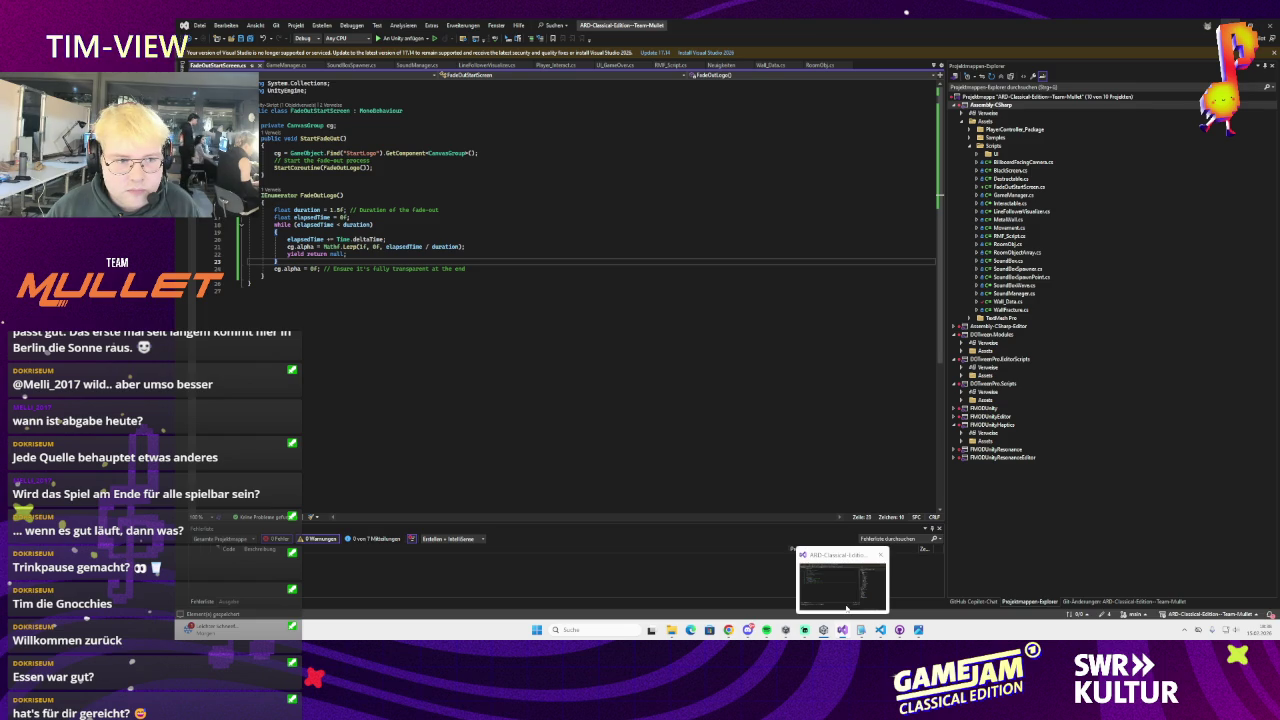
pyautogui.click(846, 604)
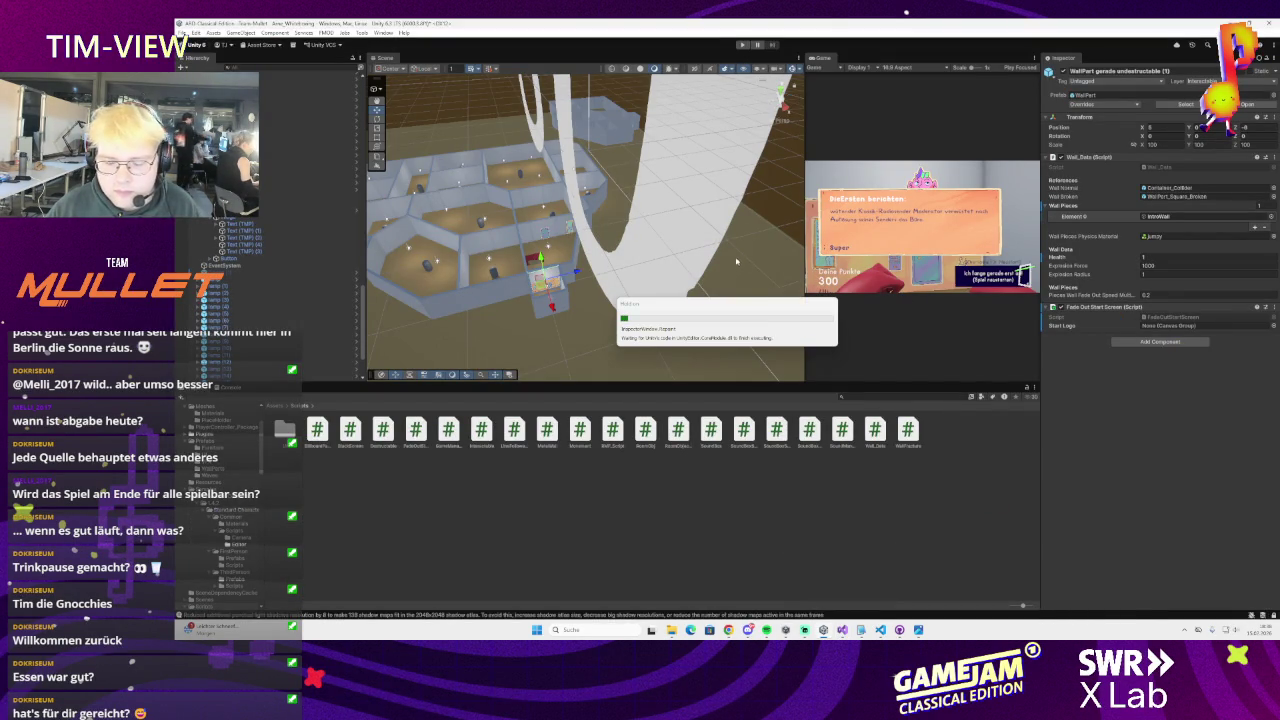
pyautogui.click(742, 44)
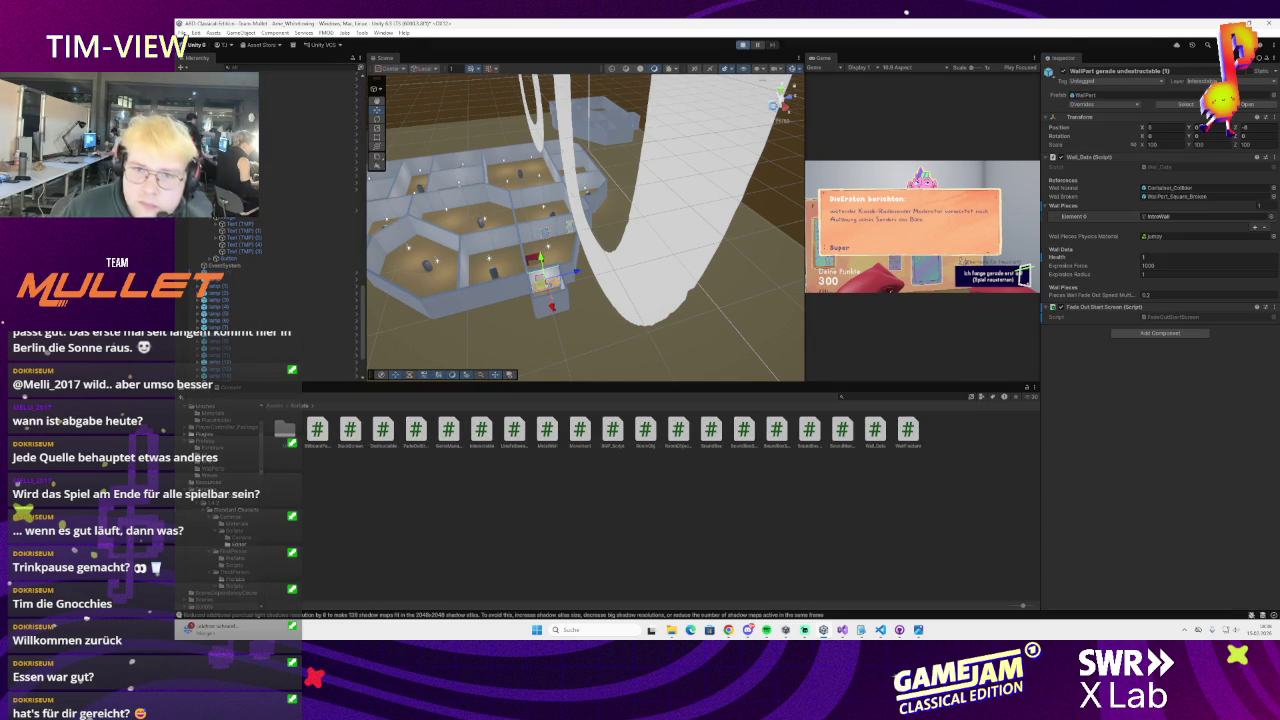
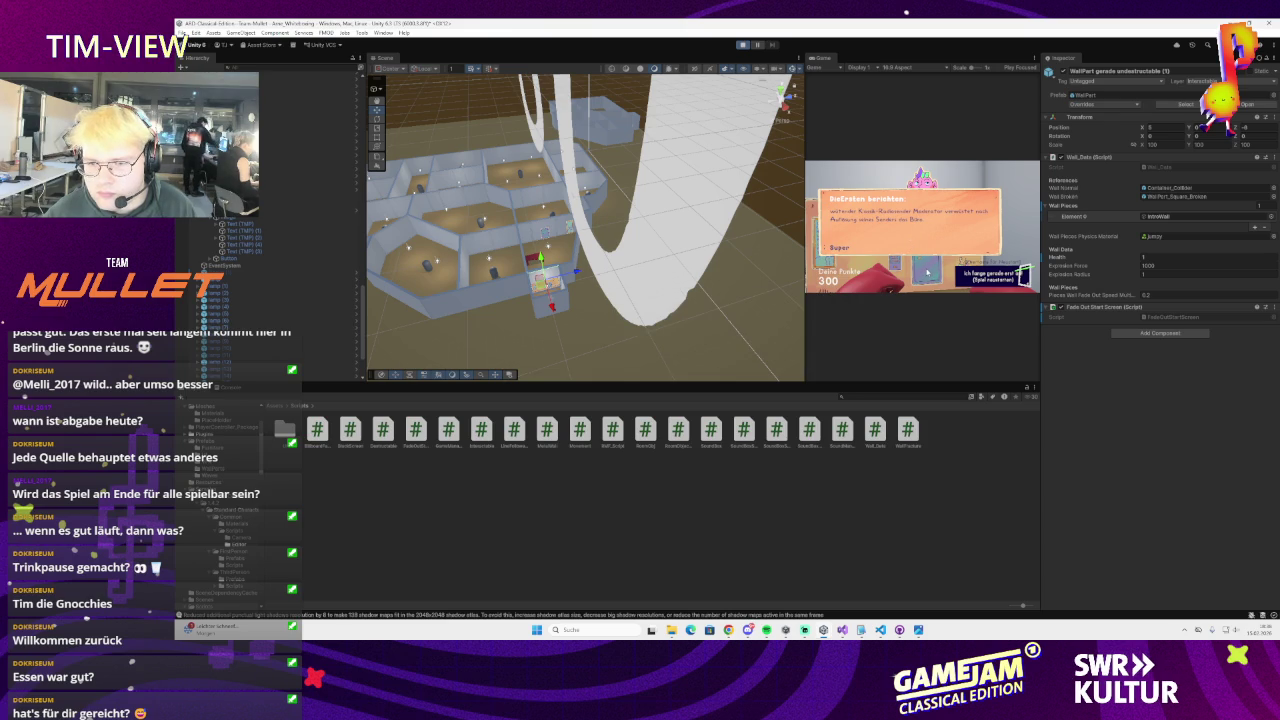
# Cut the FadeOutStartScreen if-block in Wall_Data.cs and paste it at the start of GetDestroyed
pyautogui.click(926, 271)
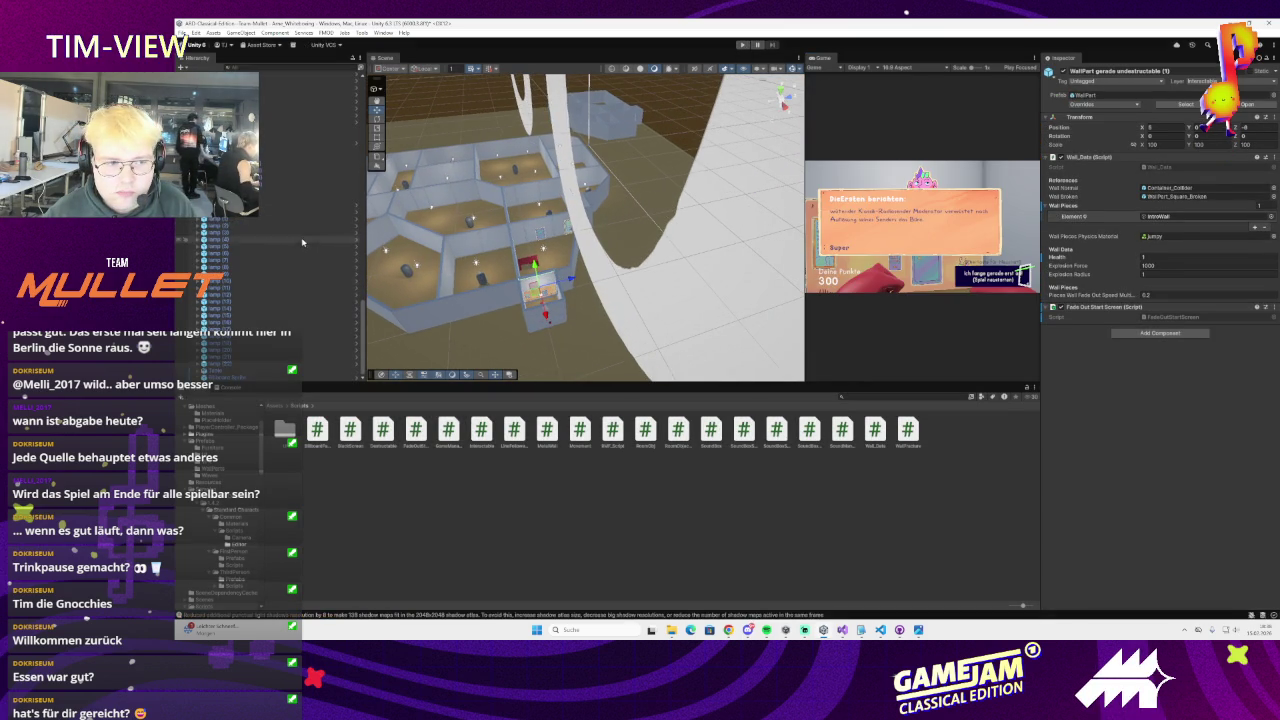
pyautogui.moveTo(880, 630)
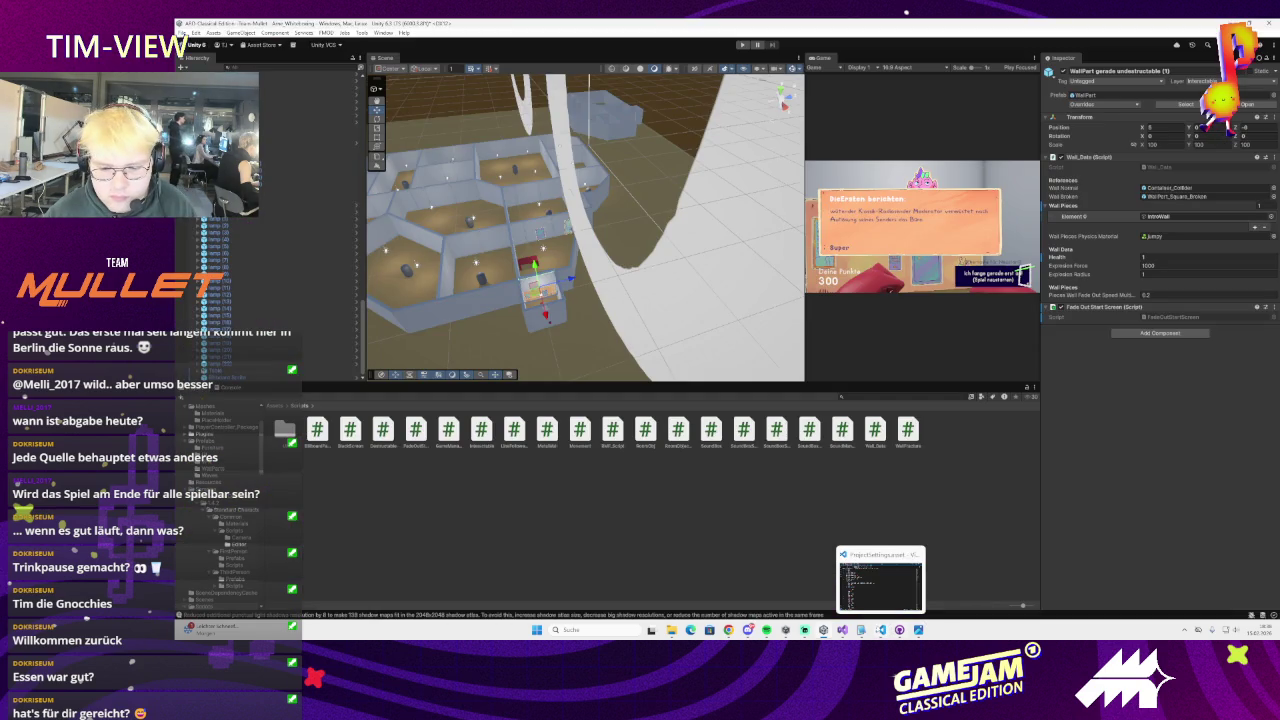
pyautogui.click(880, 585)
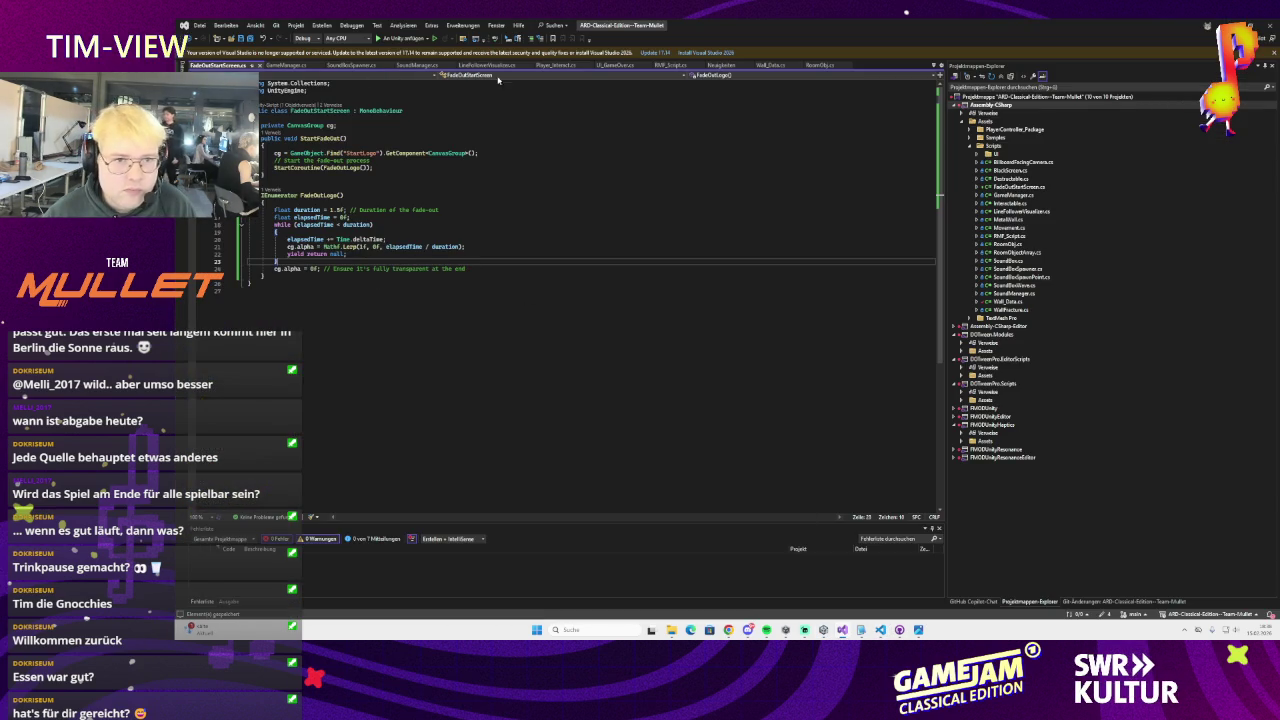
pyautogui.click(768, 65)
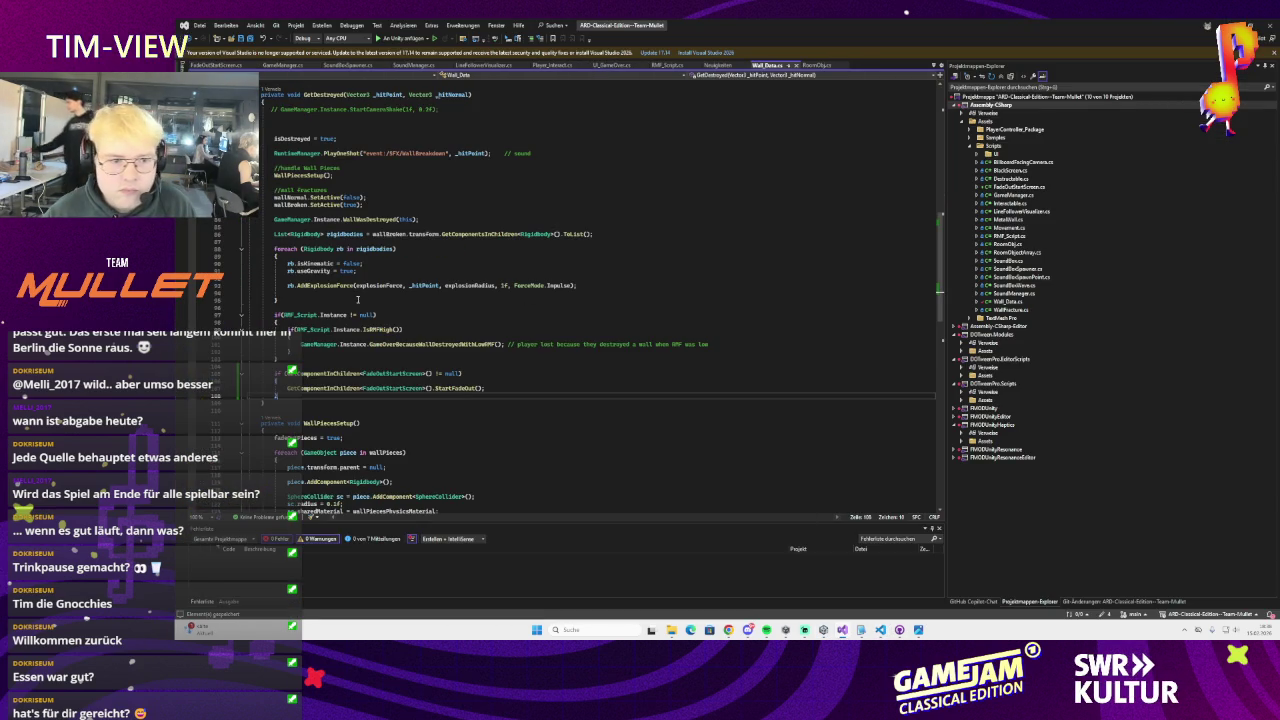
pyautogui.moveTo(295, 404); pyautogui.dragTo(250, 372)
pyautogui.press('BackSpace')
pyautogui.click(383, 344)
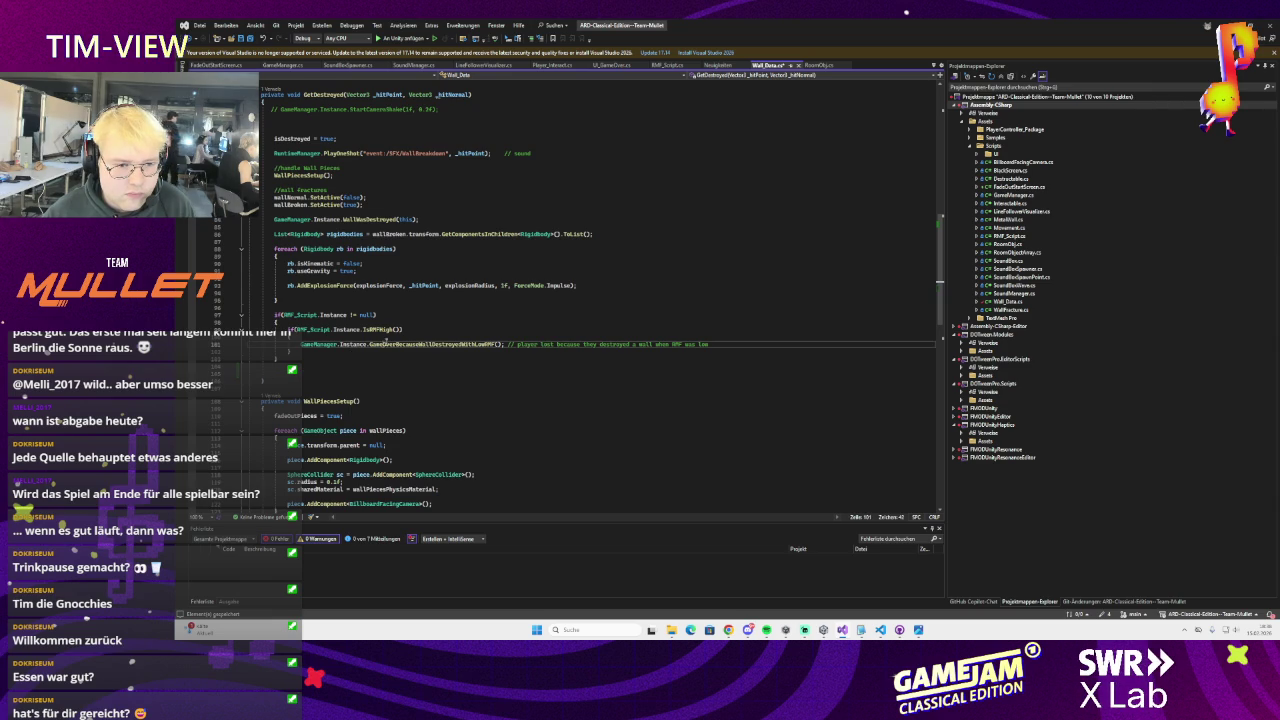
pyautogui.scroll(2, 381, 299)
pyautogui.click(344, 211)
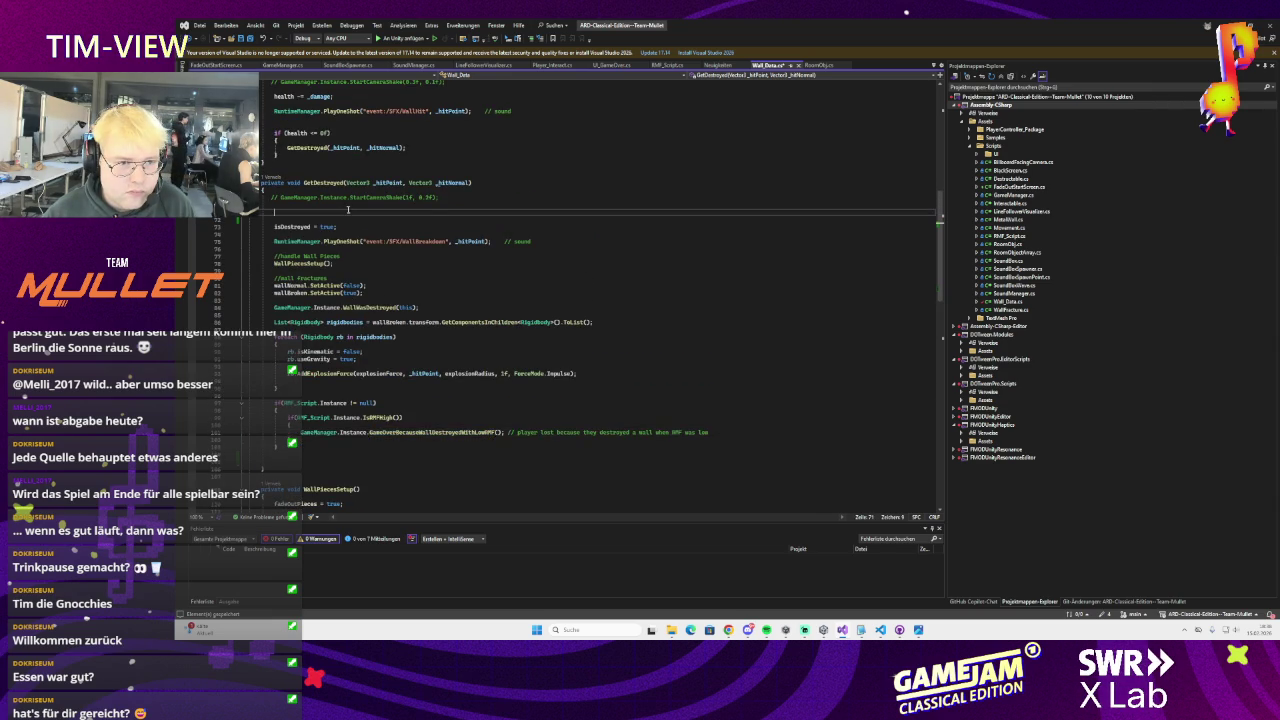
pyautogui.hotkey('ctrl', 'v')
pyautogui.click(452, 228)
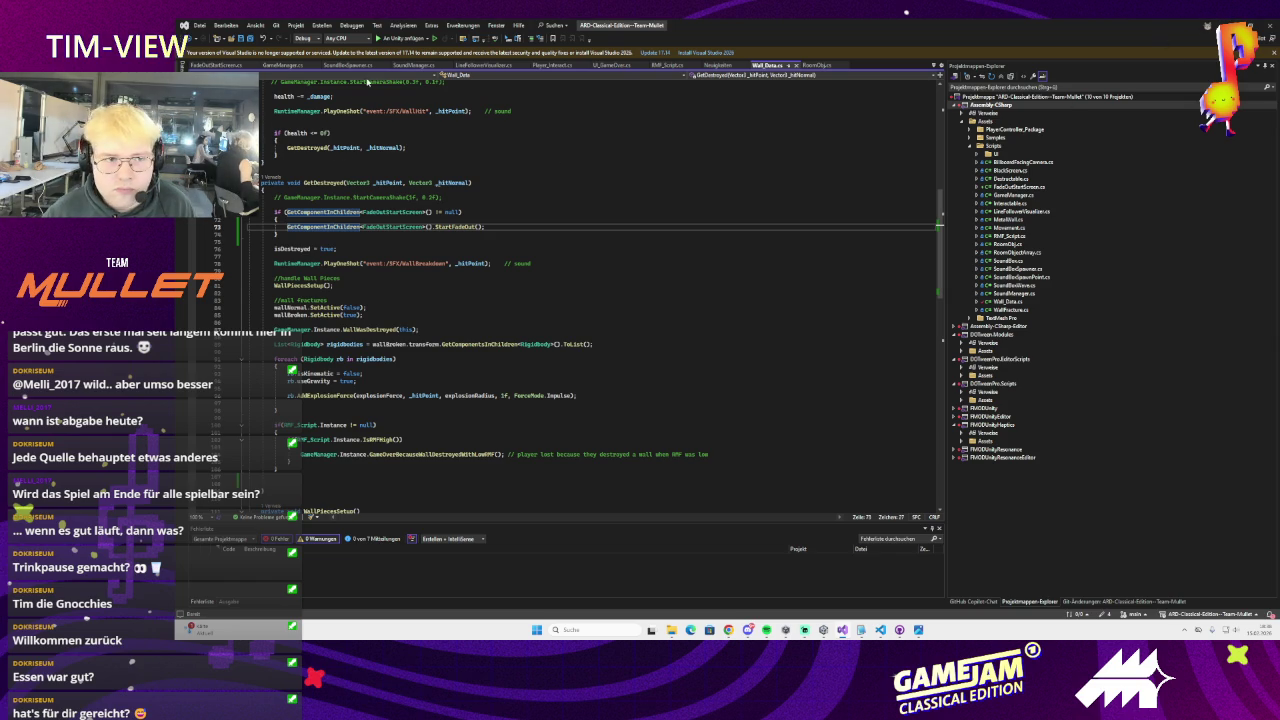
# Review RMF_Script.cs, then select the SoundManager object in Unity and bring up its script
pyautogui.click(667, 65)
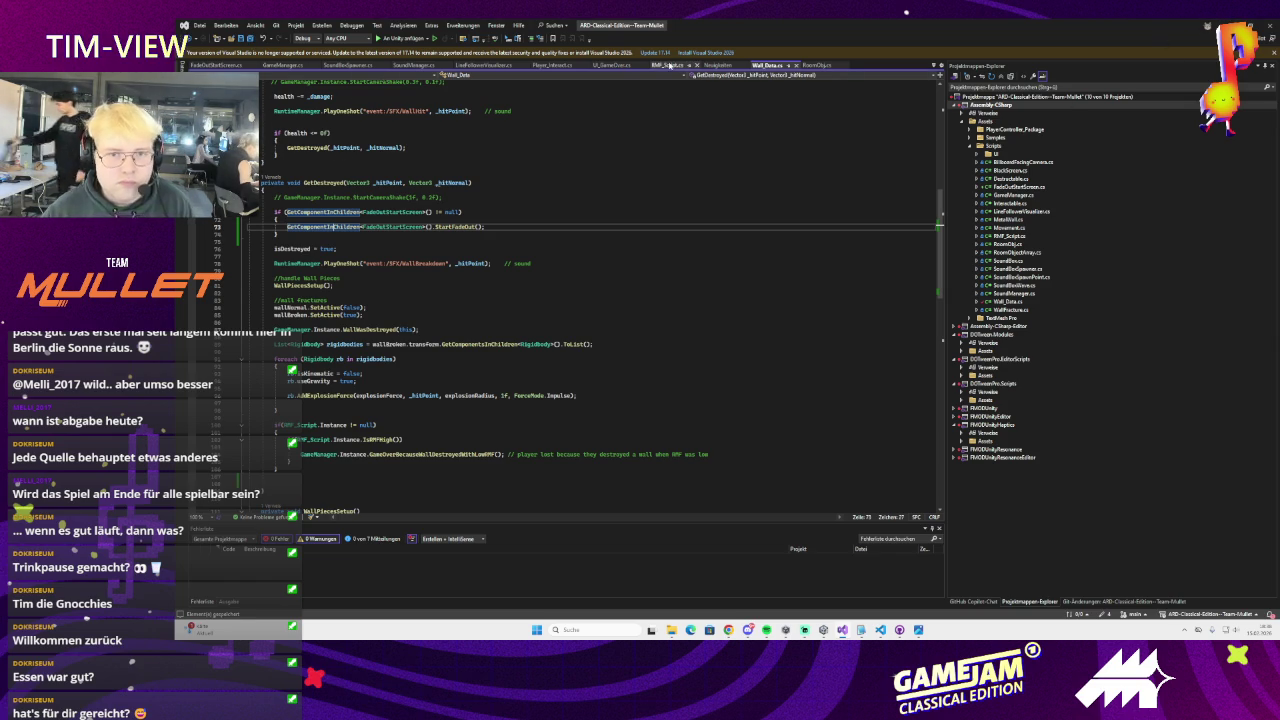
pyautogui.scroll(-5, 500, 280)
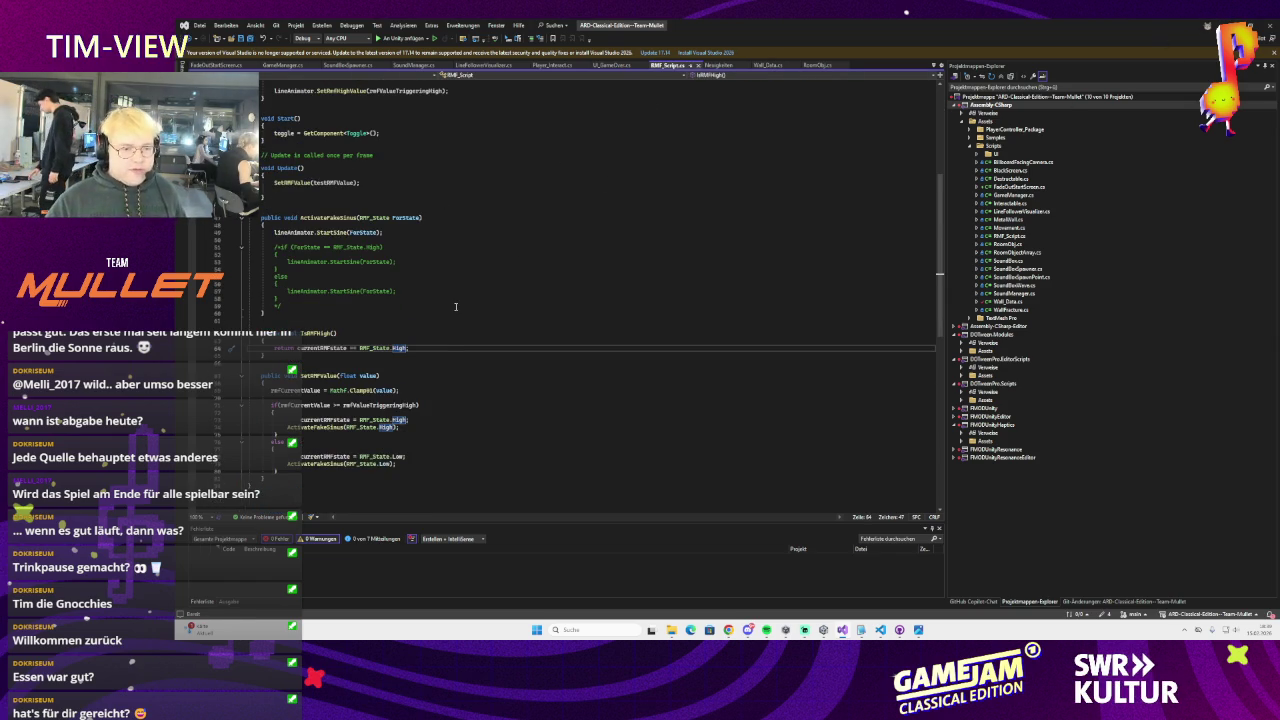
pyautogui.scroll(5, 455, 307)
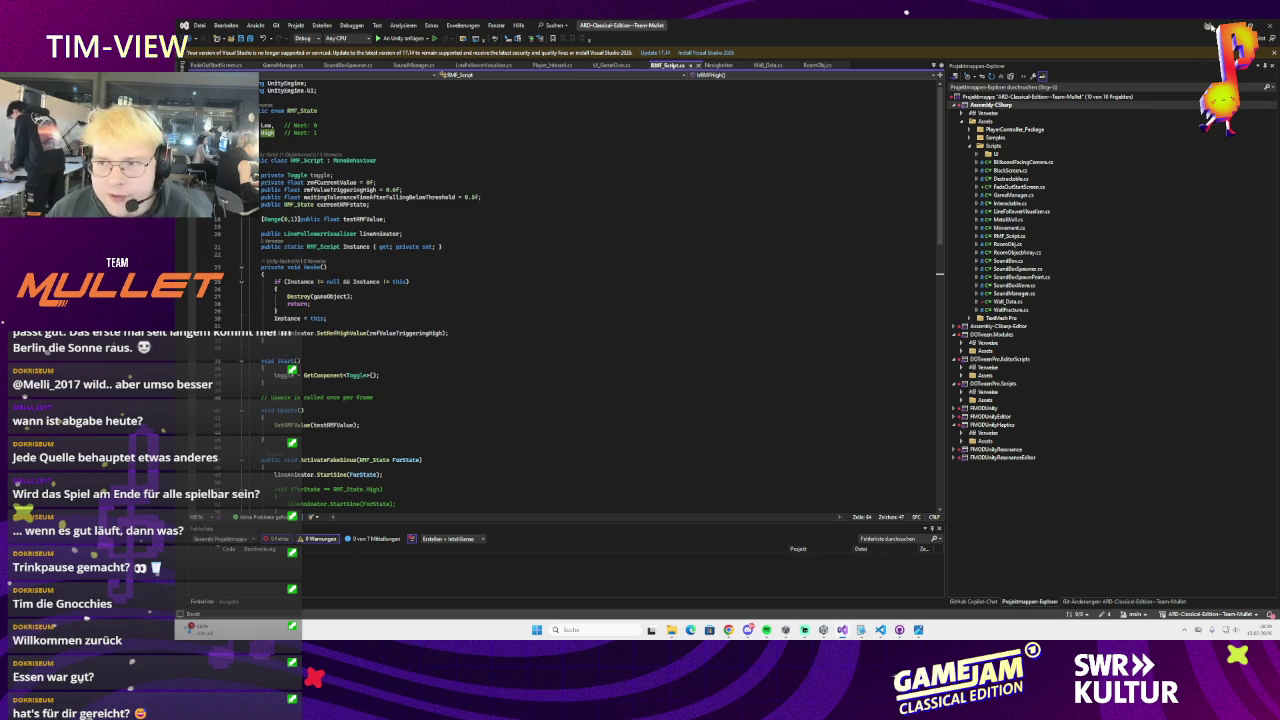
pyautogui.hotkey('alt', 'Tab')
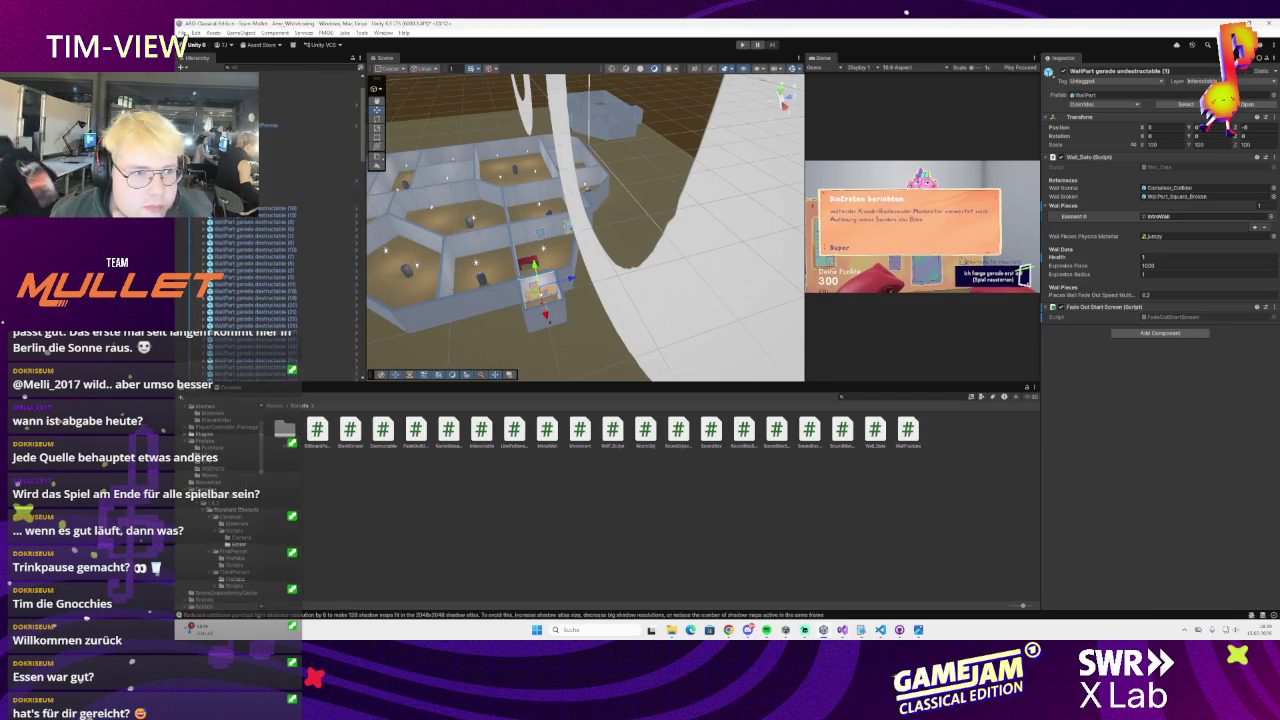
pyautogui.scroll(5, 290, 250)
pyautogui.click(290, 88)
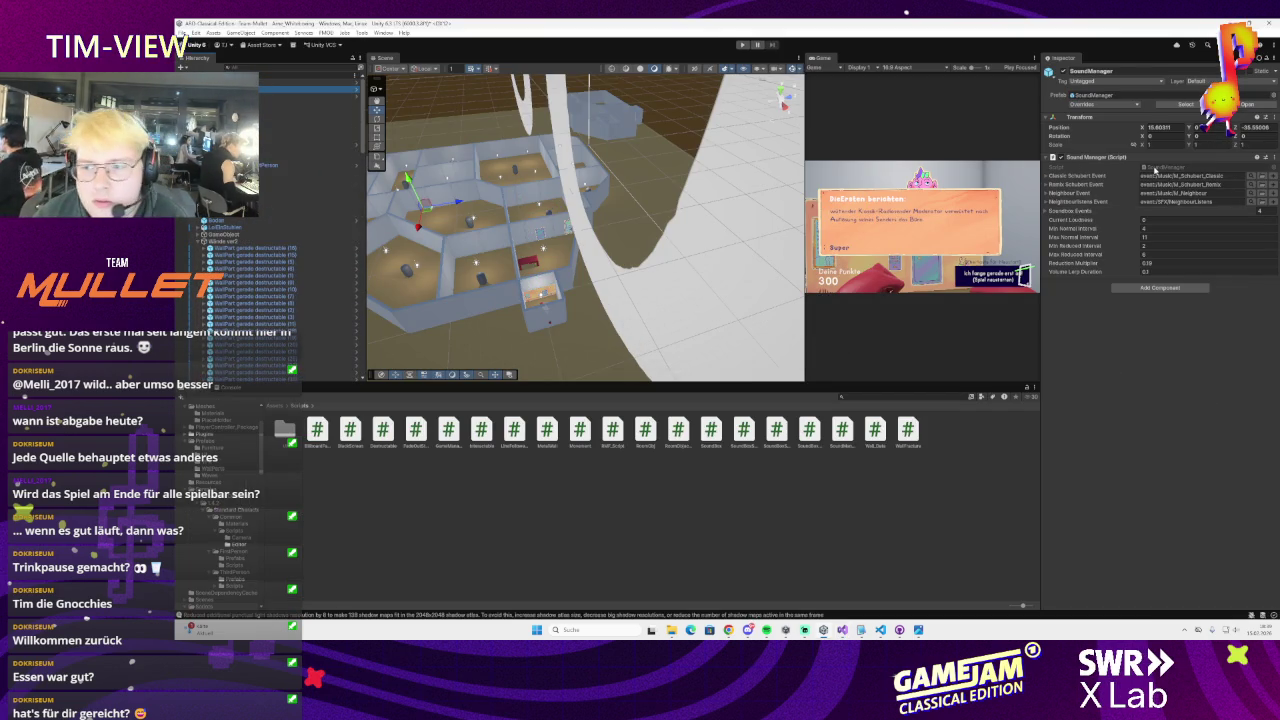
pyautogui.hotkey('alt', 'Tab')
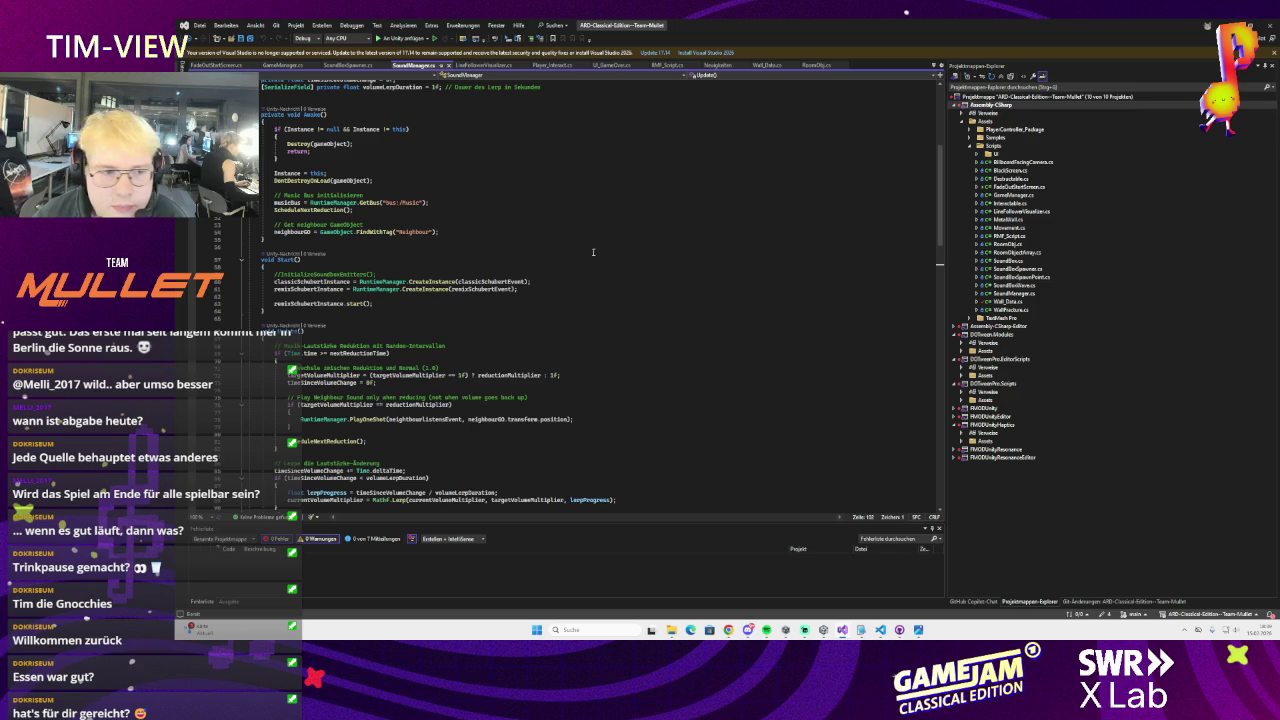
pyautogui.scroll(10, 341, 277)
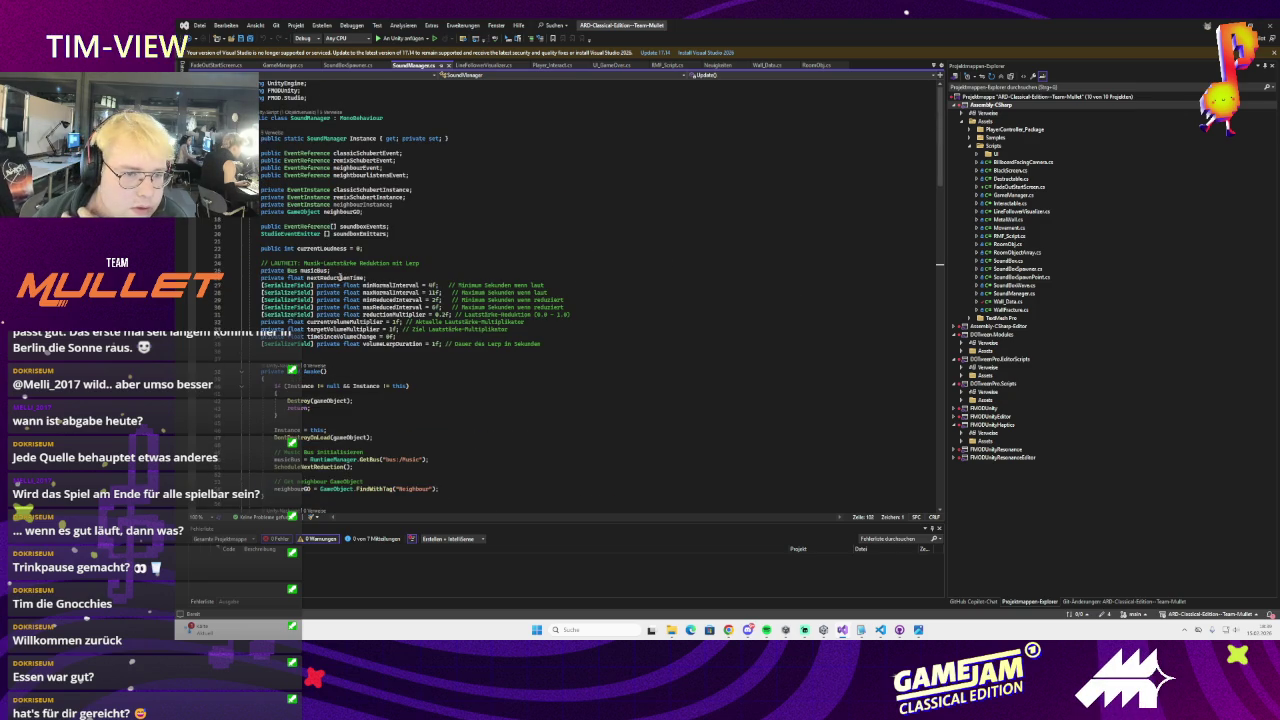
pyautogui.click(382, 285)
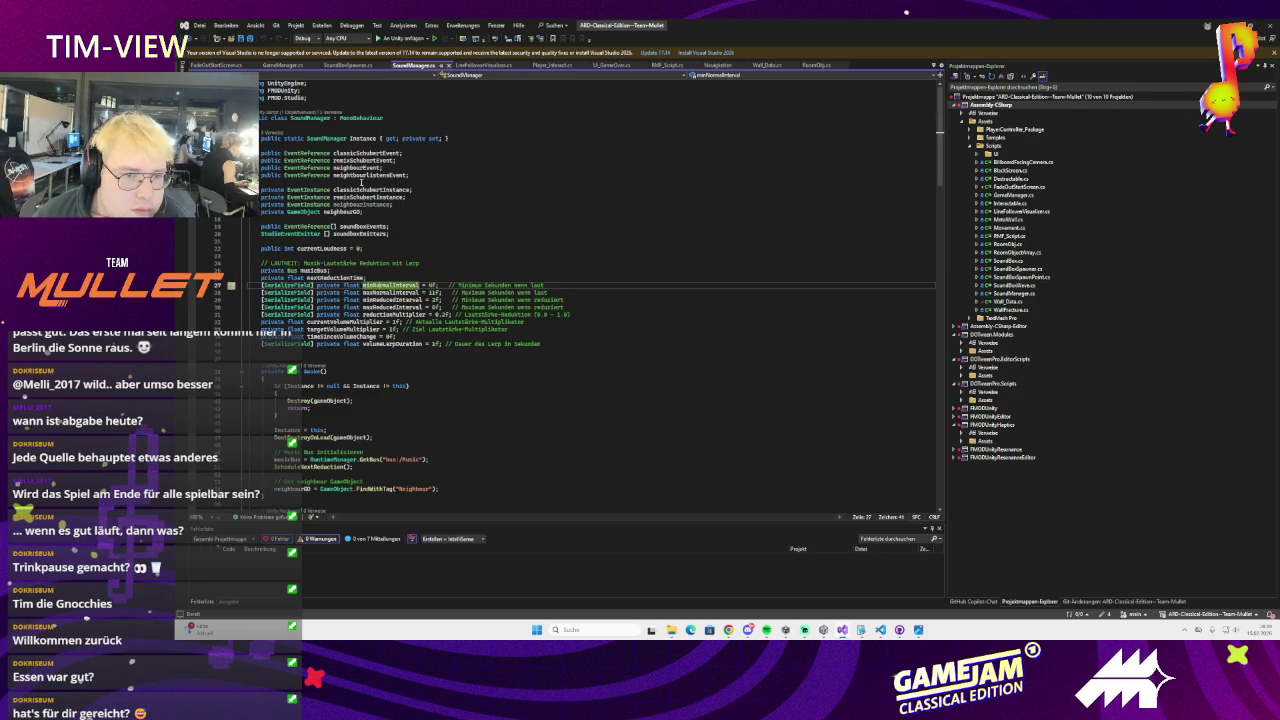
pyautogui.scroll(-3, 361, 182)
pyautogui.click(327, 183)
pyautogui.scroll(-15, 412, 278)
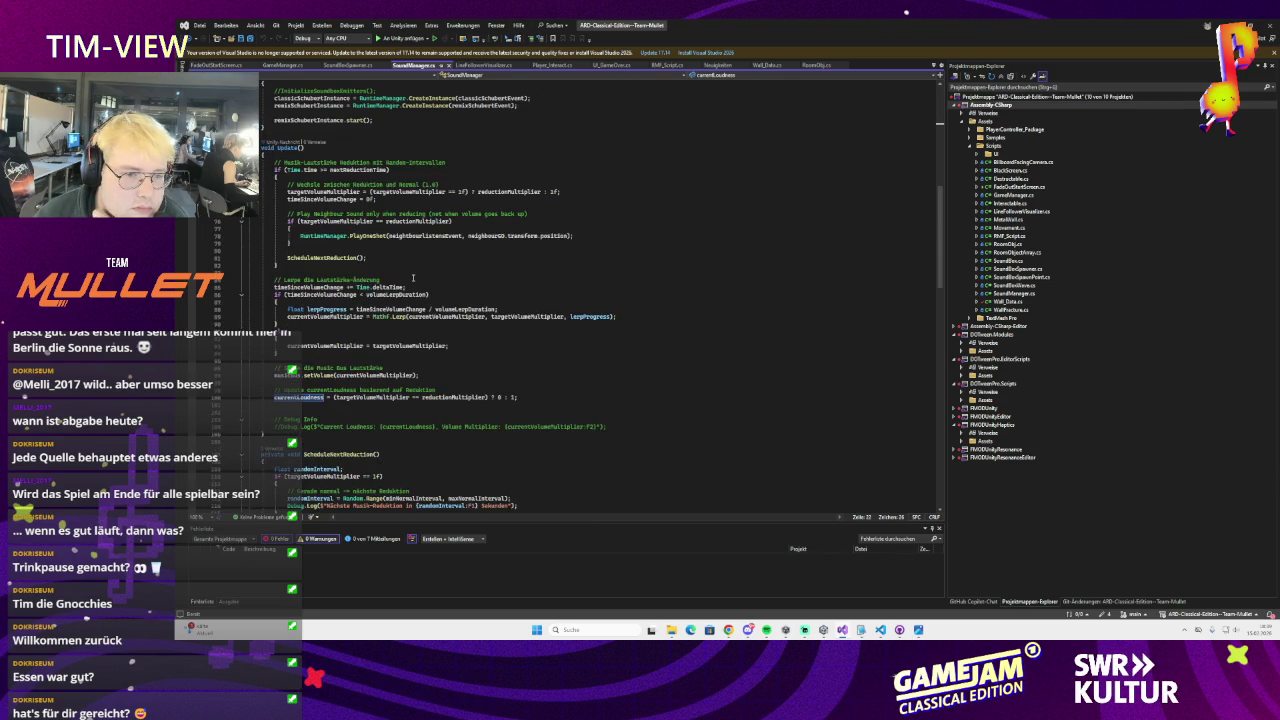
pyautogui.scroll(-6, 409, 250)
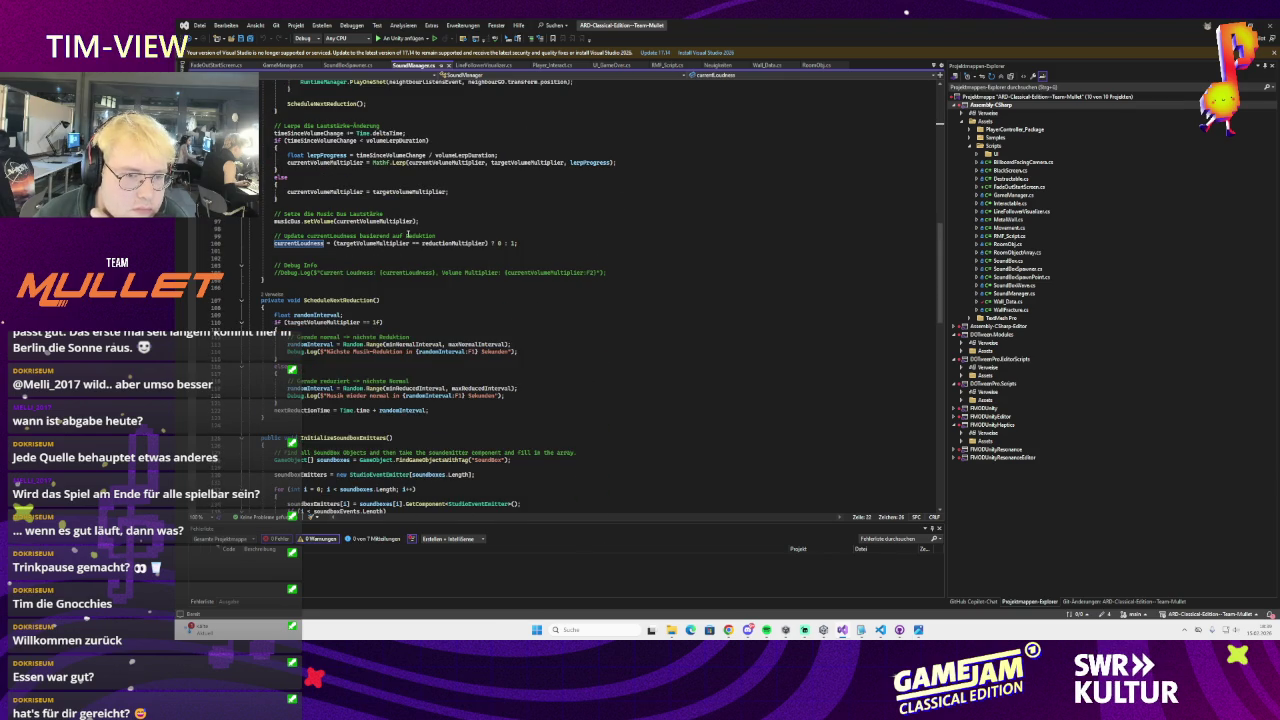
pyautogui.scroll(-15, 406, 234)
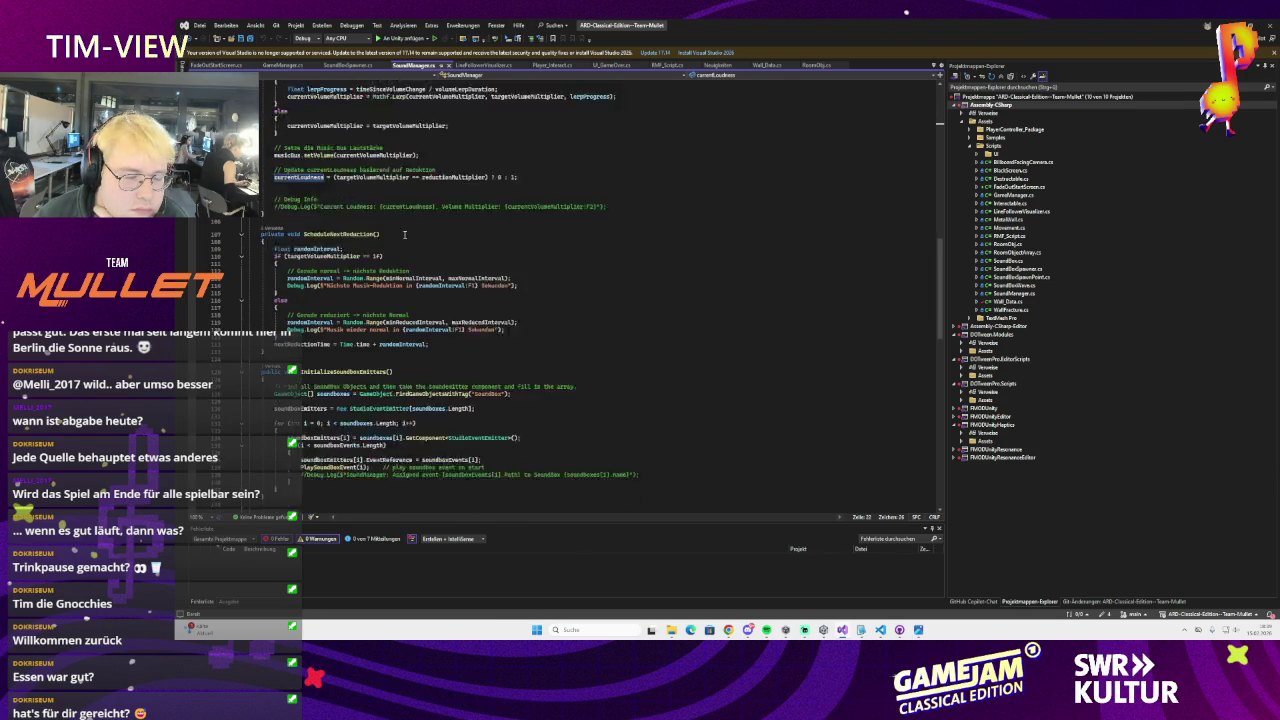
pyautogui.scroll(6, 405, 234)
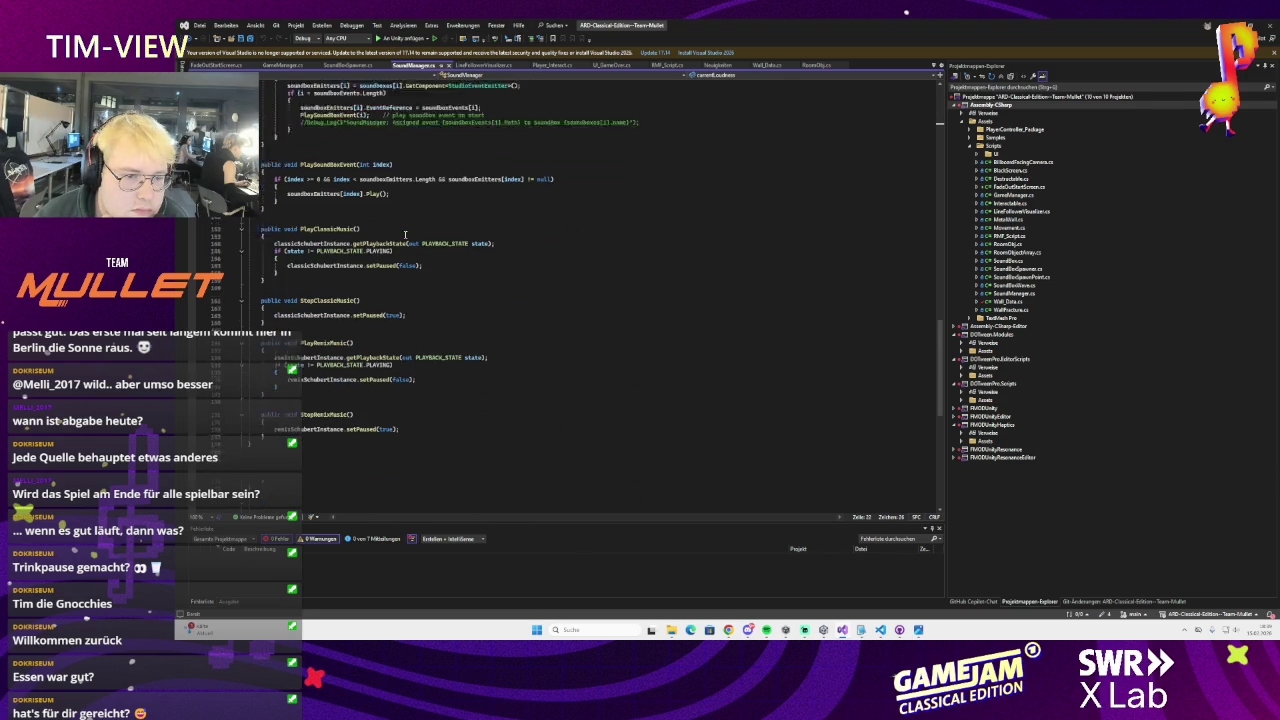
pyautogui.scroll(20, 405, 234)
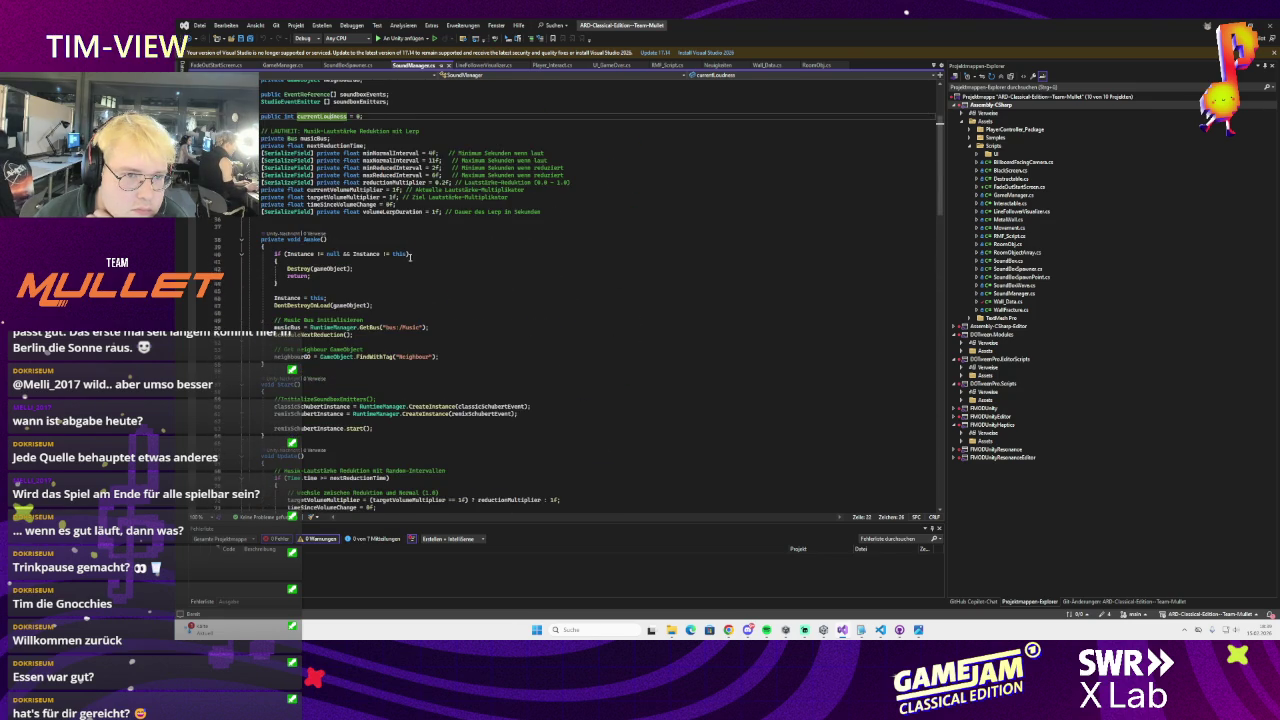
pyautogui.scroll(-20, 409, 256)
pyautogui.click(292, 180)
pyautogui.scroll(1, 292, 181)
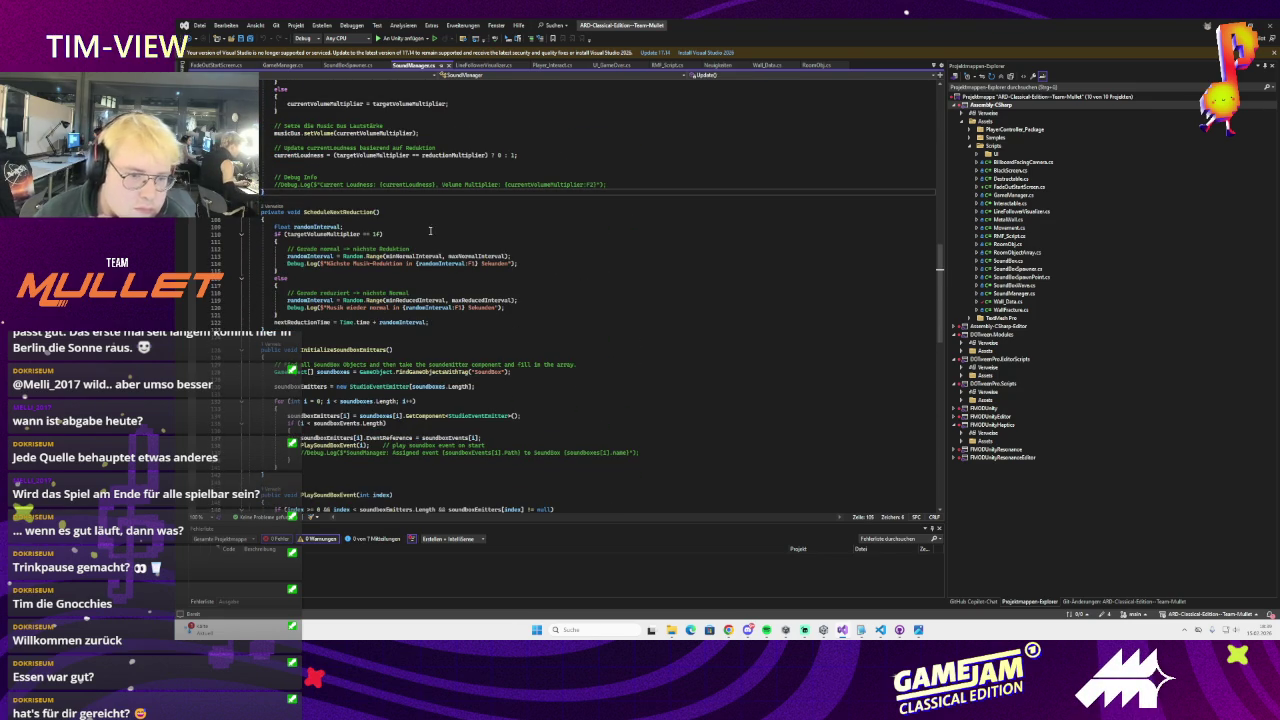
# Add a new public method below Update returning RMF_State, and save SoundManager.cs
pyautogui.press('Return')
pyautogui.write('public U')
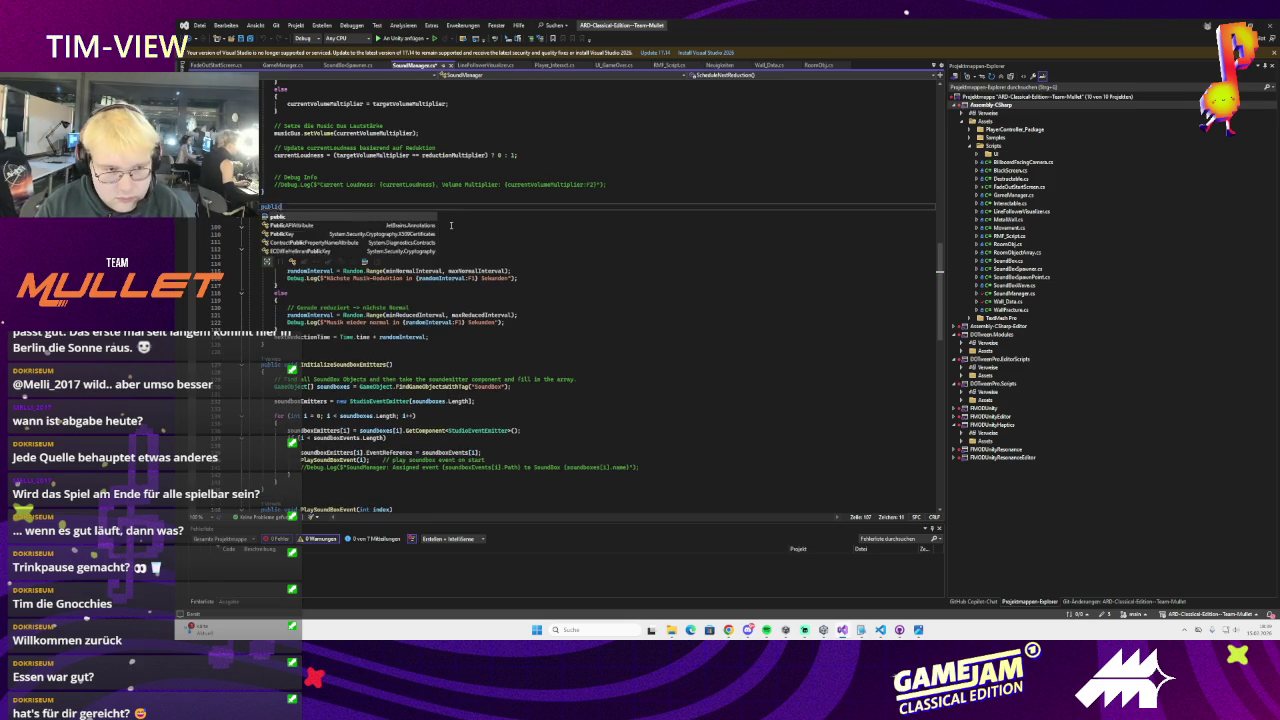
pyautogui.press('BackSpace')
pyautogui.write('Game')
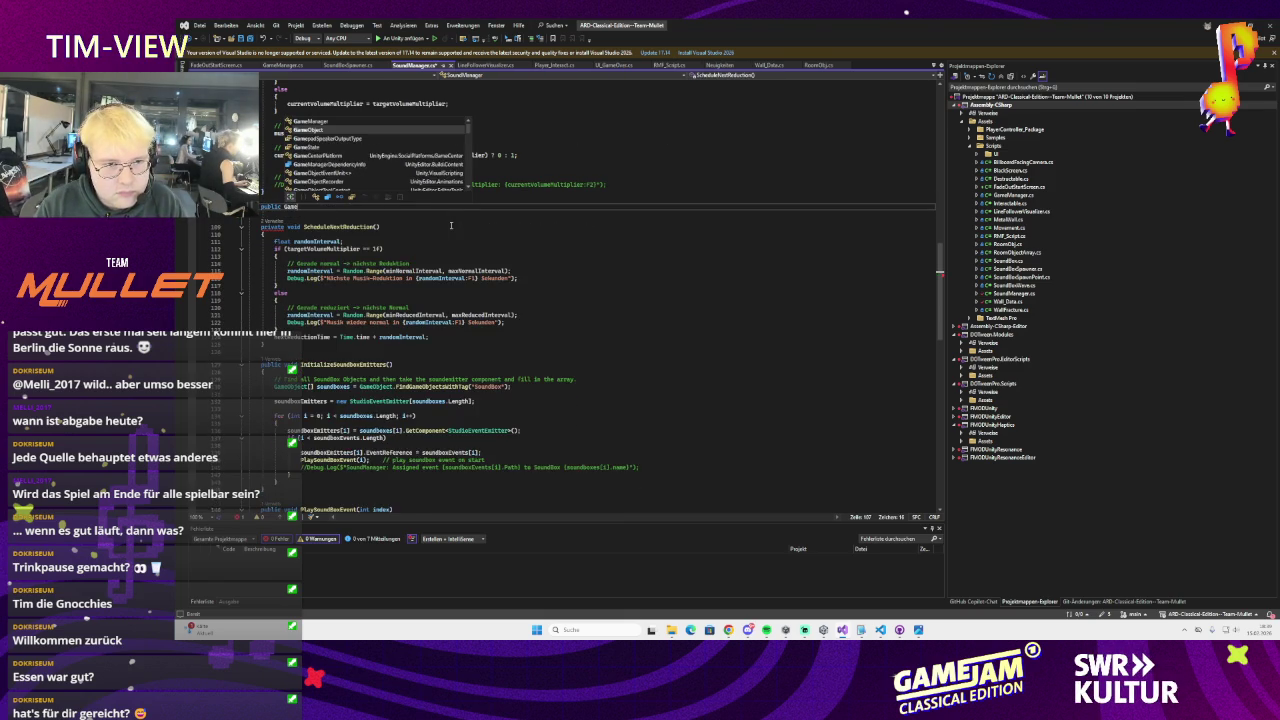
pyautogui.press('BackSpace')
pyautogui.press('BackSpace')
pyautogui.press('BackSpace')
pyautogui.press('BackSpace')
pyautogui.write('RMF')
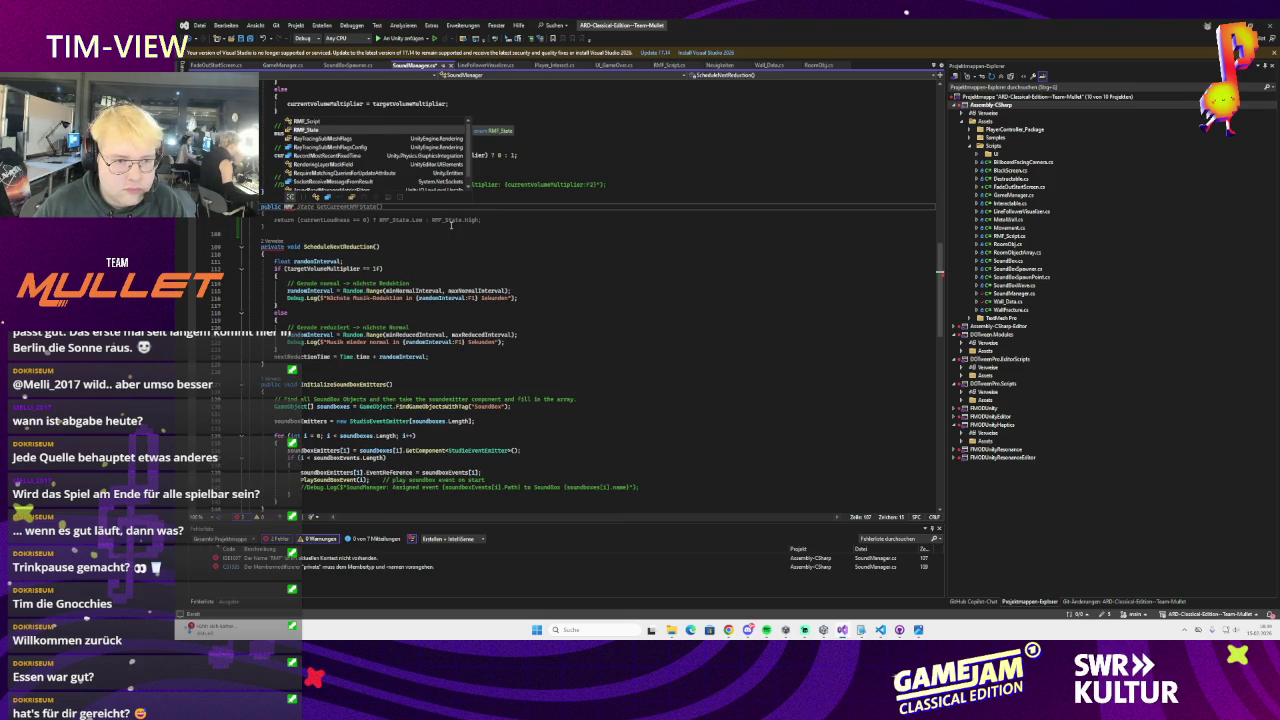
pyautogui.press('Tab')
pyautogui.press('Tab')
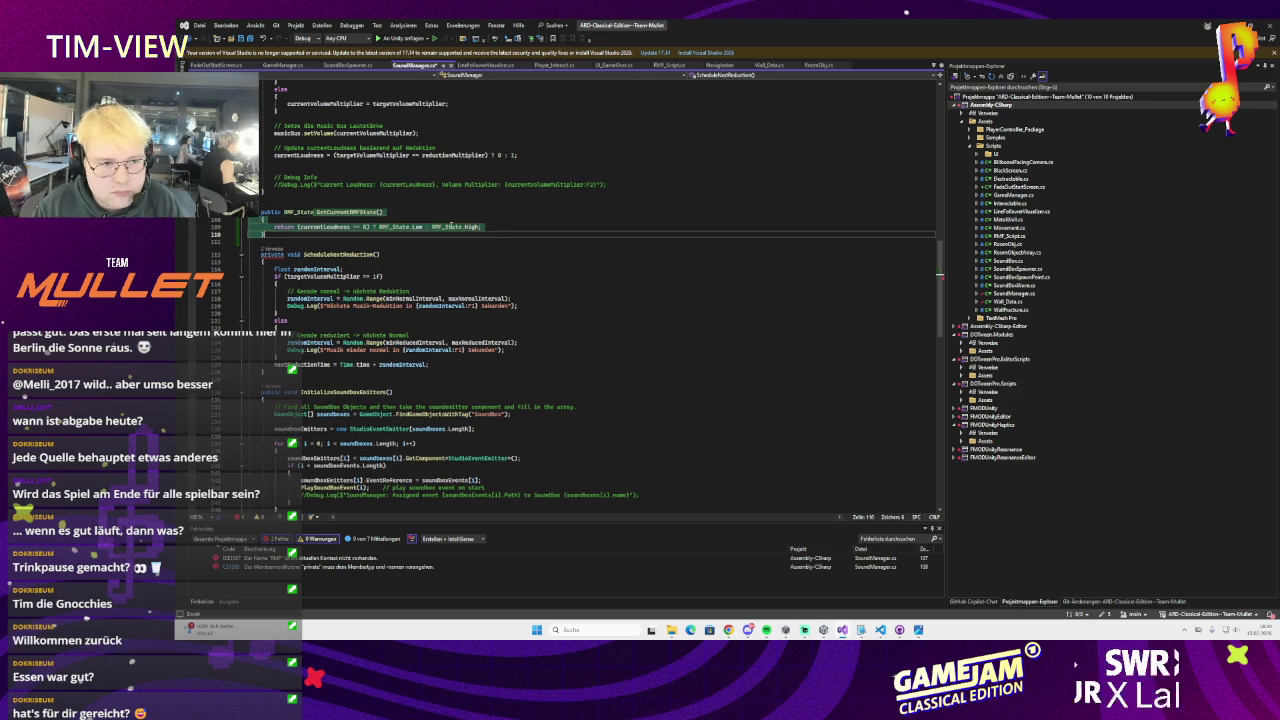
pyautogui.hotkey('ctrl', 's')
# Review GetCurrentRMFState's return lines and references, leaving the caret after its declaration
pyautogui.scroll(3, 447, 227)
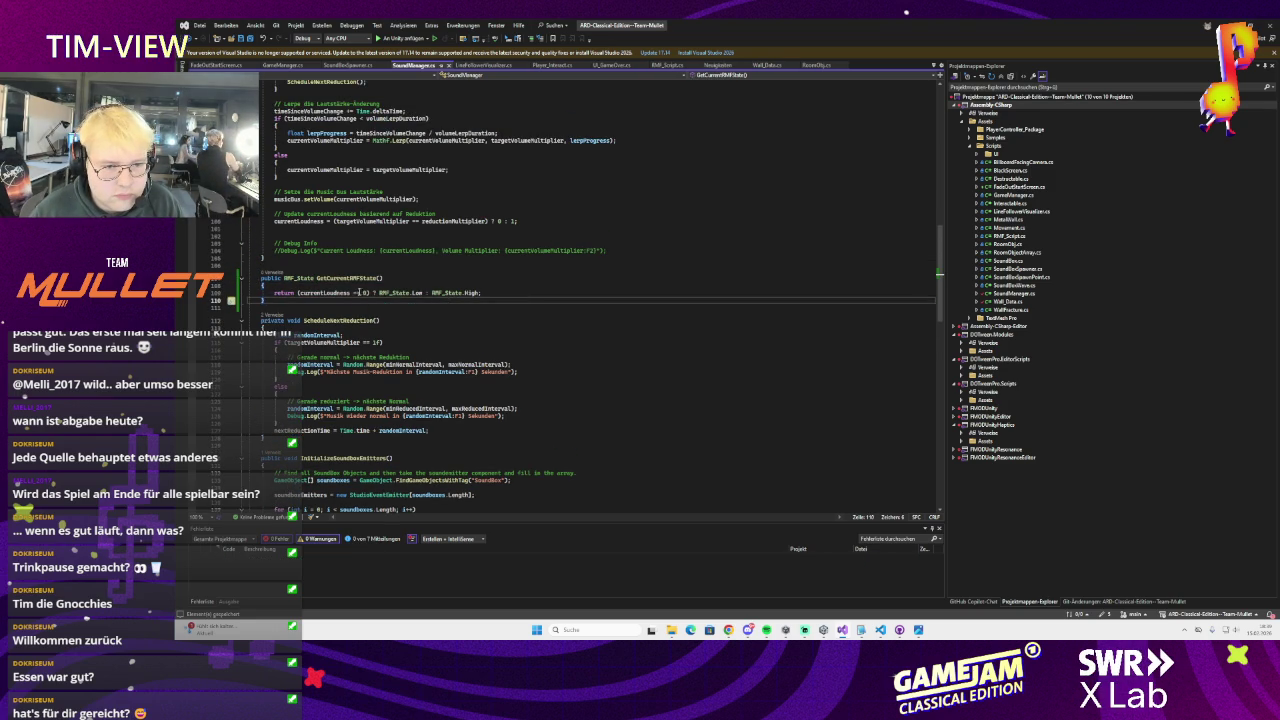
pyautogui.press('Up')
pyautogui.press('Up')
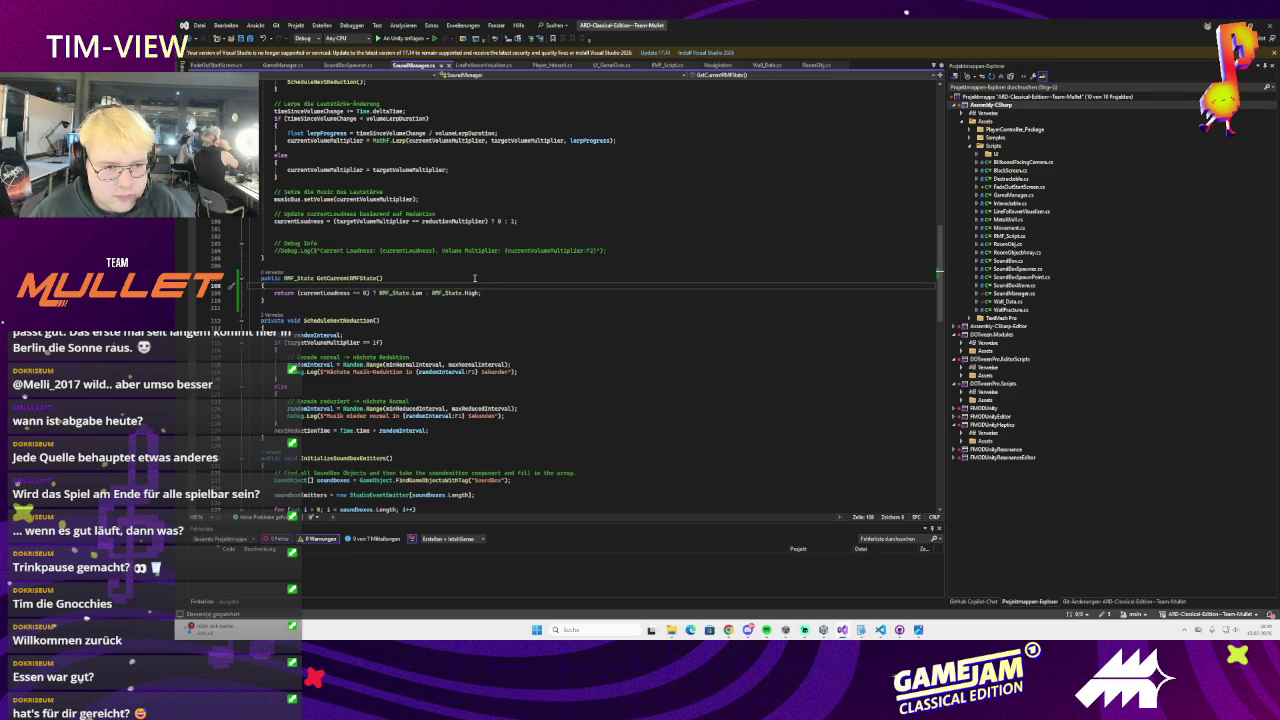
pyautogui.scroll(1, 534, 304)
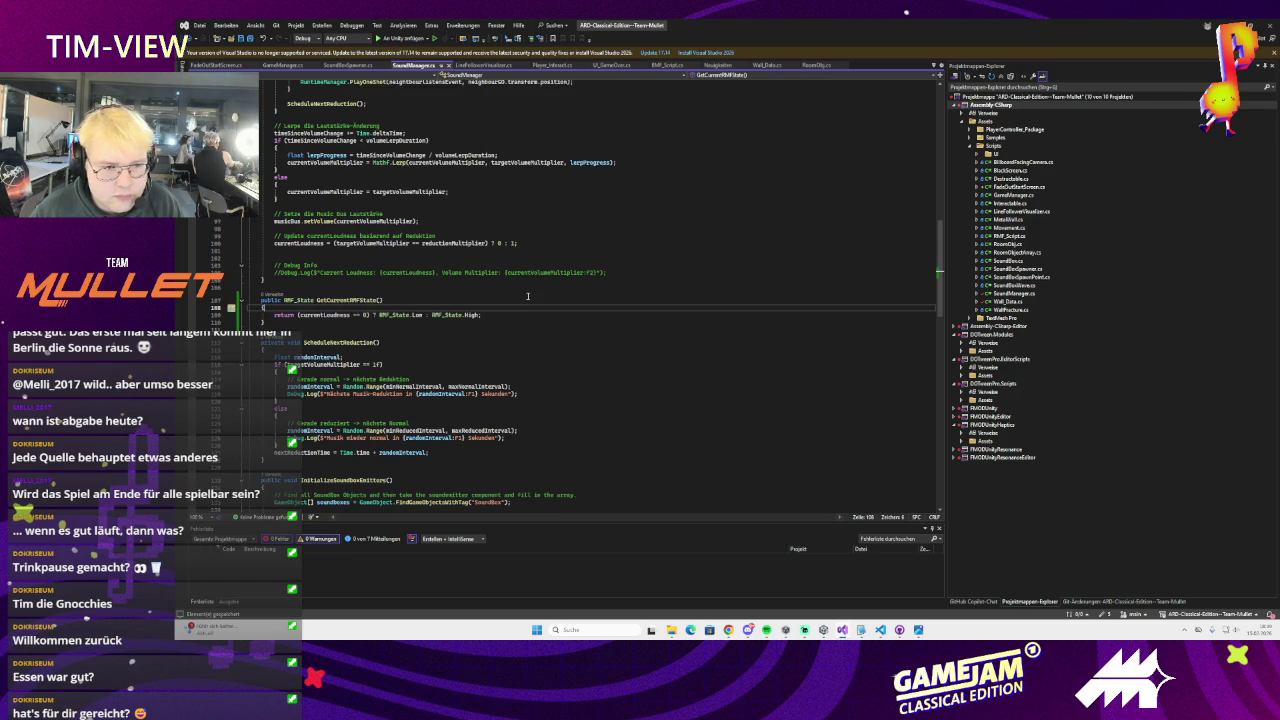
pyautogui.scroll(1, 528, 296)
pyautogui.press('Down')
pyautogui.press('Down')
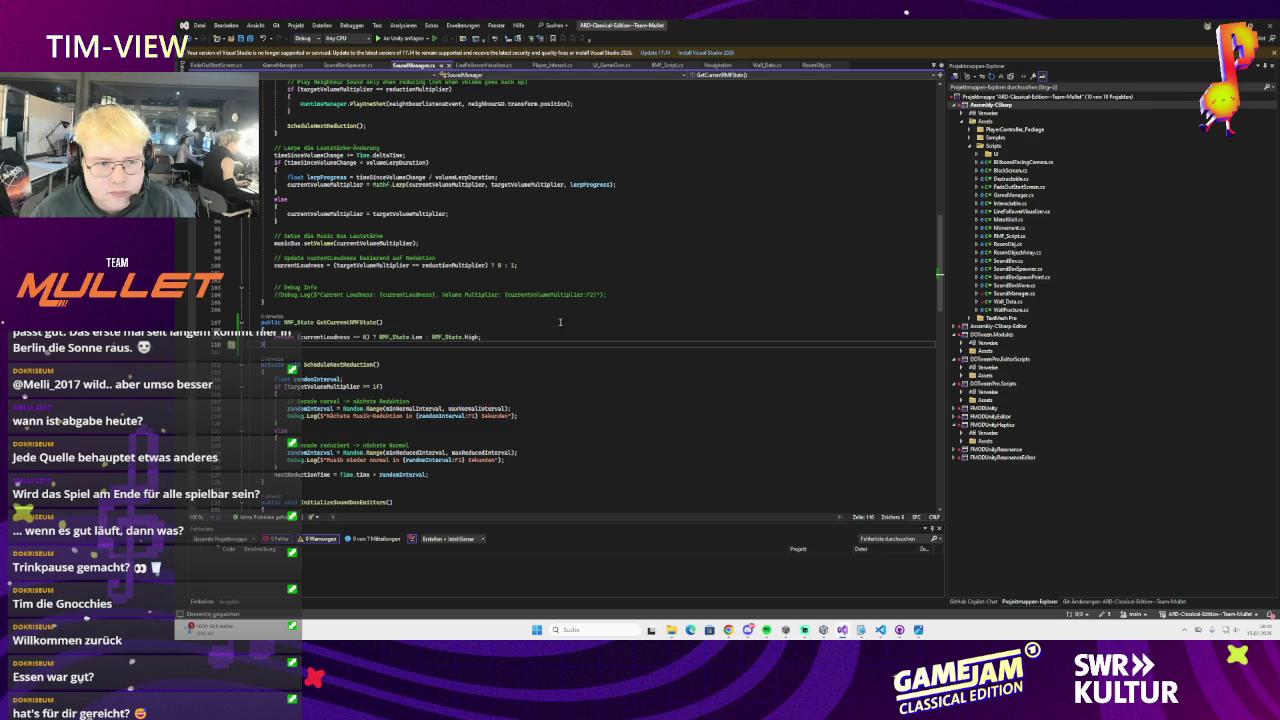
pyautogui.click(347, 323)
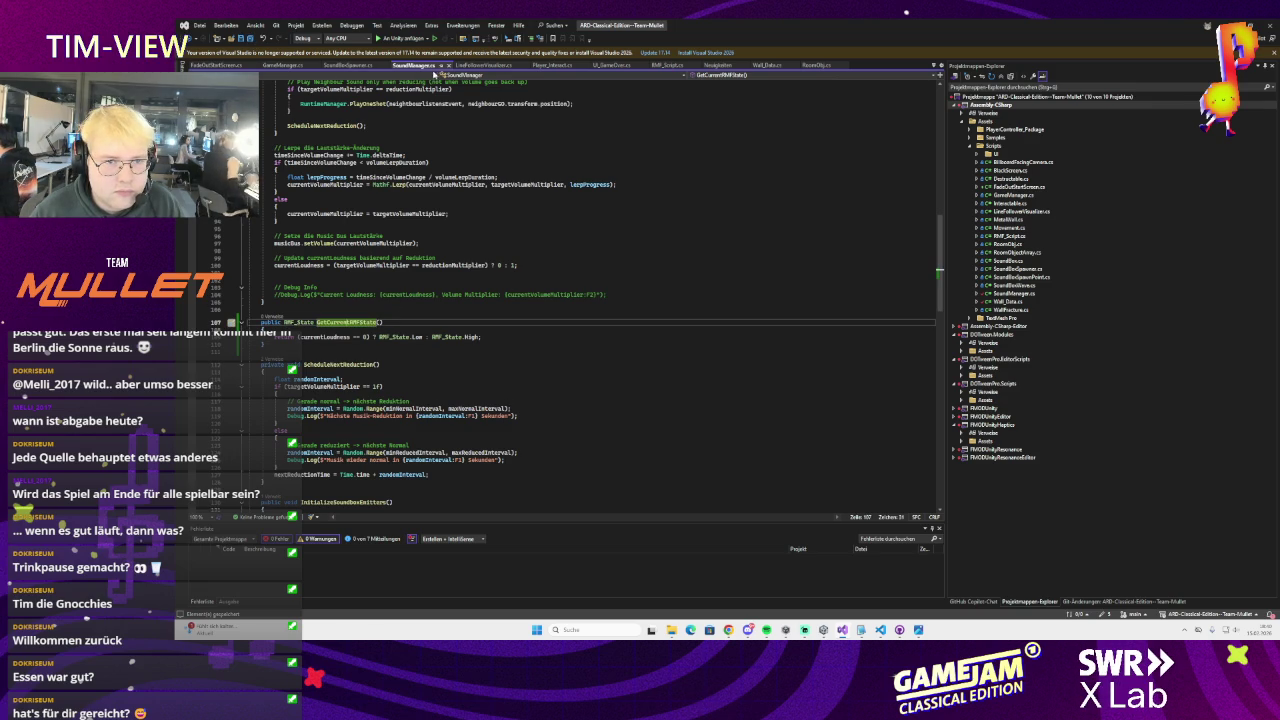
pyautogui.click(457, 314)
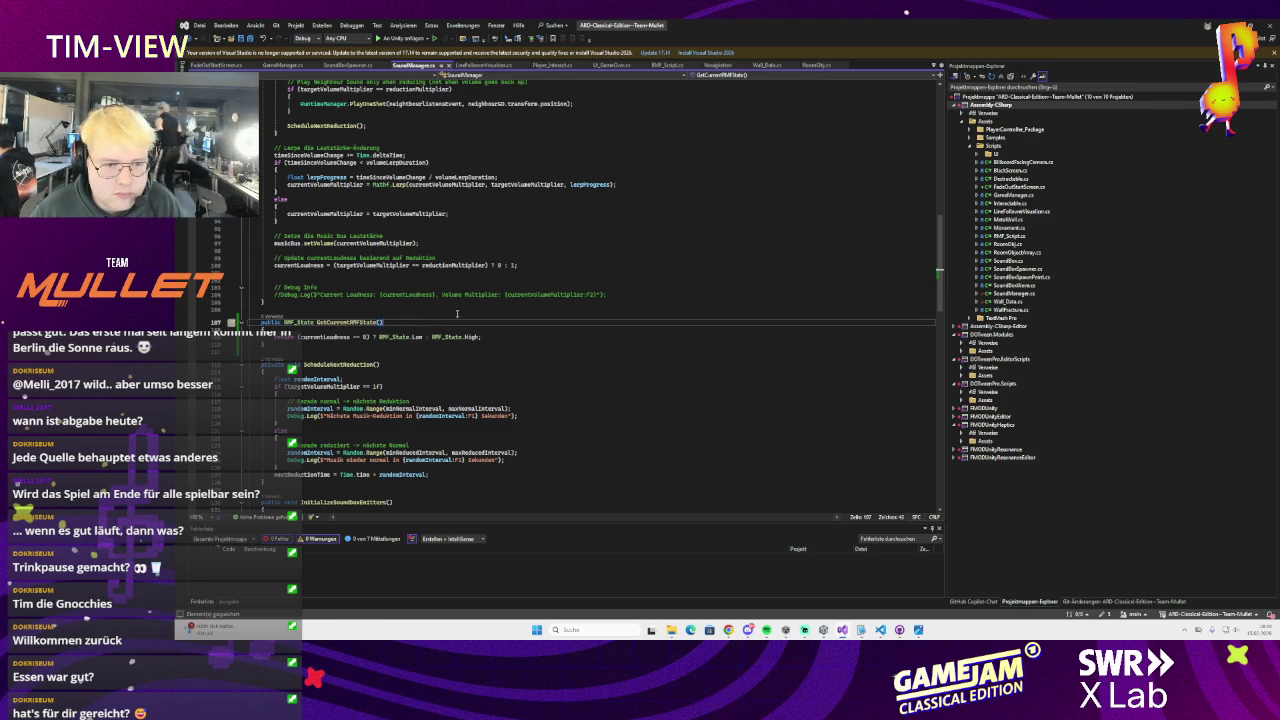
pyautogui.click(766, 65)
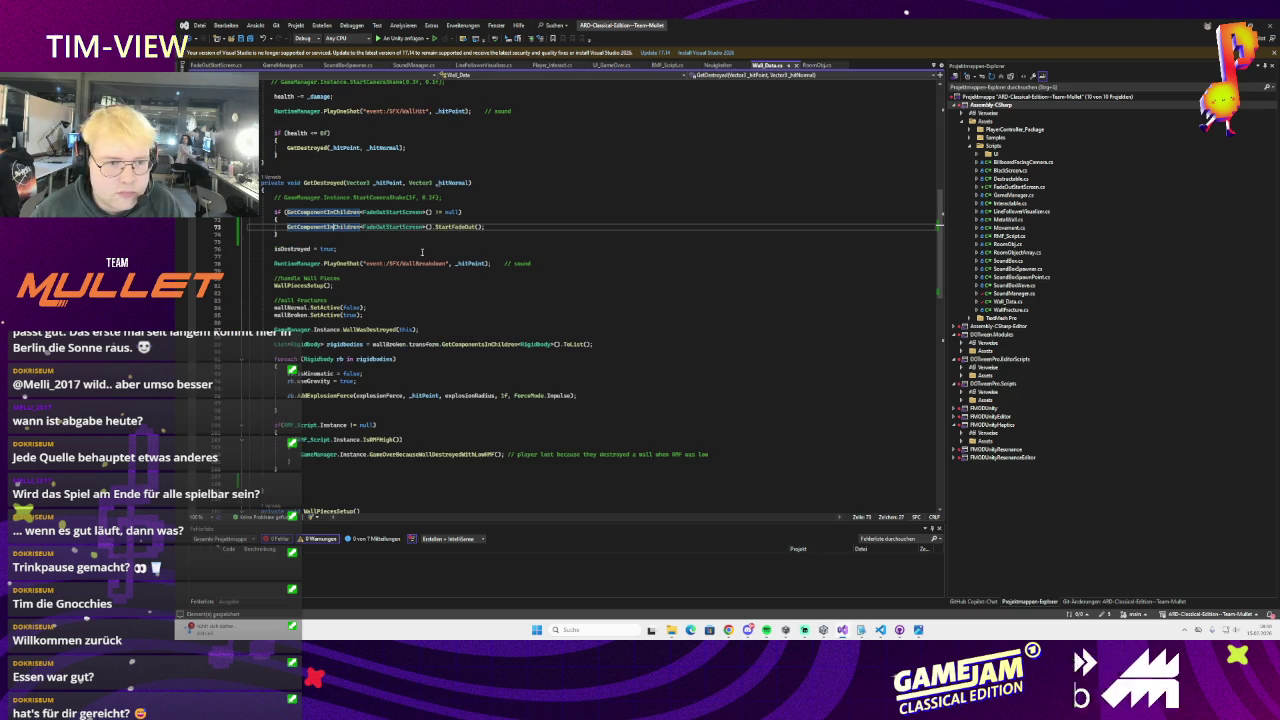
# Open a new line in GetDestroyed right after wallBroken.SetActive(true)
pyautogui.scroll(-1, 409, 255)
pyautogui.click(292, 212)
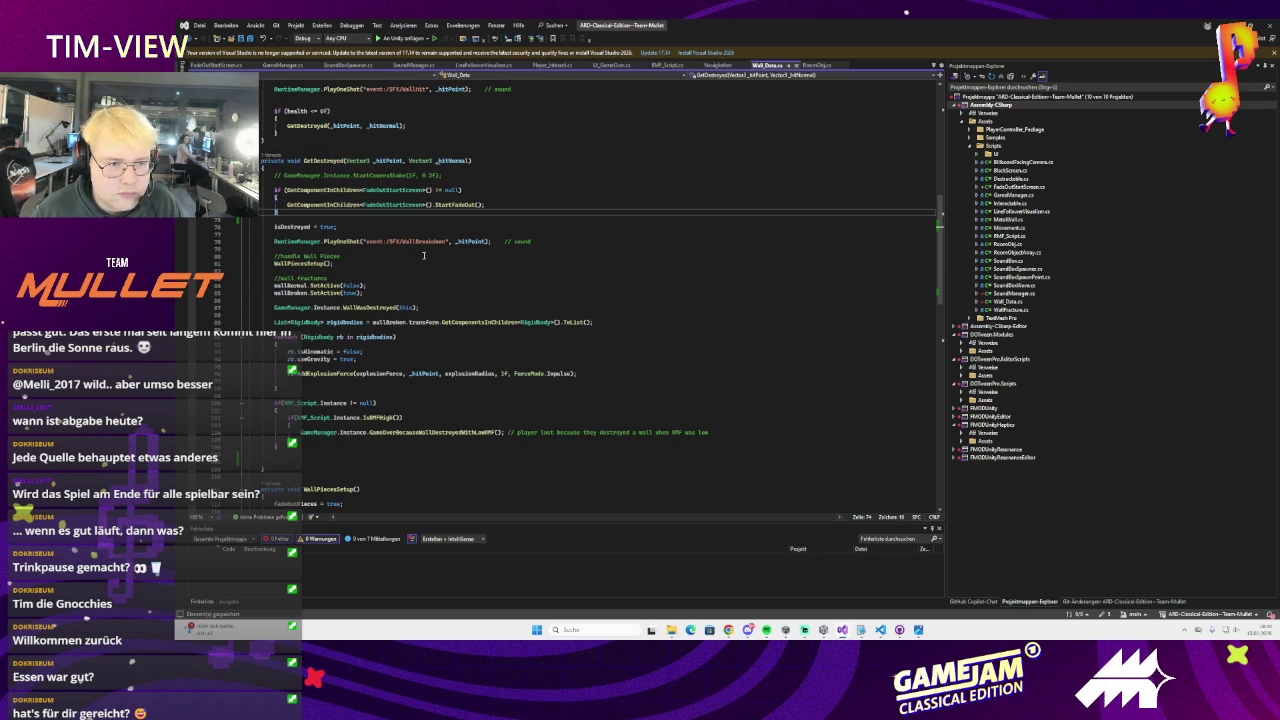
pyautogui.click(362, 264)
pyautogui.click(368, 292)
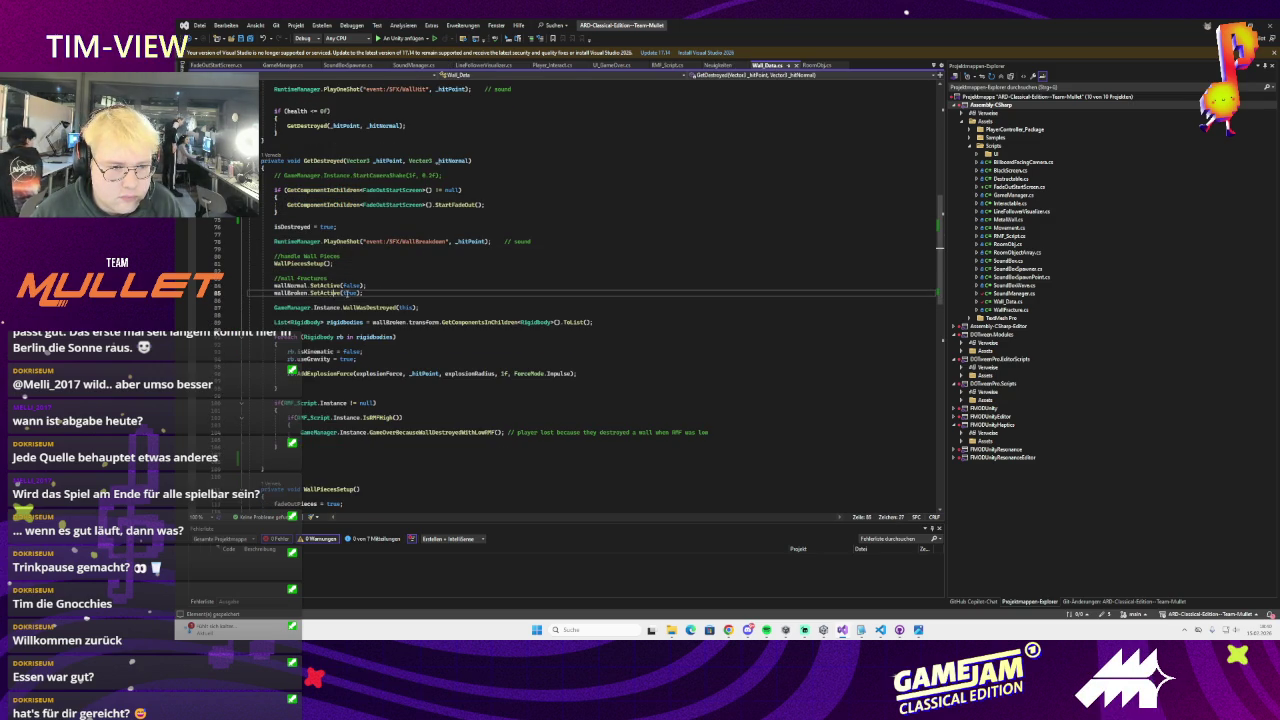
pyautogui.press('Up')
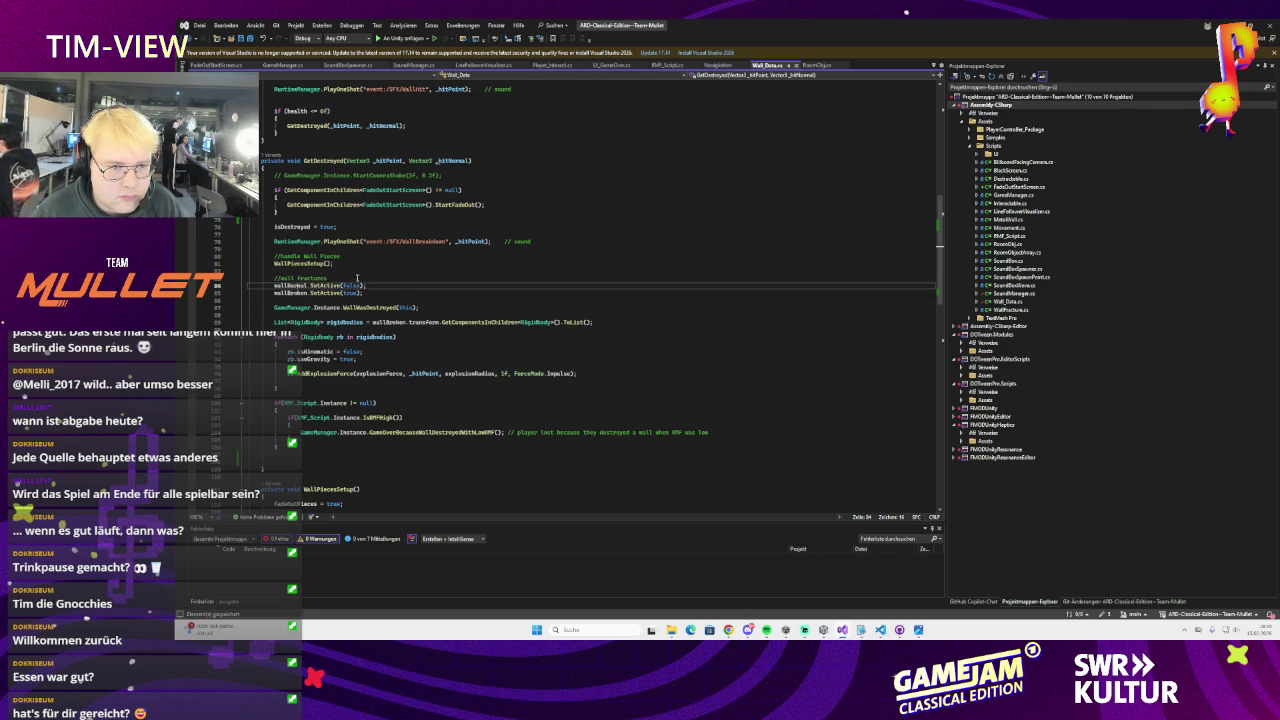
pyautogui.scroll(1, 388, 293)
pyautogui.click(387, 307)
pyautogui.click(381, 293)
pyautogui.scroll(-1, 433, 297)
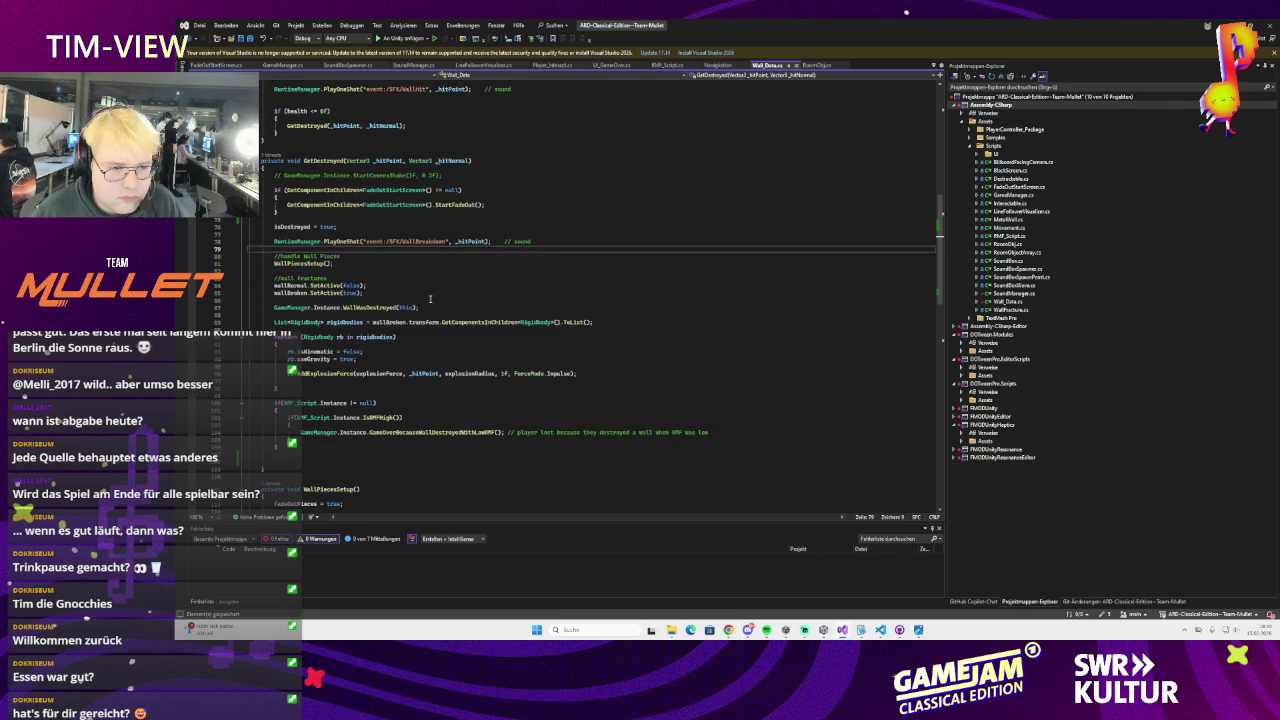
pyautogui.click(427, 313)
pyautogui.click(439, 296)
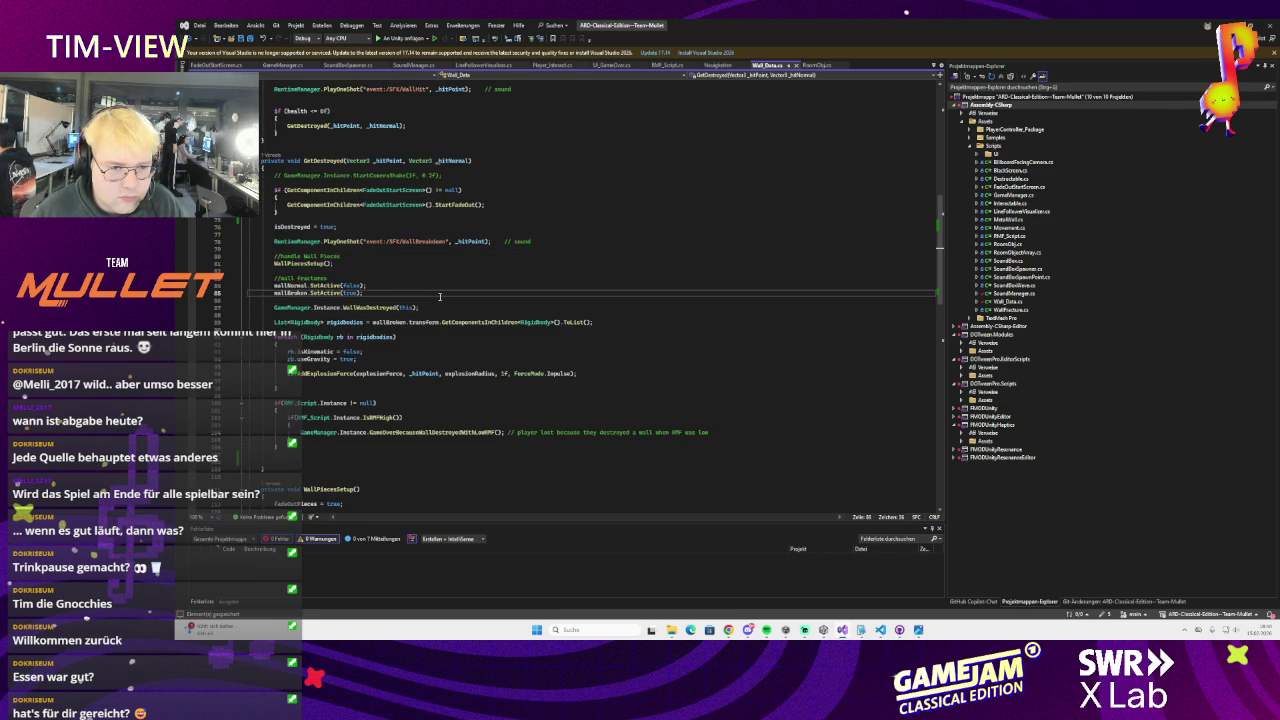
pyautogui.press('Return')
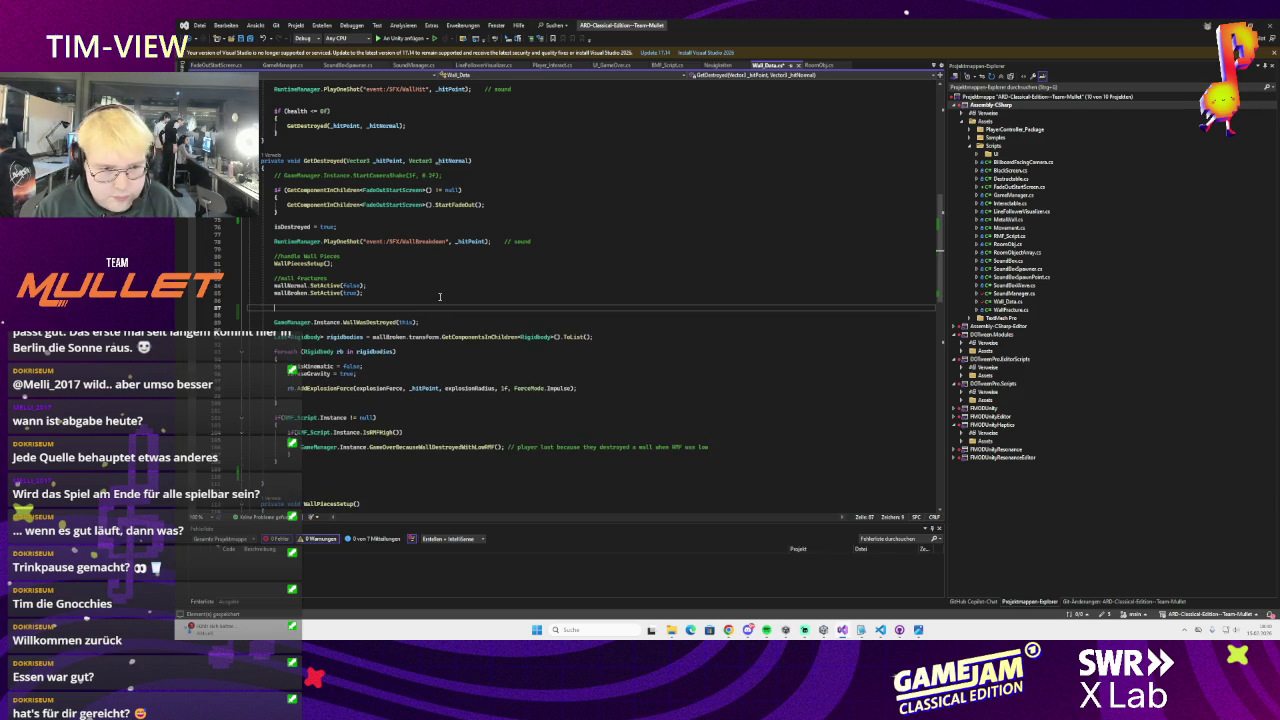
# Try an RMF_State declaration, delete it, save Wall_Data.cs and glance at SoundManager.cs
pyautogui.write('RMF_')
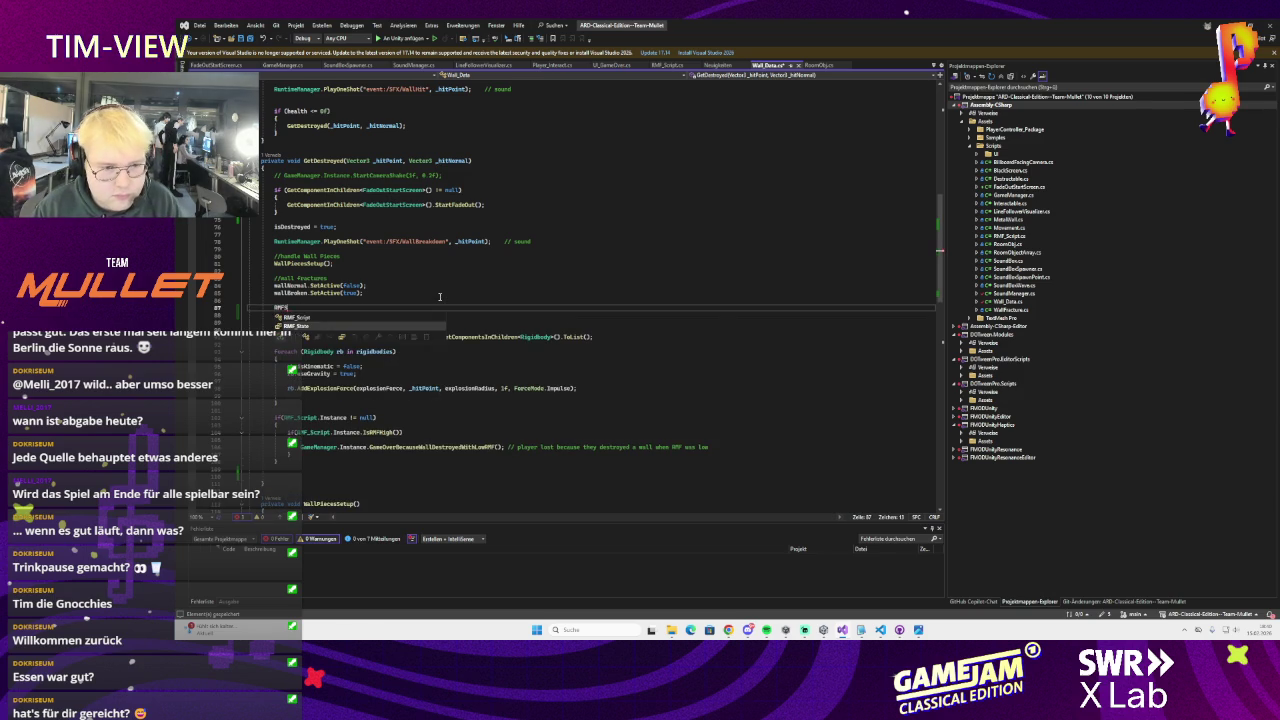
pyautogui.write('Stat')
pyautogui.hotkey('ctrl', 'BackSpace')
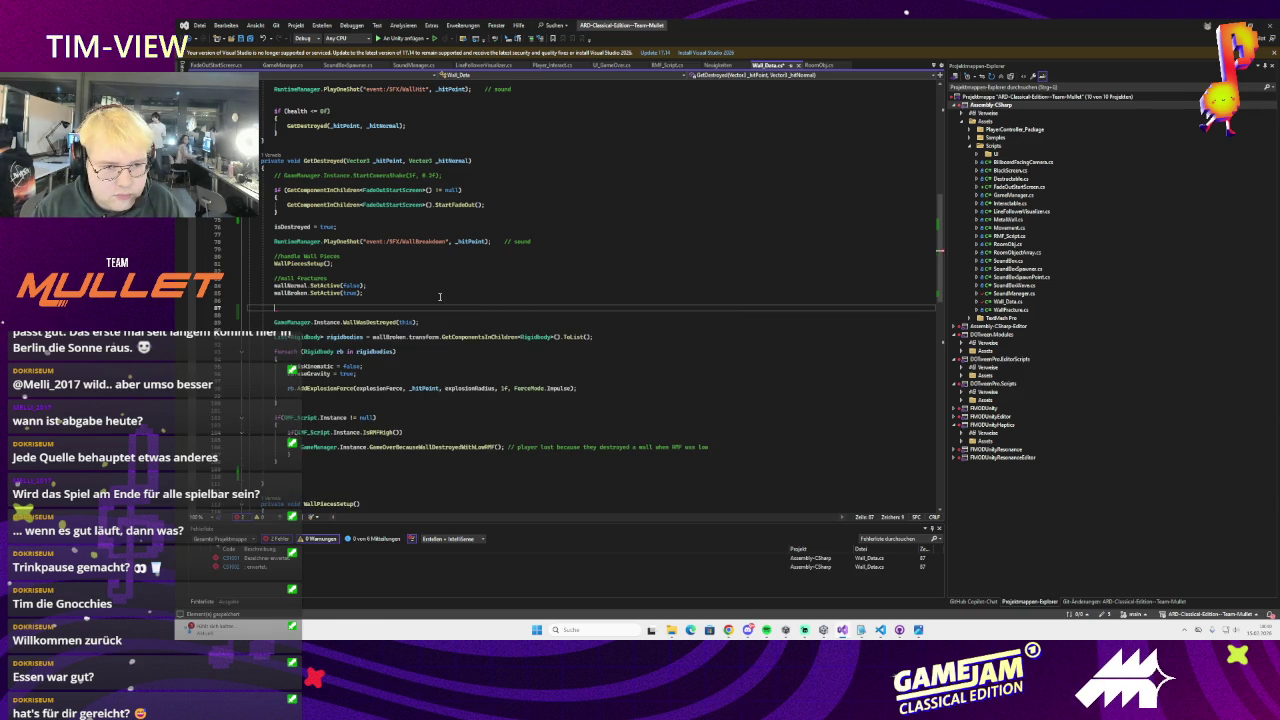
pyautogui.hotkey('ctrl', 's')
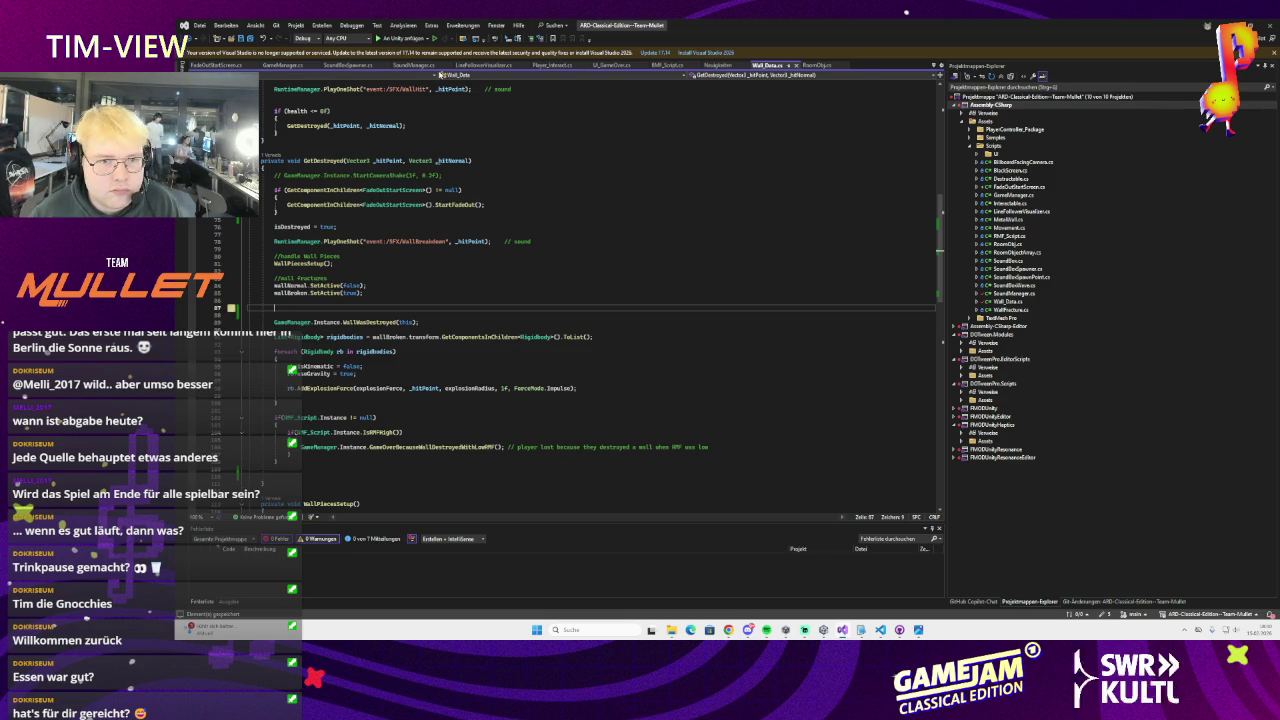
pyautogui.click(413, 65)
pyautogui.scroll(7, 426, 249)
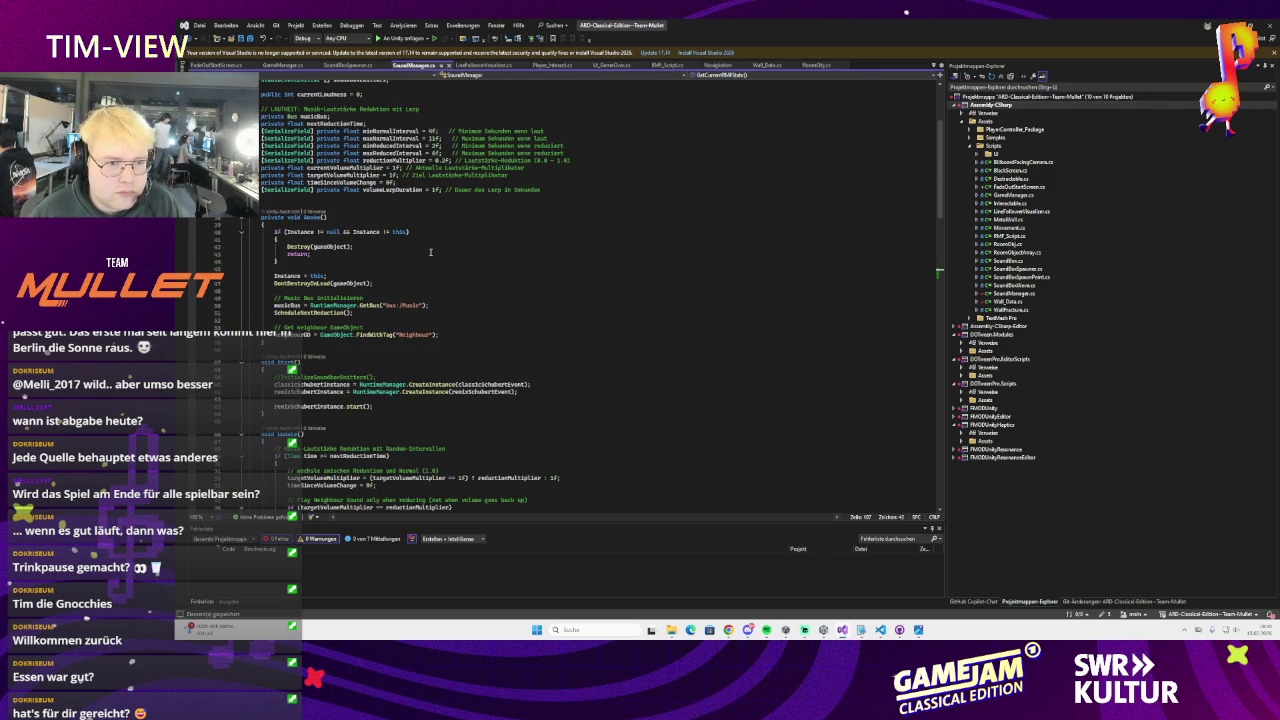
pyautogui.click(767, 65)
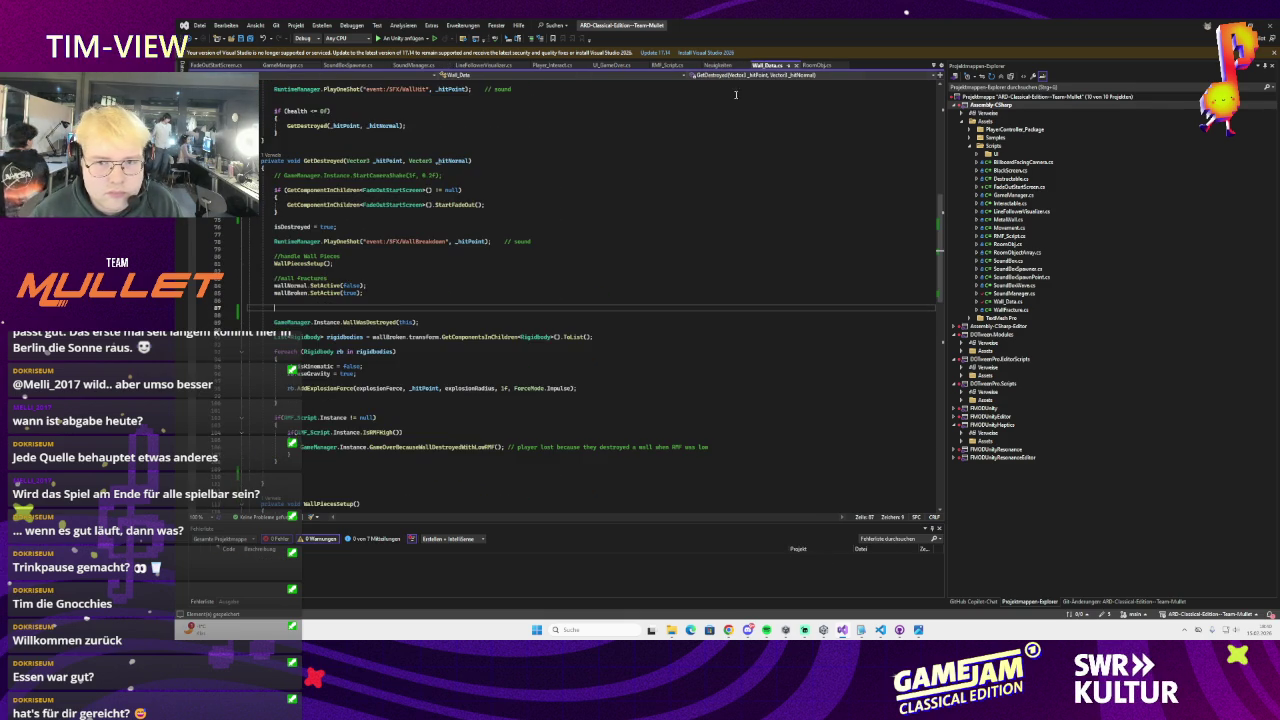
# Write if(SoundManager.Instance.GetCurrentRMFState(RMF_State.High)) followed by an opening brace
pyautogui.write('SoundMa')
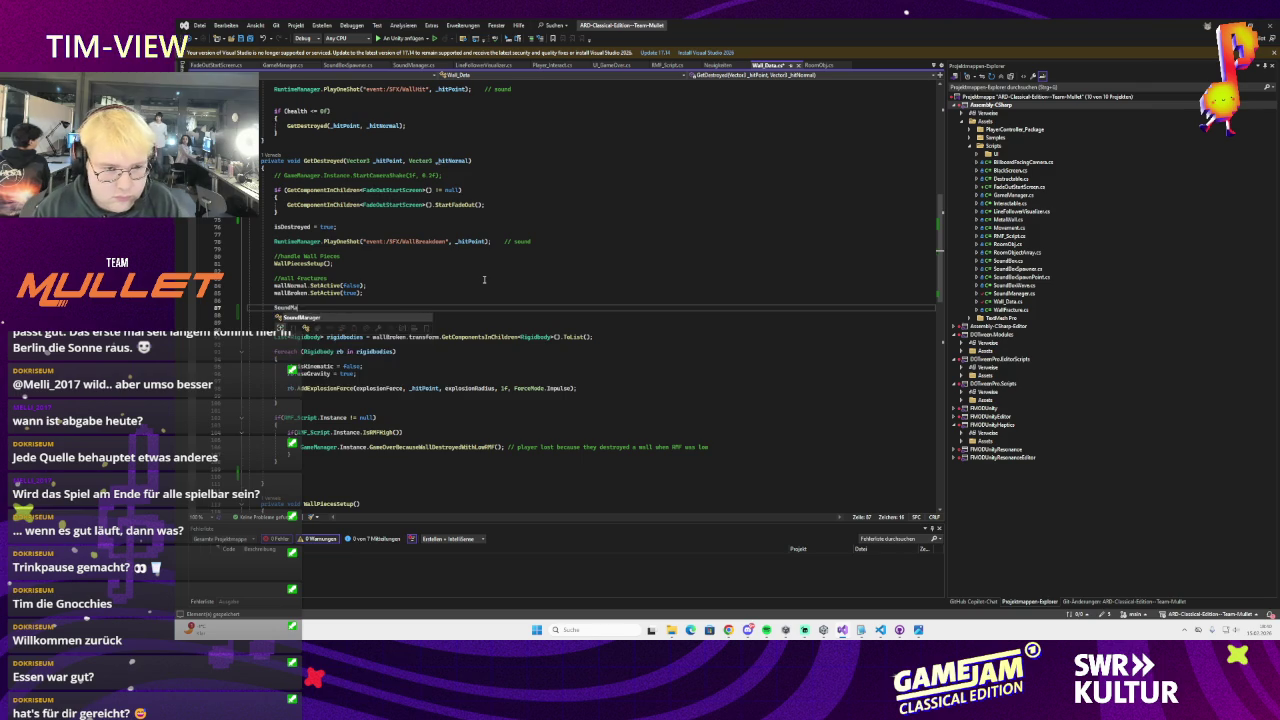
pyautogui.write('nager.Instance.')
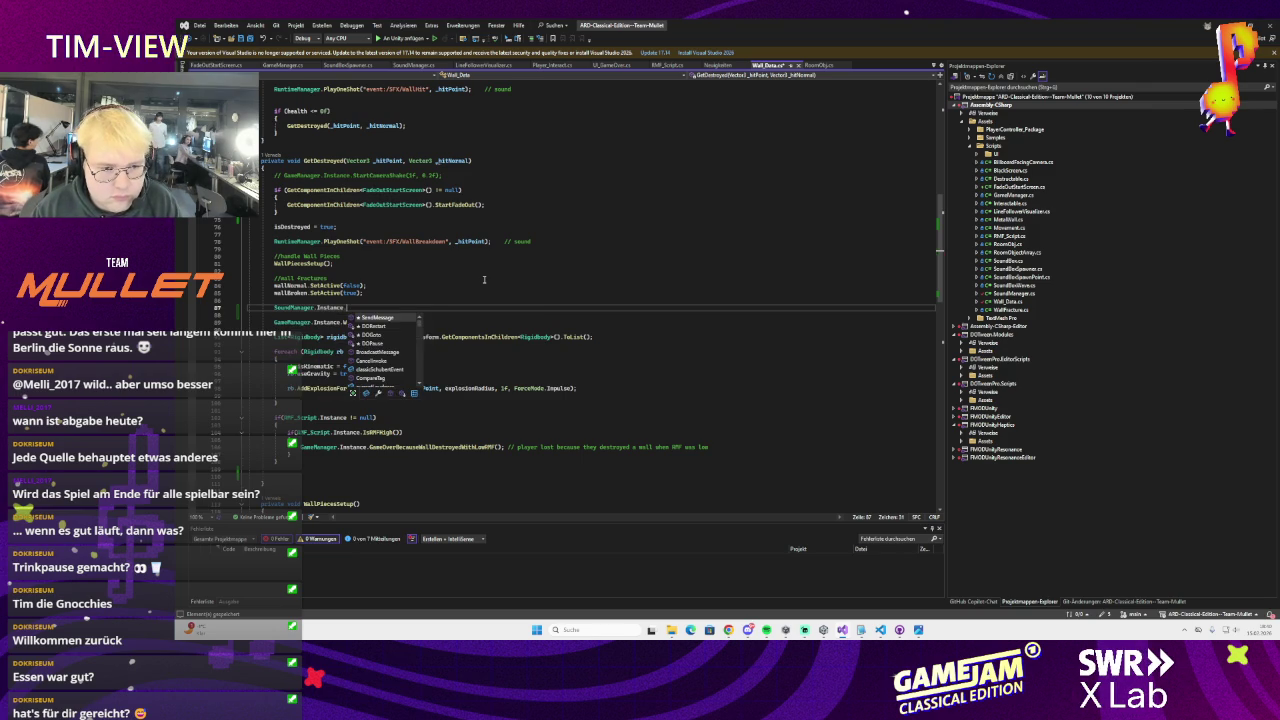
pyautogui.write('getcur')
pyautogui.press('Tab')
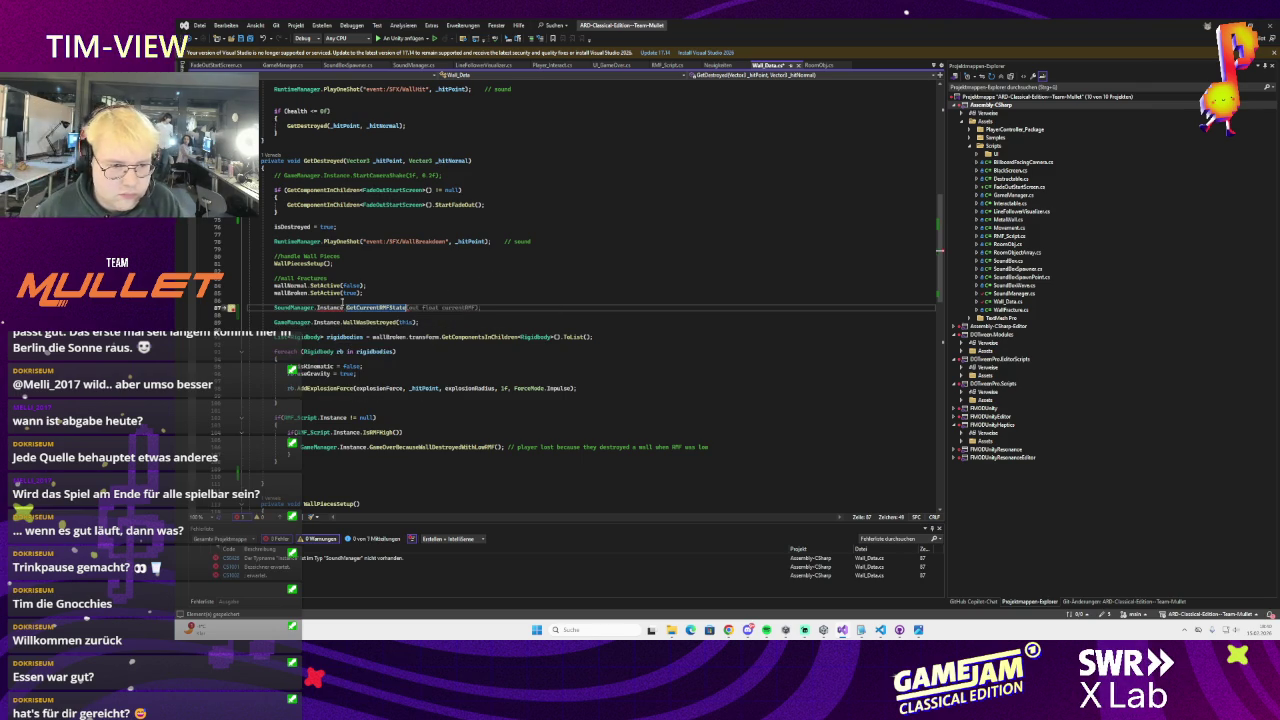
pyautogui.write('RMF_State.High)')
pyautogui.press('Home')
pyautogui.write('if(')
pyautogui.press('End')
pyautogui.press('Return')
pyautogui.write('{')
pyautogui.press('Return')
# Remove the RMF_State.High argument from the GetCurrentRMFState call, then select the unfinished if statement
pyautogui.doubleClick(453, 308)
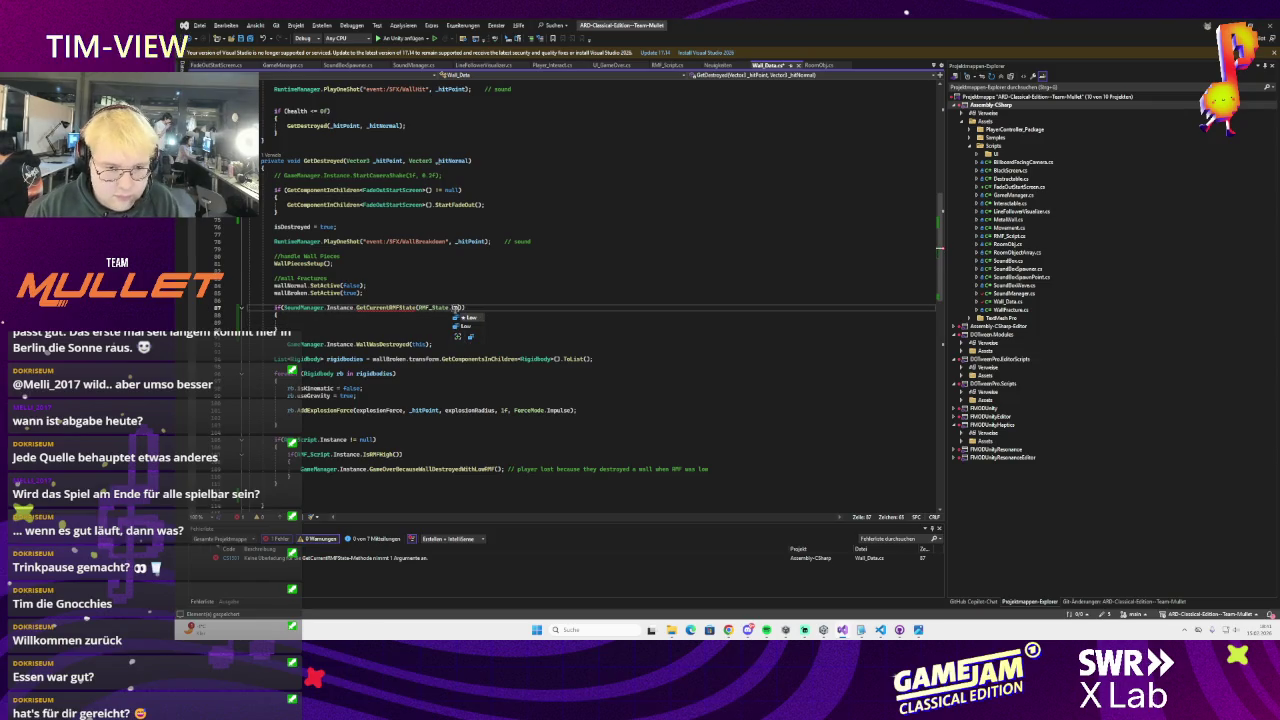
pyautogui.moveTo(383, 307)
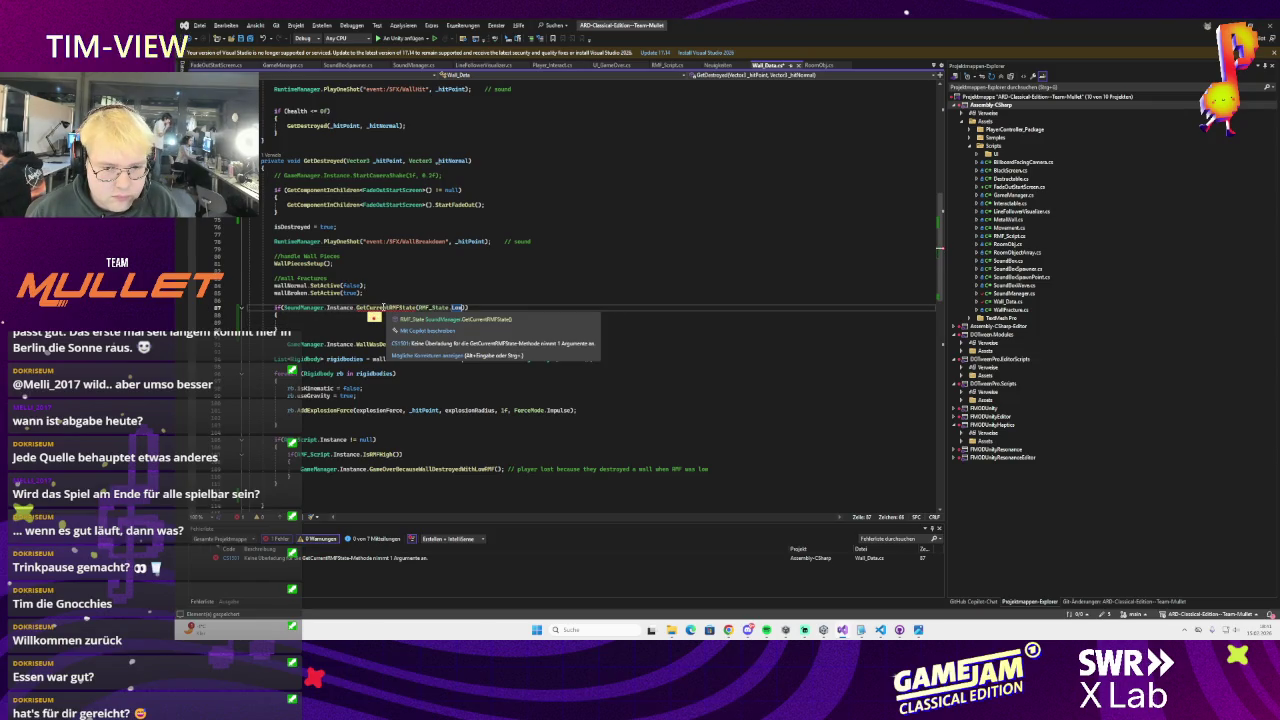
pyautogui.click(383, 307)
pyautogui.click(463, 307)
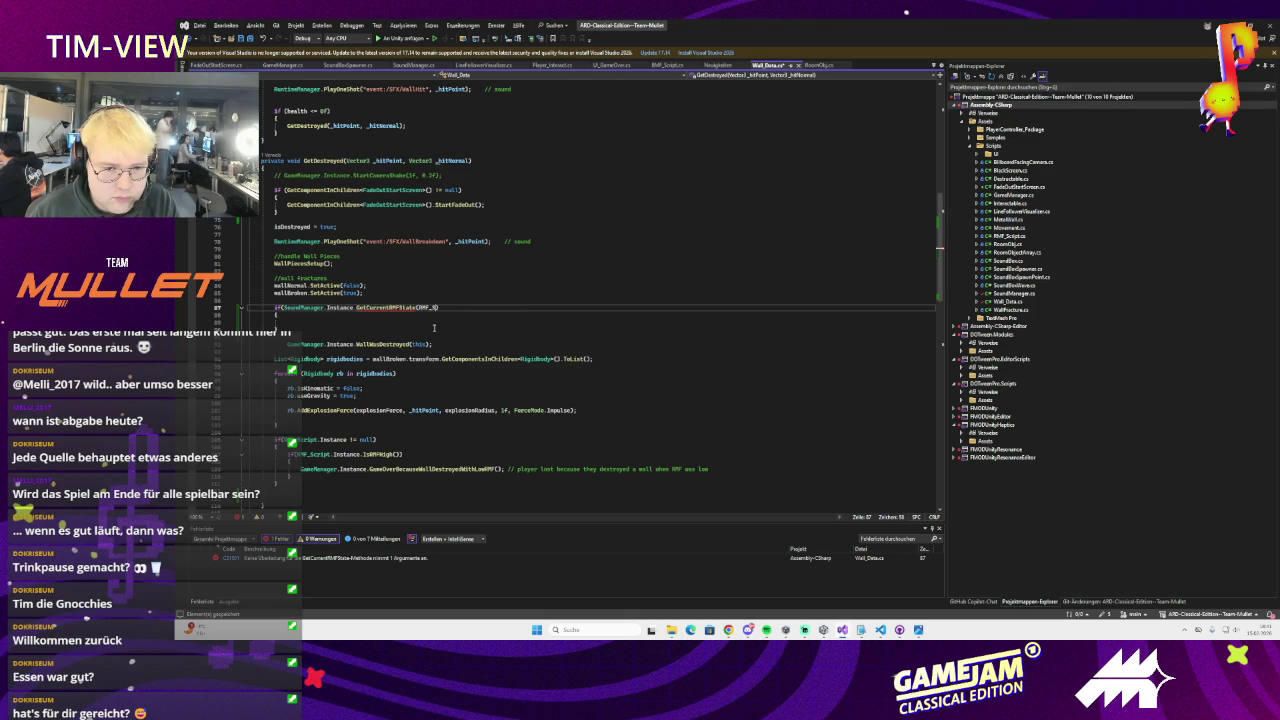
pyautogui.press('BackSpace')
pyautogui.press('BackSpace')
pyautogui.click(435, 328)
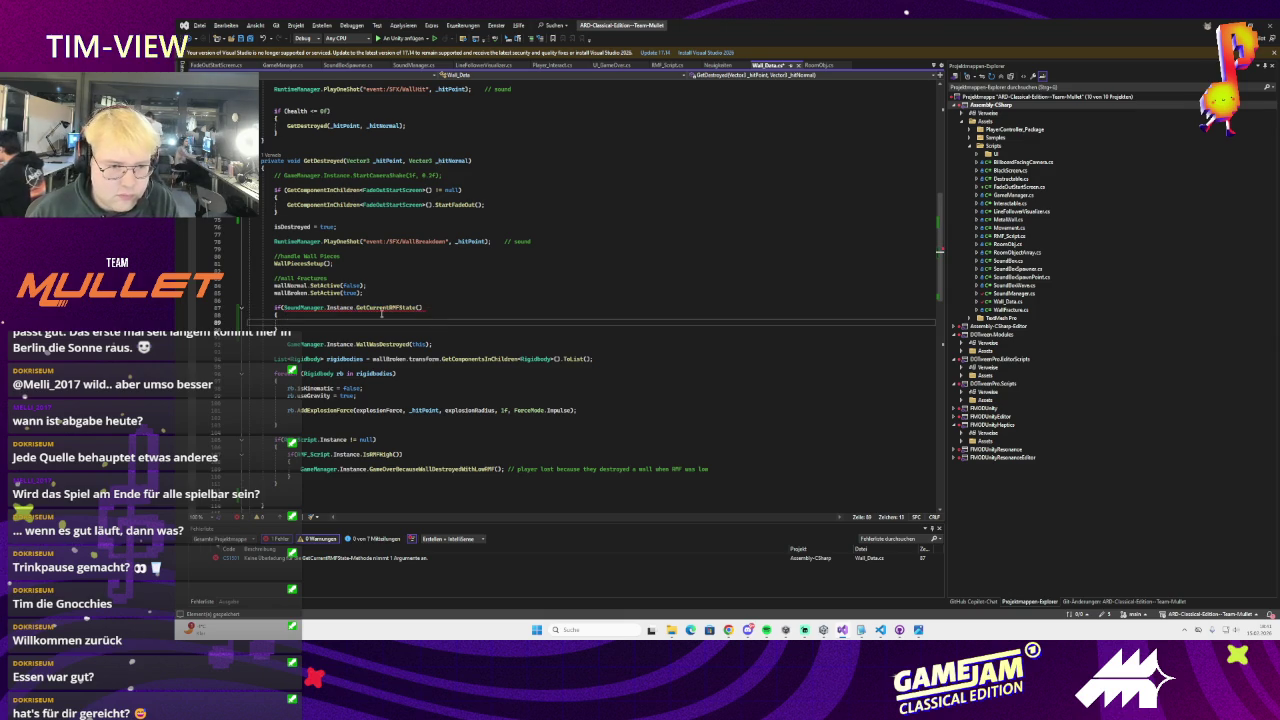
pyautogui.click(433, 307)
pyautogui.press('Down')
pyautogui.moveTo(377, 311)
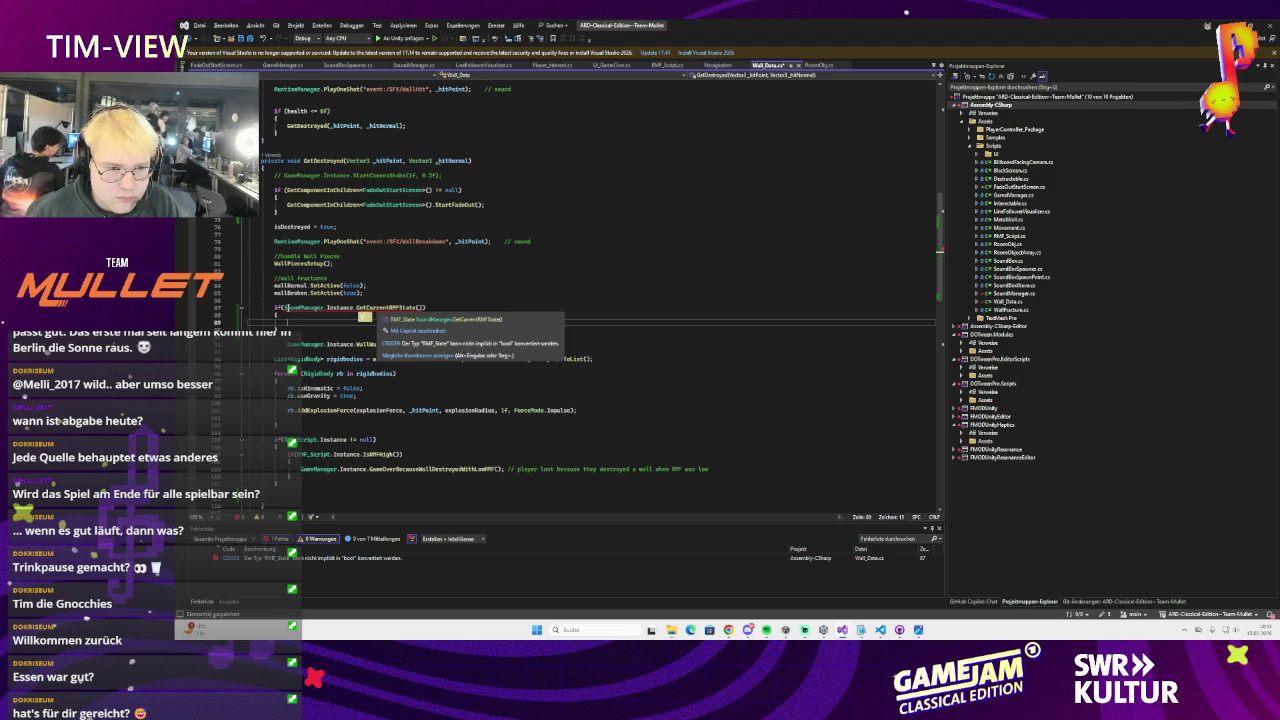
pyautogui.click(284, 316)
pyautogui.moveTo(284, 316); pyautogui.dragTo(274, 307)
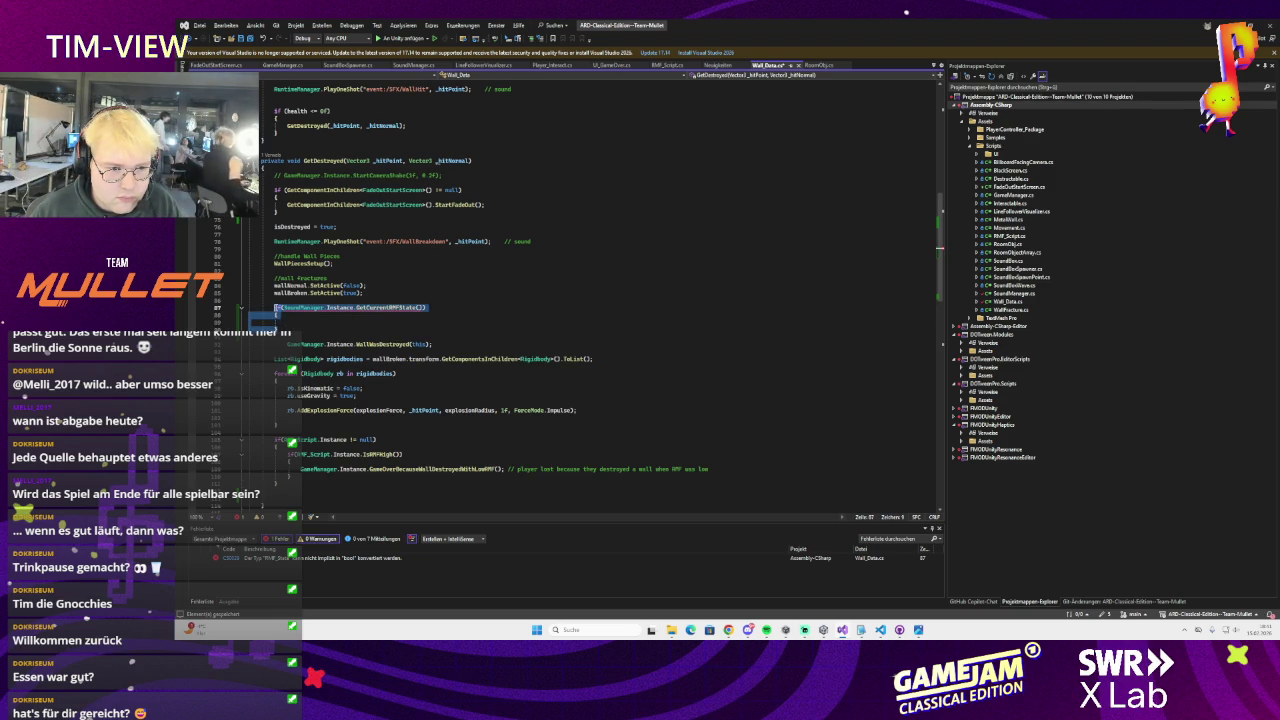
# Delete the unfinished if and start declaring an RMF_State rmfState variable
pyautogui.press('Delete')
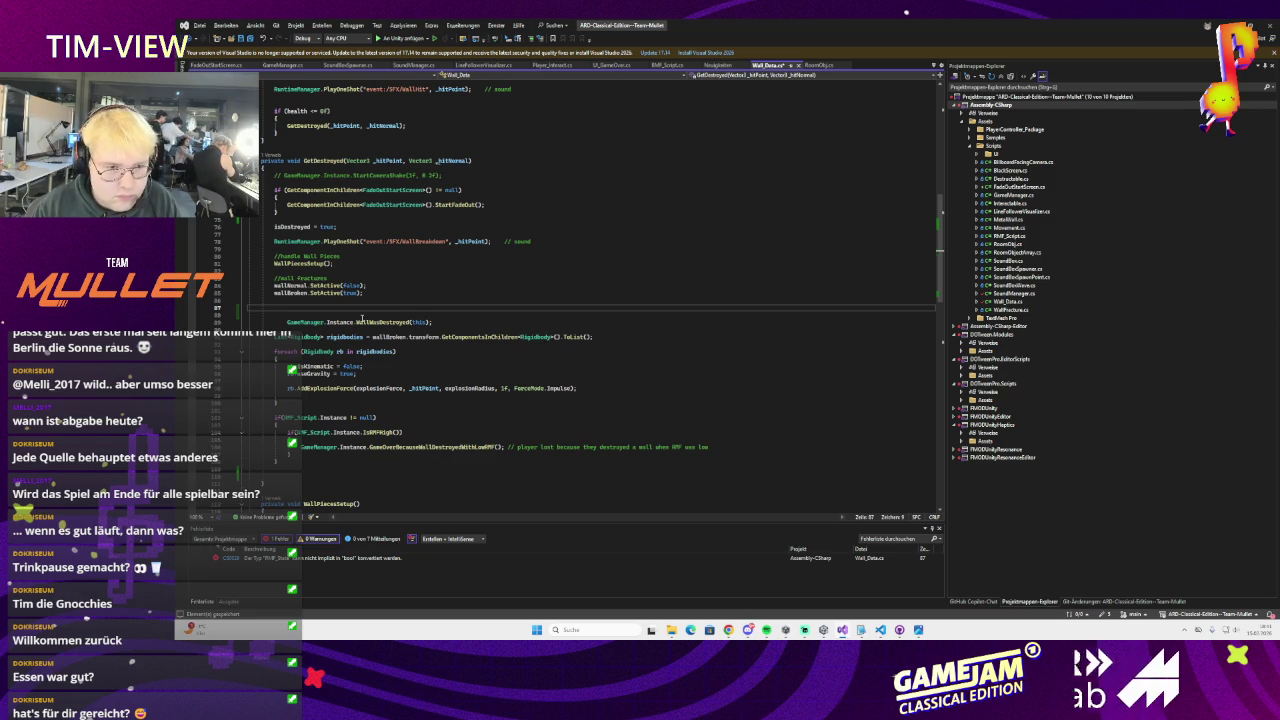
pyautogui.write('Curre')
pyautogui.press('BackSpace')
pyautogui.press('BackSpace')
pyautogui.press('BackSpace')
pyautogui.write('RMF')
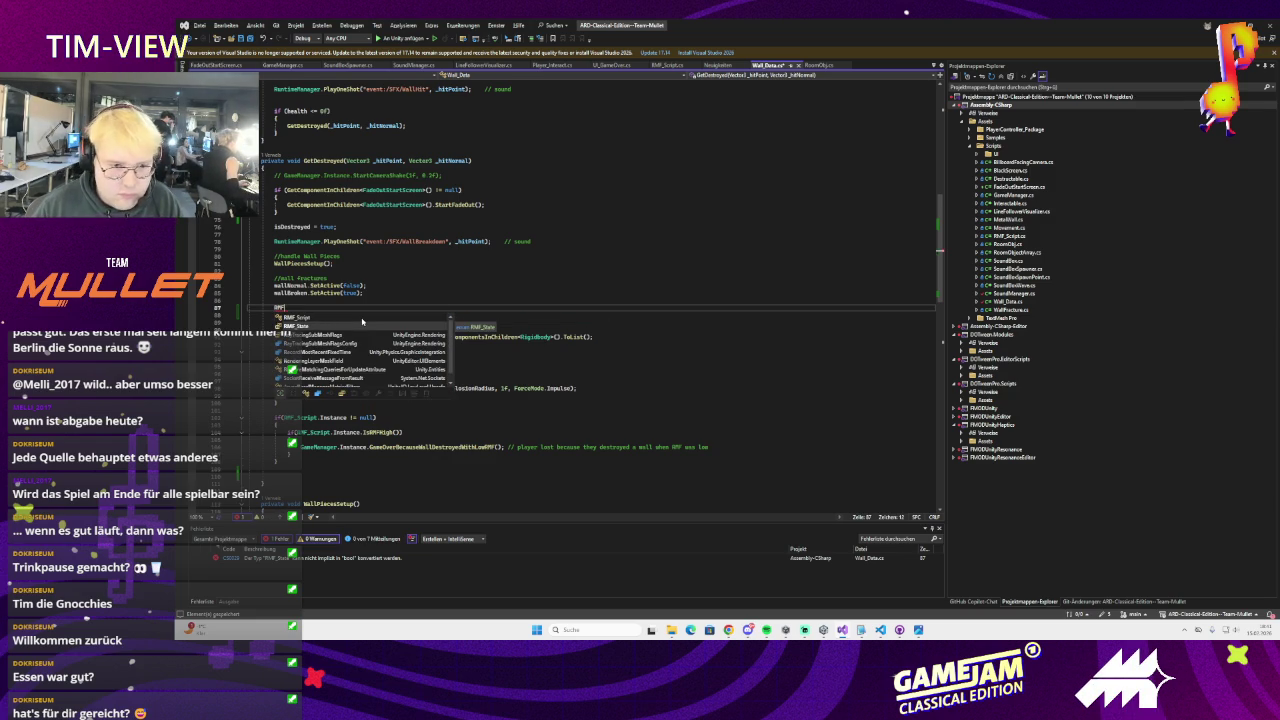
pyautogui.press('Tab')
pyautogui.write('rmfState = ')
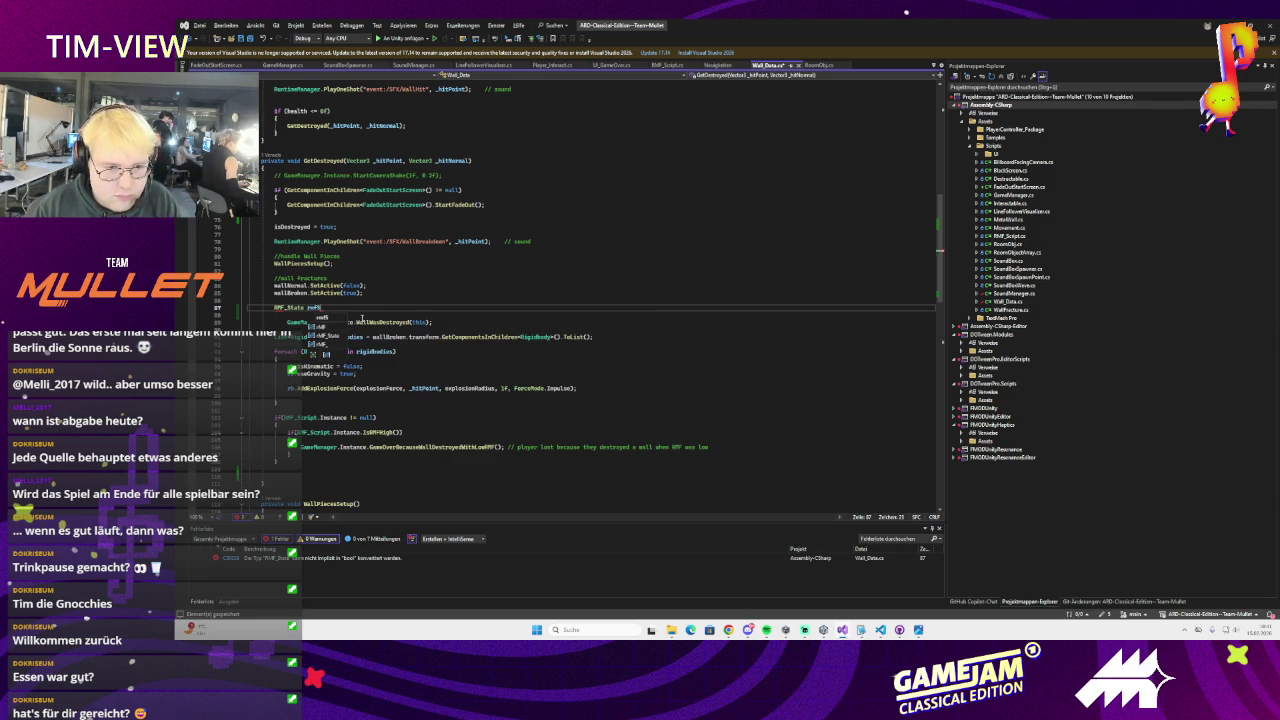
pyautogui.write('rmfSta')
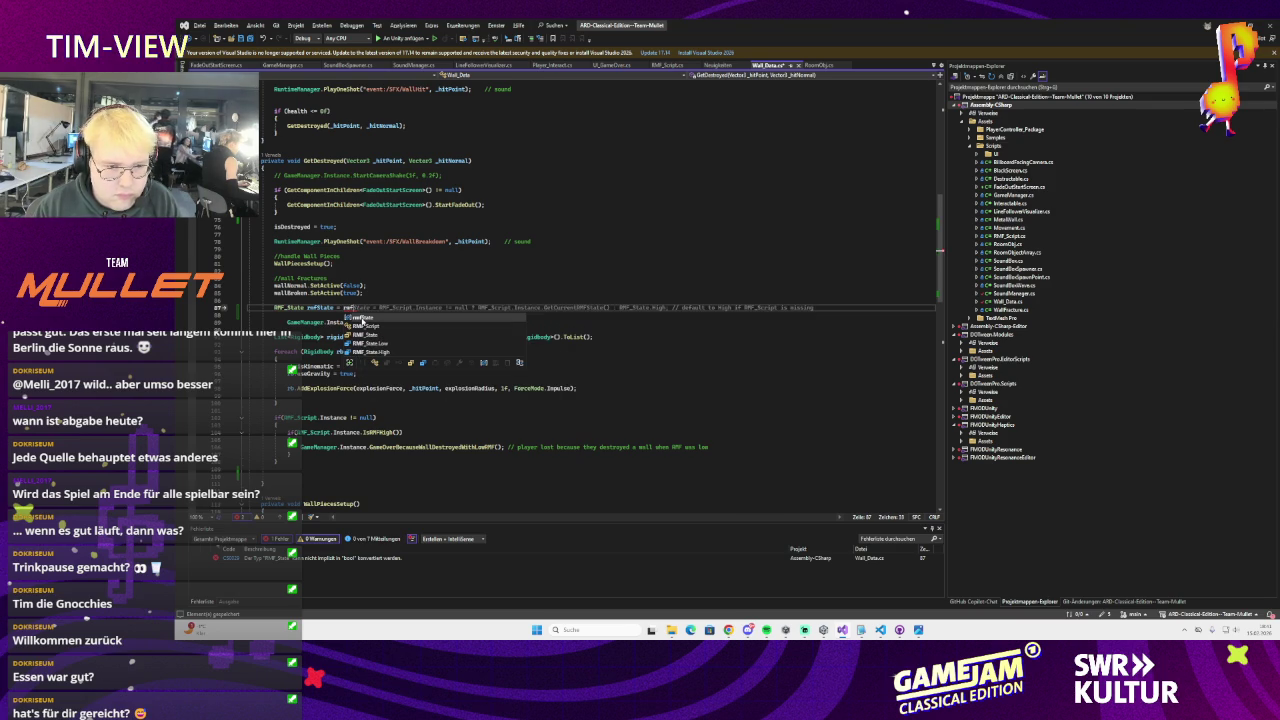
pyautogui.click(368, 335)
pyautogui.press('Tab')
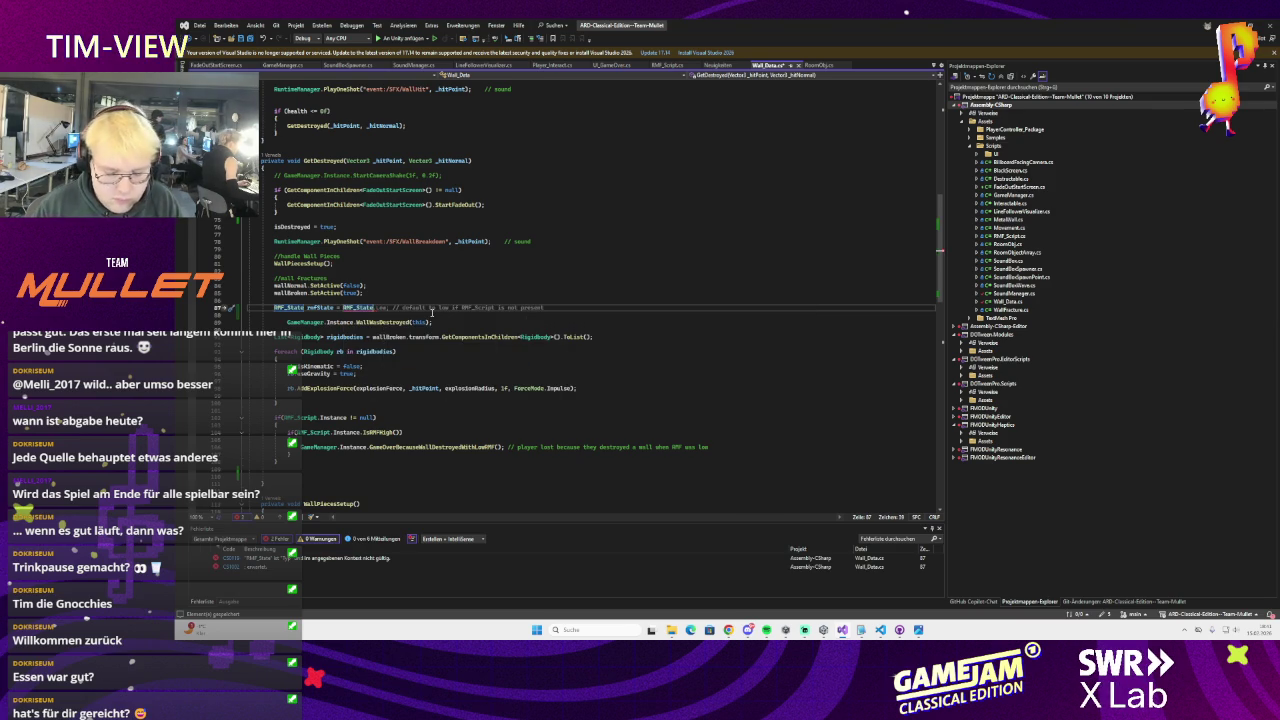
pyautogui.write('.')
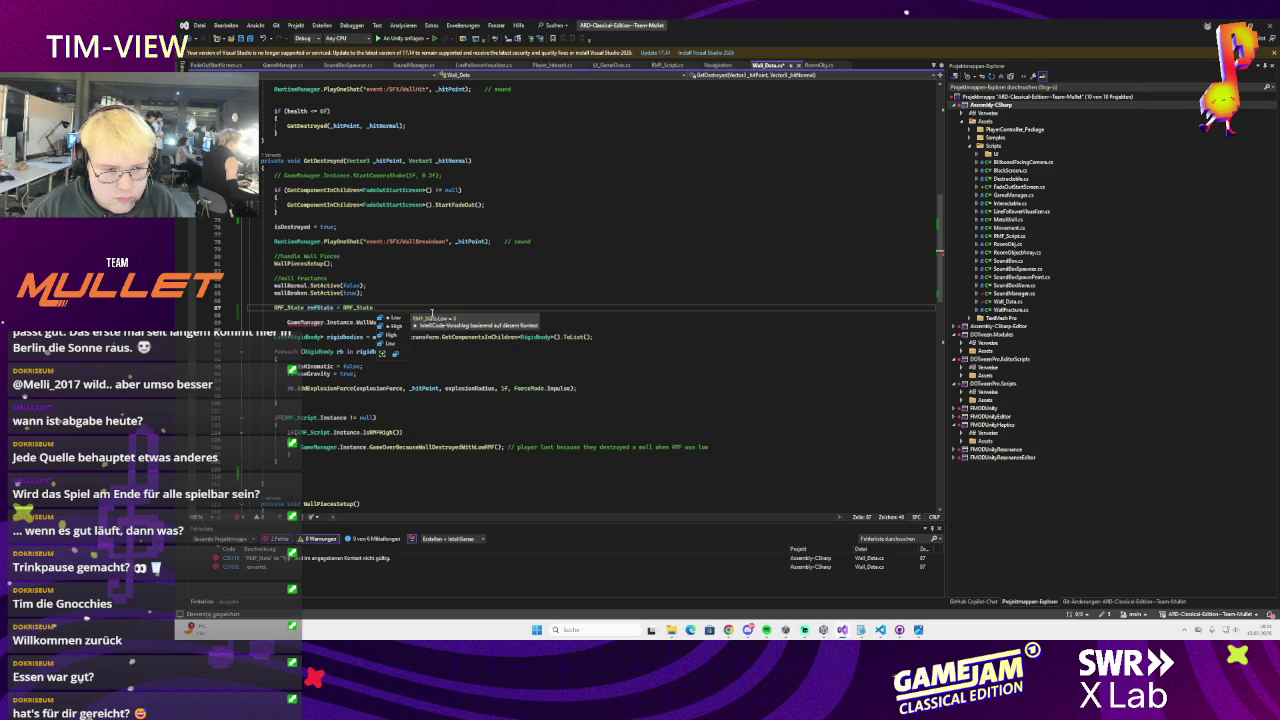
pyautogui.write('lo')
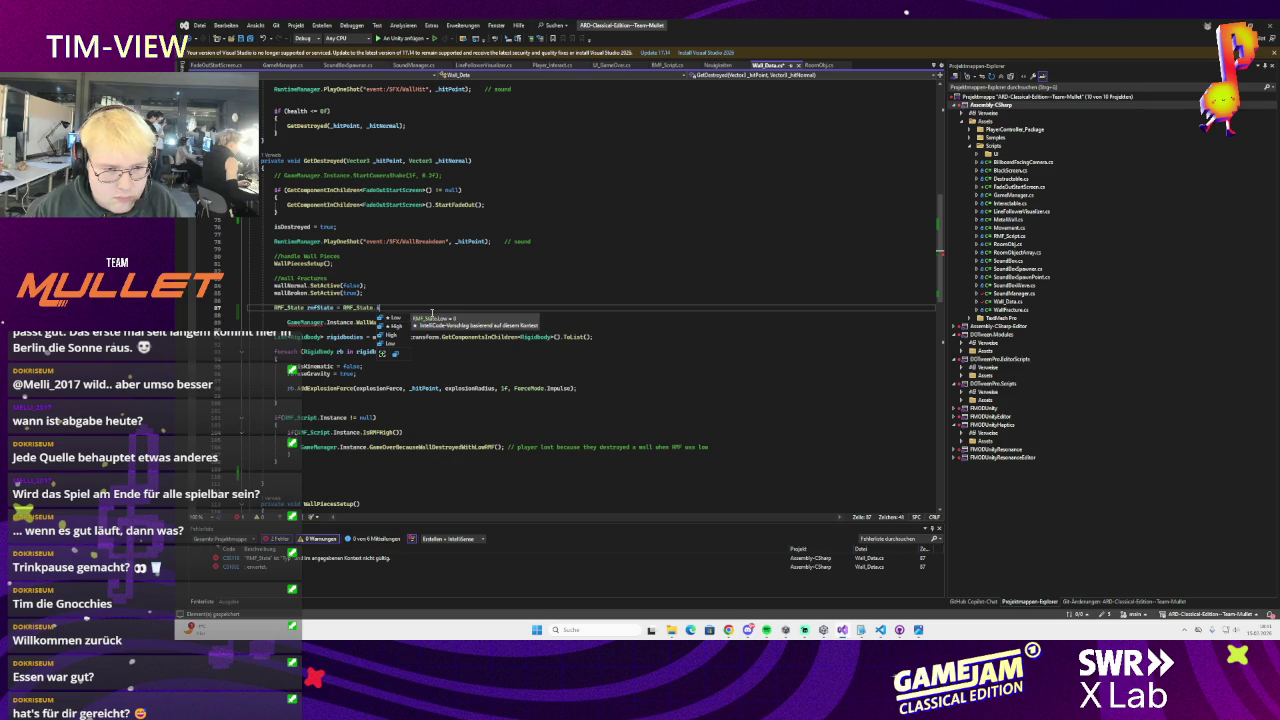
# Assign SoundManager.Instance.GetCurrentRMFState() to rmfState and dismiss the Copilot suggestion
pyautogui.press('BackSpace')
pyautogui.press('BackSpace')
pyautogui.press('BackSpace')
pyautogui.write('SoundM')
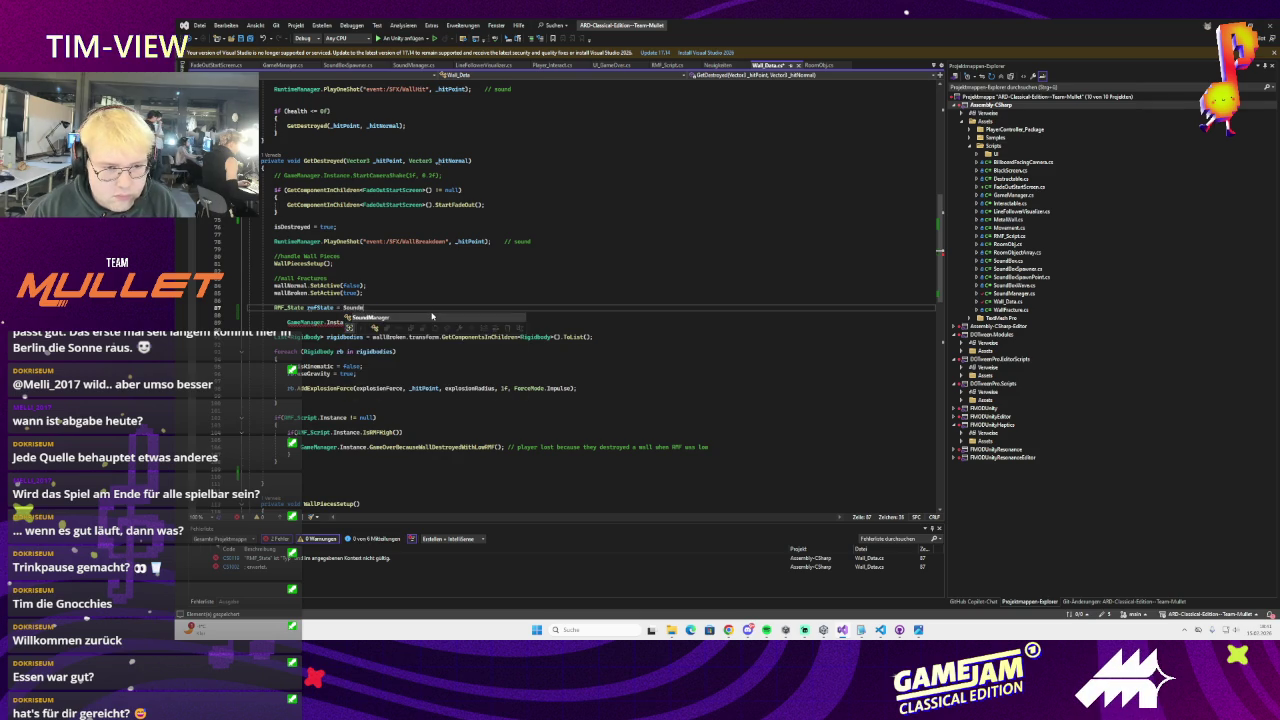
pyautogui.write('anager.Instance.GetCu')
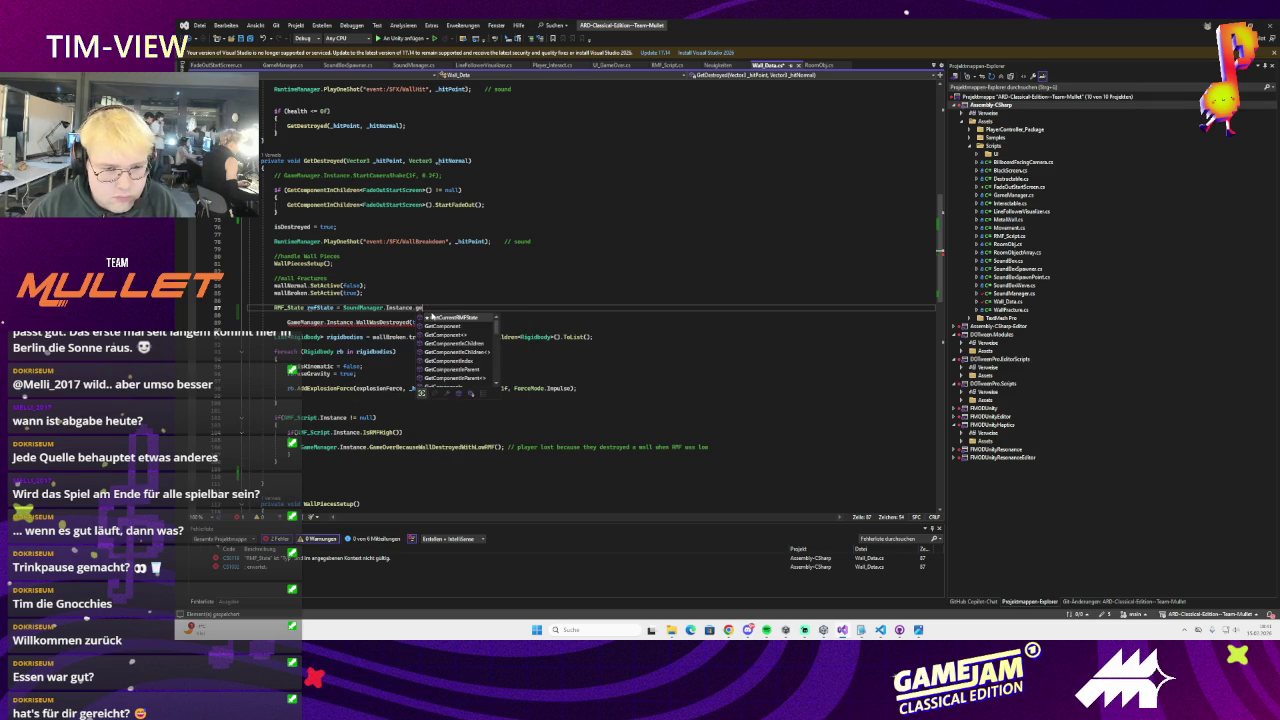
pyautogui.press('Tab')
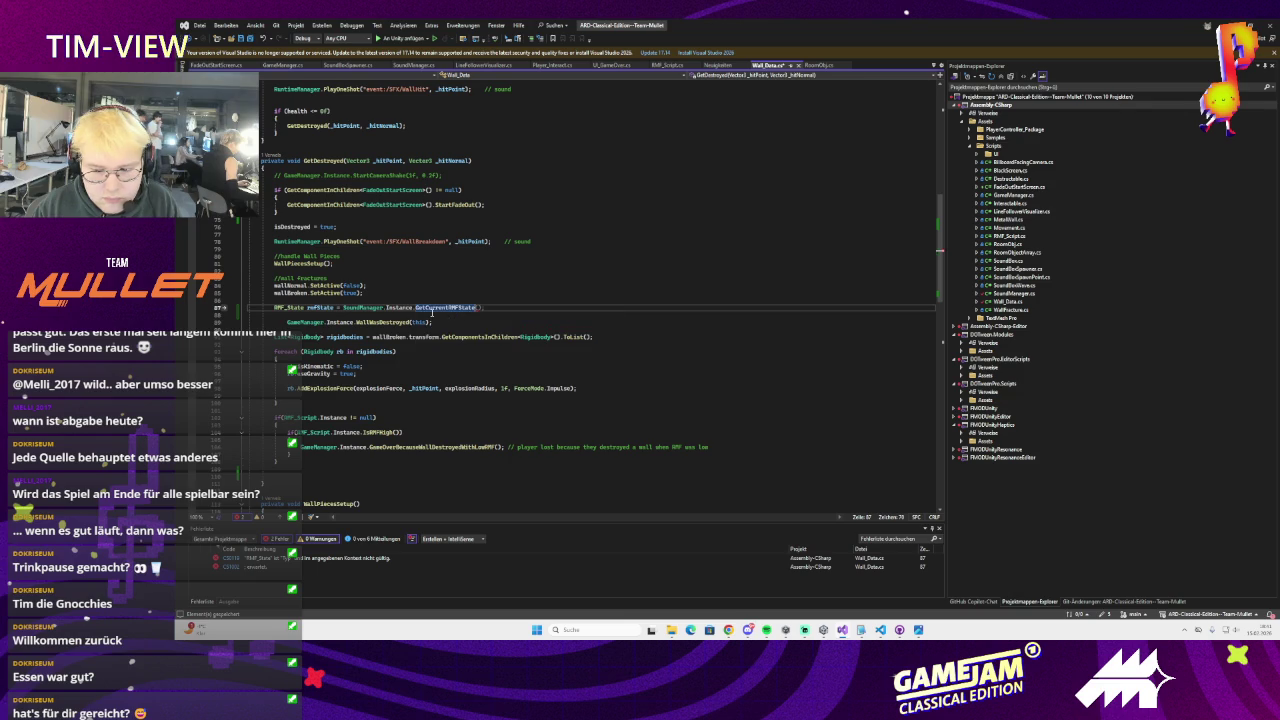
pyautogui.write(';')
pyautogui.press('Return')
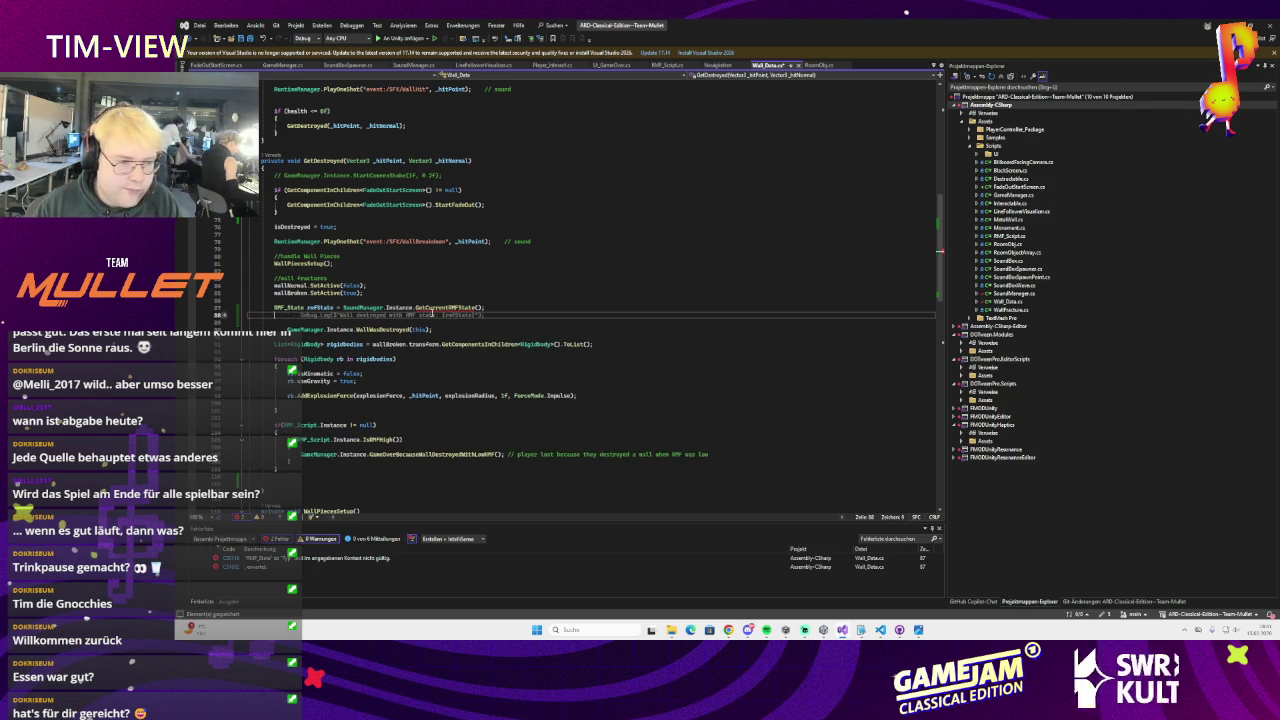
pyautogui.press('Escape')
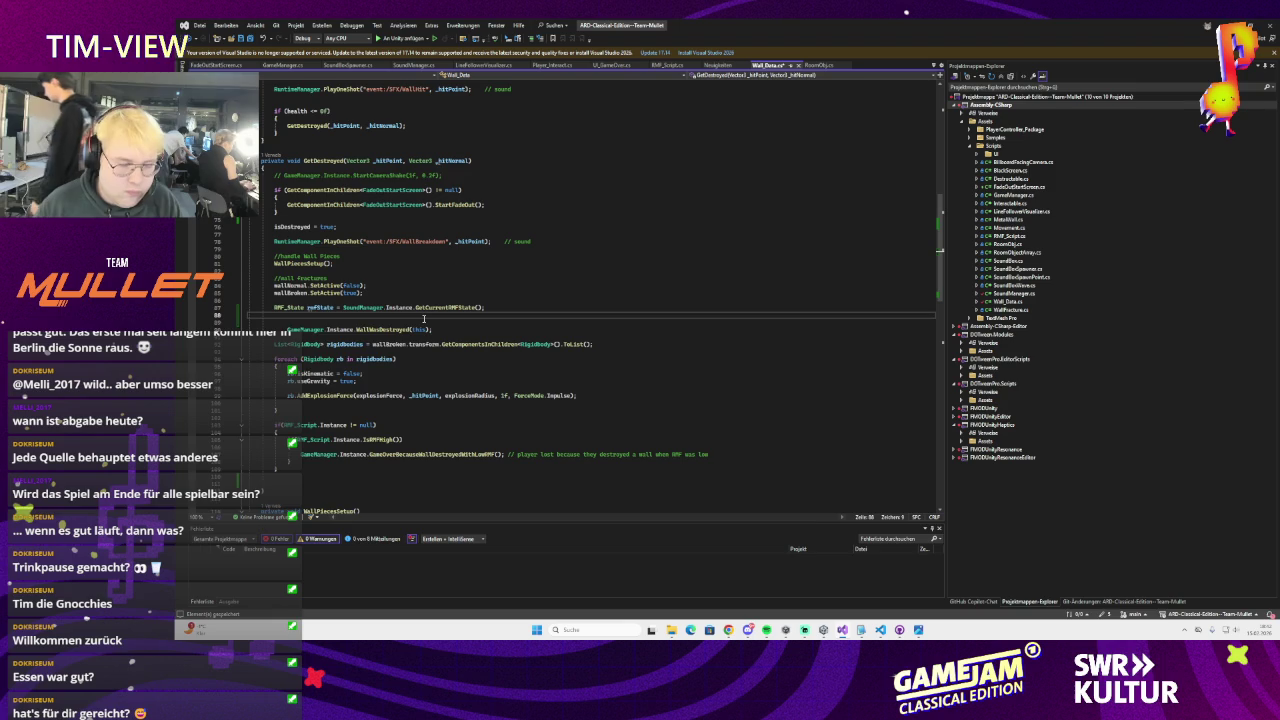
# Add if (rmfState == RMF_State.Low) calling GameOverBecauseWallDestroyedWithLowRMF, and save Wall_Data.cs
pyautogui.write('rmfState')
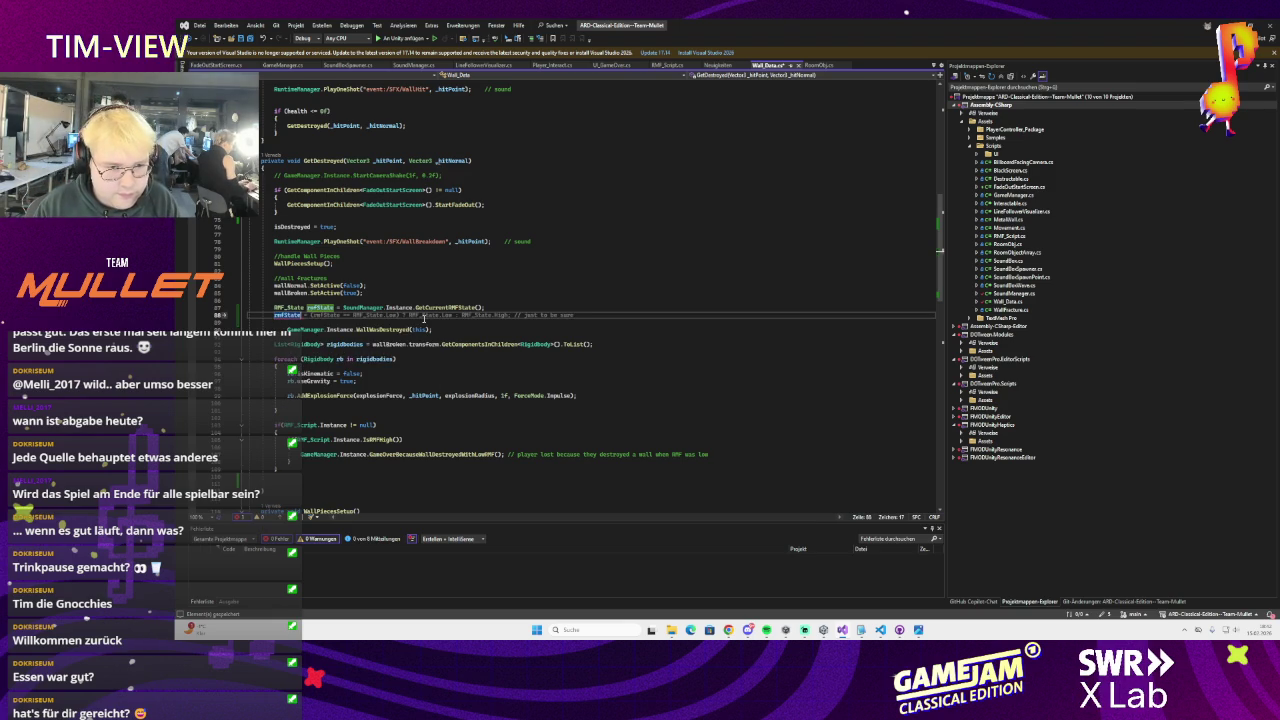
pyautogui.write(' = R')
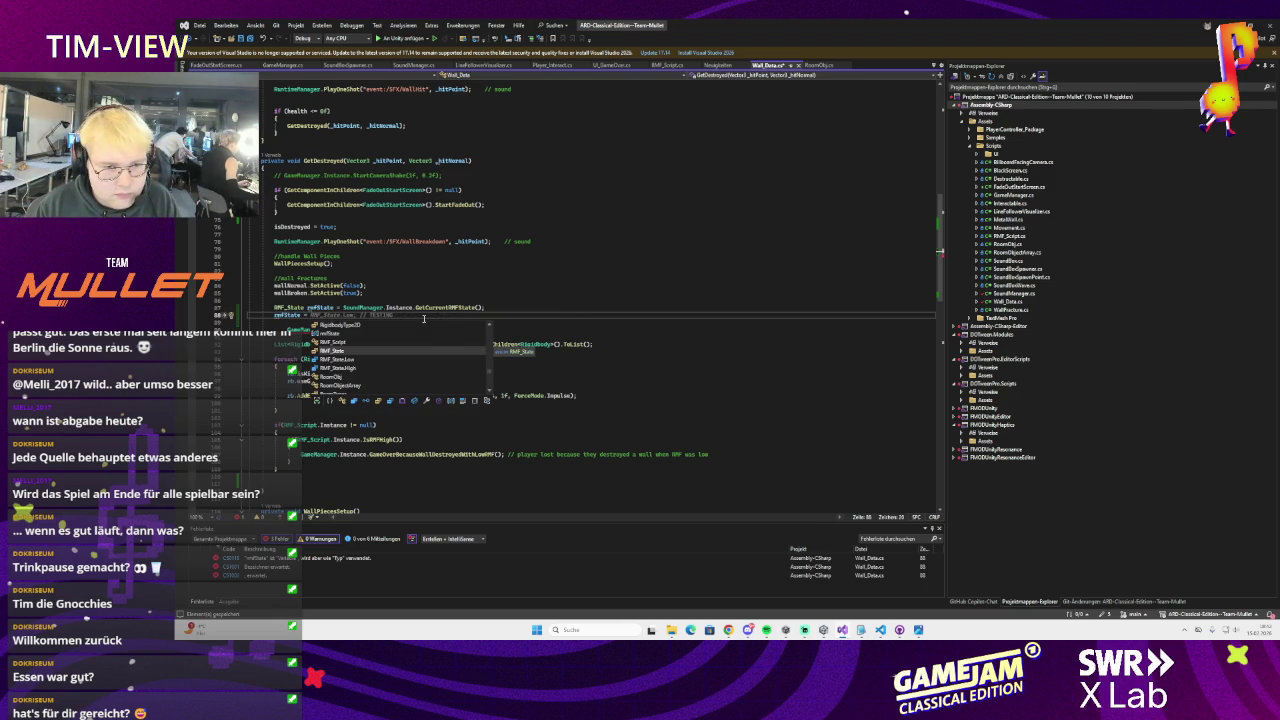
pyautogui.press('BackSpace')
pyautogui.press('BackSpace')
pyautogui.press('BackSpace')
pyautogui.write('if(')
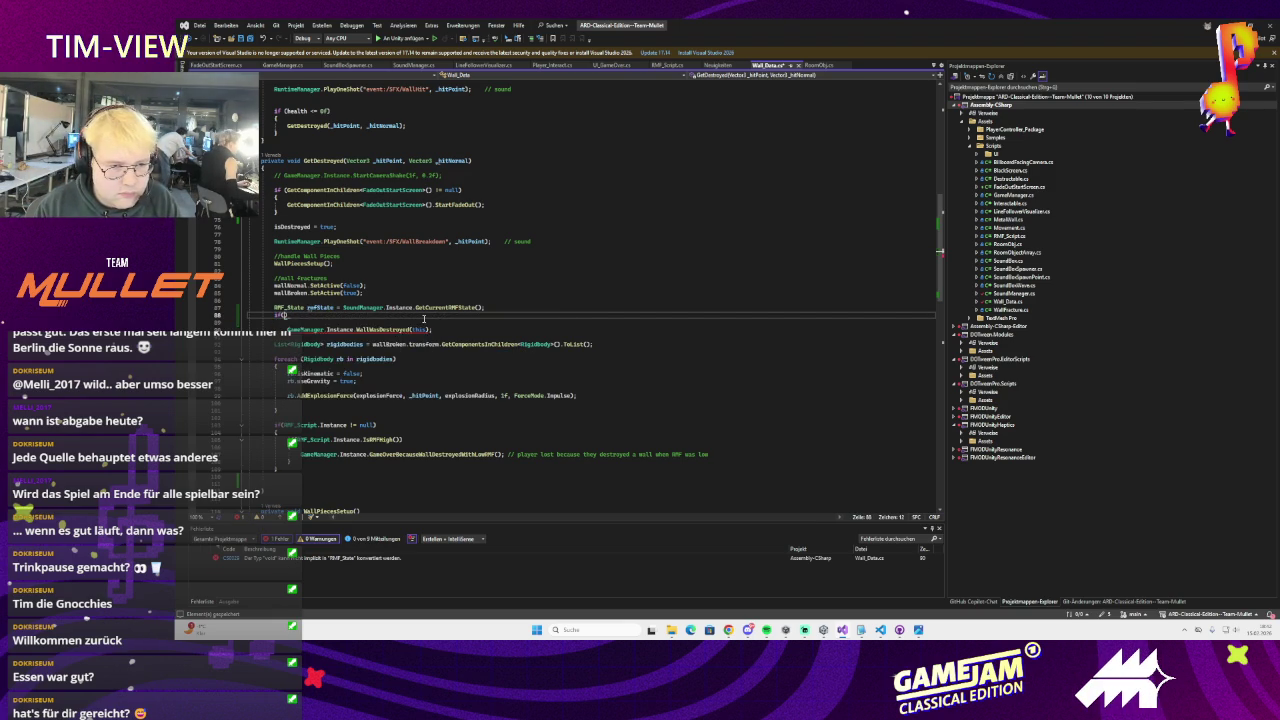
pyautogui.write('rmfState == RMF_State.Low')
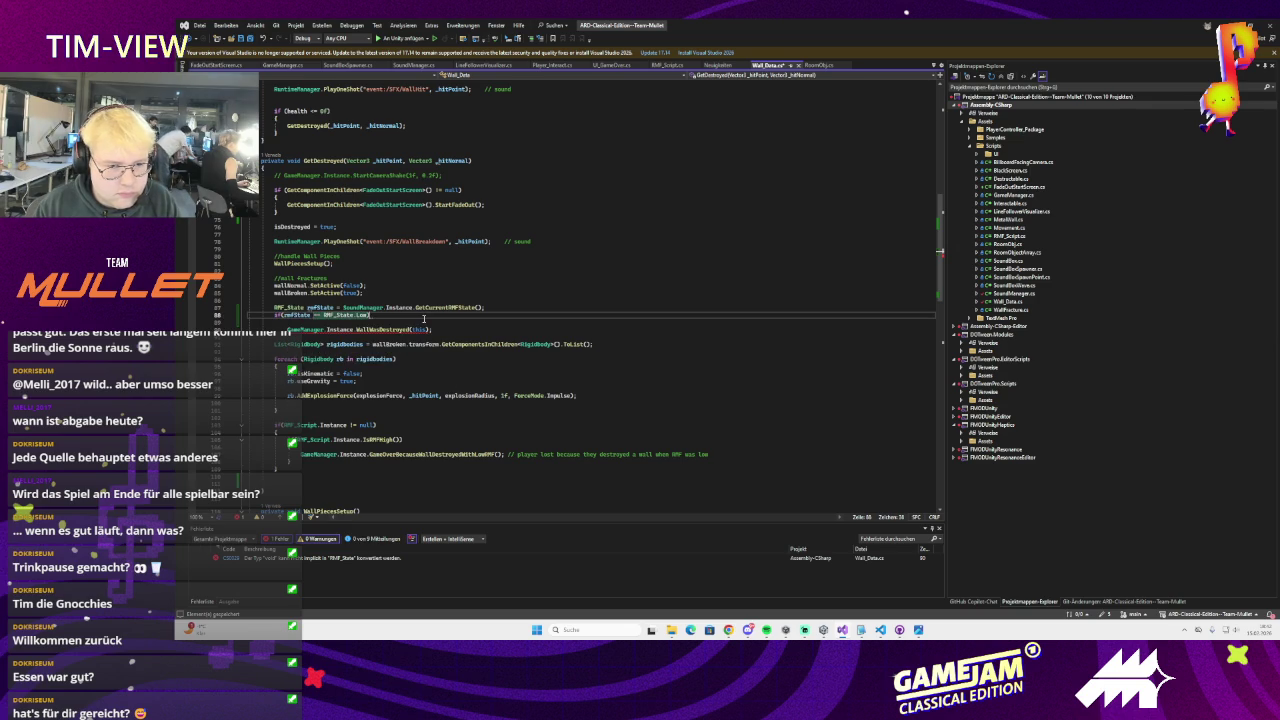
pyautogui.press('Return')
pyautogui.write('{')
pyautogui.press('Return')
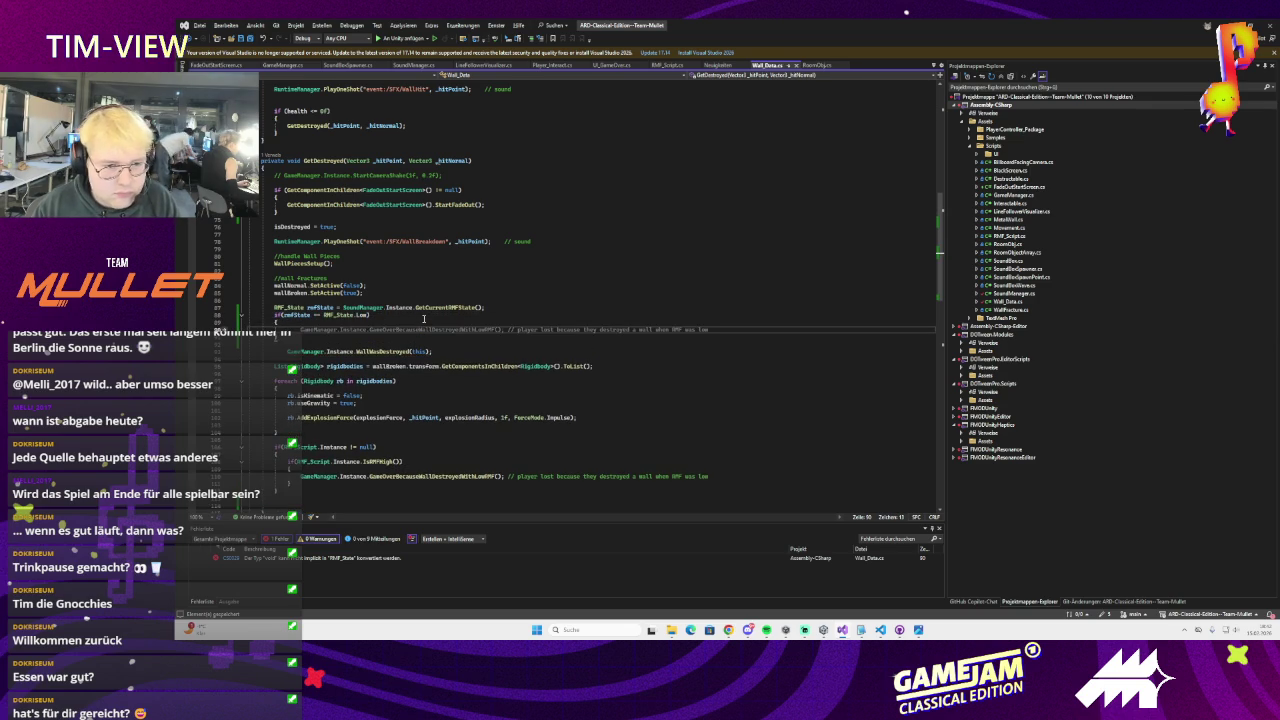
pyautogui.press('Tab')
pyautogui.hotkey('ctrl', 's')
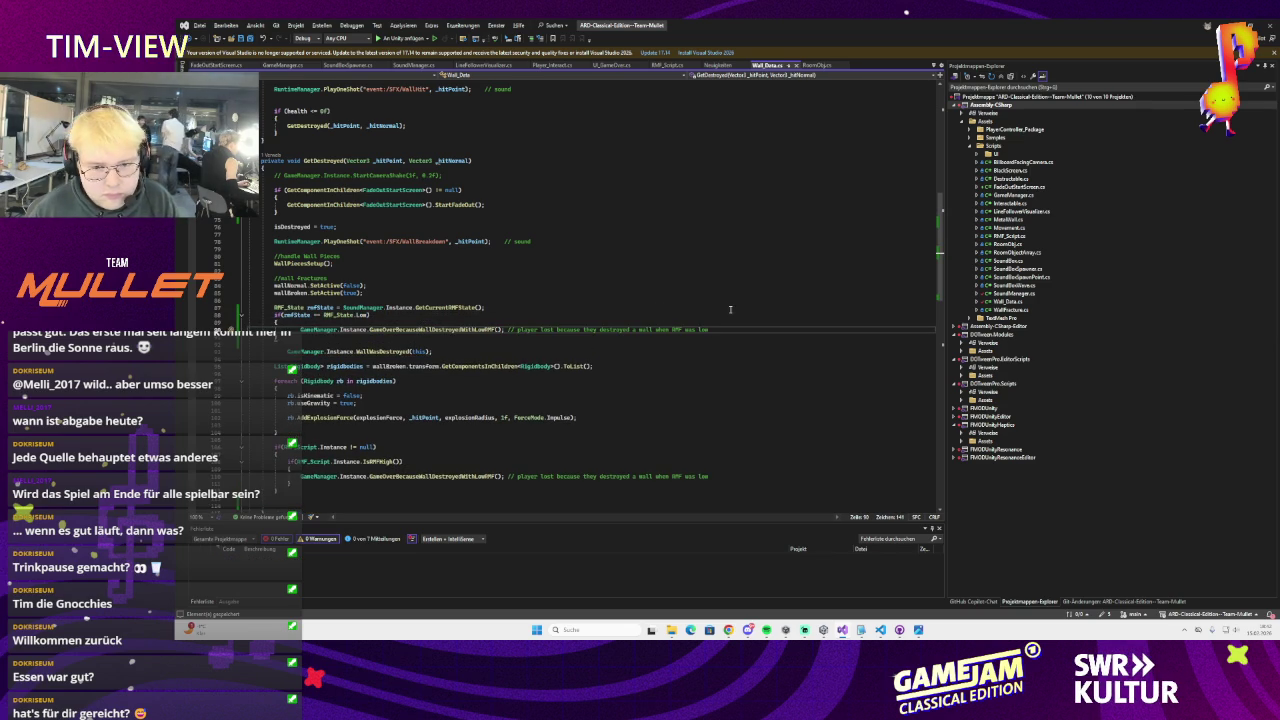
# Check the player-lost comment, then go to the GetCurrentRMFState definition
pyautogui.moveTo(735, 334); pyautogui.dragTo(508, 330)
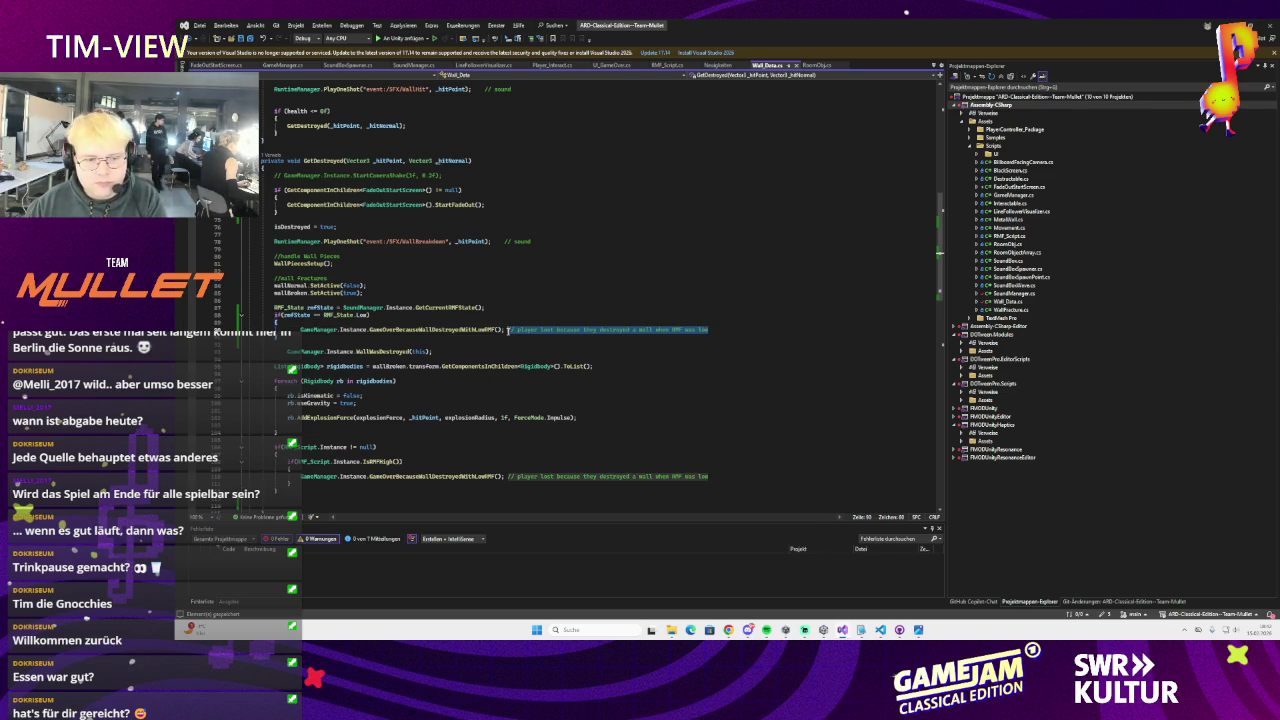
pyautogui.click(517, 321)
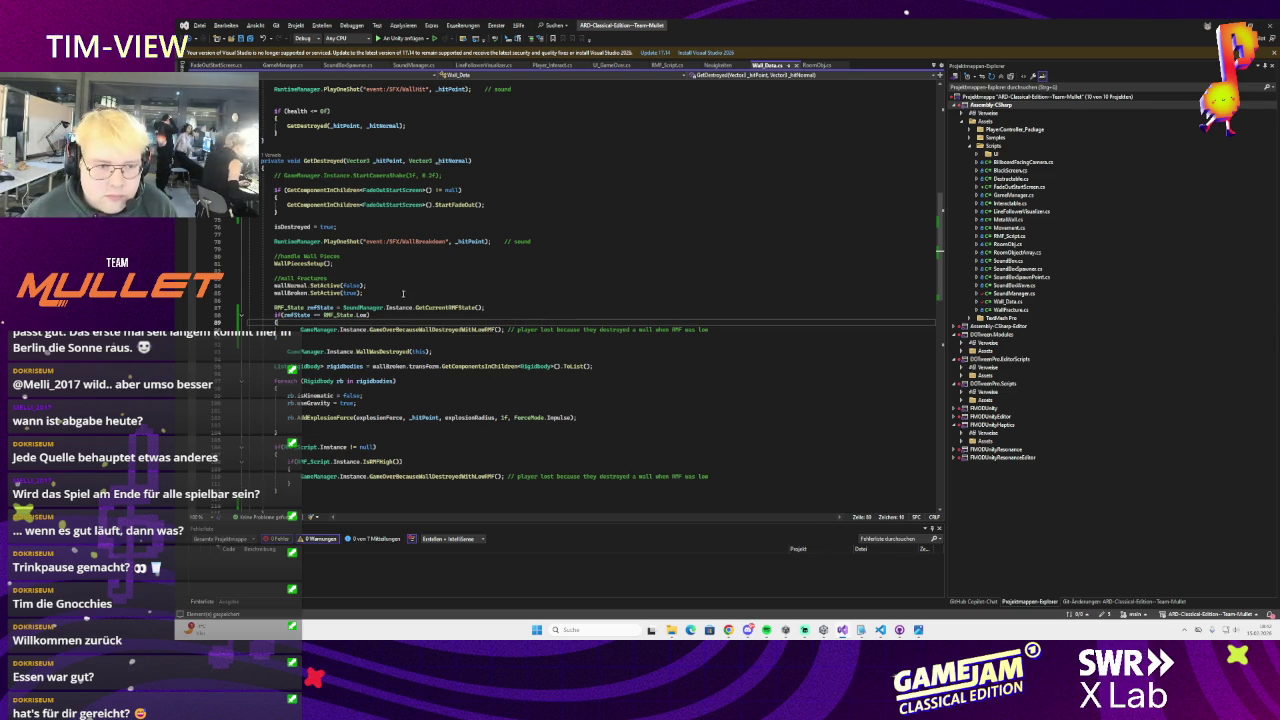
pyautogui.keyDown('ctrl'); pyautogui.click(445, 307); pyautogui.keyUp('ctrl')
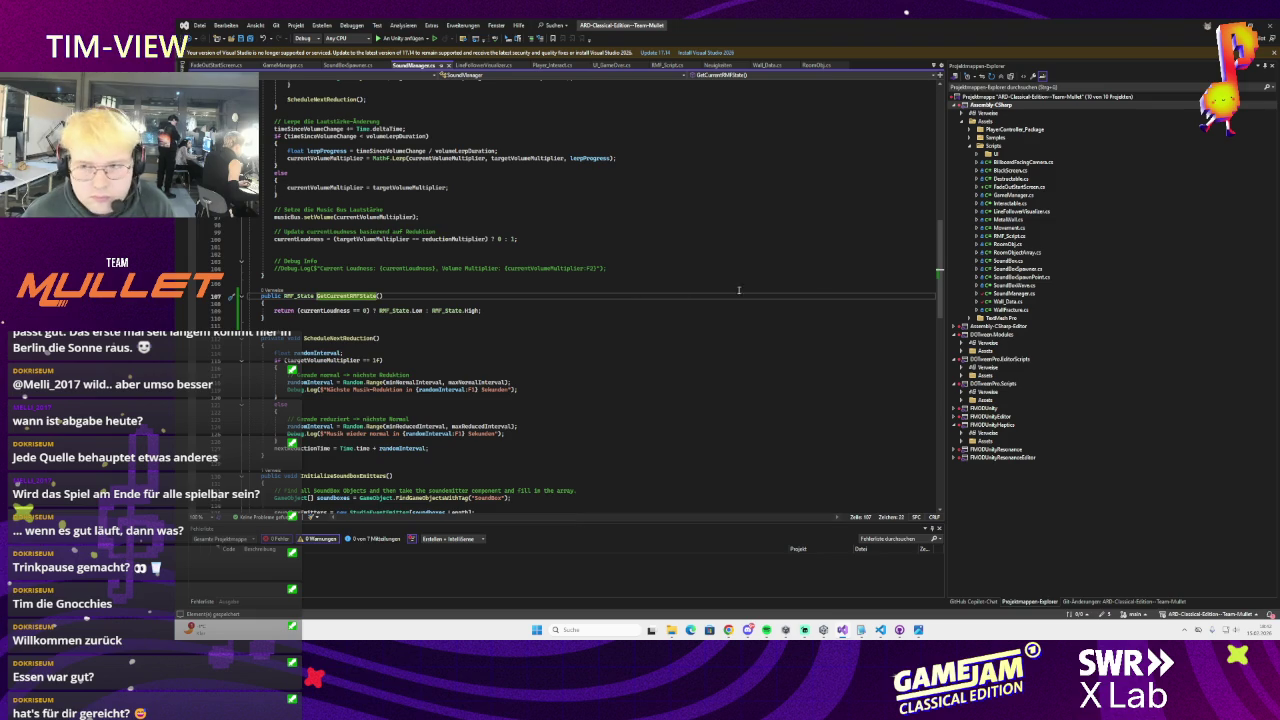
# Switch from Visual Studio to the Unity editor so the edited scripts recompile
pyautogui.hotkey('alt', 'Tab')
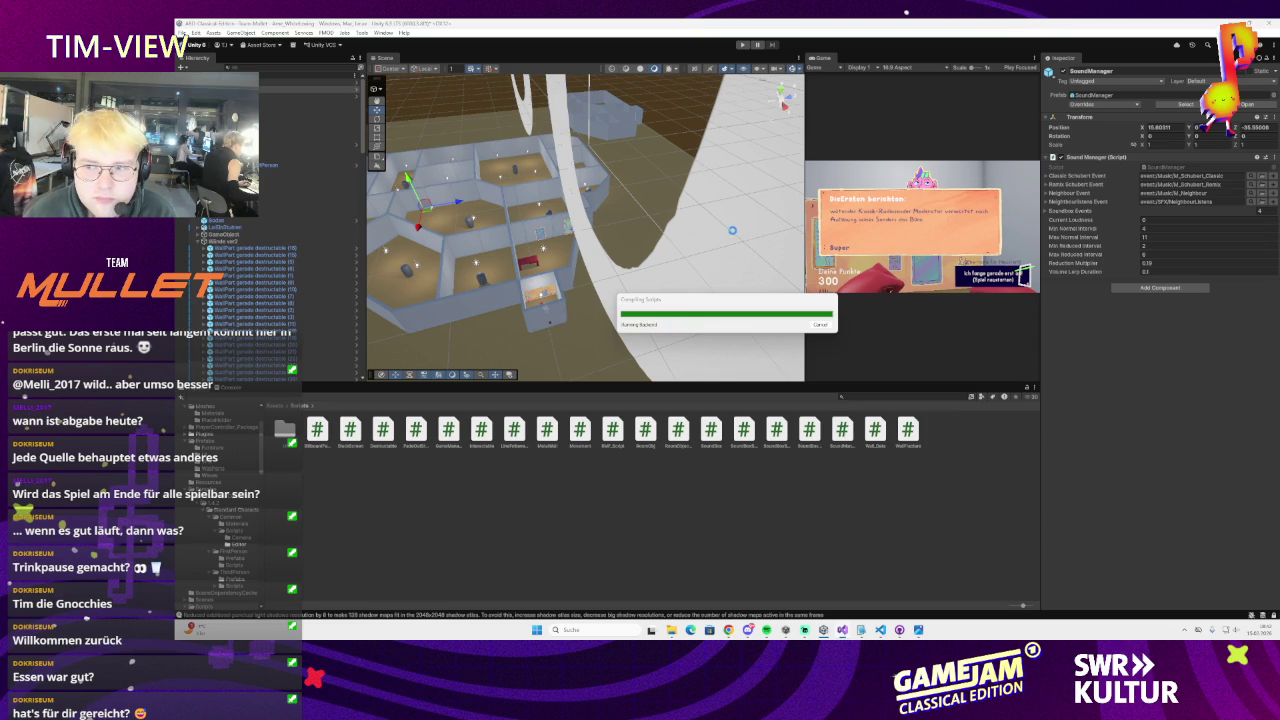
# Play-test the wall change in Unity, stop Play mode, and return to Visual Studio
pyautogui.click(742, 45)
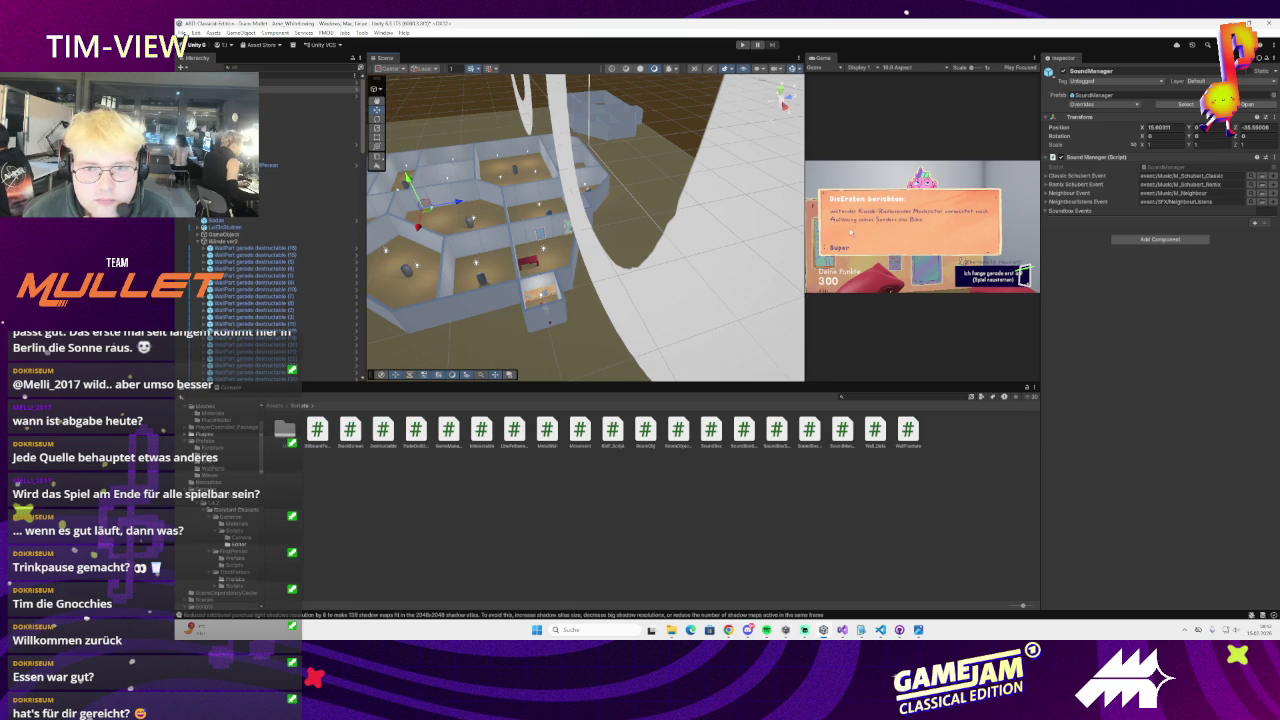
pyautogui.hotkey('ctrl', 'p')
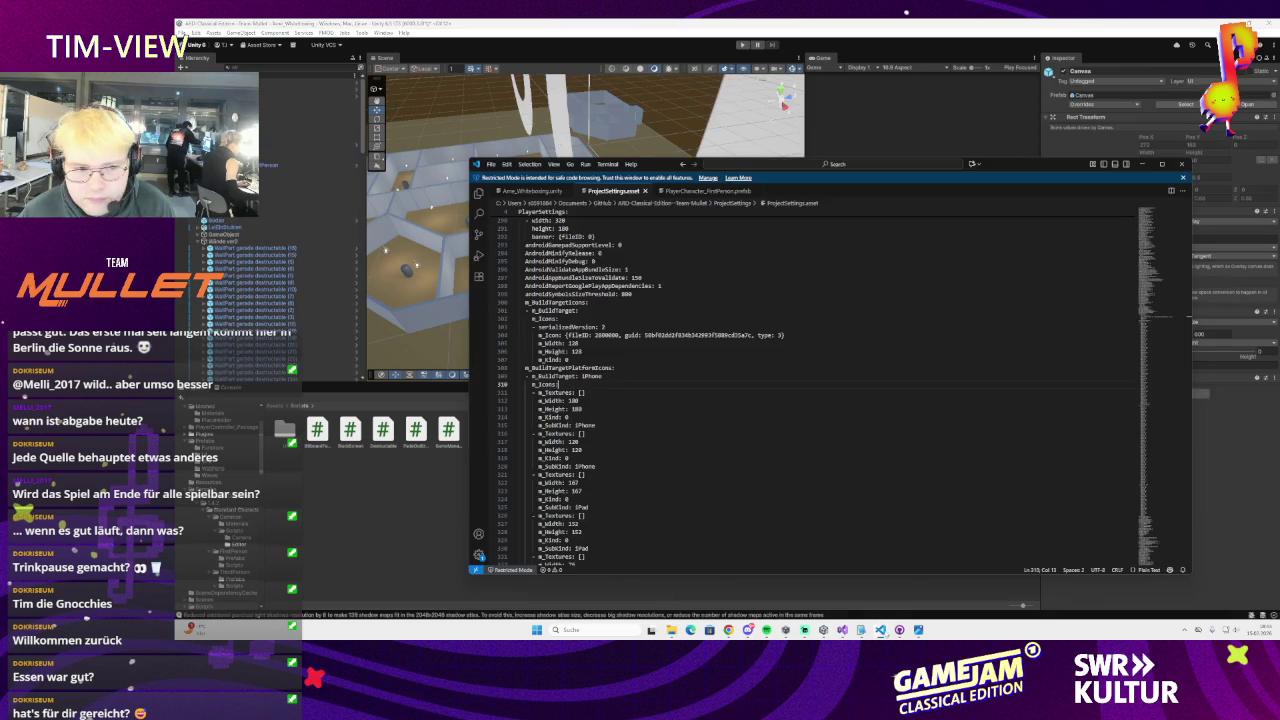
pyautogui.hotkey('alt', 'Tab')
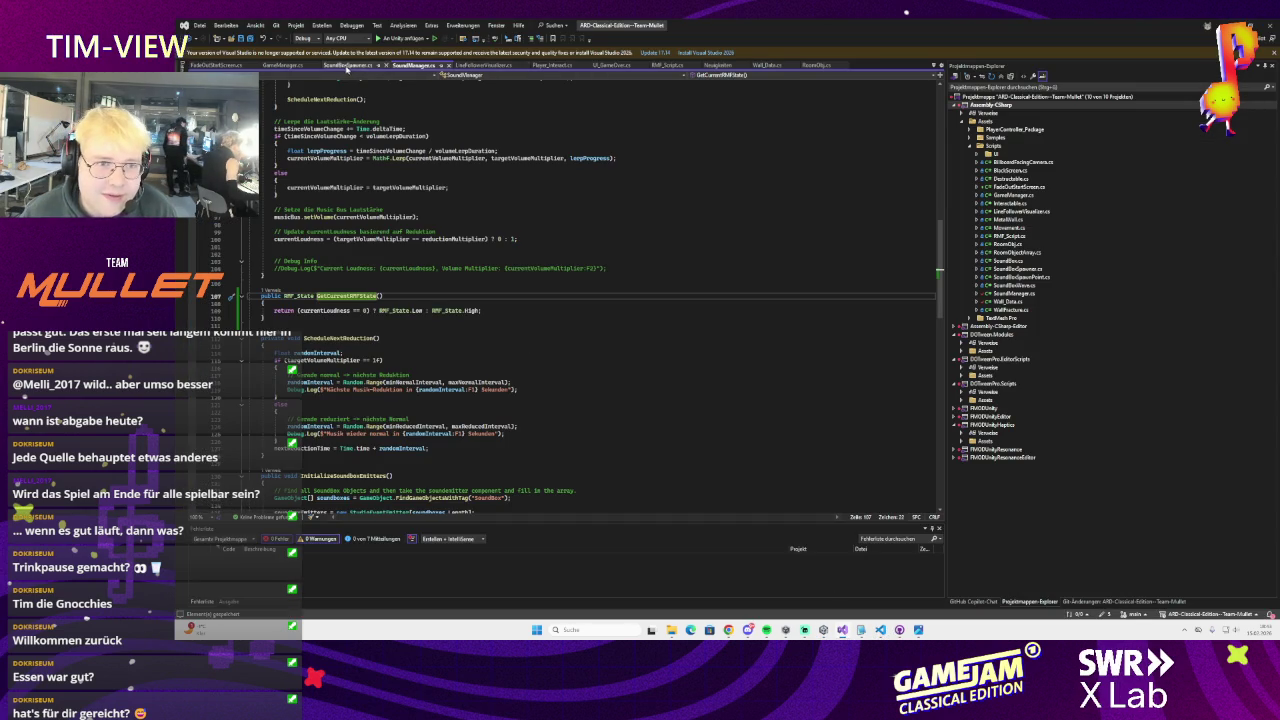
# Browse the SoundBoxSpawner, UI_GameOver and RMF_Script tabs, ending back on Wall_Data.cs
pyautogui.click(347, 65)
pyautogui.click(490, 65)
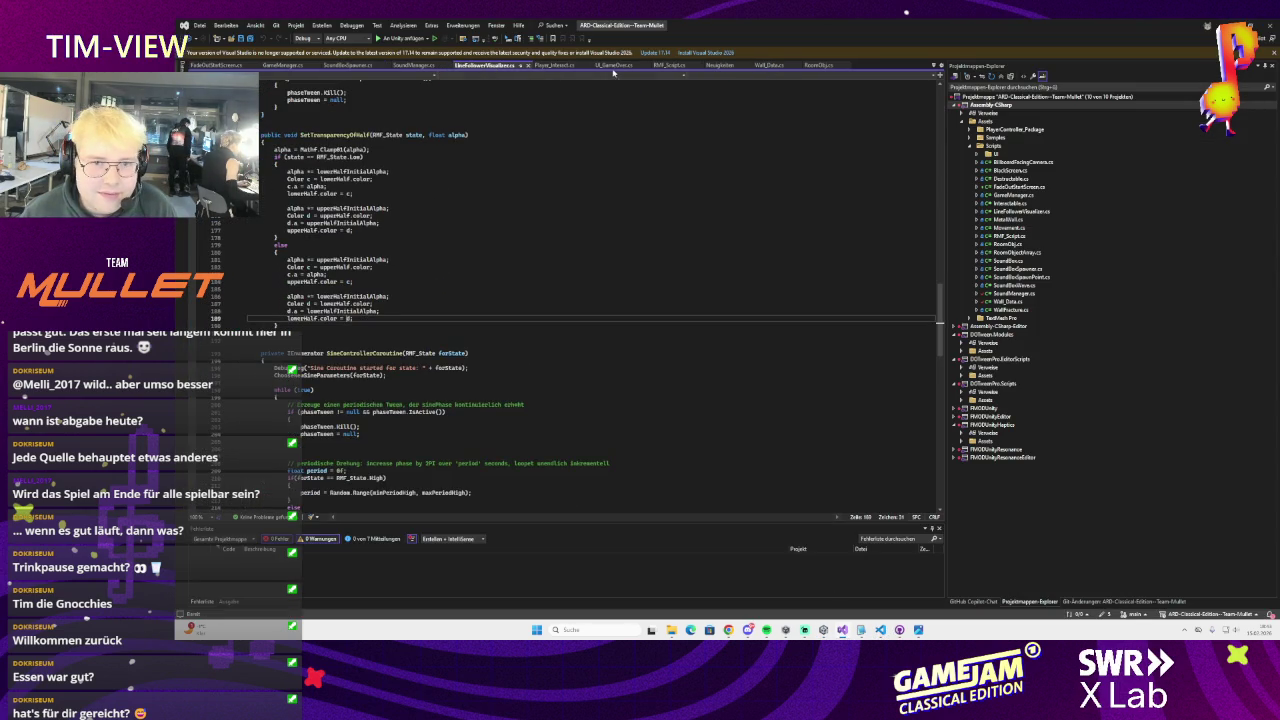
pyautogui.click(612, 65)
pyautogui.click(666, 65)
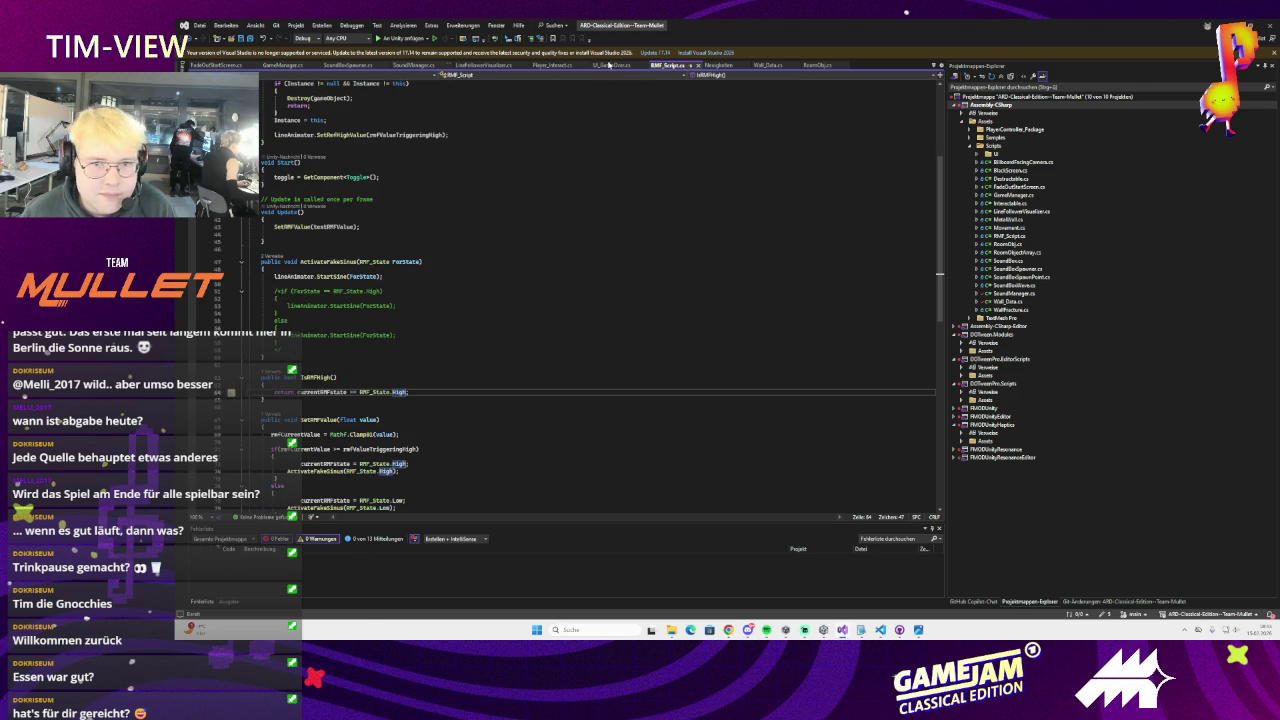
pyautogui.click(731, 66)
pyautogui.click(764, 65)
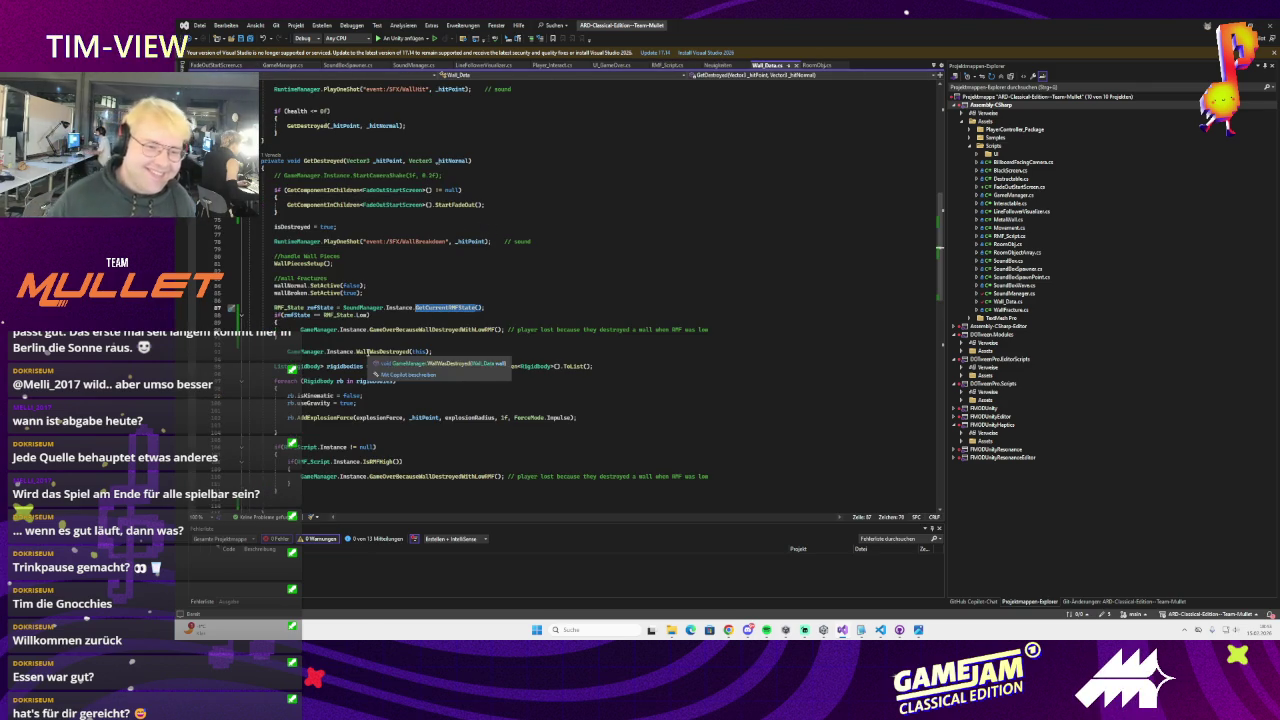
# Comment out the rmfState lookup and Low check on lines 87–88, adding a // line below the game-over call
pyautogui.click(276, 307)
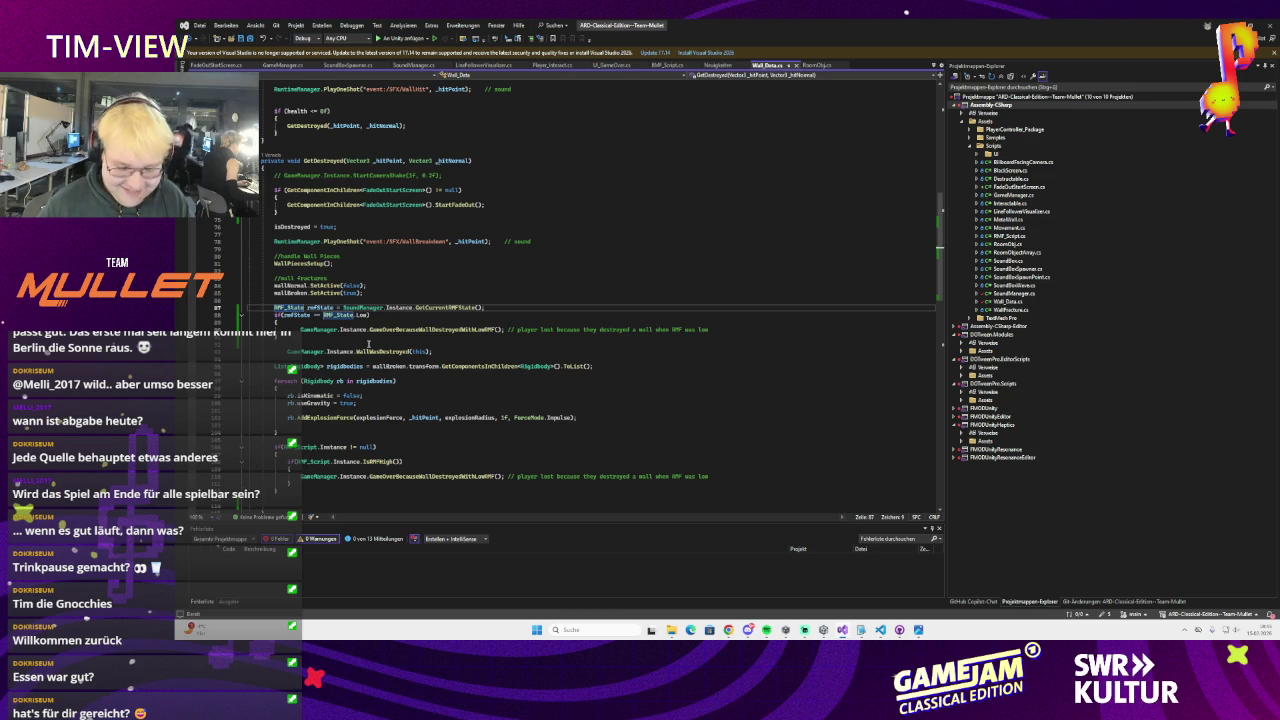
pyautogui.hotkey('ctrl', 'k')
pyautogui.hotkey('ctrl', 'c')
pyautogui.click(359, 340)
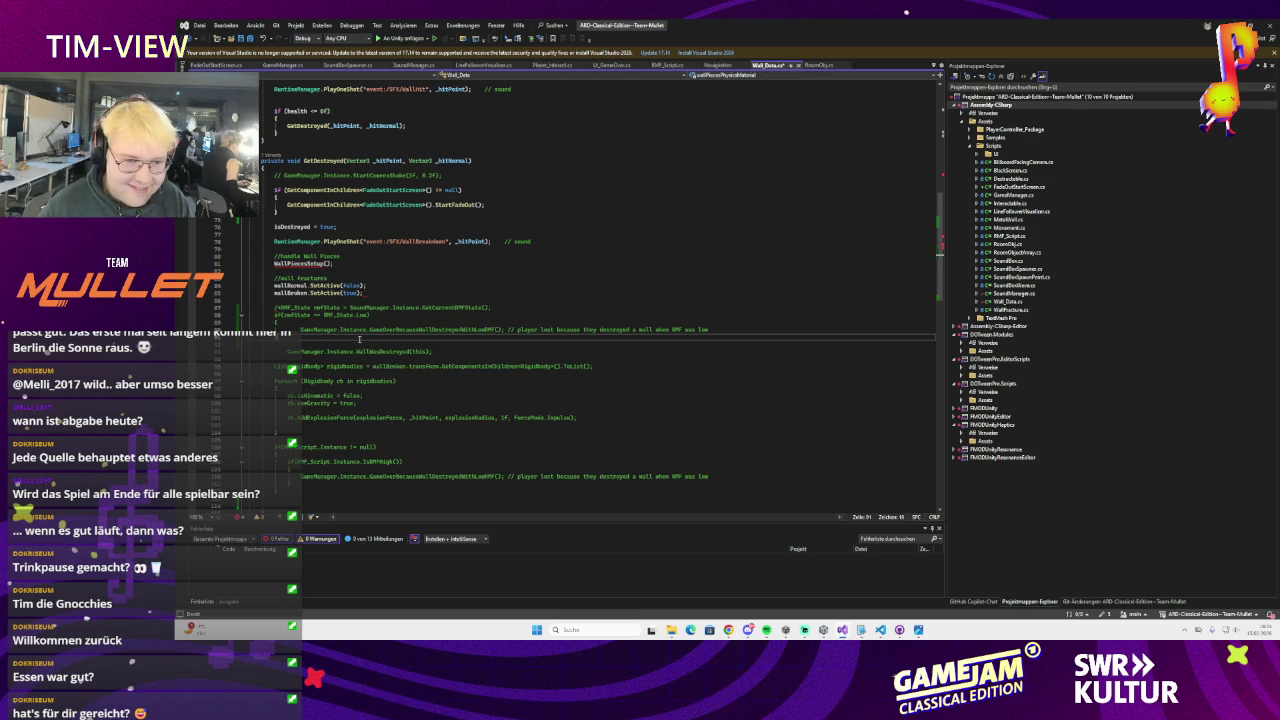
pyautogui.write('//')
pyautogui.press('Return')
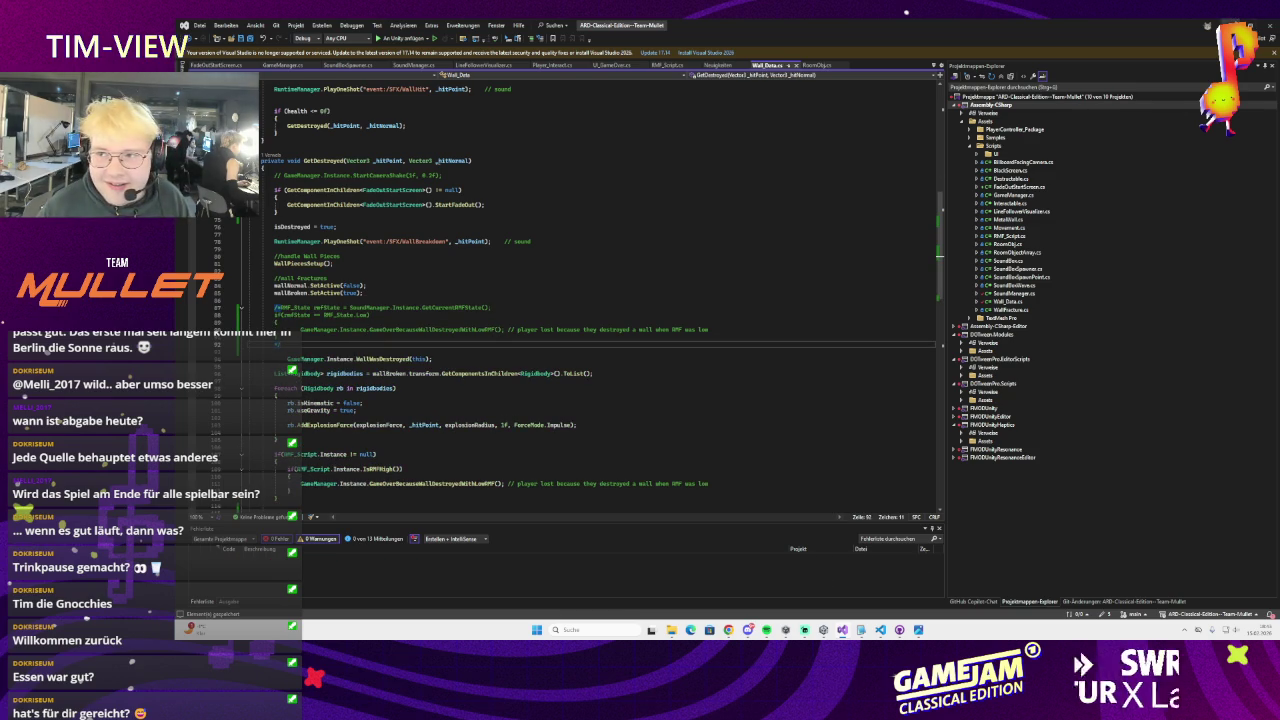
pyautogui.hotkey('alt', 'Tab')
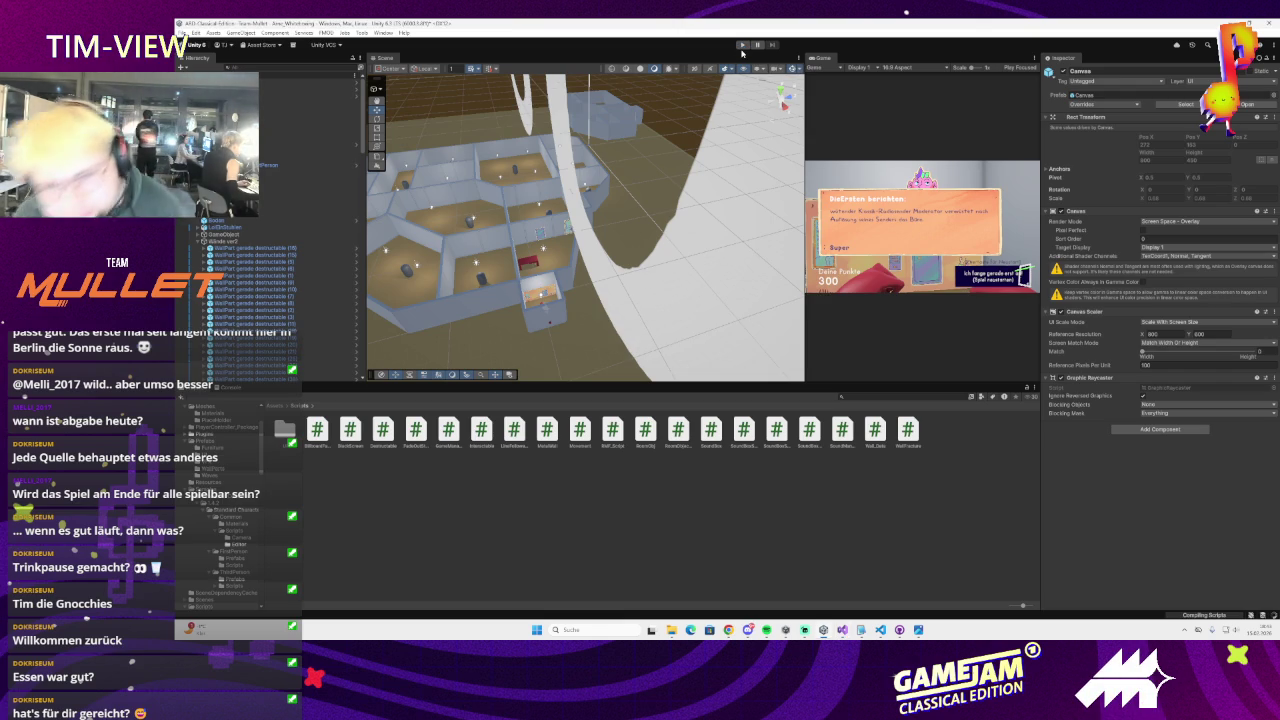
# Play-test again, show the Console errors, check Wall_Data.cs, and select the StartScreen object
pyautogui.click(741, 46)
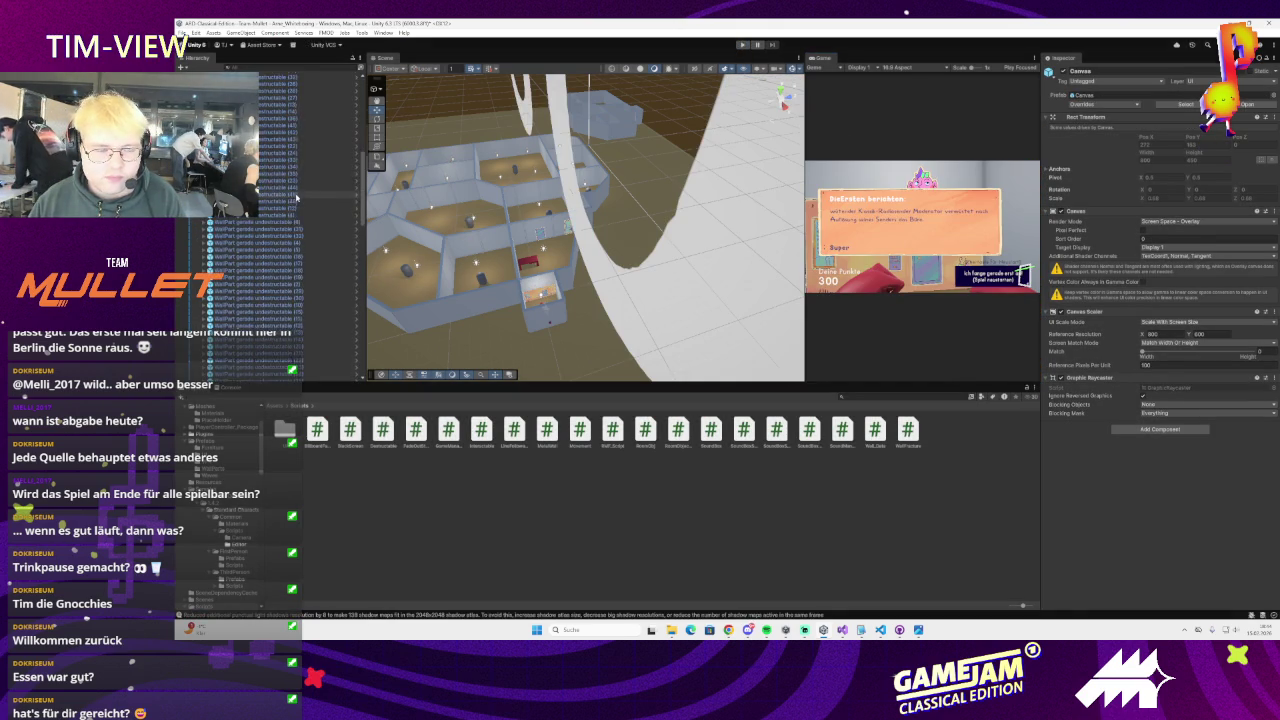
pyautogui.hotkey('ctrl', 'shift', 'c')
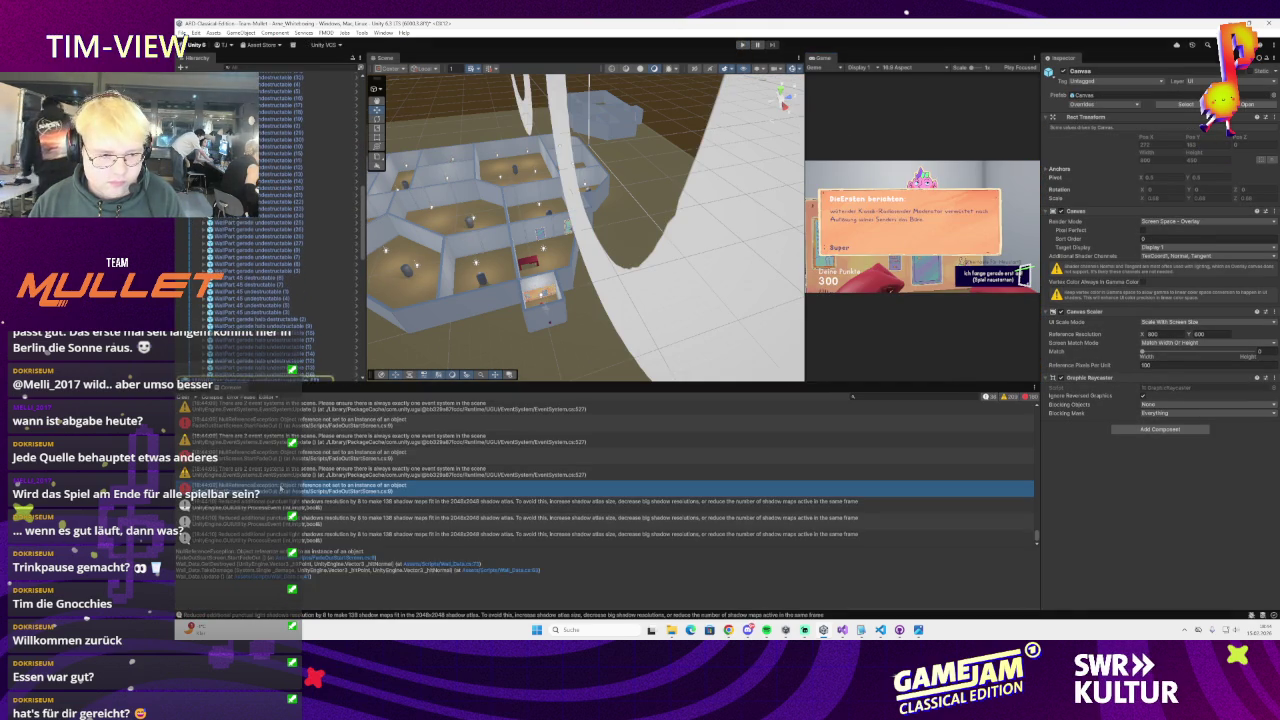
pyautogui.hotkey('alt', 'Tab')
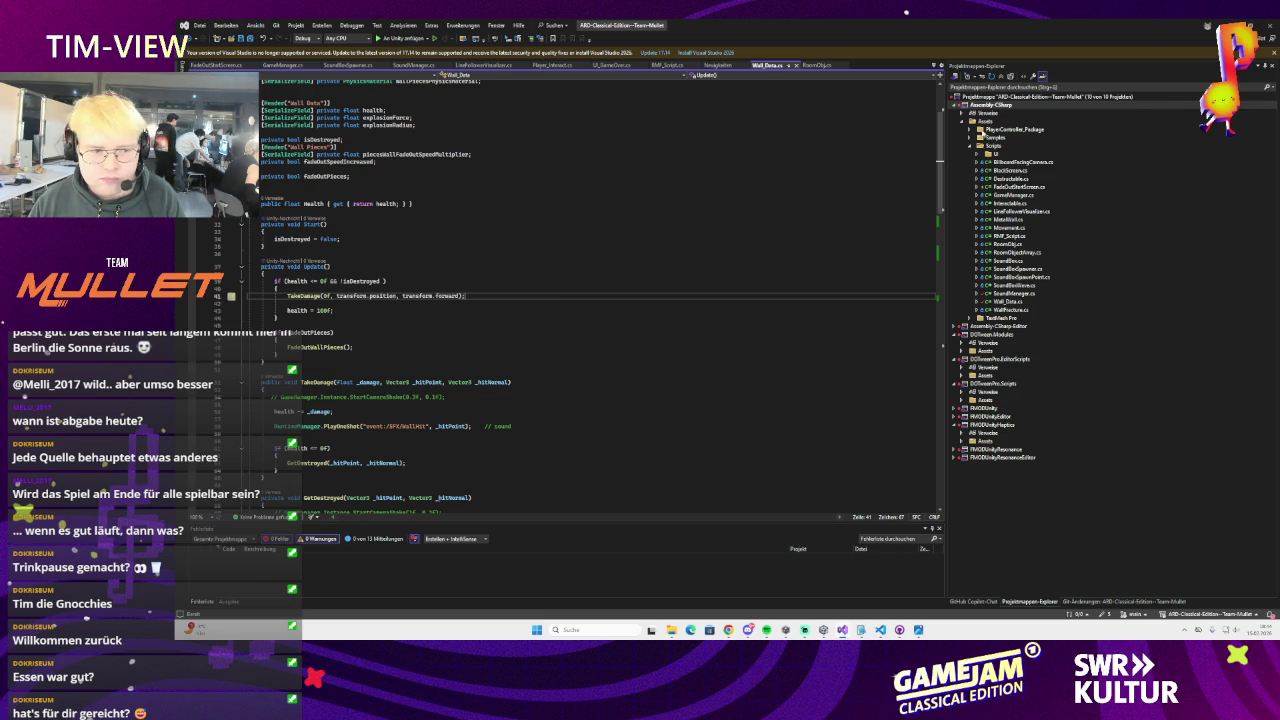
pyautogui.hotkey('alt', 'Tab')
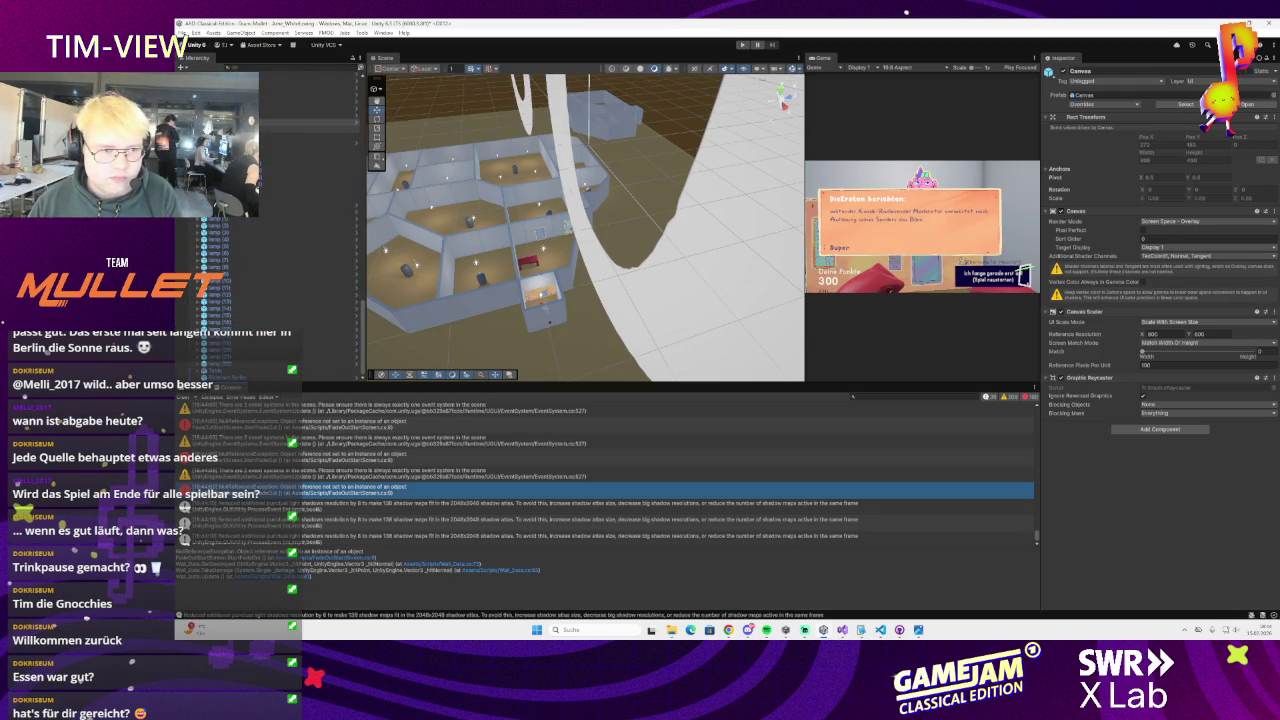
pyautogui.click(300, 129)
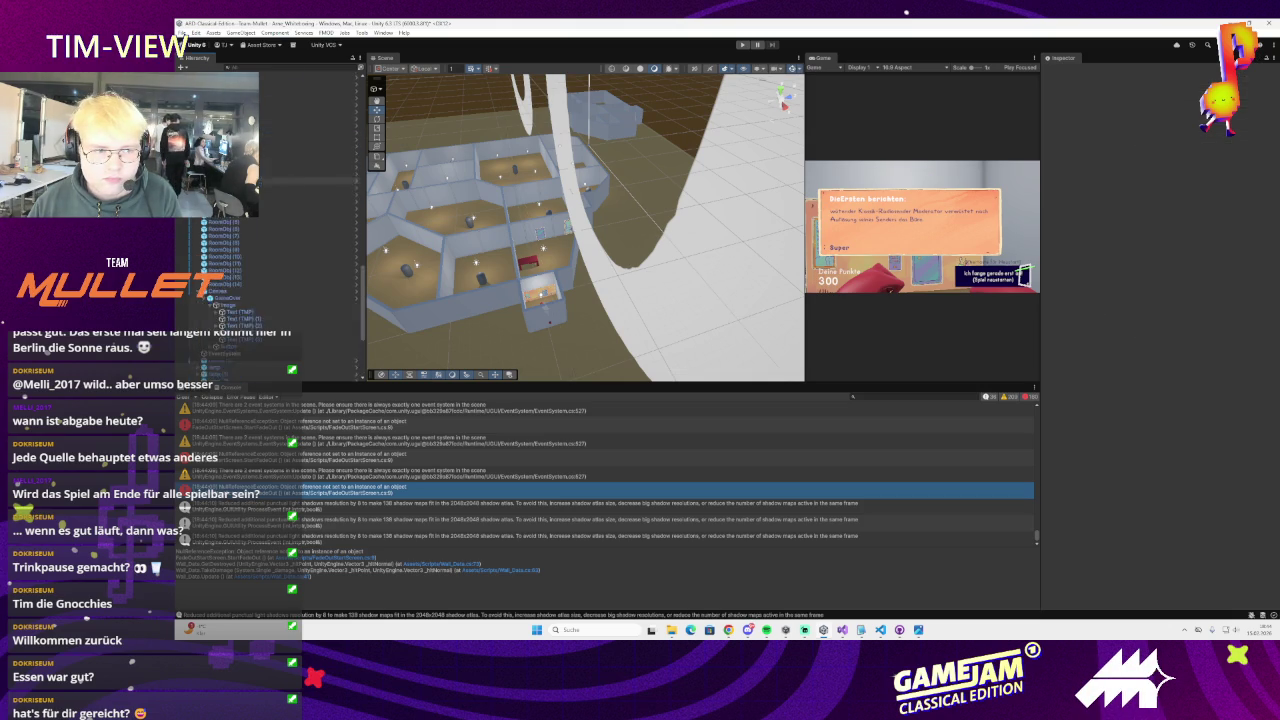
# Remove the Fade Out Start Screen component from a wall part and play-test from the first room
pyautogui.click(530, 285)
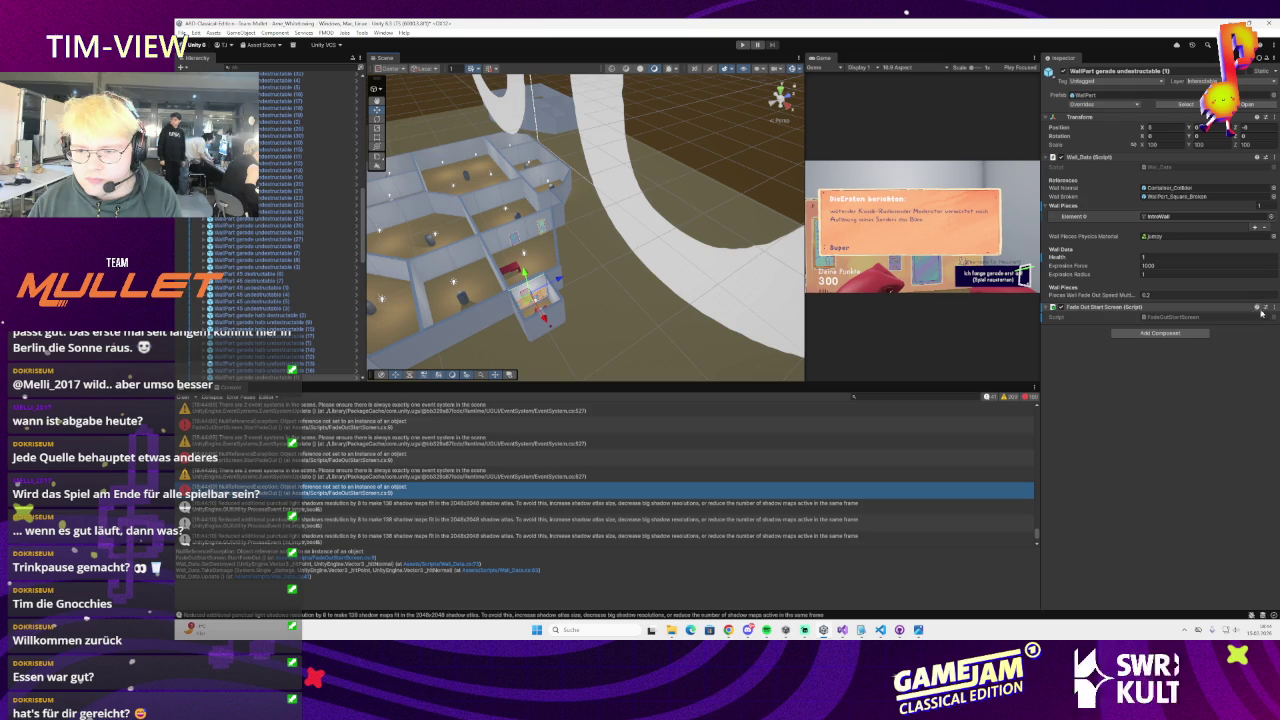
pyautogui.rightClick(1180, 307)
pyautogui.click(1240, 340)
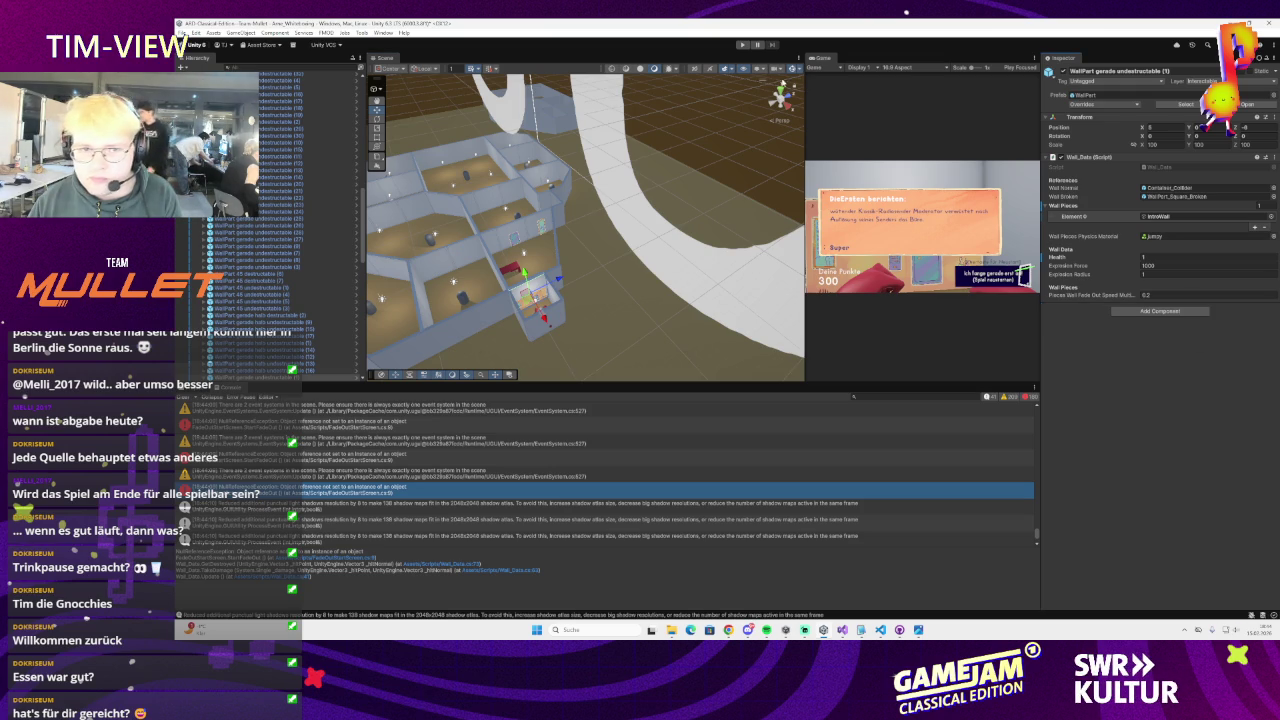
pyautogui.click(742, 44)
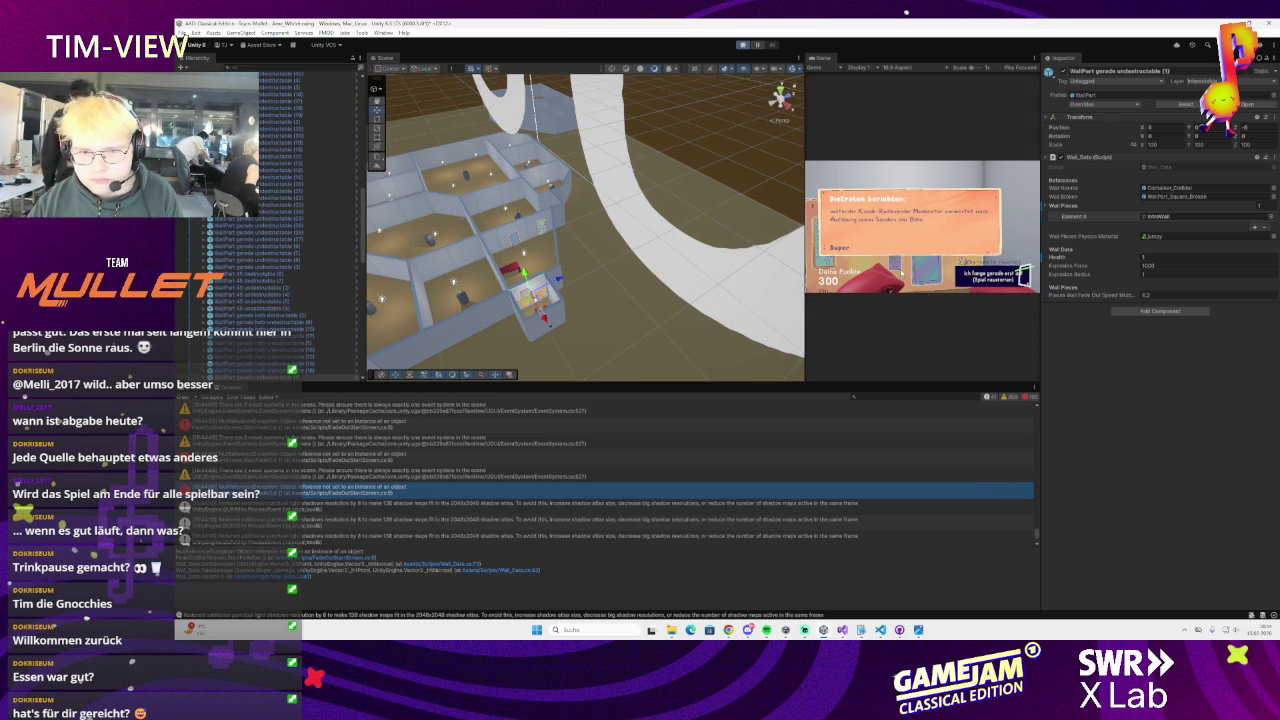
pyautogui.scroll(-3, 270, 220)
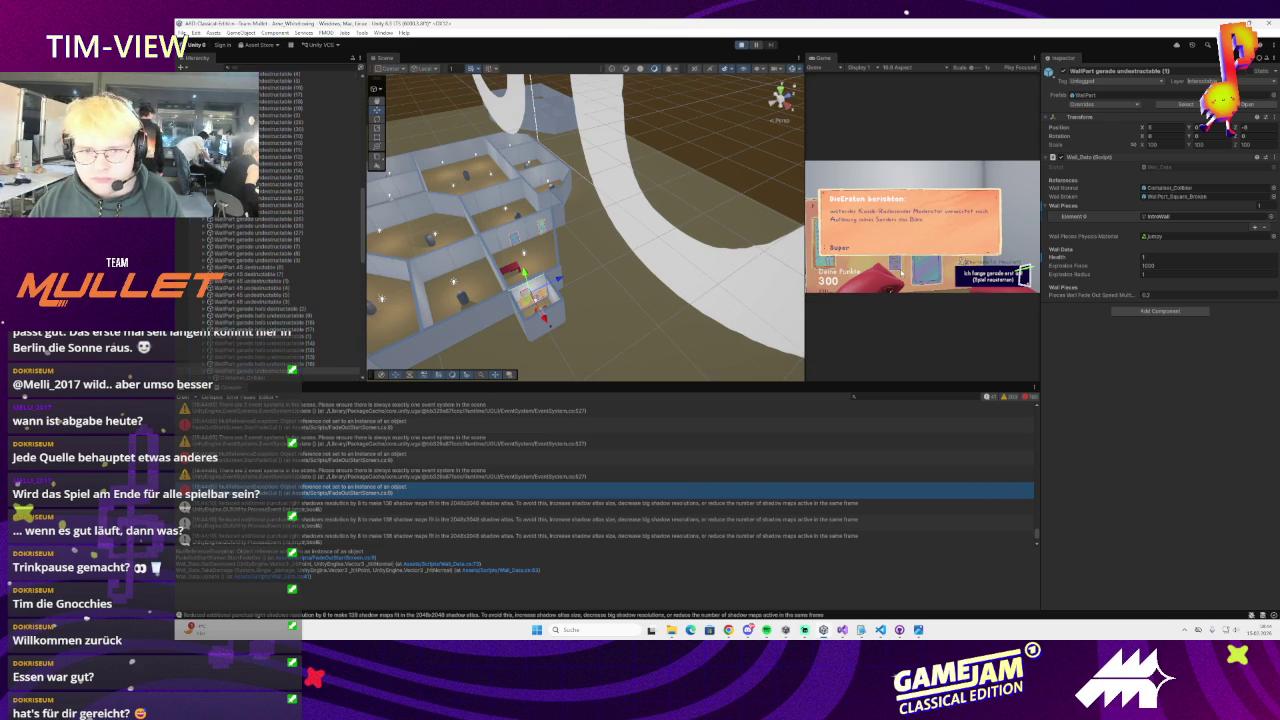
pyautogui.click(988, 276)
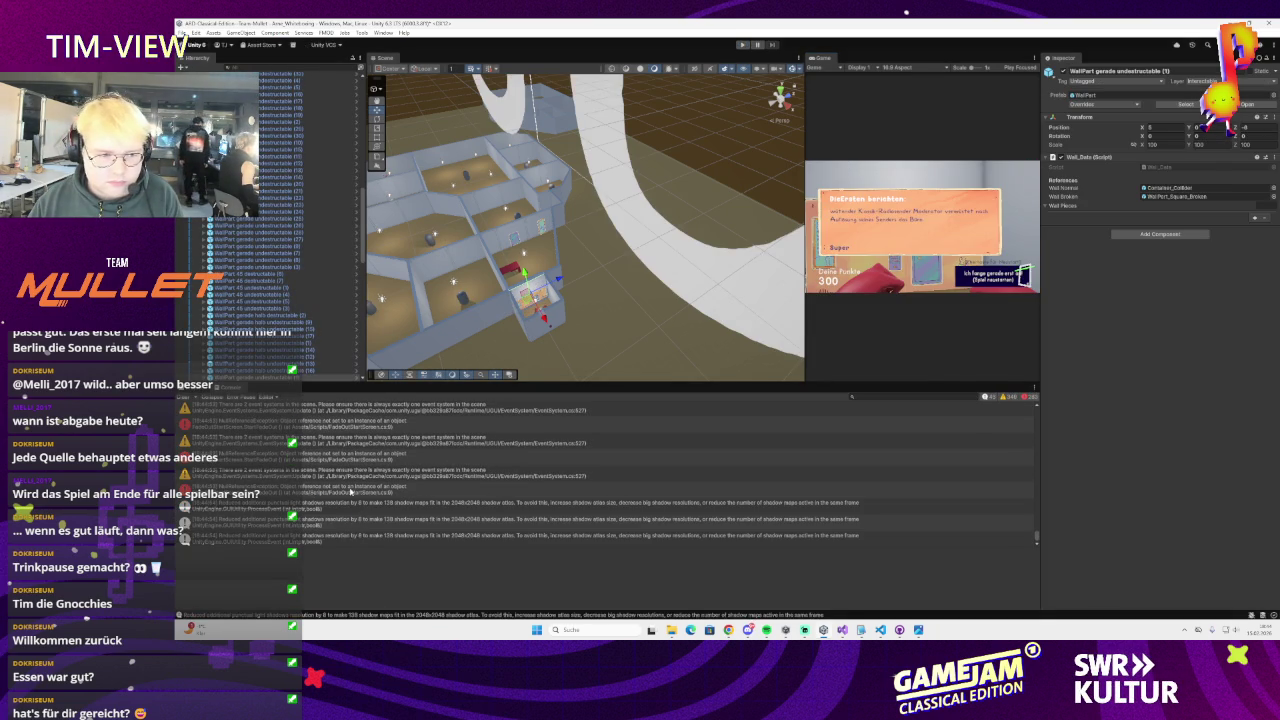
pyautogui.hotkey('alt', 'Tab')
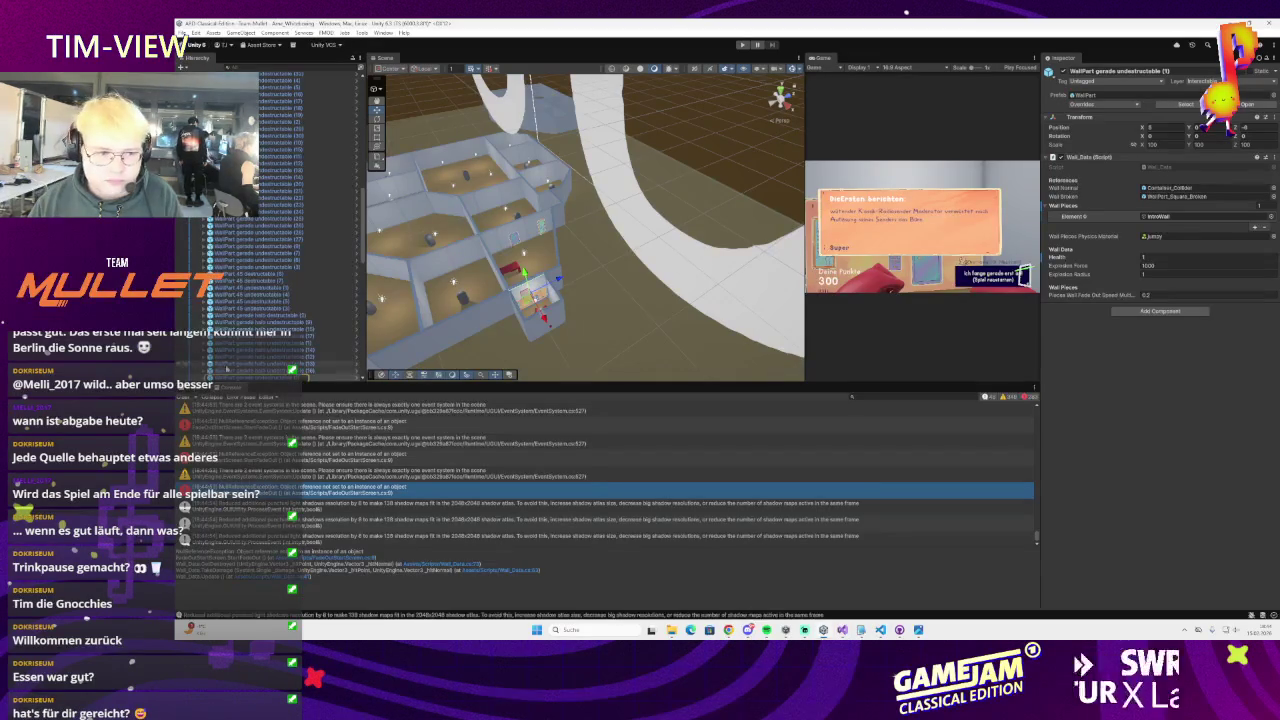
# Inspect the FadeOutStartScreen script, then open the Wall_Data.cs line behind its compile error
pyautogui.click(186, 396)
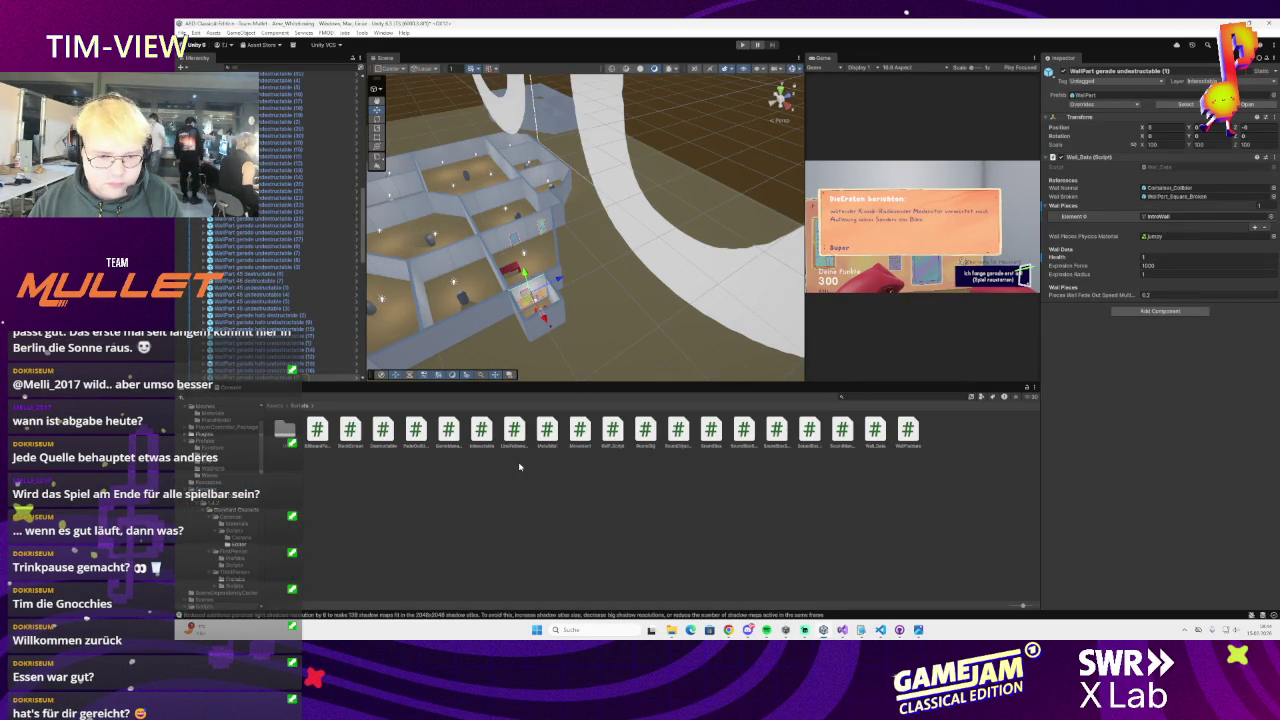
pyautogui.click(514, 430)
pyautogui.click(645, 430)
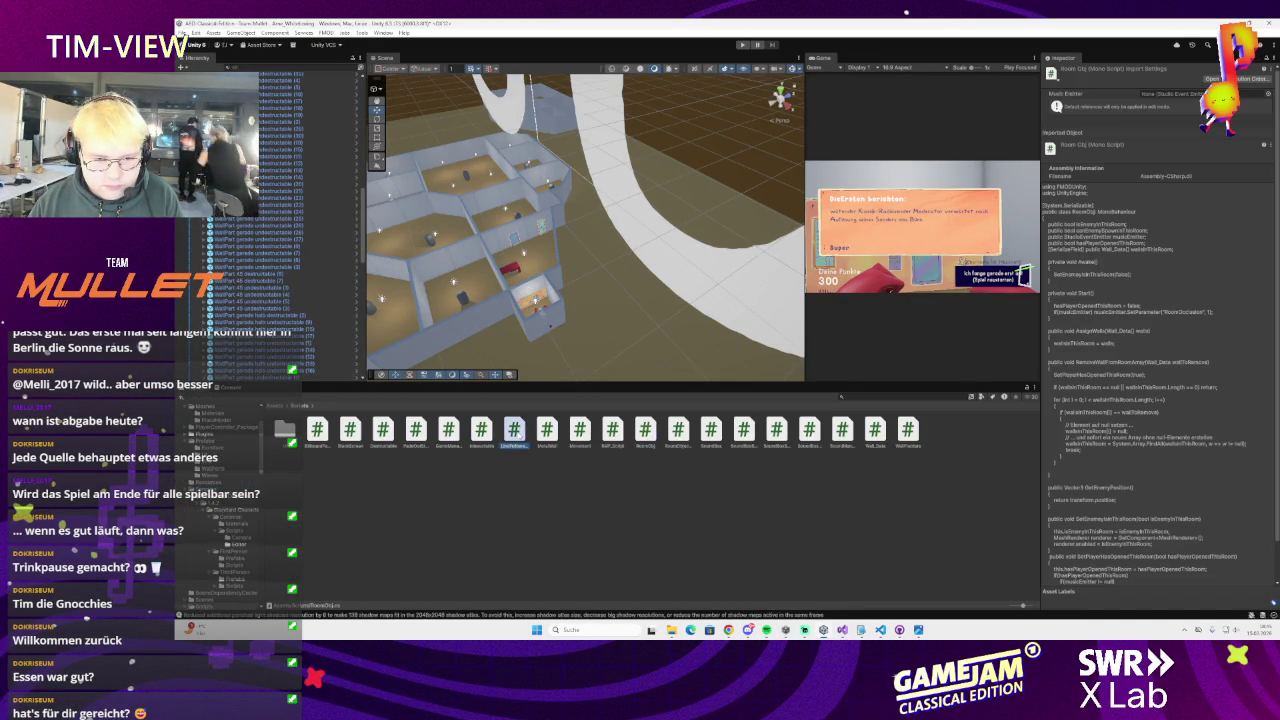
pyautogui.click(416, 432)
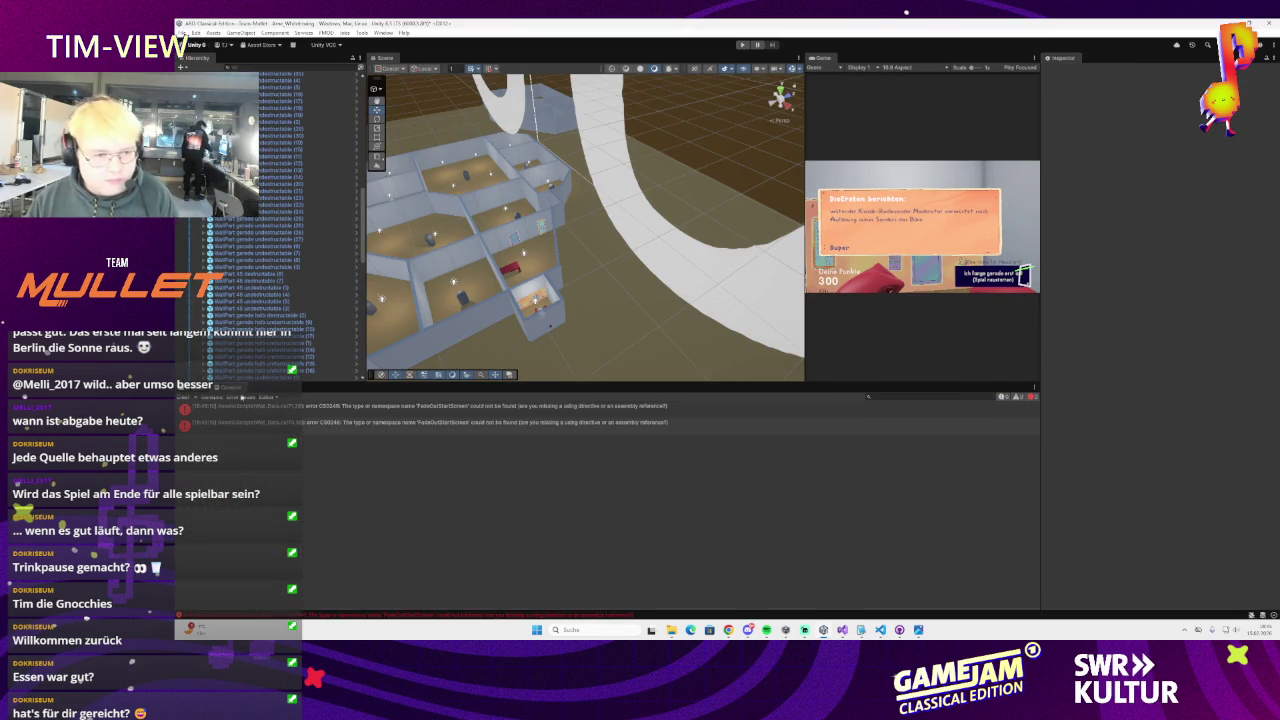
pyautogui.click(273, 426)
pyautogui.doubleClick(296, 428)
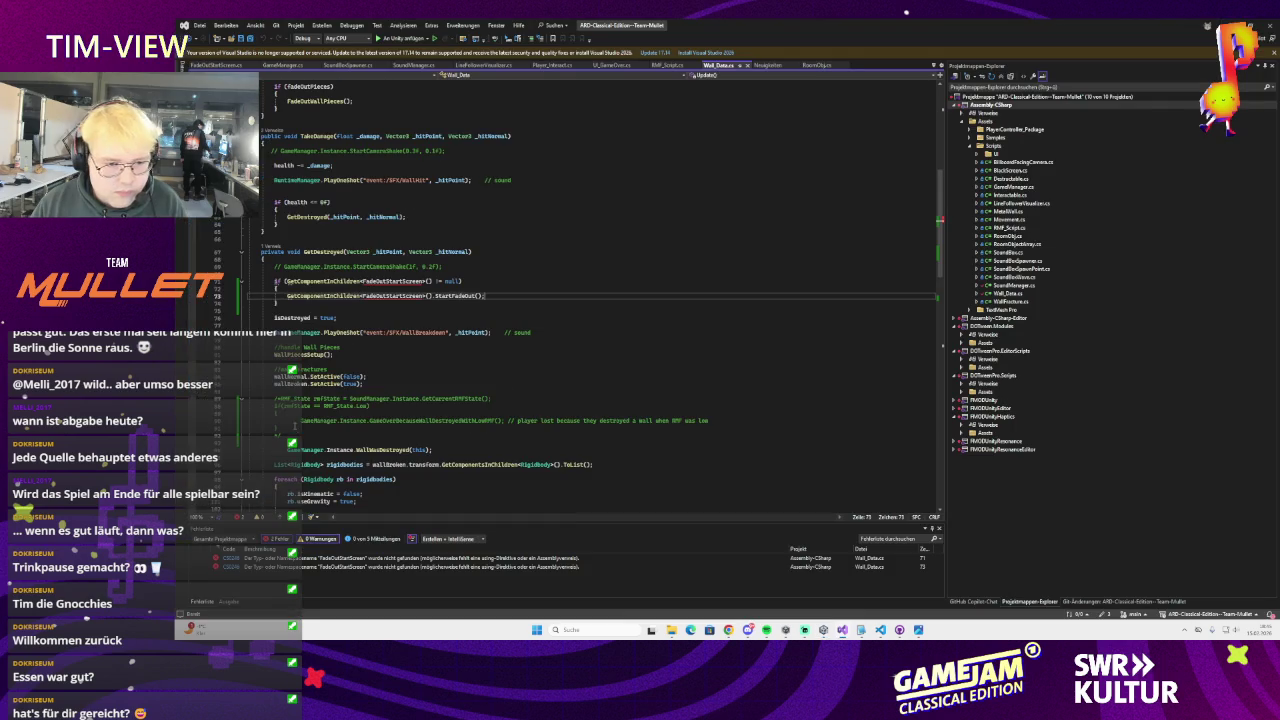
# Delete the FadeOutStartScreen check and its StartFadeOut call, then play-test the game in Unity
pyautogui.moveTo(333, 303); pyautogui.dragTo(340, 287)
pyautogui.press('Delete')
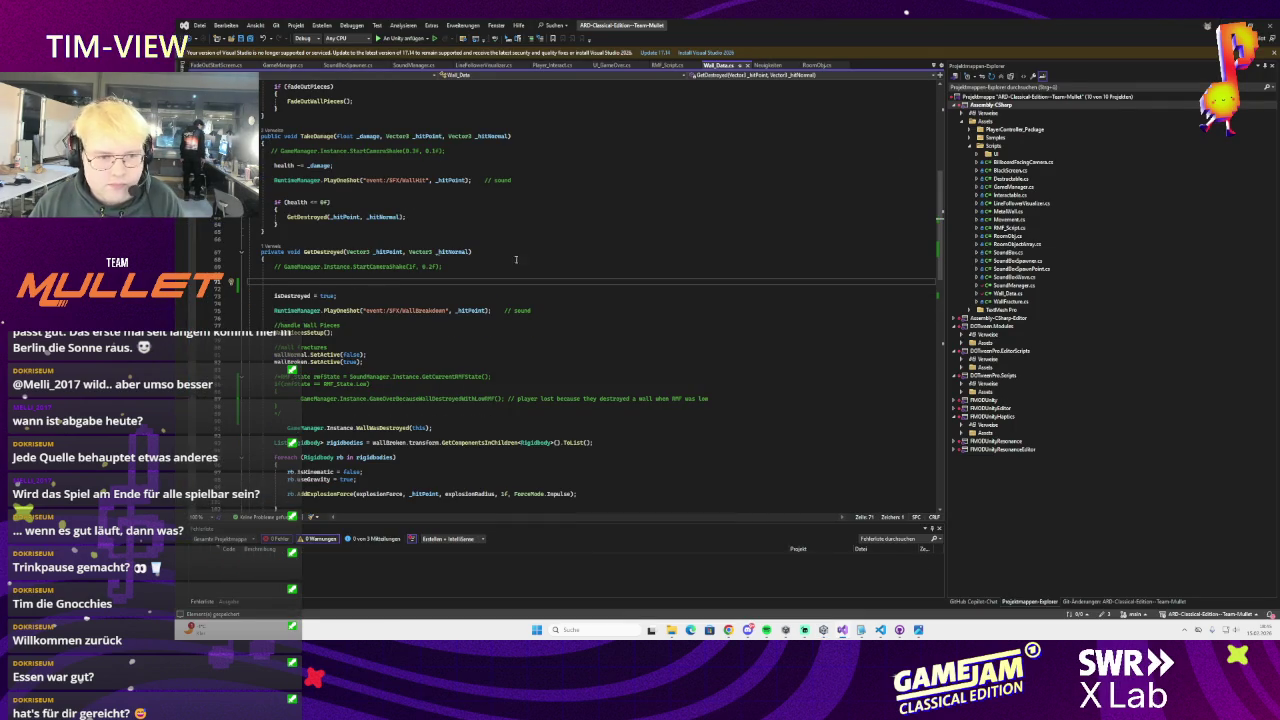
pyautogui.hotkey('alt', 'Tab')
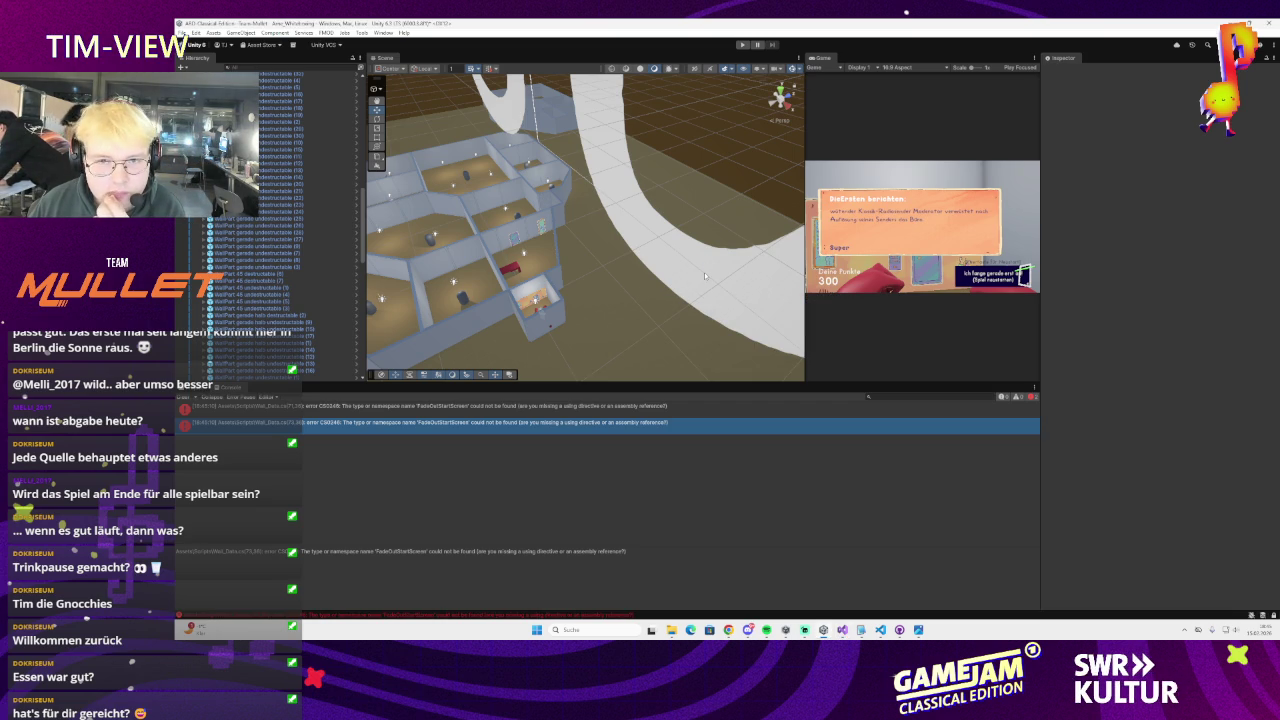
pyautogui.hotkey('ctrl', 'p')
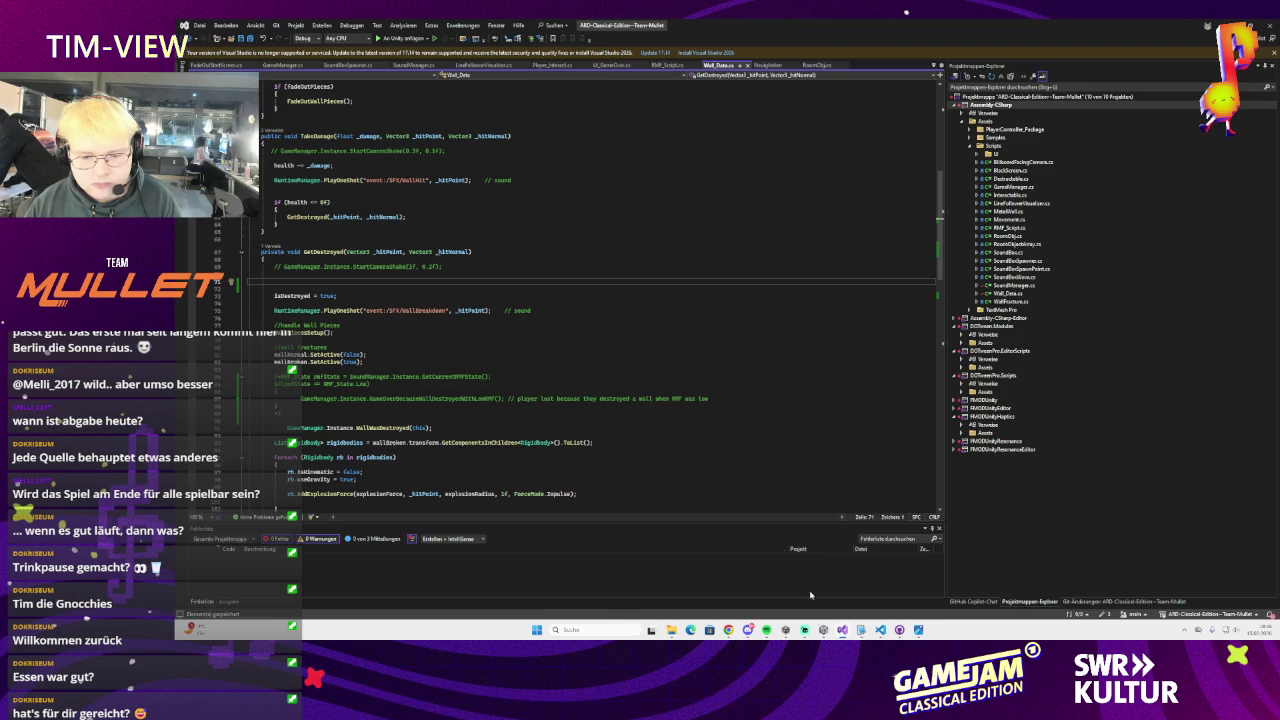
pyautogui.click(843, 632)
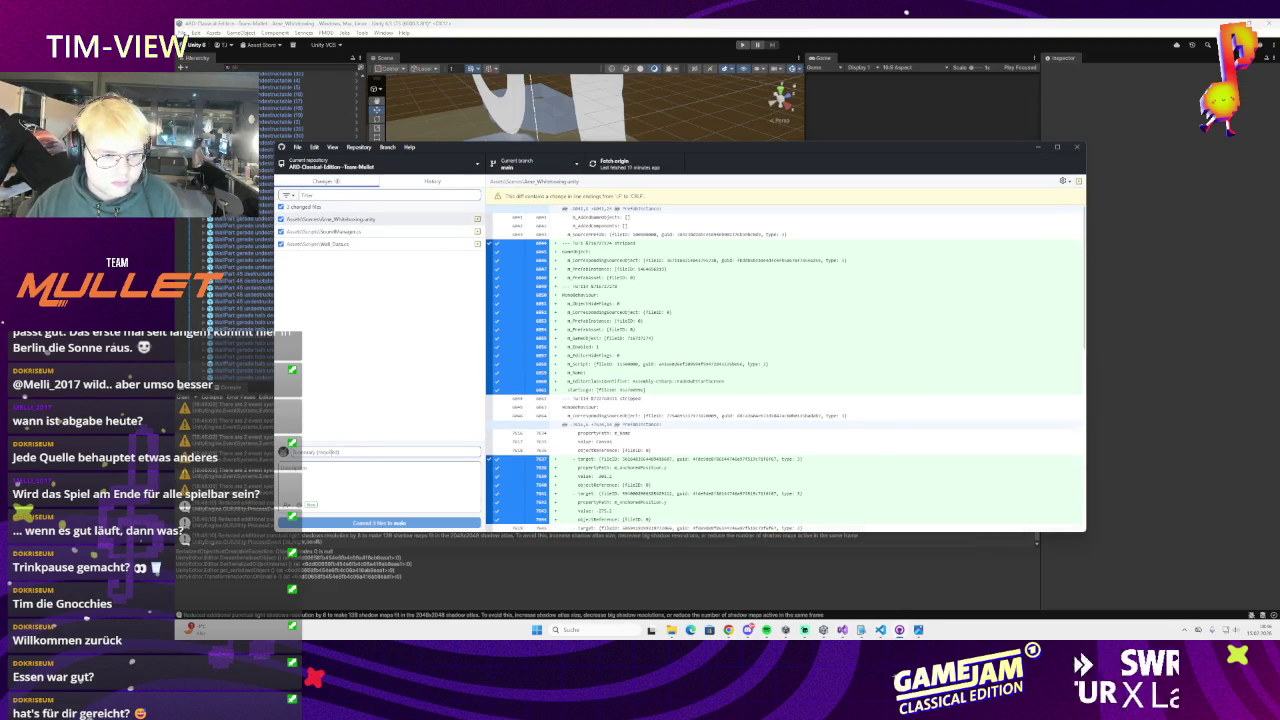
# Commit the three changed files to main with a short summary
pyautogui.click(333, 453)
pyautogui.write('1')
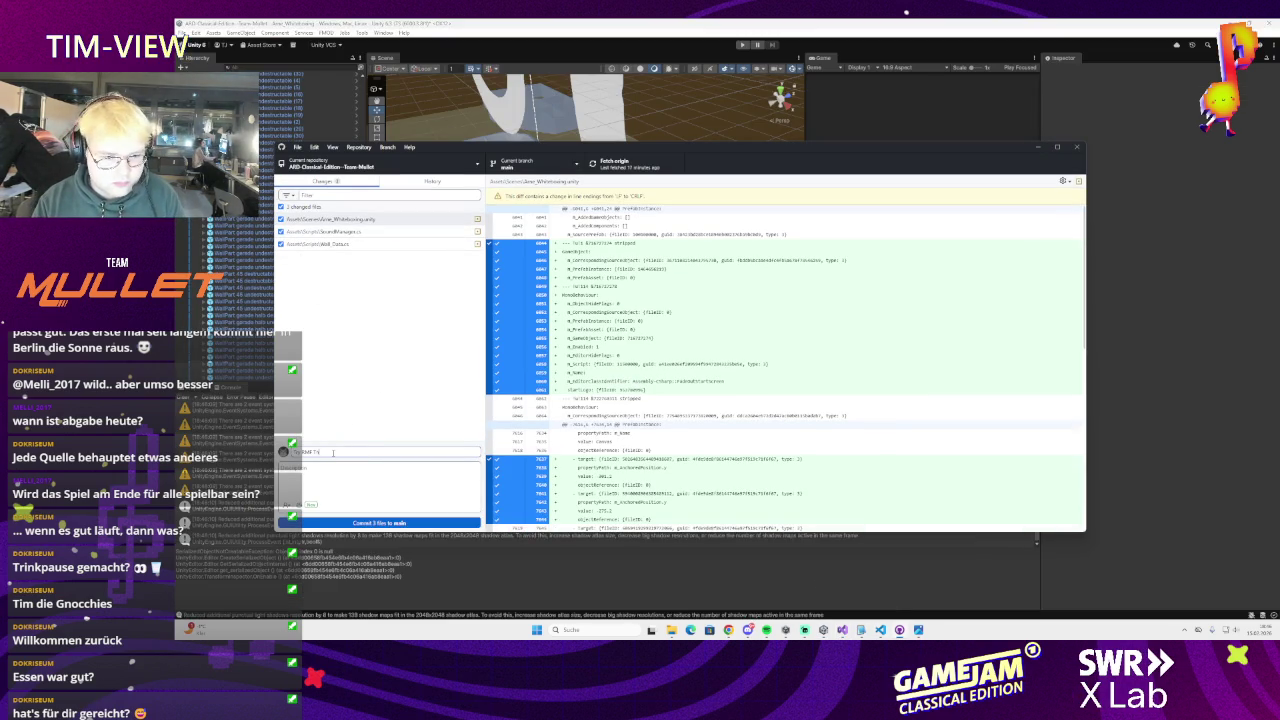
pyautogui.click(379, 523)
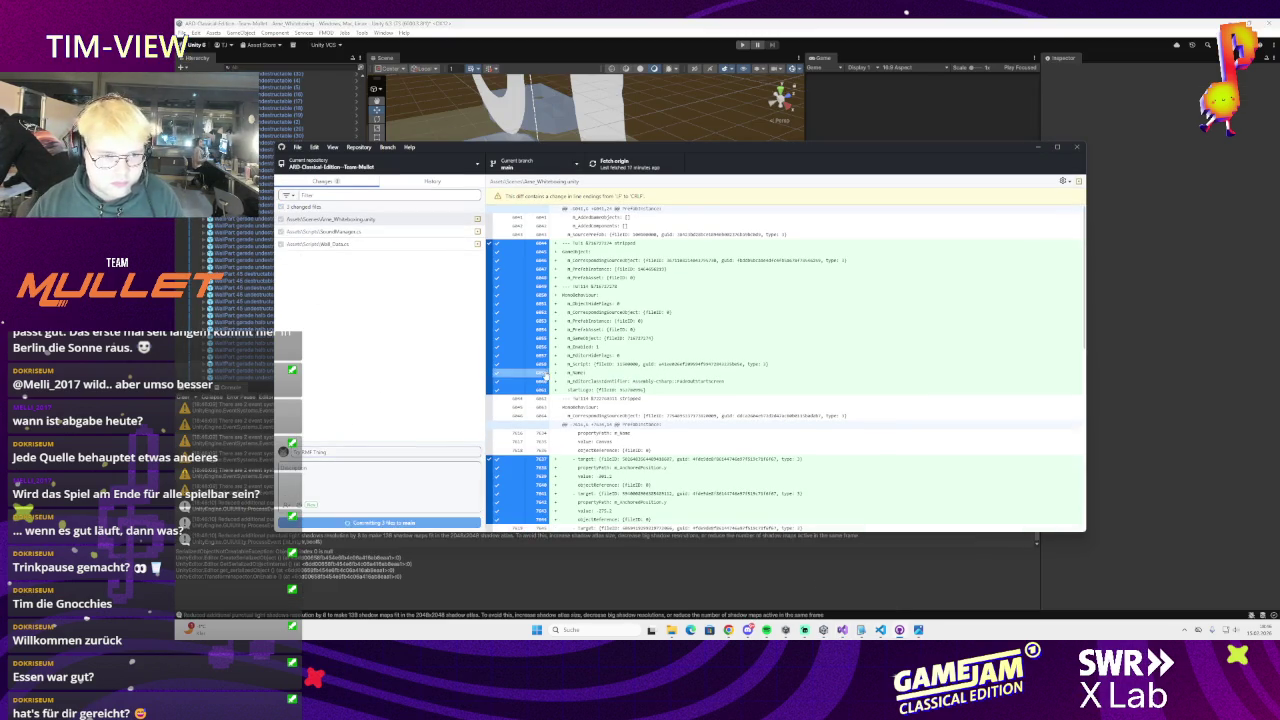
# Push to origin, fetch and pull the newer remote commits, and review the history
pyautogui.hotkey('ctrl', 'p')
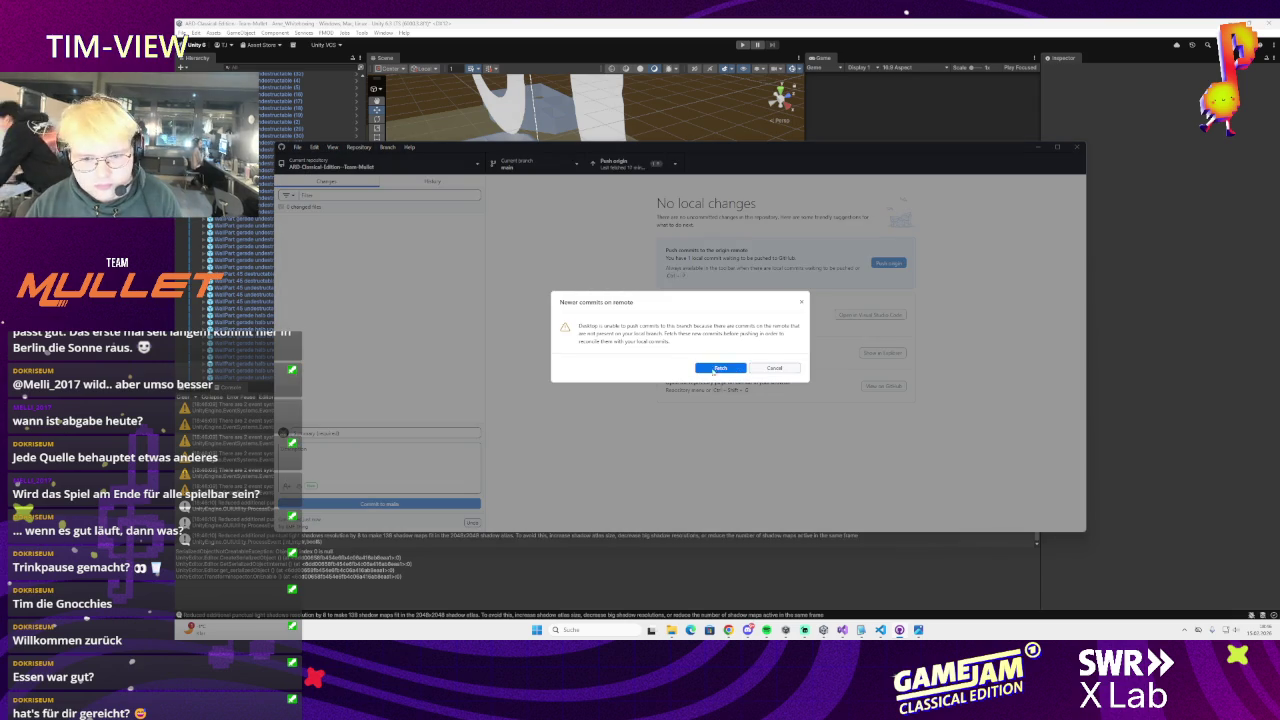
pyautogui.click(716, 369)
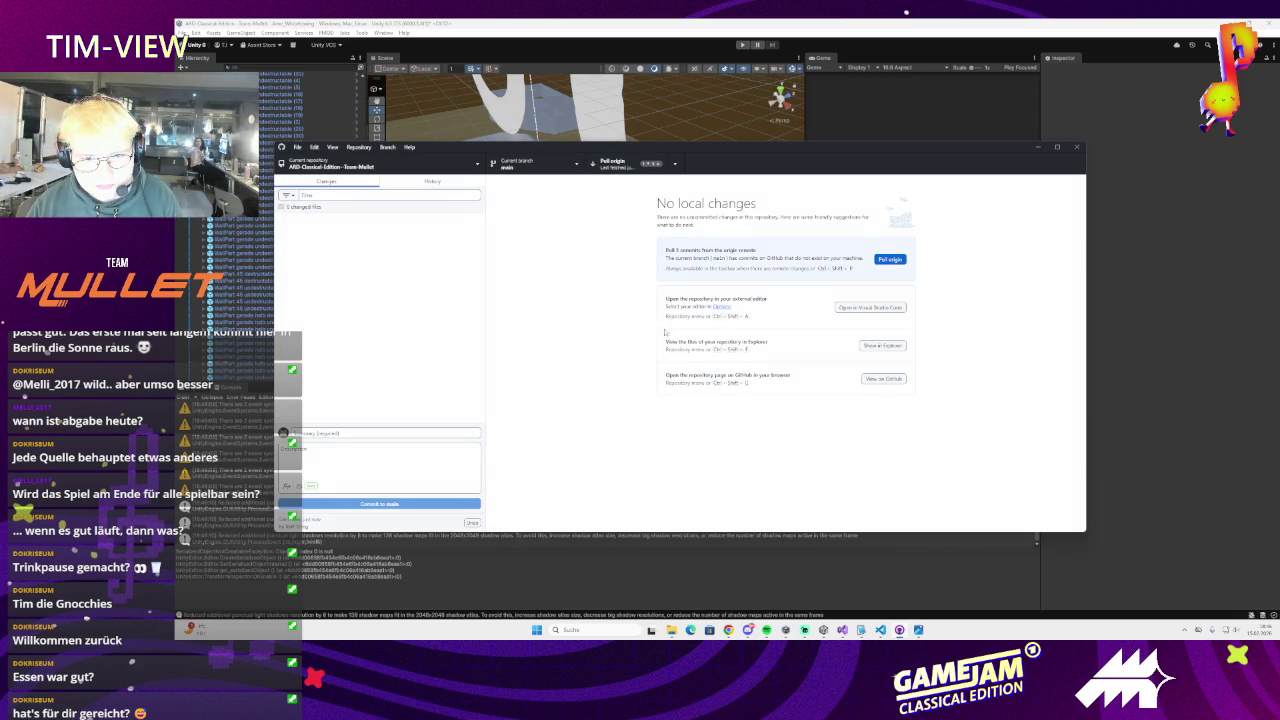
pyautogui.click(643, 170)
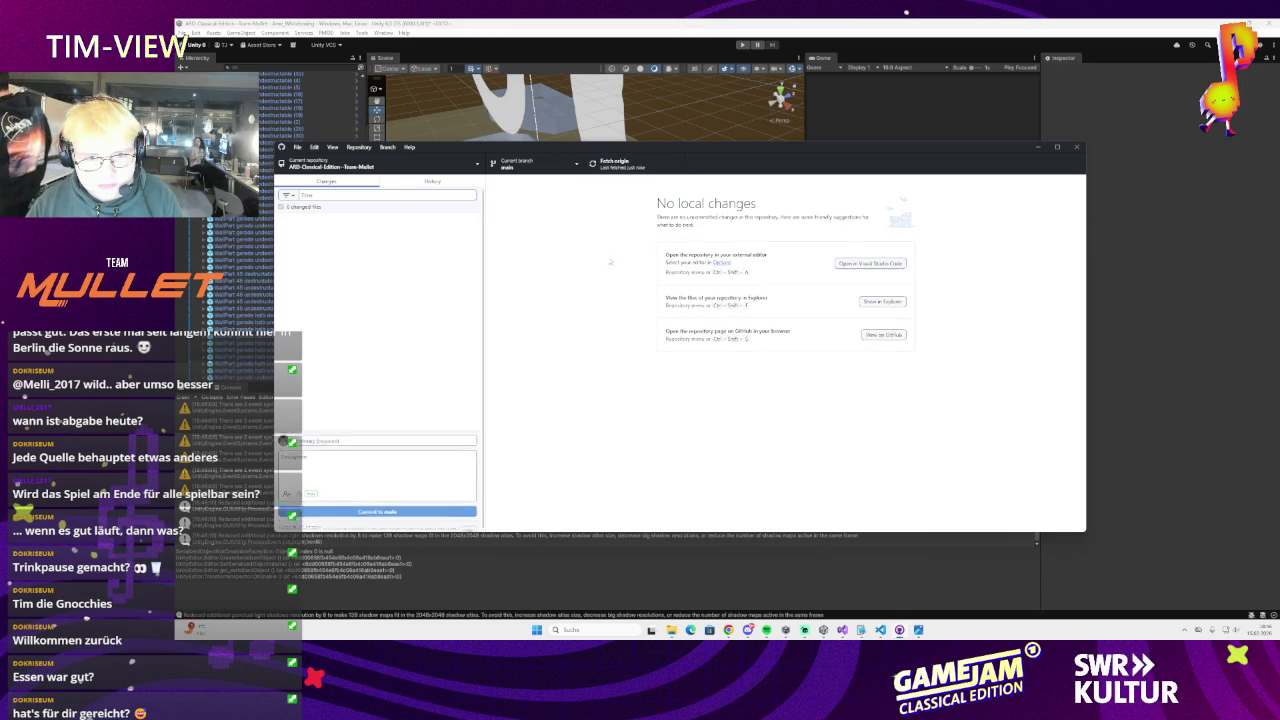
pyautogui.click(433, 184)
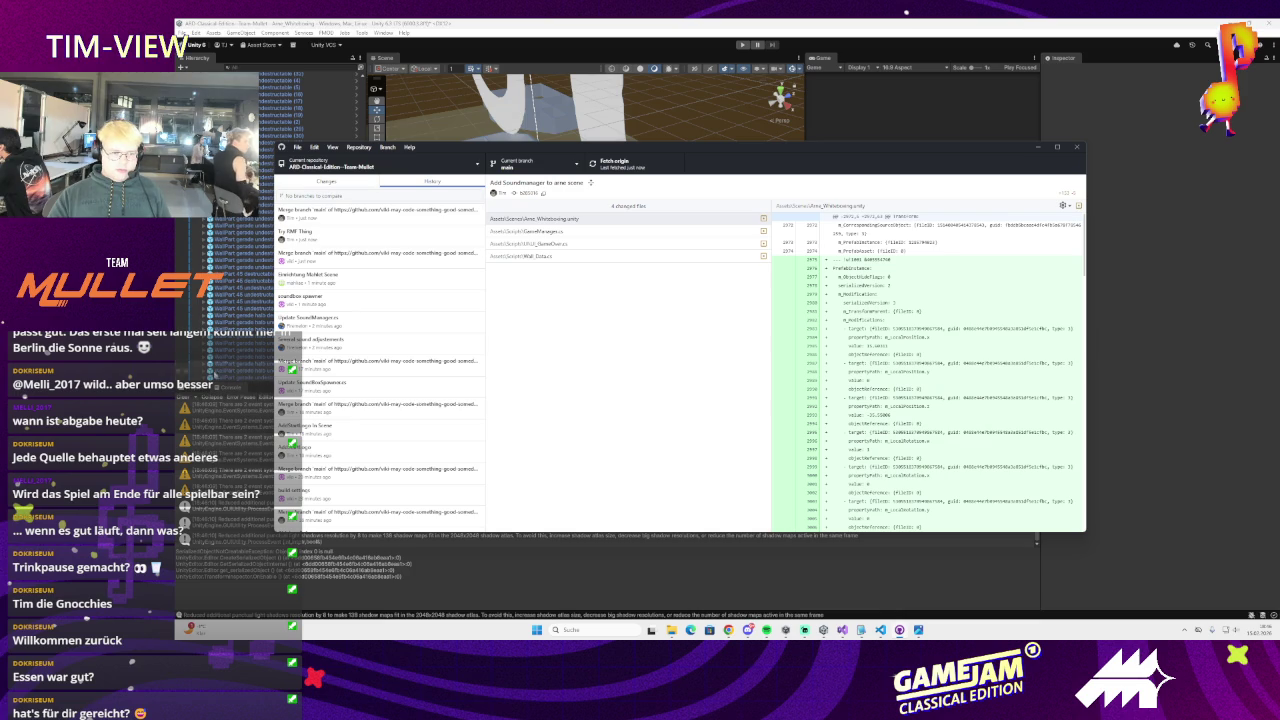
pyautogui.click(1038, 148)
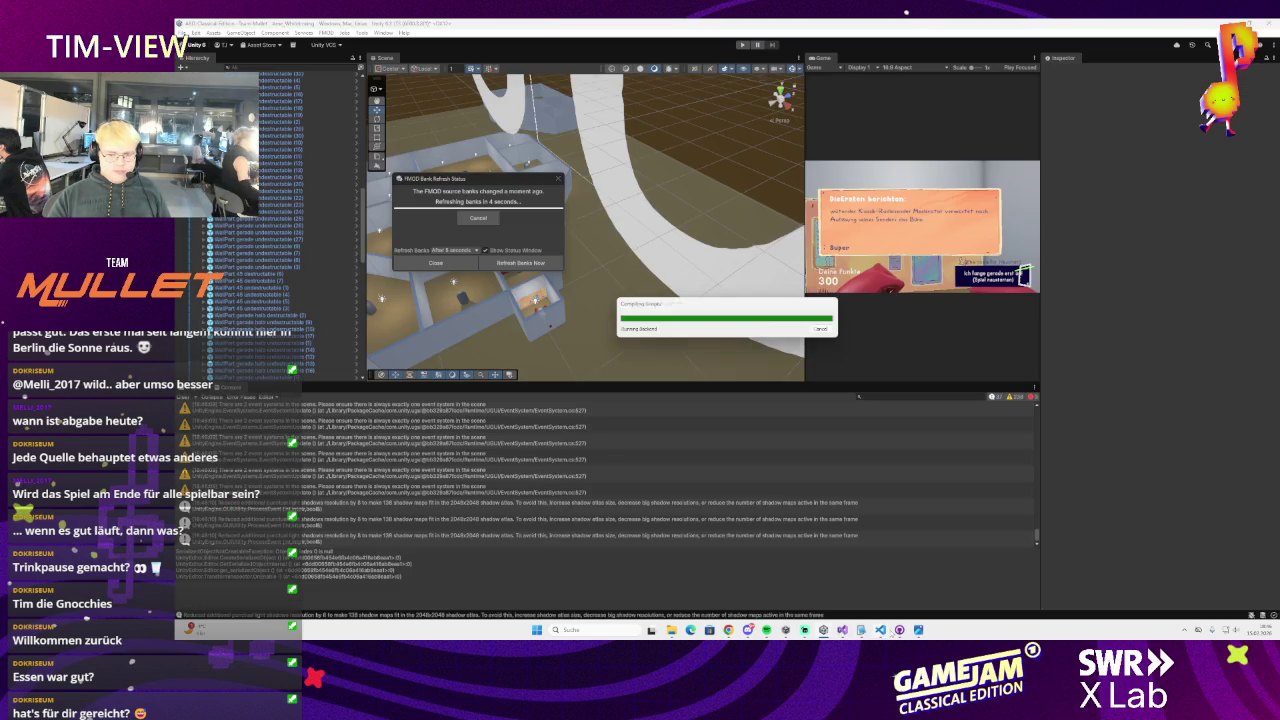
# Let the pulled scripts compile, check the Console, and play the game in first-person
pyautogui.hotkey('alt', 'Tab')
pyautogui.hotkey('alt', 'Tab')
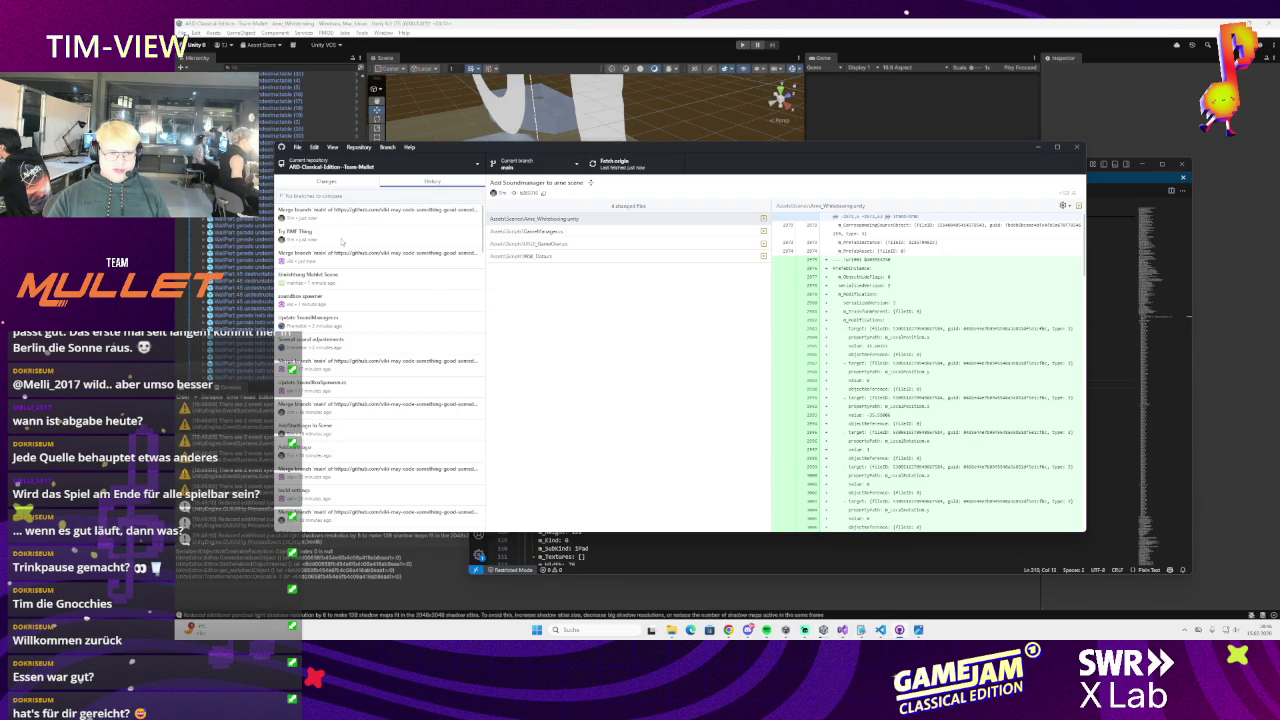
pyautogui.hotkey('alt', 'Tab')
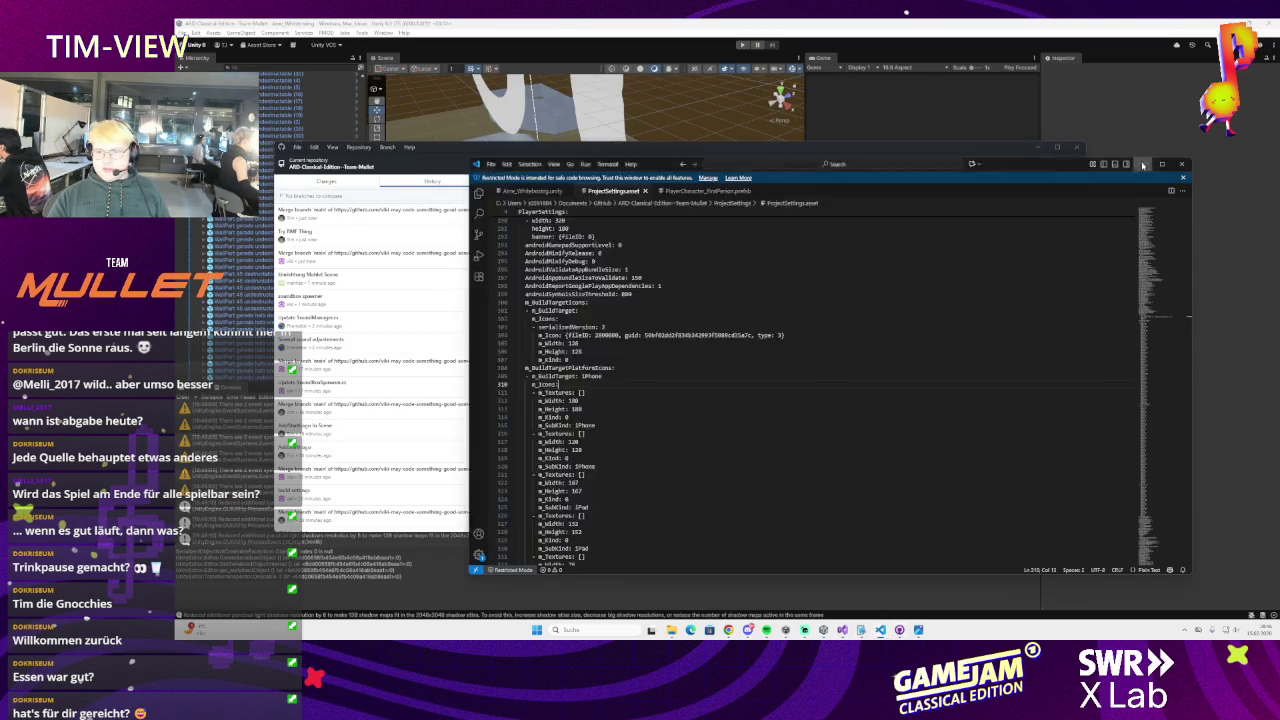
pyautogui.hotkey('alt', 'Tab')
pyautogui.hotkey('alt', 'Tab')
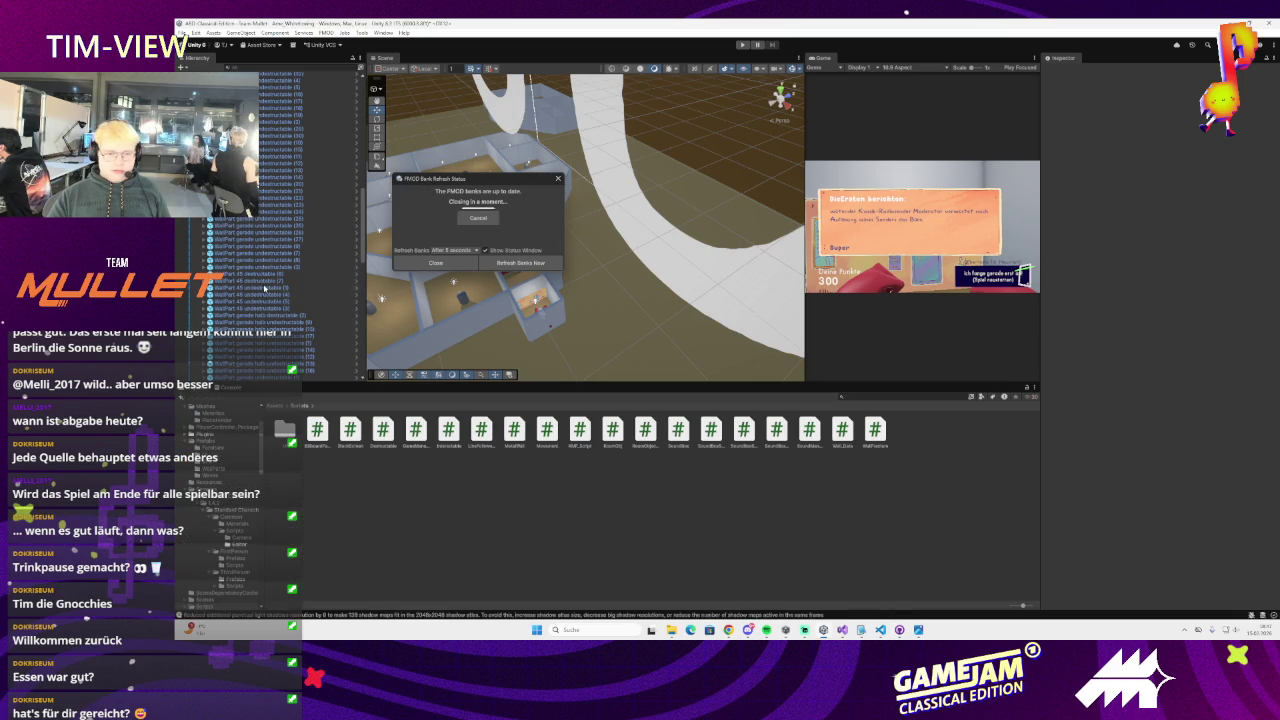
pyautogui.click(210, 389)
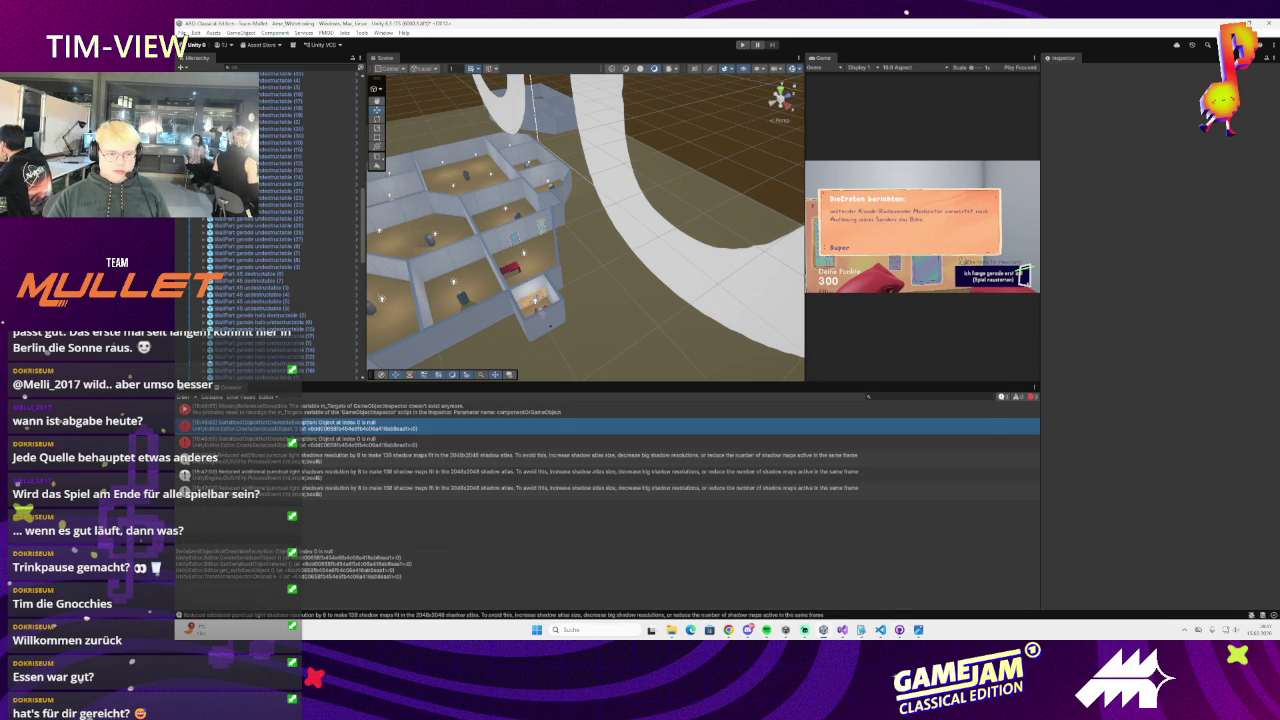
pyautogui.click(188, 389)
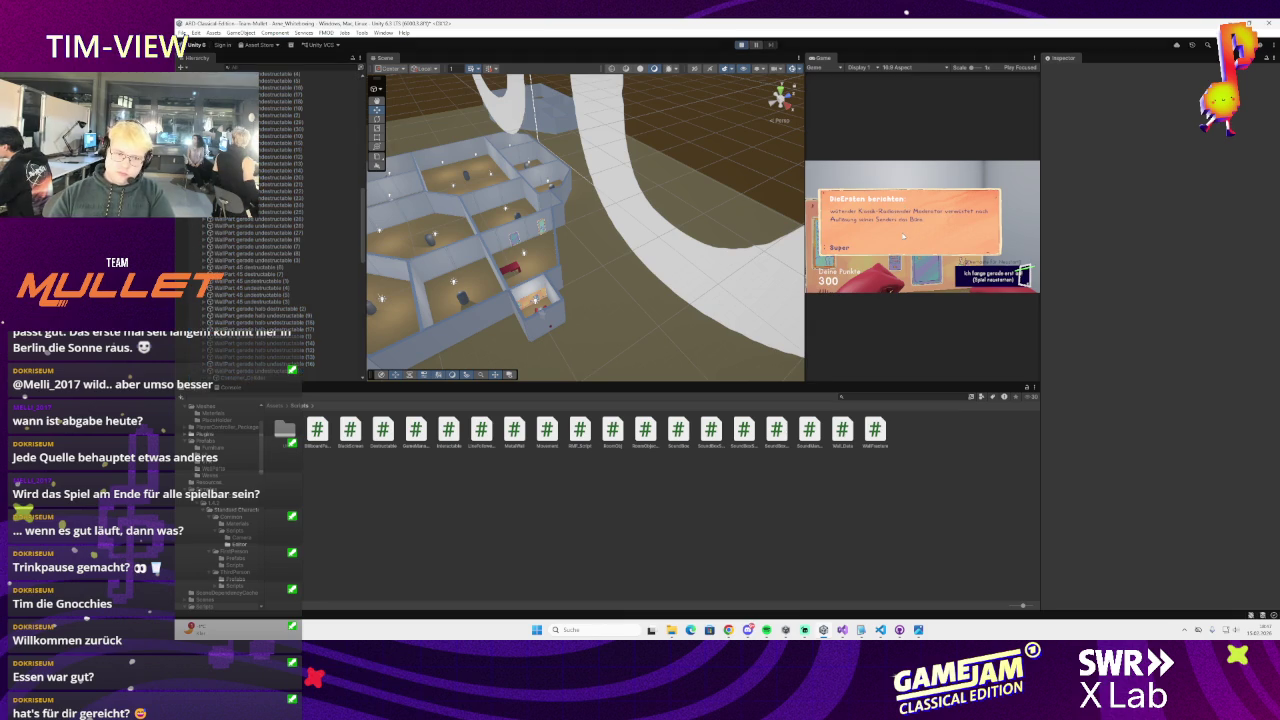
pyautogui.click(913, 240)
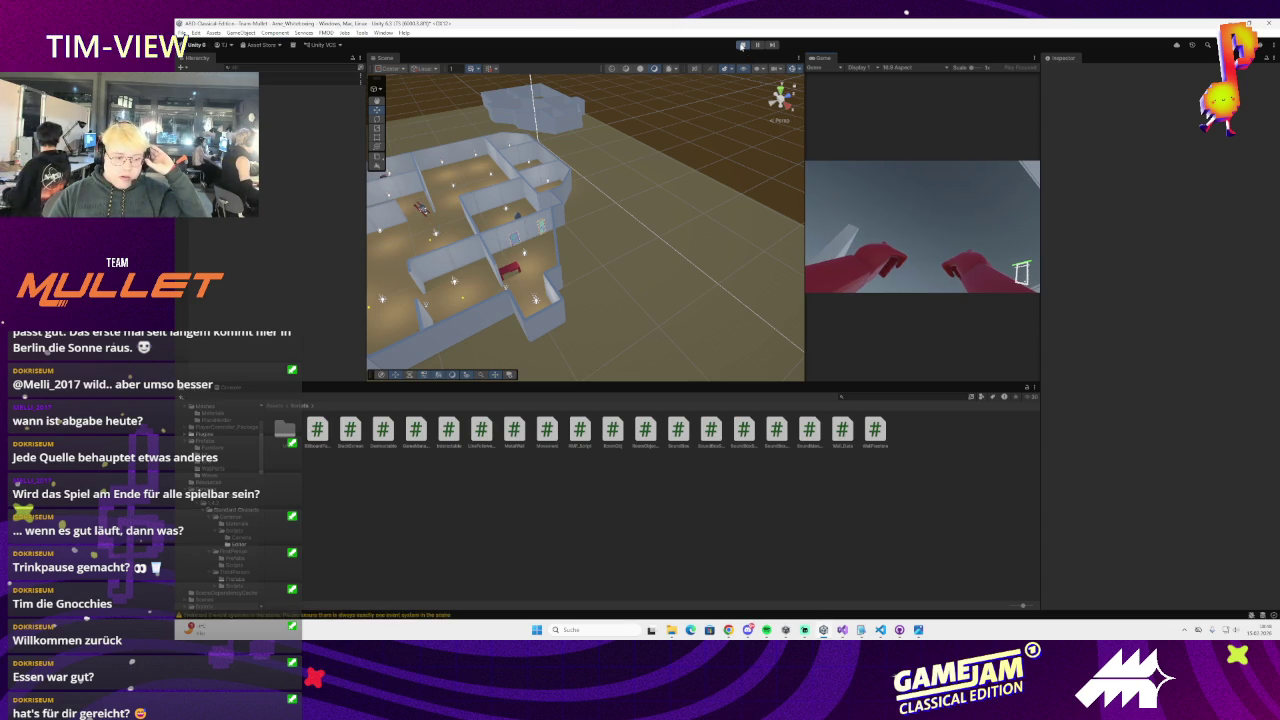
# Stop the play test and inspect the Canvas, EventSystem and first-person player objects
pyautogui.click(741, 45)
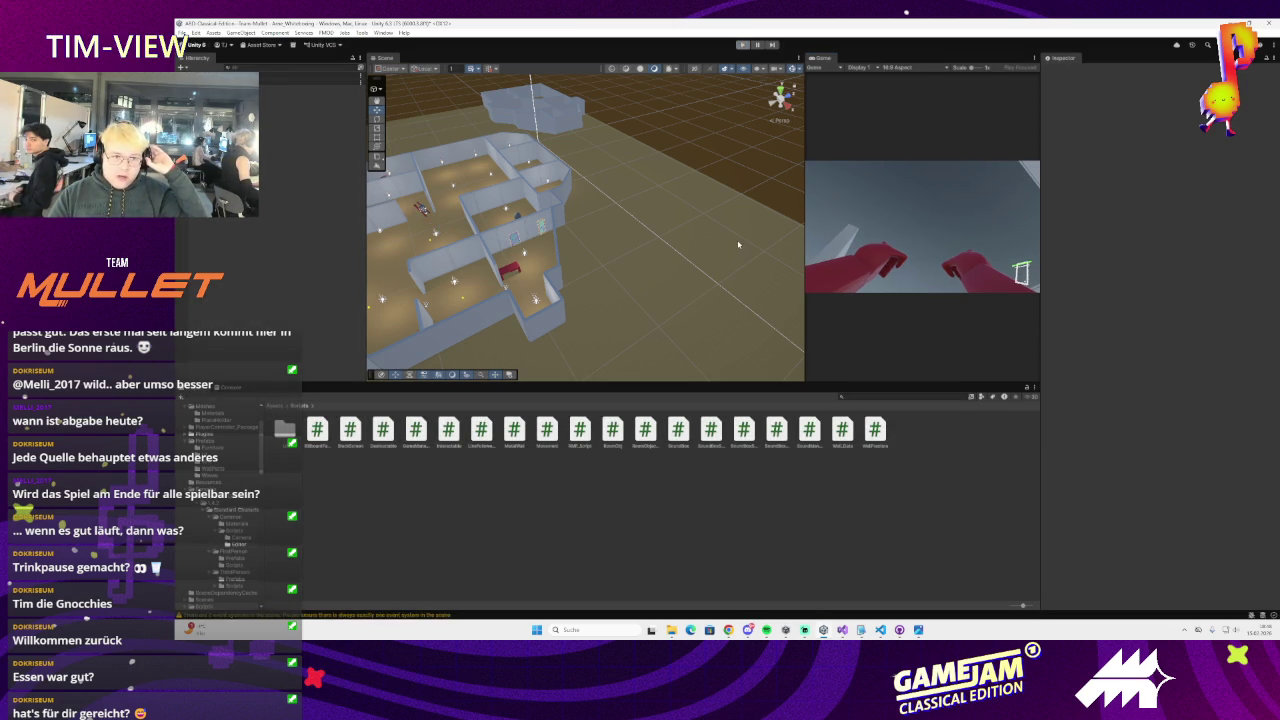
pyautogui.click(285, 103)
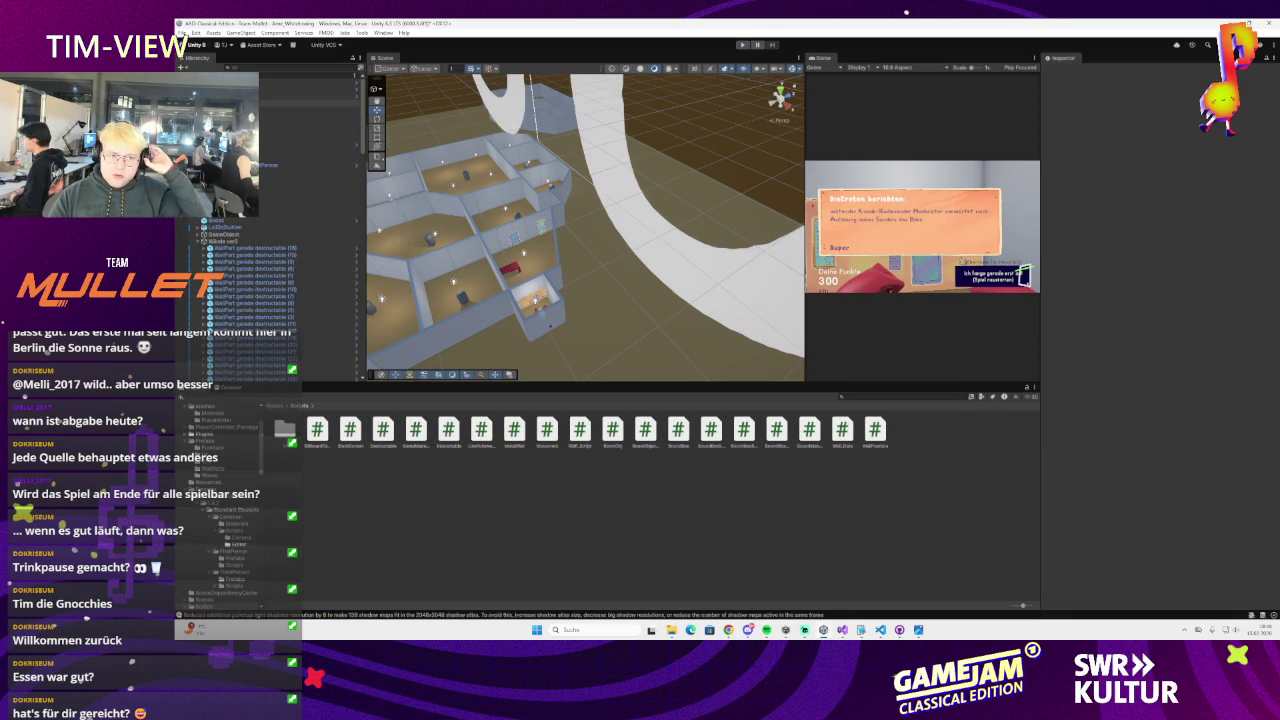
pyautogui.scroll(-10, 256, 234)
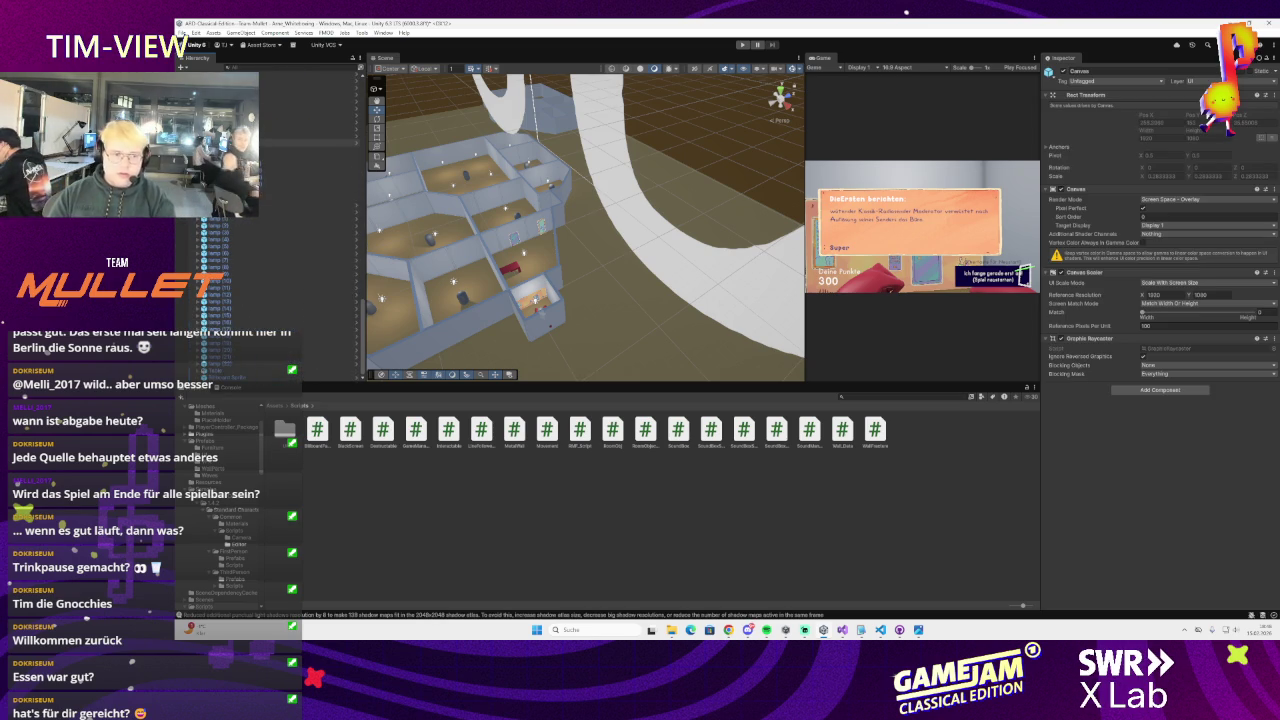
pyautogui.click(290, 198)
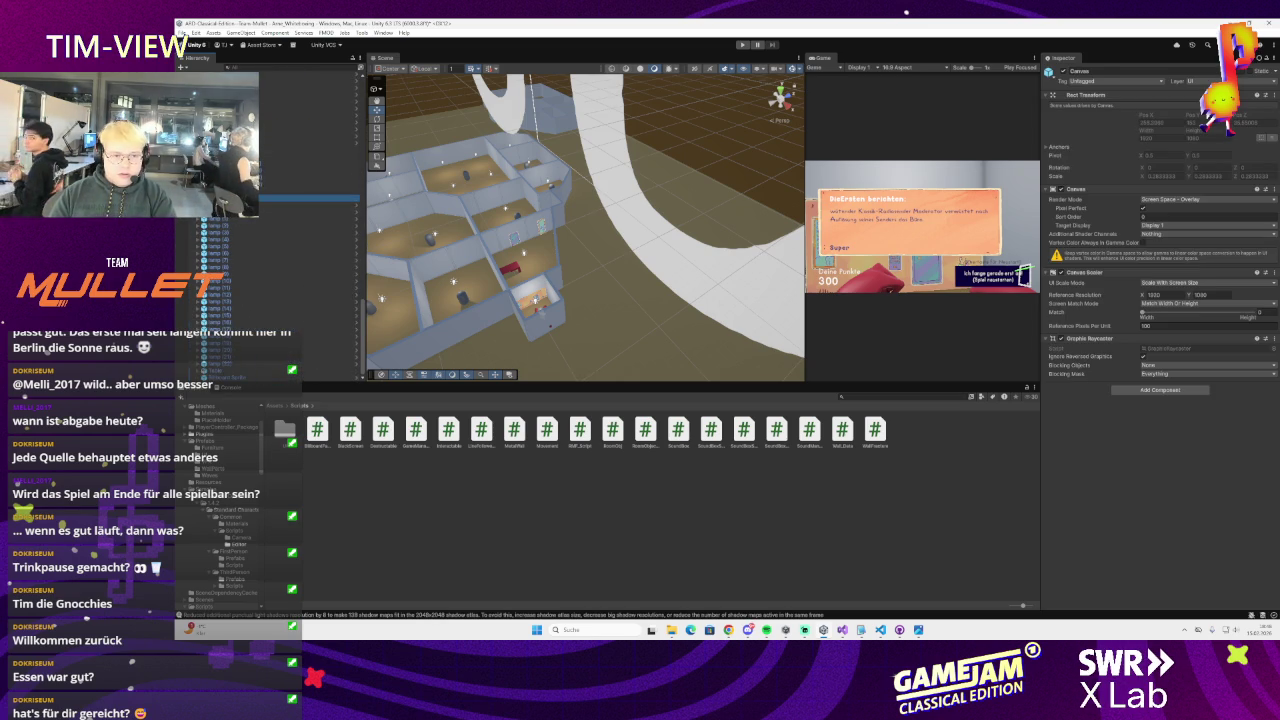
pyautogui.scroll(5, 290, 260)
pyautogui.scroll(5, 280, 230)
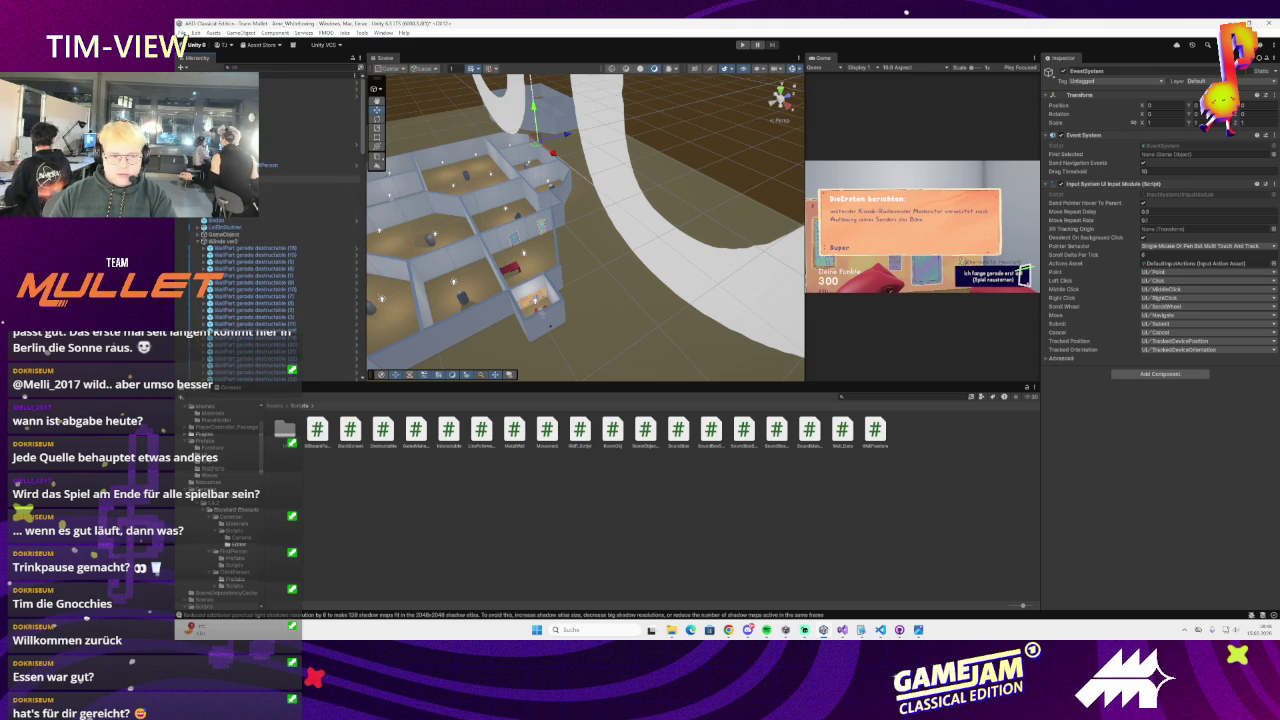
pyautogui.click(264, 165)
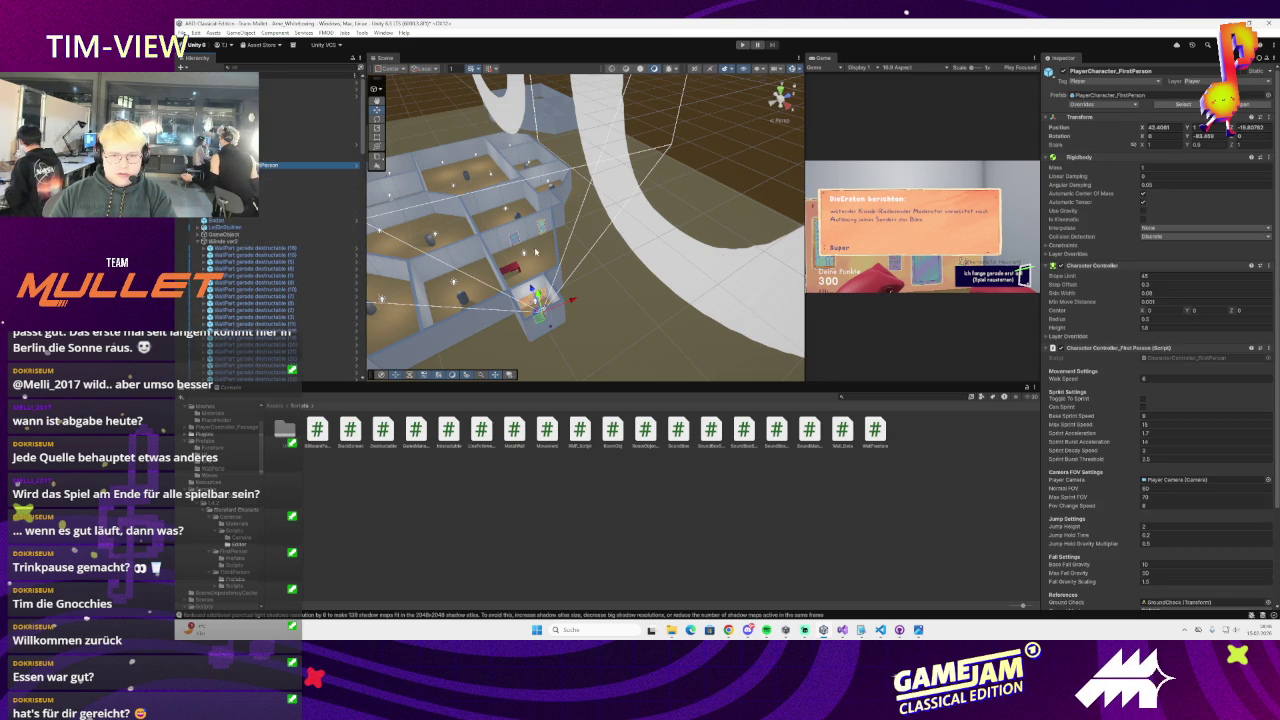
# Widen the Game view, orbit to a top-down scene view, and open RMF_Script in Visual Studio
pyautogui.moveTo(805, 220)
pyautogui.mouseDown()
pyautogui.moveTo(700, 220)
pyautogui.moveTo(766, 220)
pyautogui.mouseUp()
pyautogui.scroll(3, 671, 282)
pyautogui.scroll(-5, 671, 282)
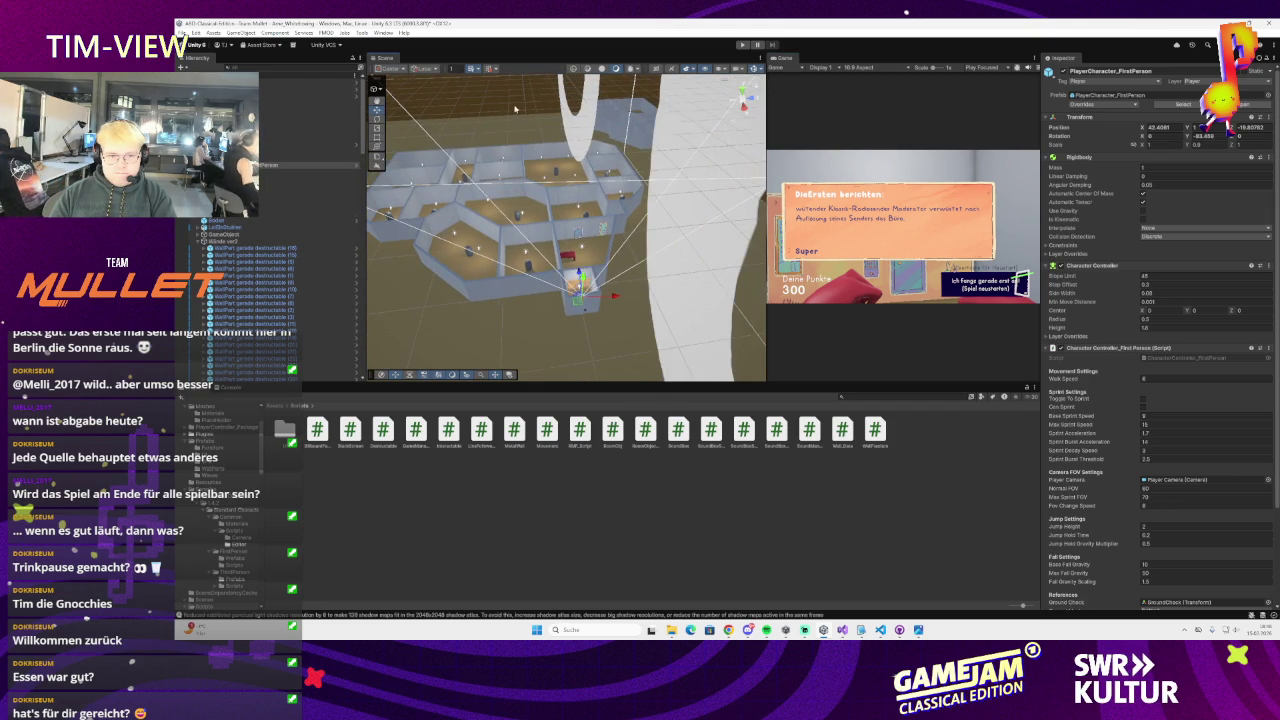
pyautogui.click(594, 236)
pyautogui.moveTo(594, 236); pyautogui.dragTo(675, 177)
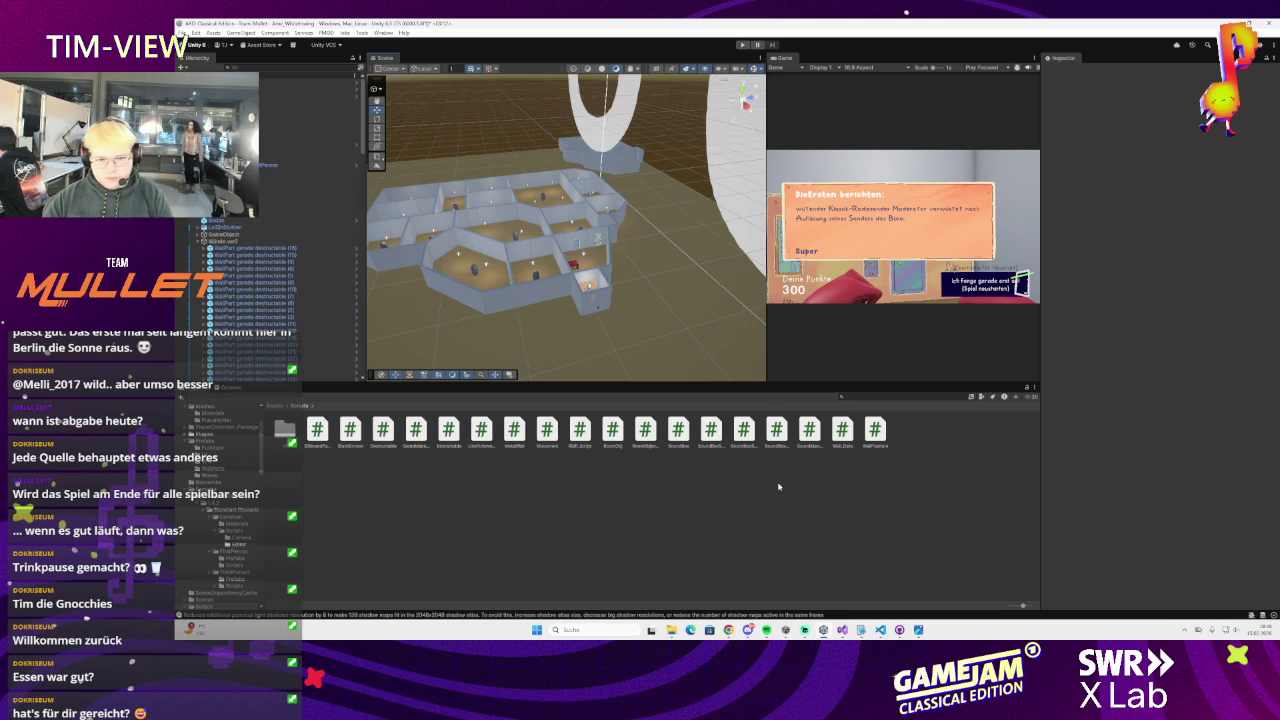
pyautogui.click(588, 434)
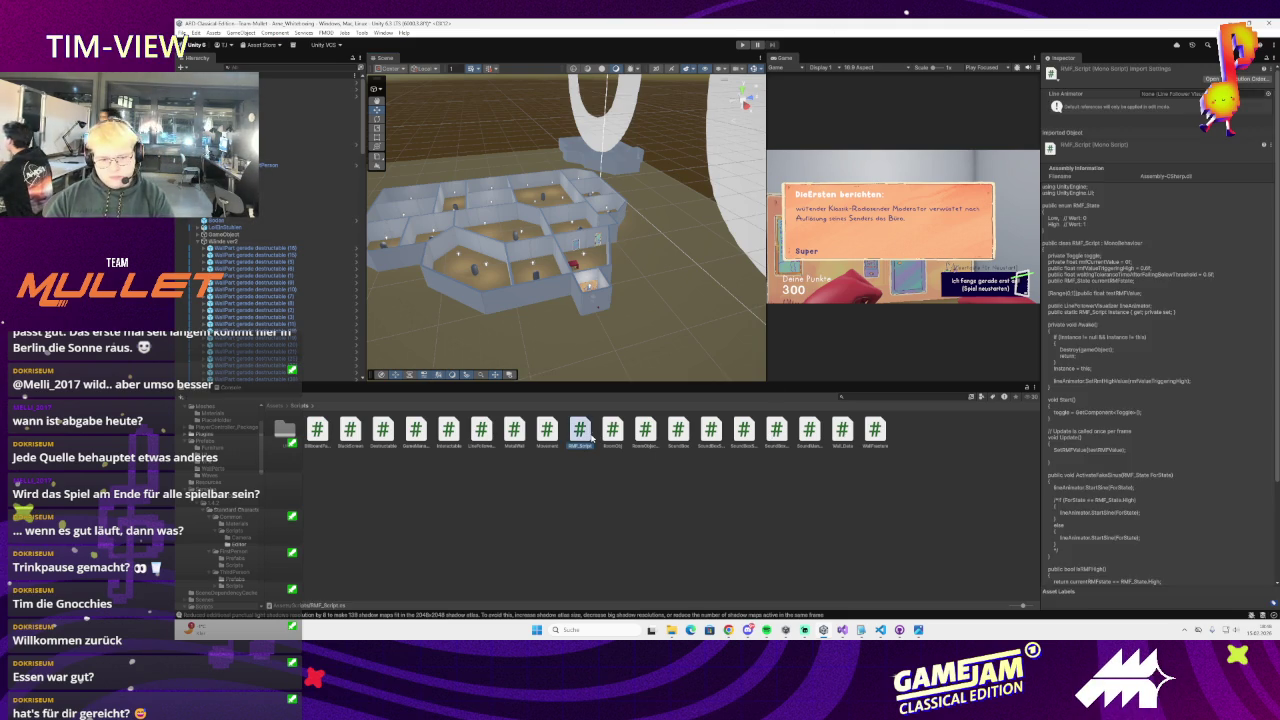
pyautogui.doubleClick(592, 437)
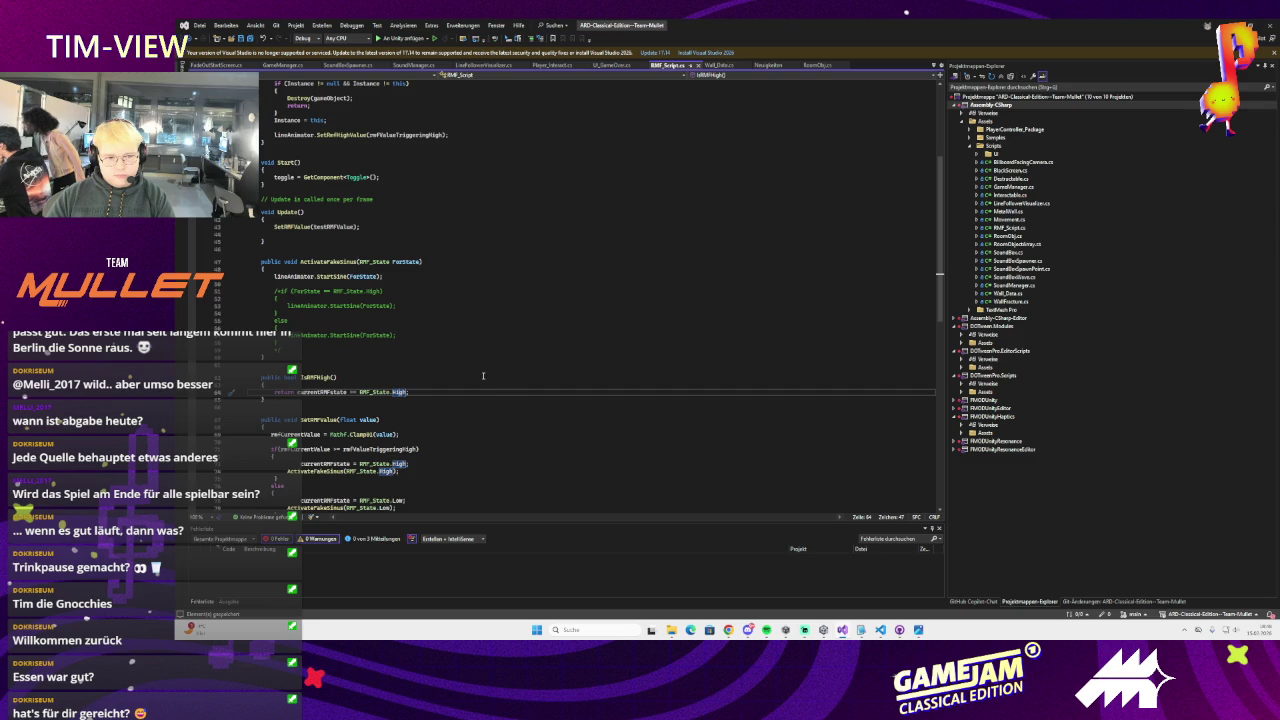
# Review IsRMFHigh and its currentRMFstate references in RMF_Script
pyautogui.scroll(-1, 483, 376)
pyautogui.click(327, 333)
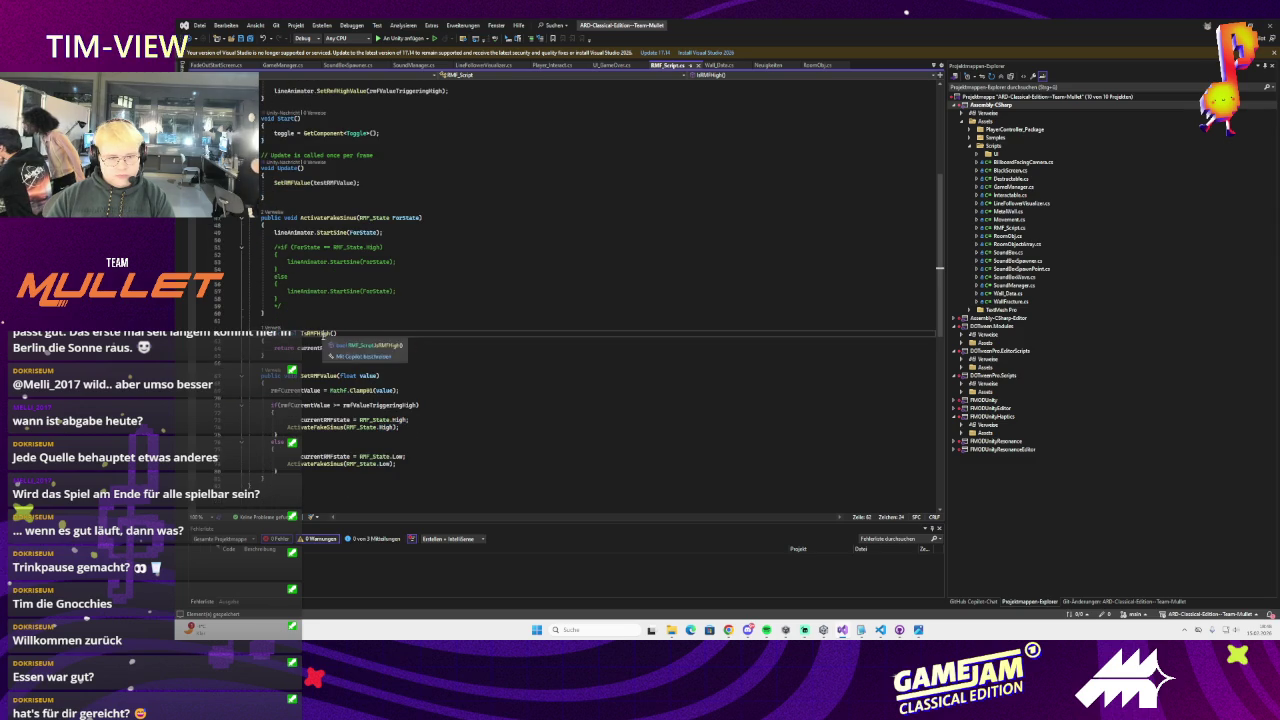
pyautogui.click(405, 346)
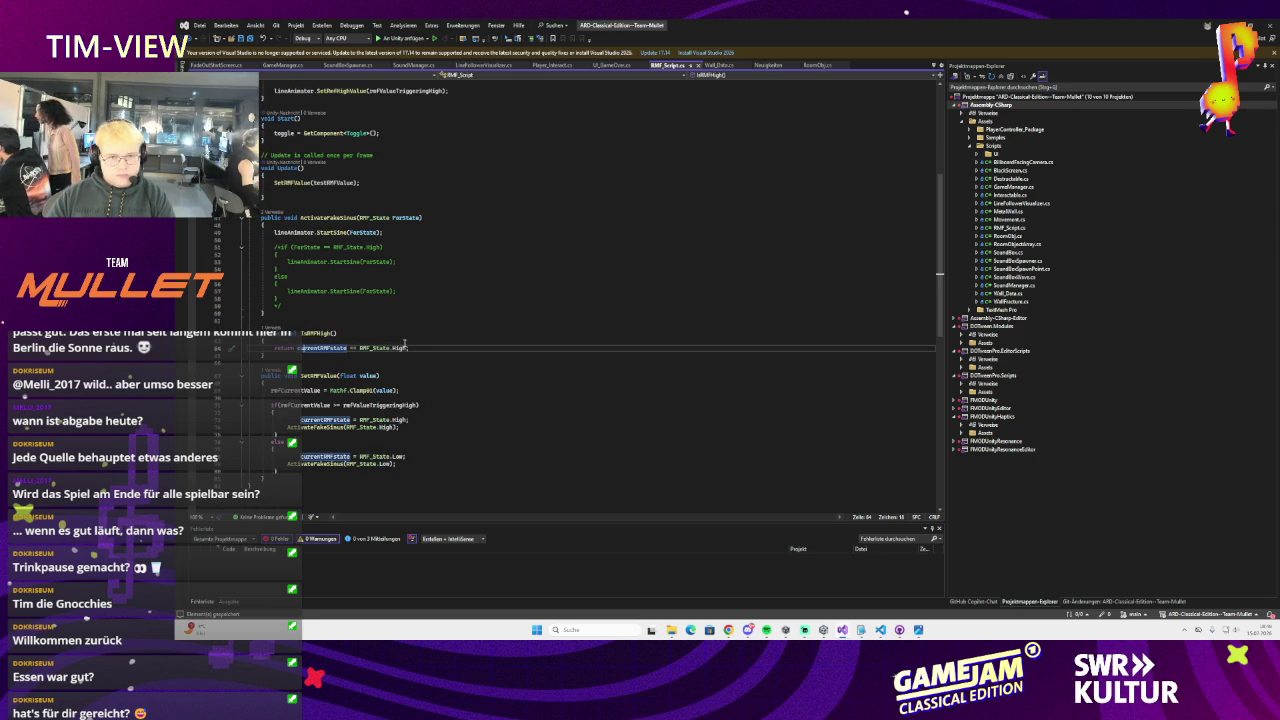
pyautogui.scroll(-1, 405, 344)
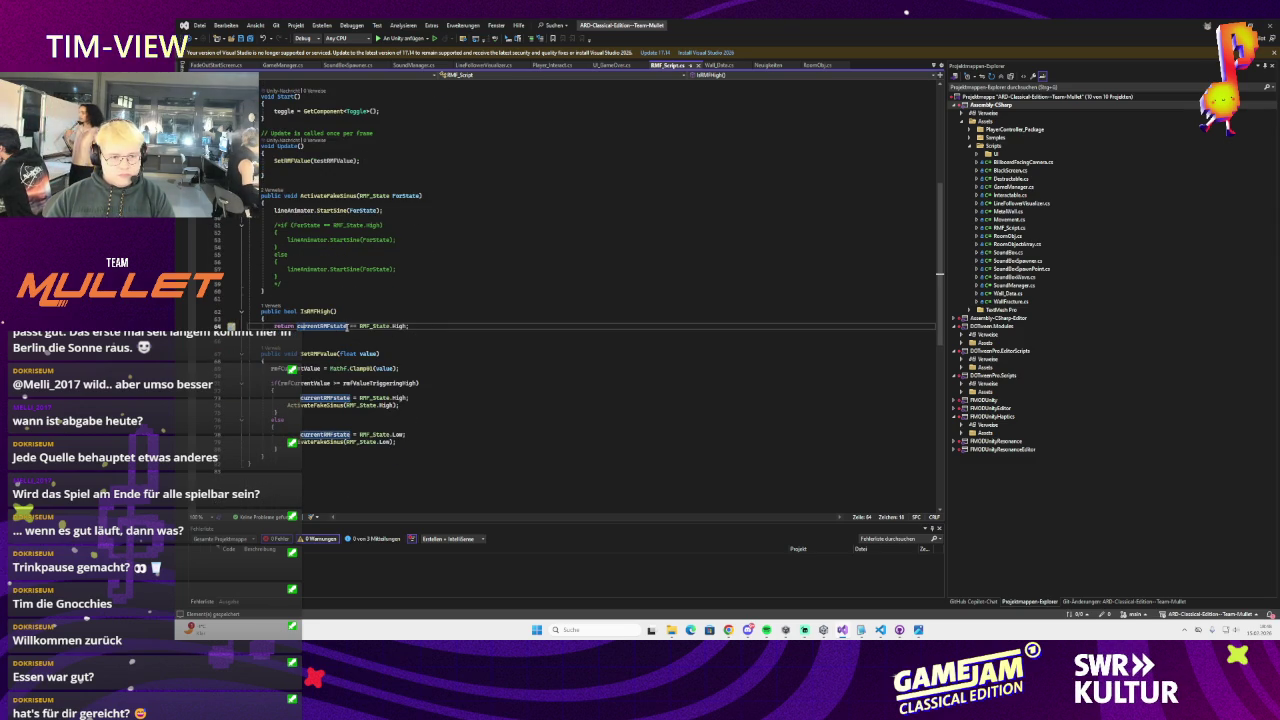
pyautogui.click(322, 312)
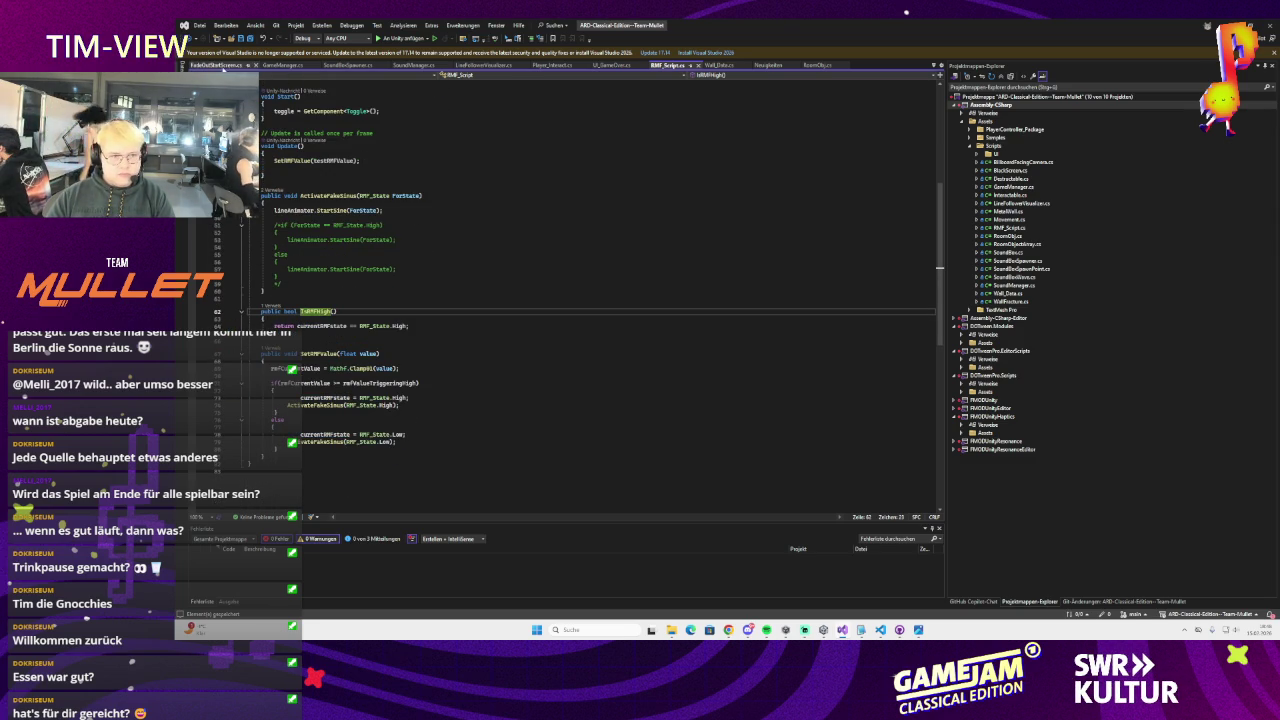
pyautogui.click(328, 222)
pyautogui.scroll(8, 328, 222)
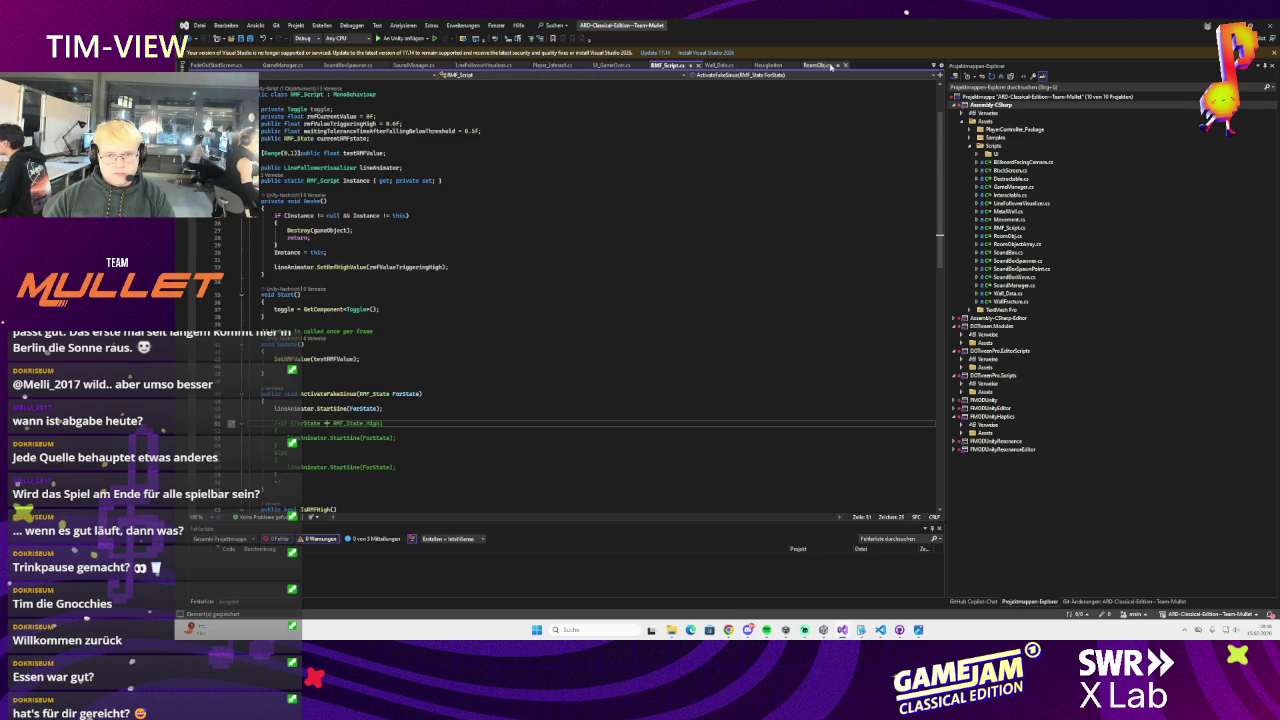
# Replace GetCurrentRMFState's ternary with an if/else on currentLoudness == 0 and save SoundManager.cs
pyautogui.click(413, 66)
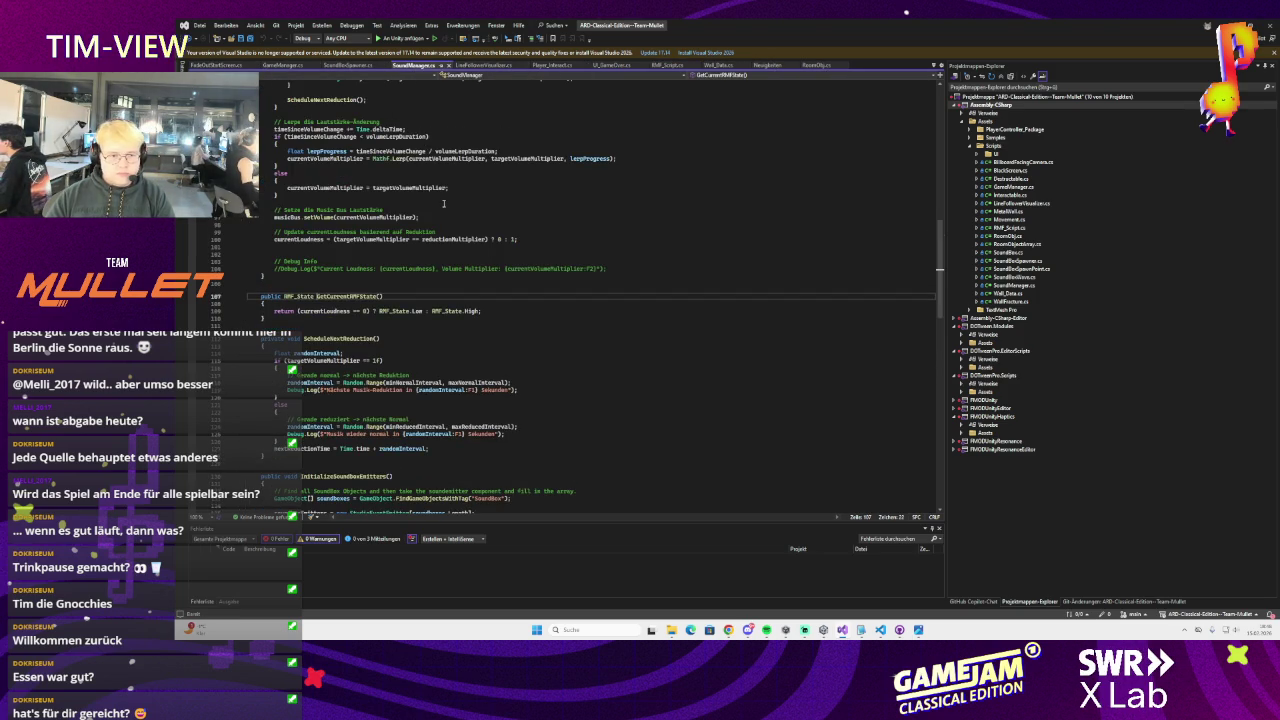
pyautogui.click(325, 311)
pyautogui.moveTo(481, 311); pyautogui.dragTo(275, 311)
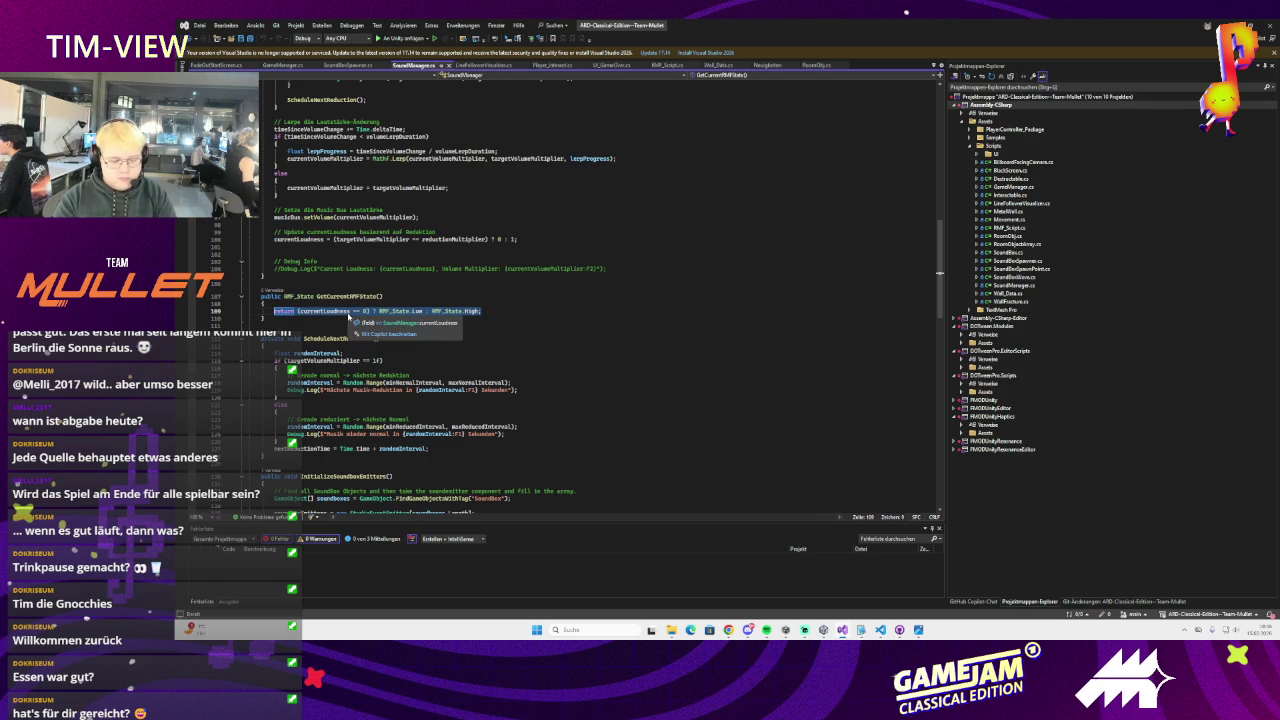
pyautogui.write('if(current')
pyautogui.press('Tab')
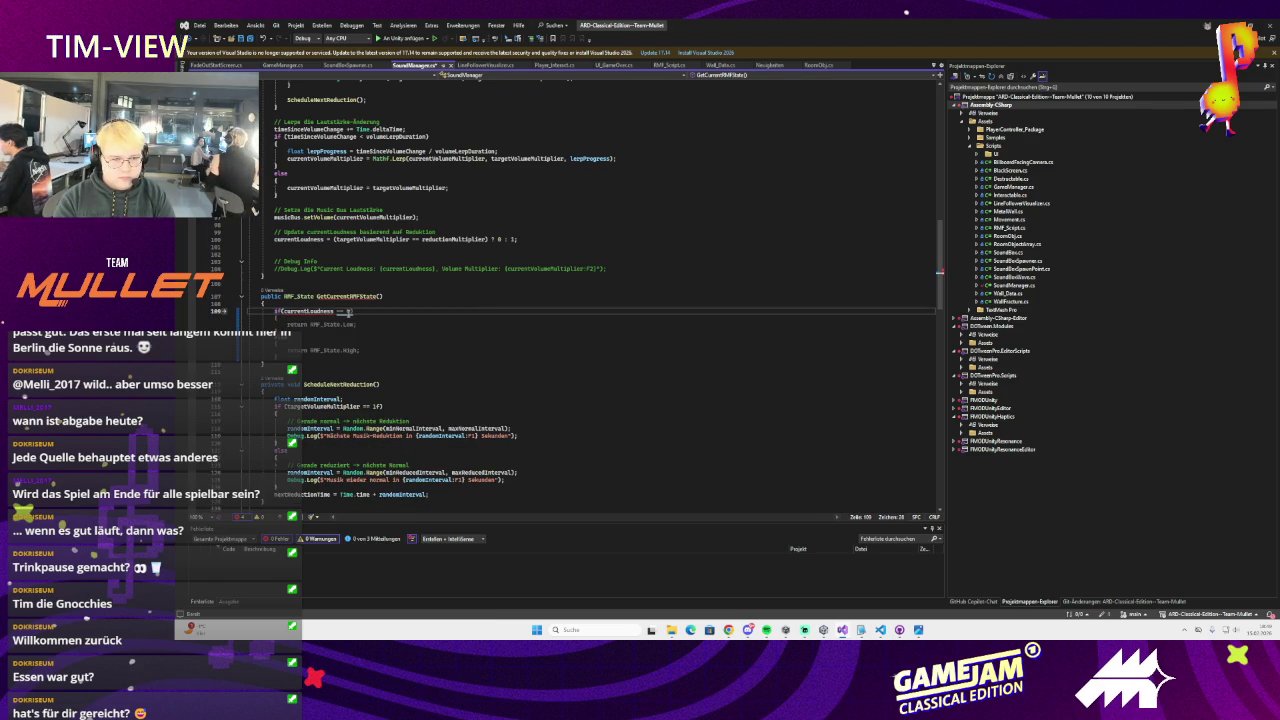
pyautogui.press('Tab')
pyautogui.hotkey('ctrl', 's')
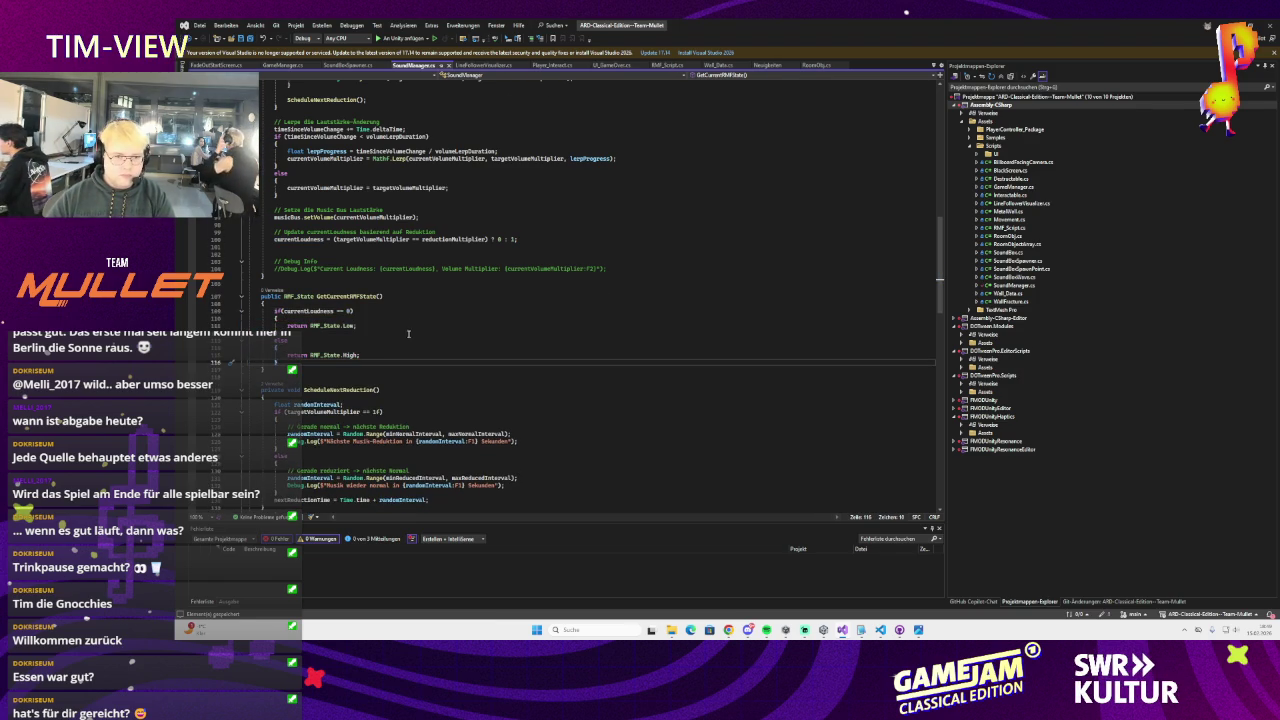
# Check the new if/else in GetCurrentRMFState and the field declarations above it
pyautogui.scroll(1, 408, 333)
pyautogui.click(378, 340)
pyautogui.press('Down')
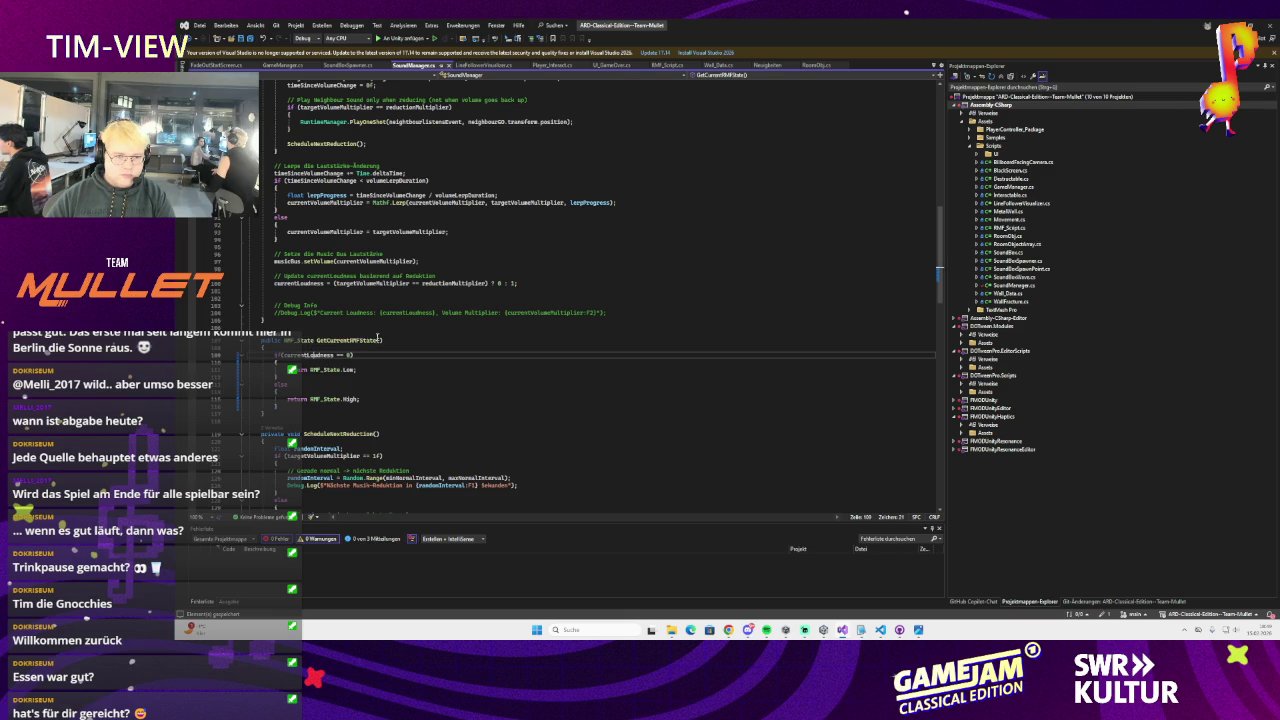
pyautogui.scroll(1, 410, 315)
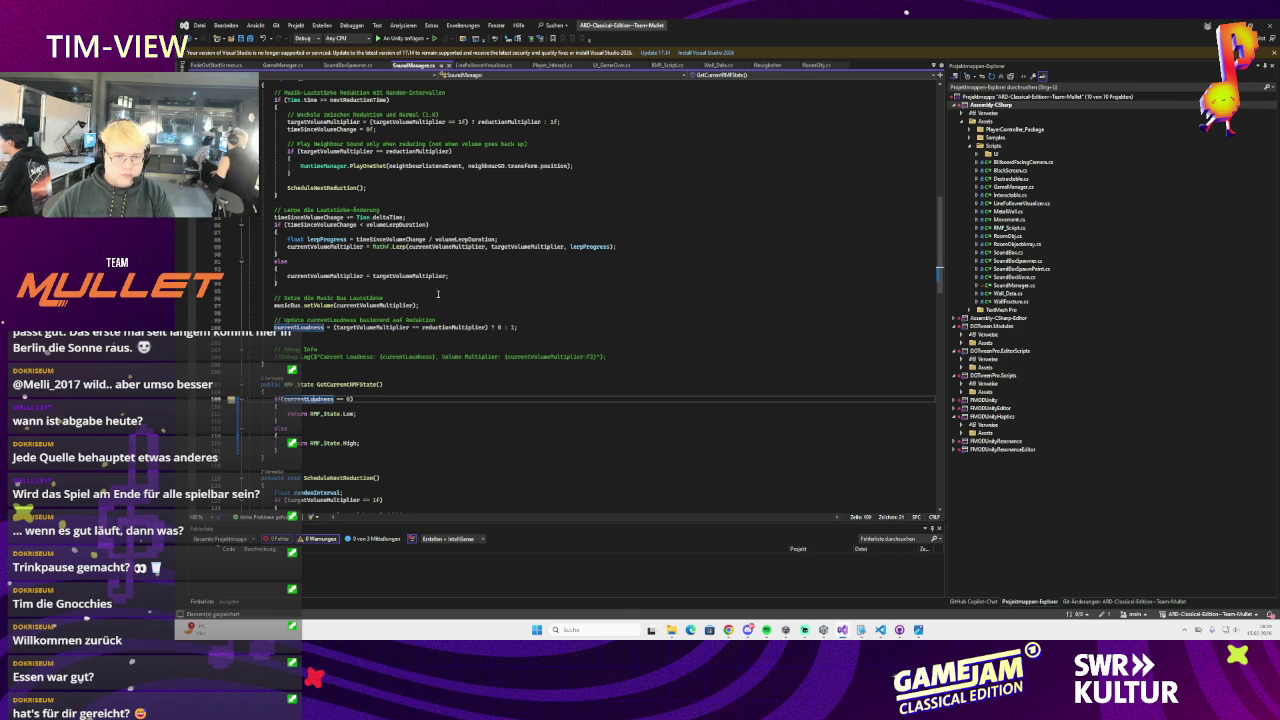
pyautogui.scroll(1, 452, 310)
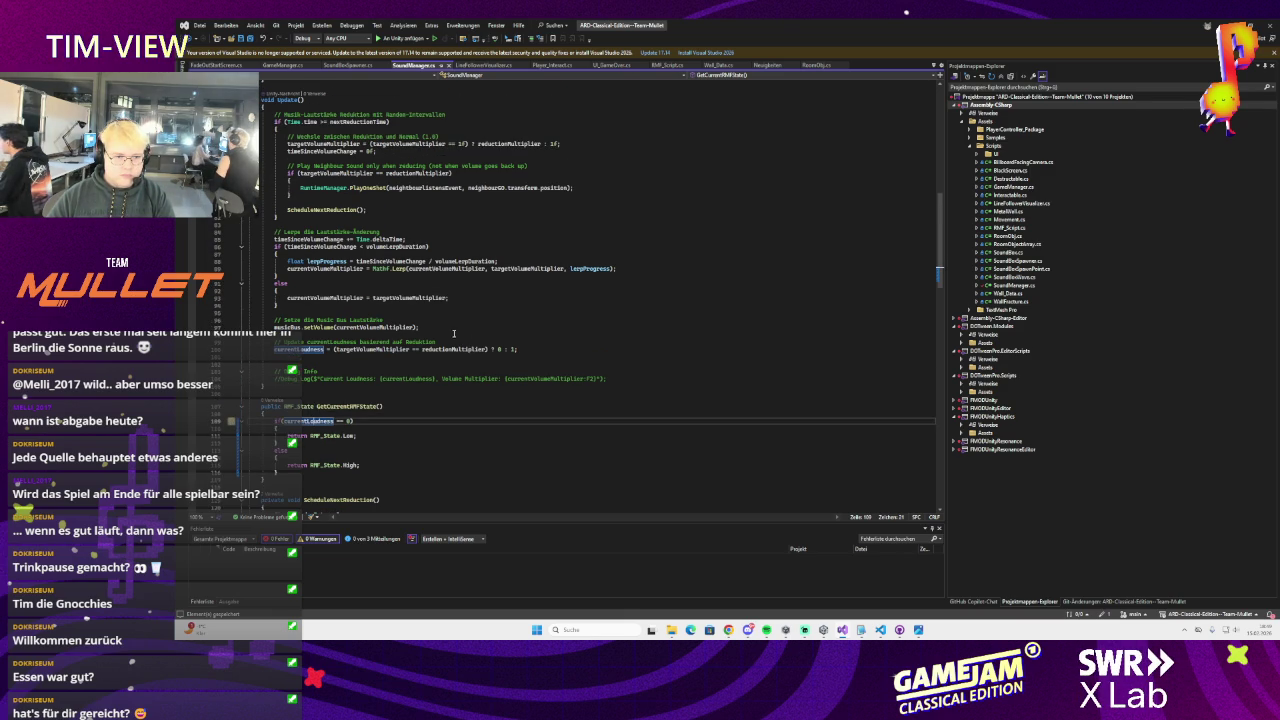
pyautogui.click(337, 406)
pyautogui.press('Down')
pyautogui.press('Down')
pyautogui.press('Down')
pyautogui.click(337, 406)
pyautogui.scroll(20, 472, 338)
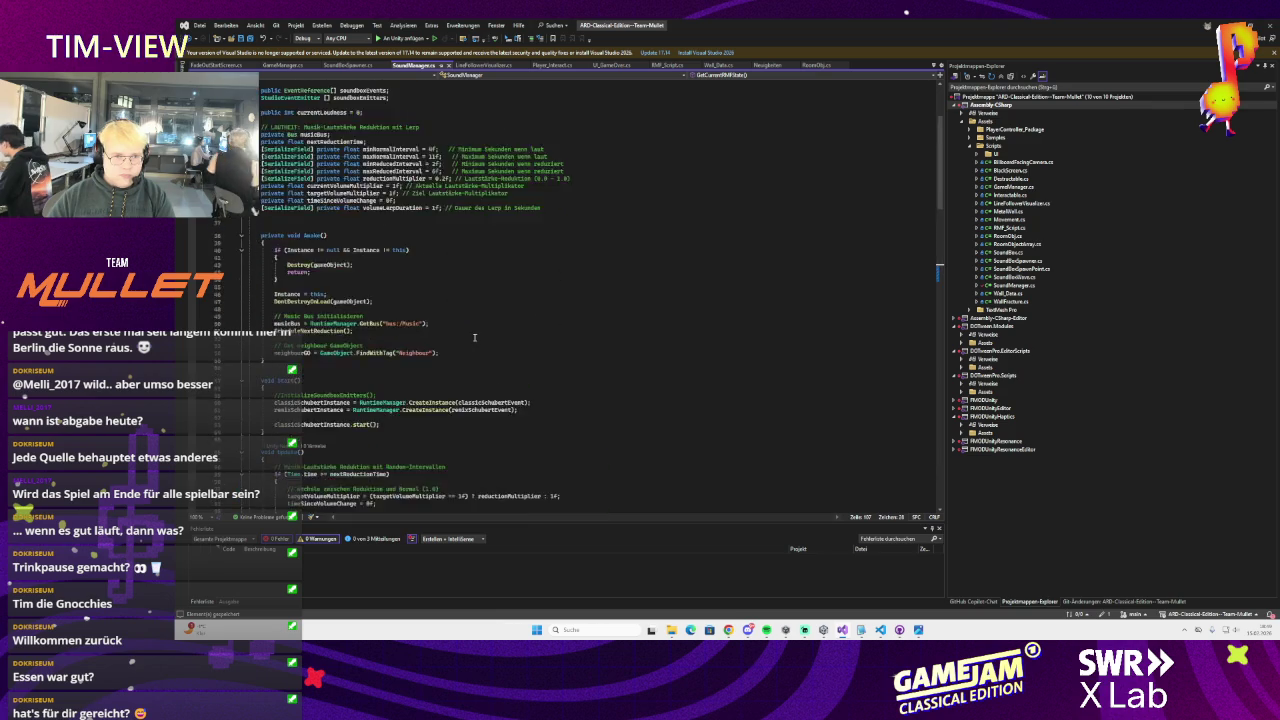
pyautogui.scroll(-20, 473, 338)
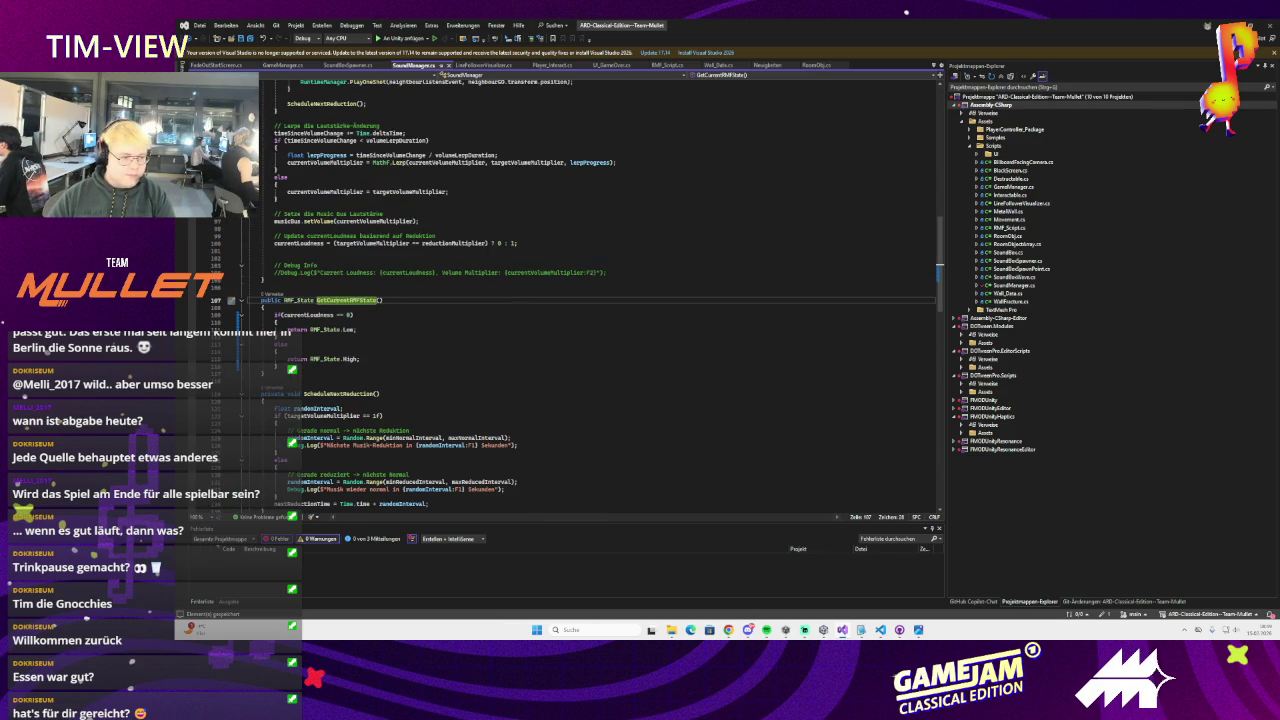
pyautogui.hotkey('alt', 'Tab')
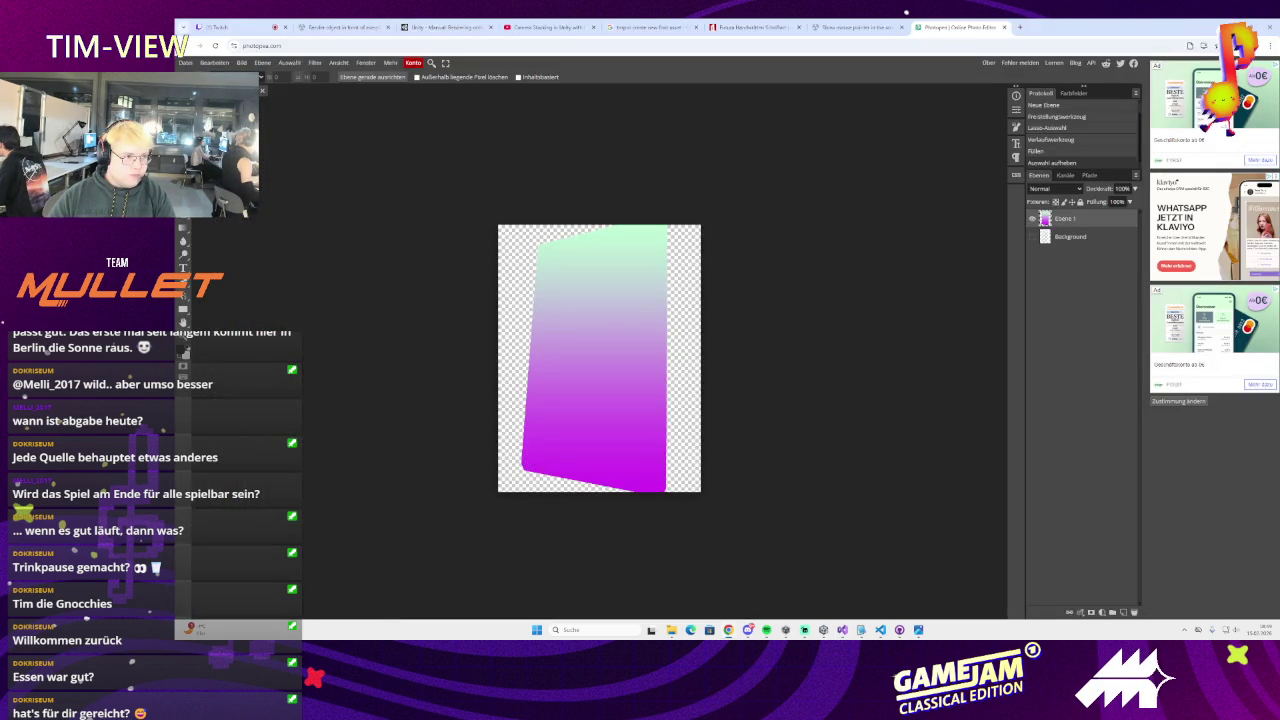
# Search 'unity reload game in script' and open the How to restart the game thread
pyautogui.click(1019, 27)
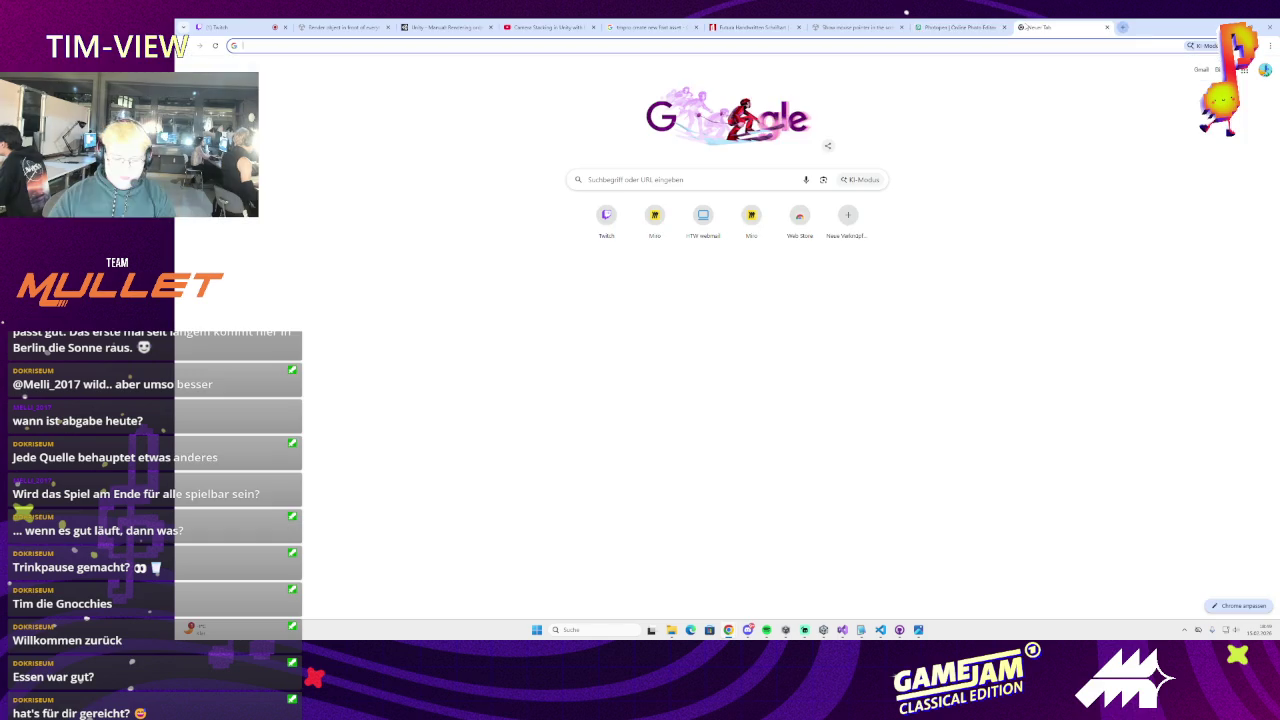
pyautogui.write('unity reload game in scri')
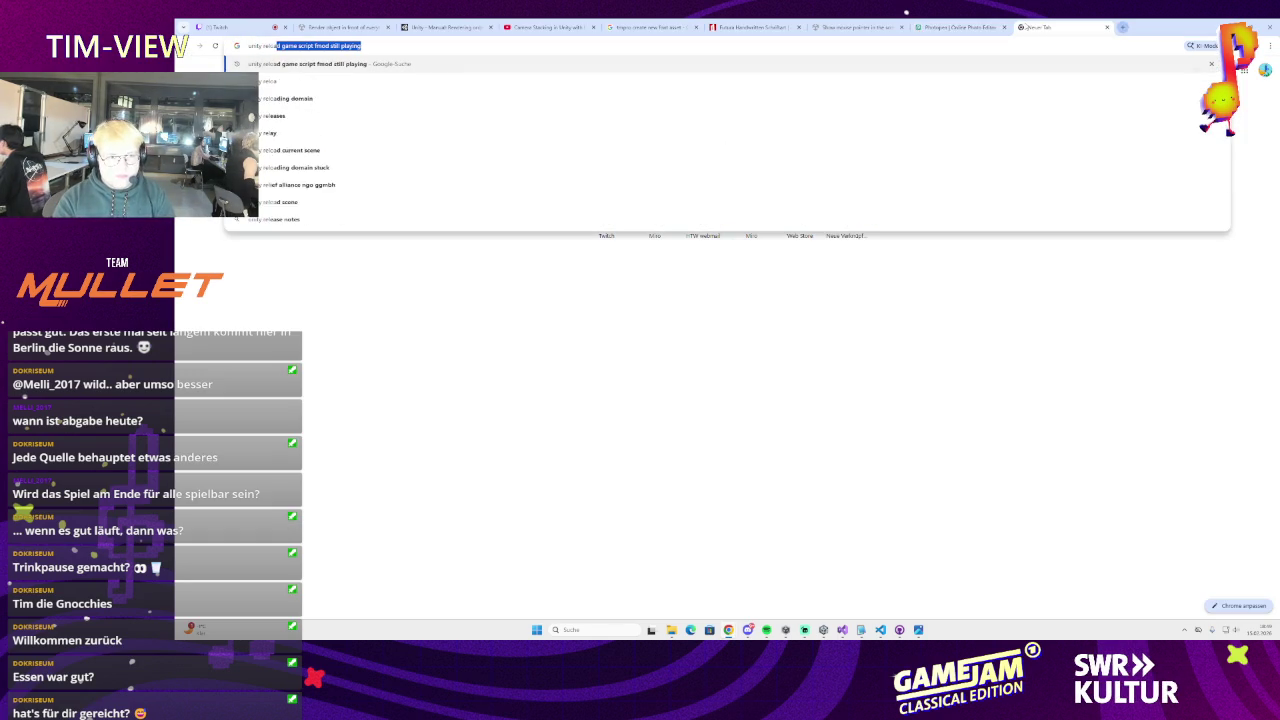
pyautogui.write('pt')
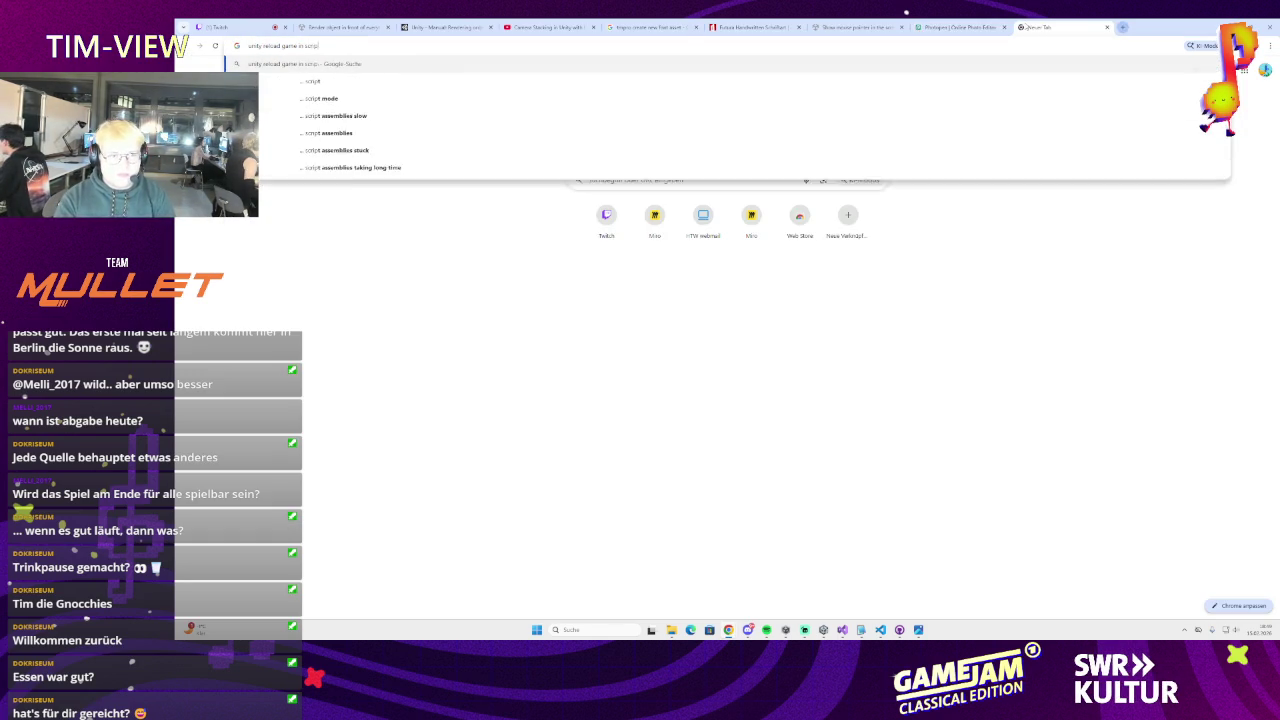
pyautogui.press('Return')
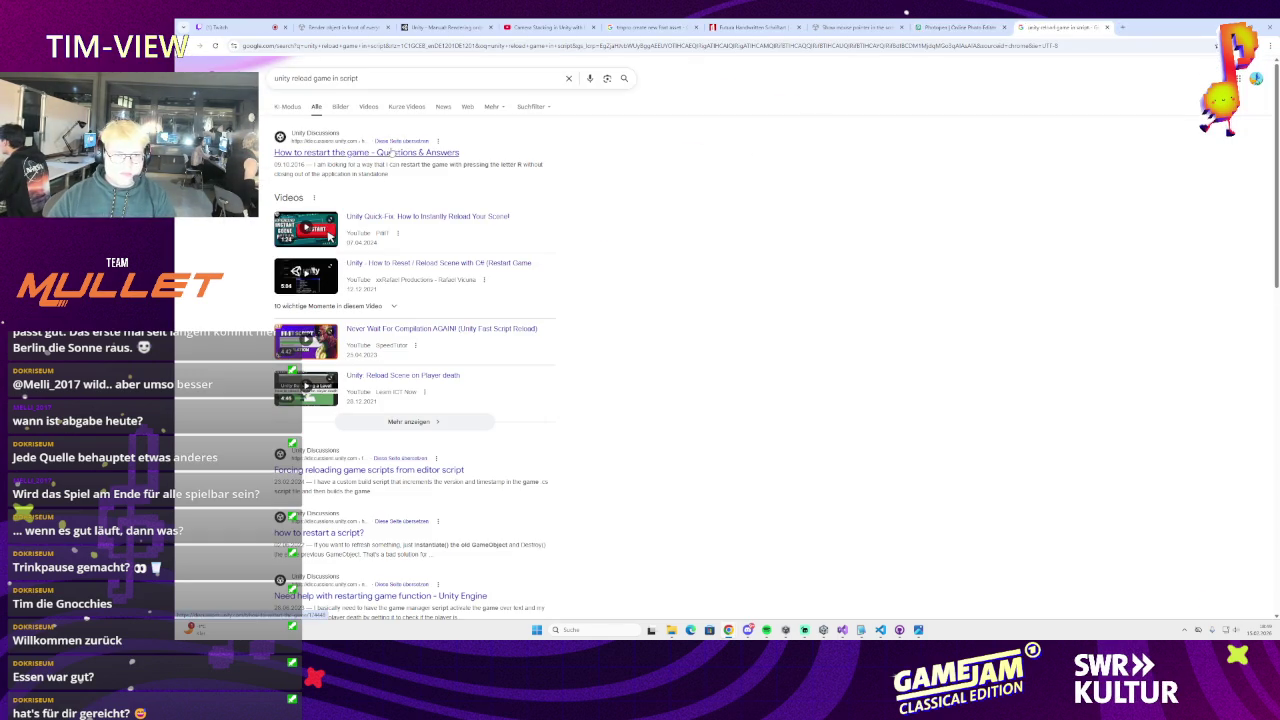
pyautogui.click(403, 151)
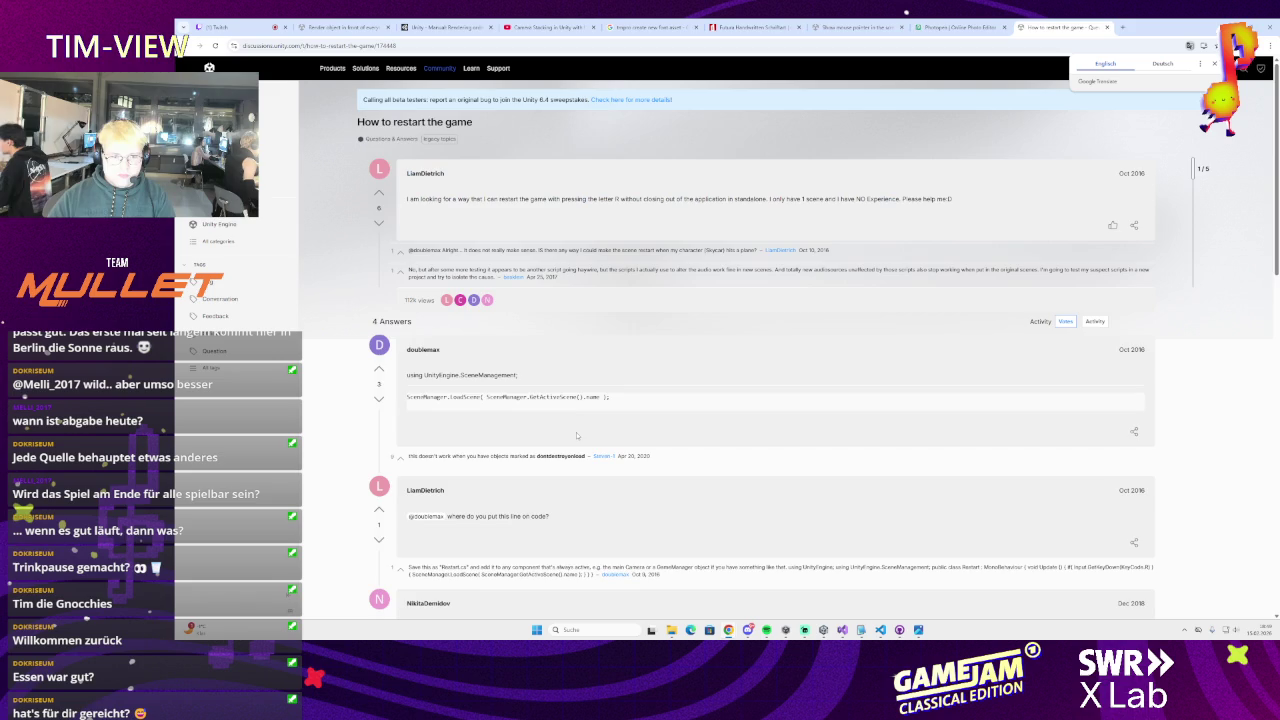
# Select the Application.LoadLevel(0); line in the forum answer's code
pyautogui.scroll(-1, 576, 435)
pyautogui.scroll(-2, 587, 319)
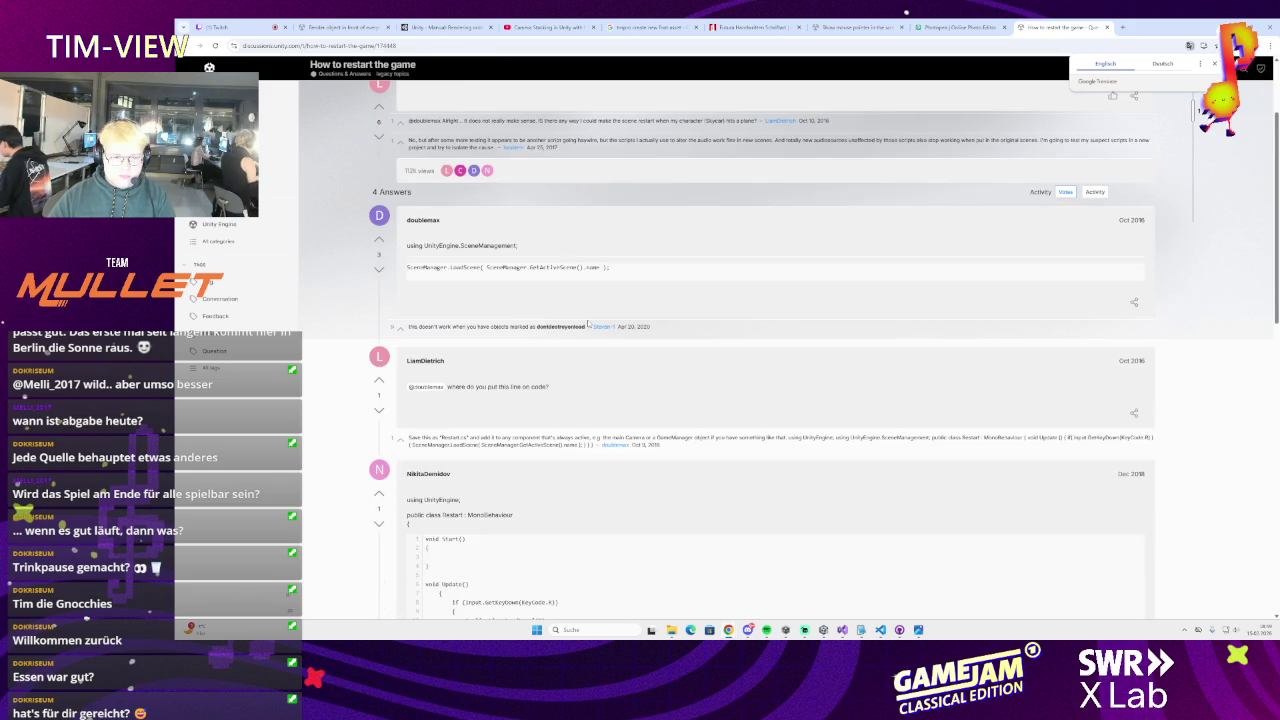
pyautogui.scroll(-3, 588, 323)
pyautogui.scroll(-1, 587, 320)
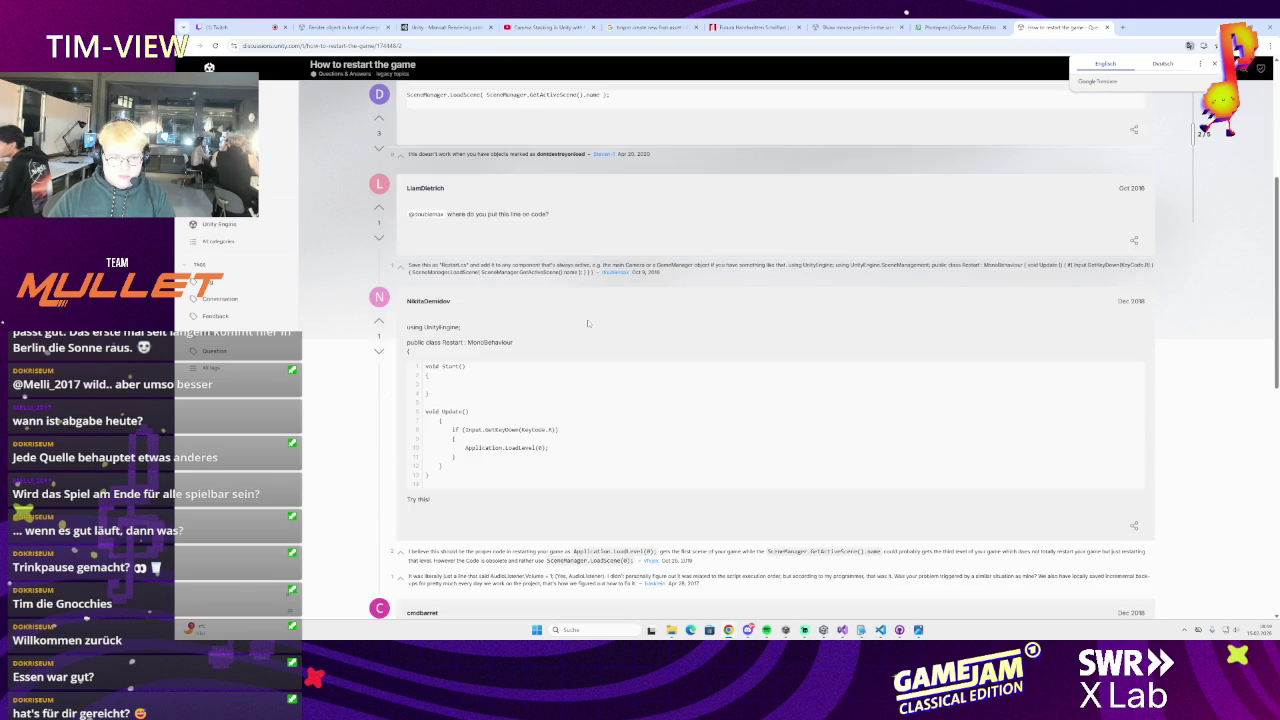
pyautogui.scroll(-3, 587, 319)
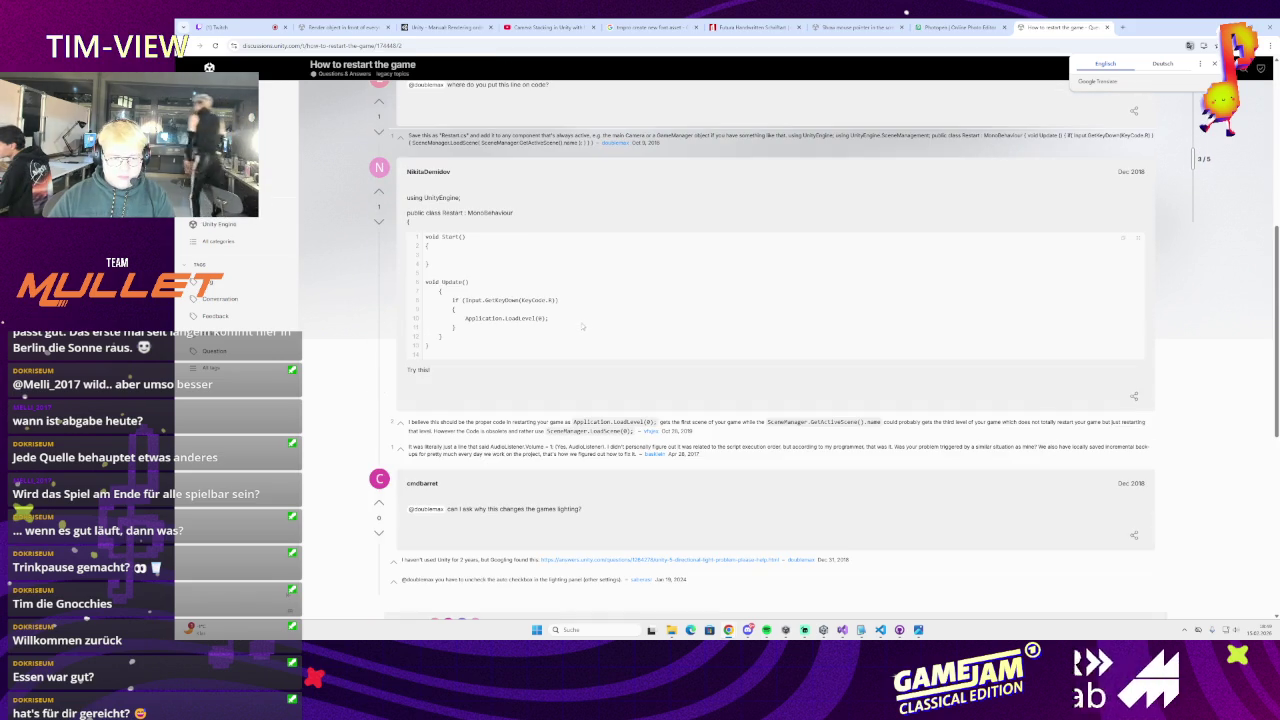
pyautogui.doubleClick(520, 318)
pyautogui.scroll(-1, 530, 355)
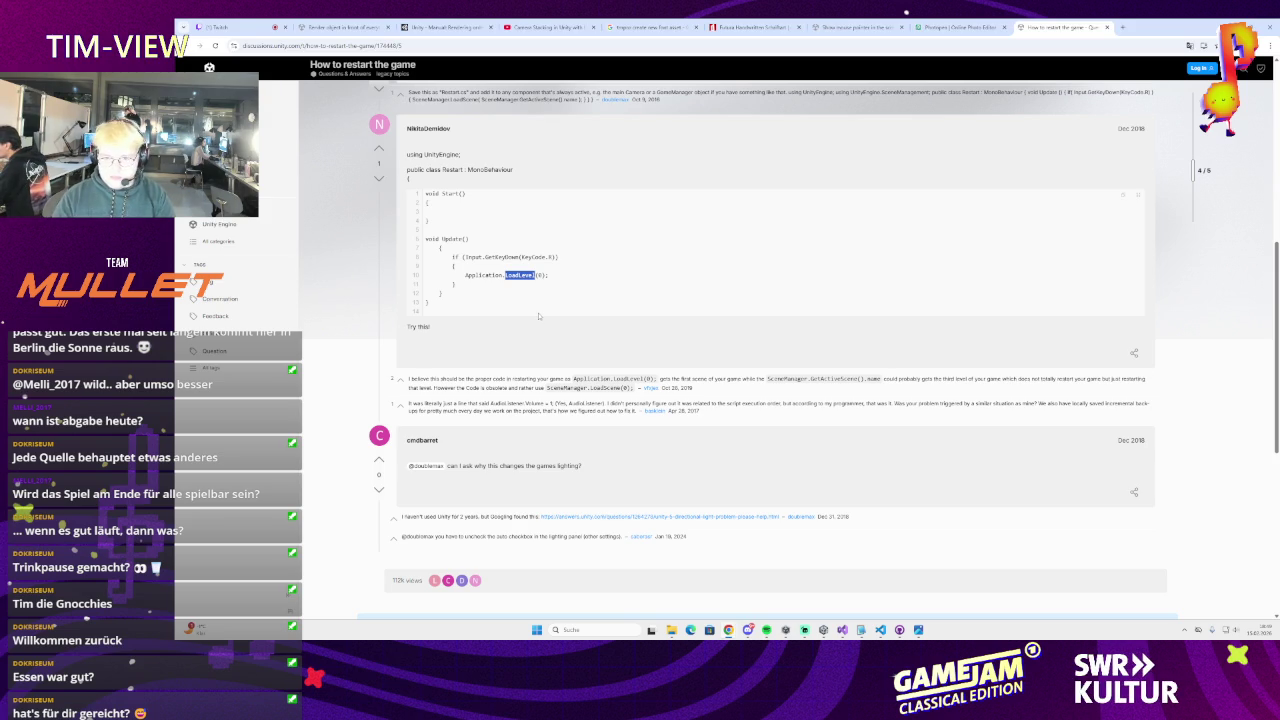
pyautogui.click(468, 275)
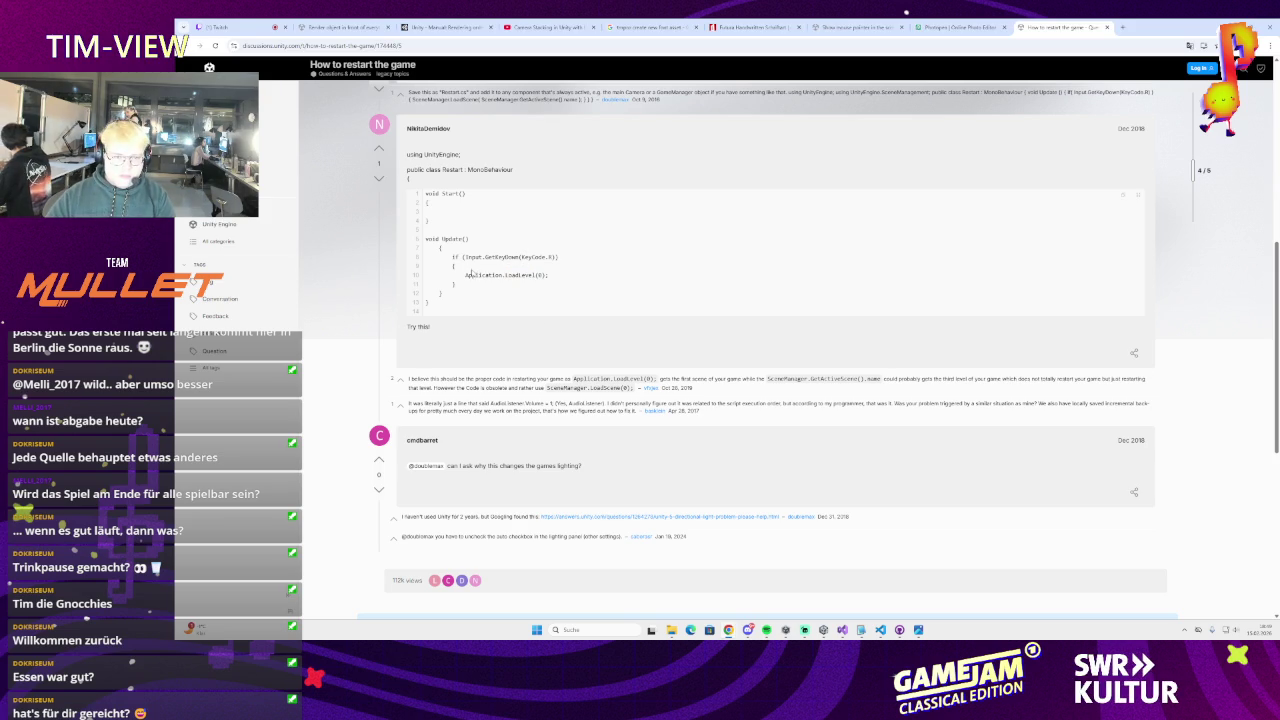
pyautogui.moveTo(476, 275); pyautogui.dragTo(548, 275)
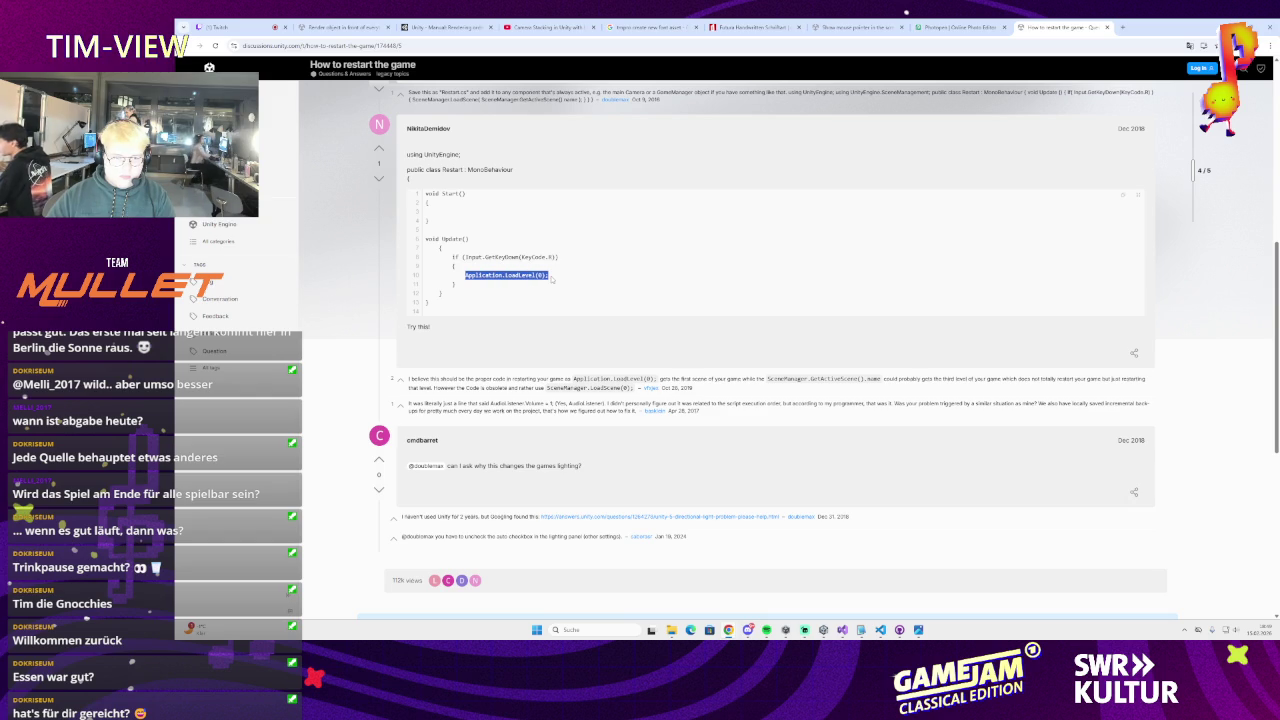
pyautogui.click(842, 629)
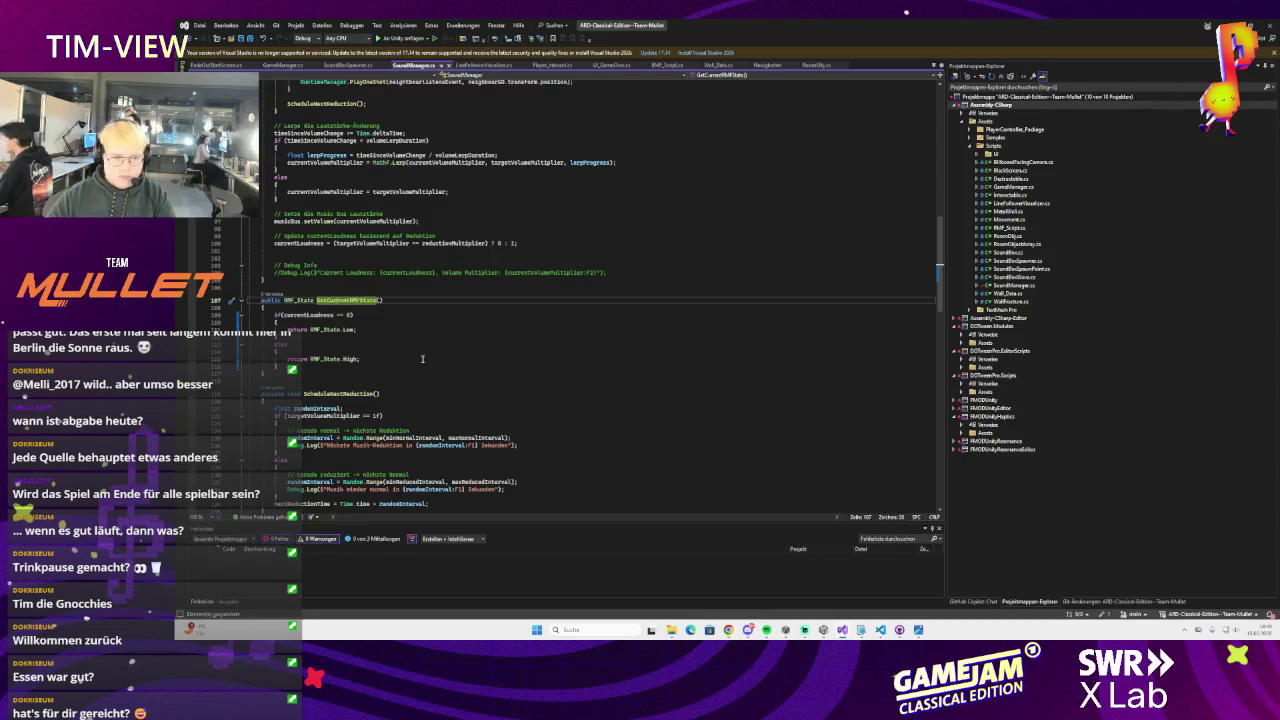
# In GameManager.cs, briefly try an Application.LoadLevel(0); restart line, then undo it
pyautogui.scroll(-5, 409, 347)
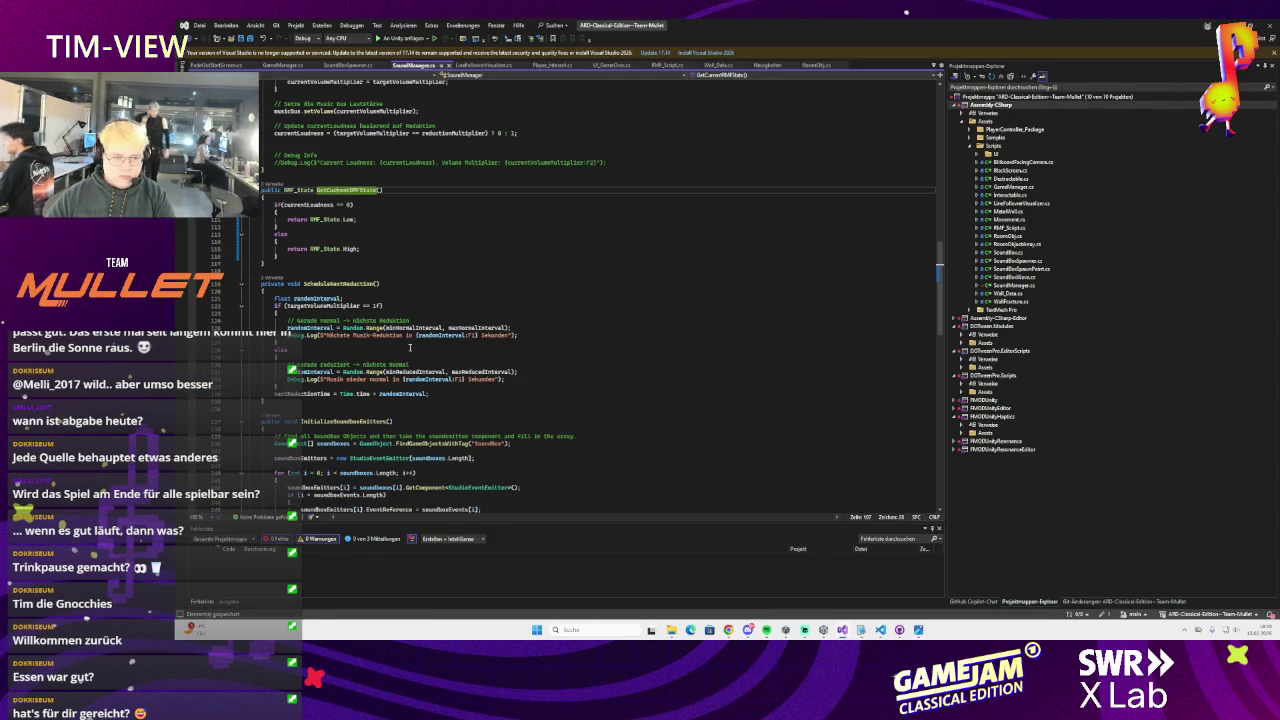
pyautogui.scroll(15, 409, 347)
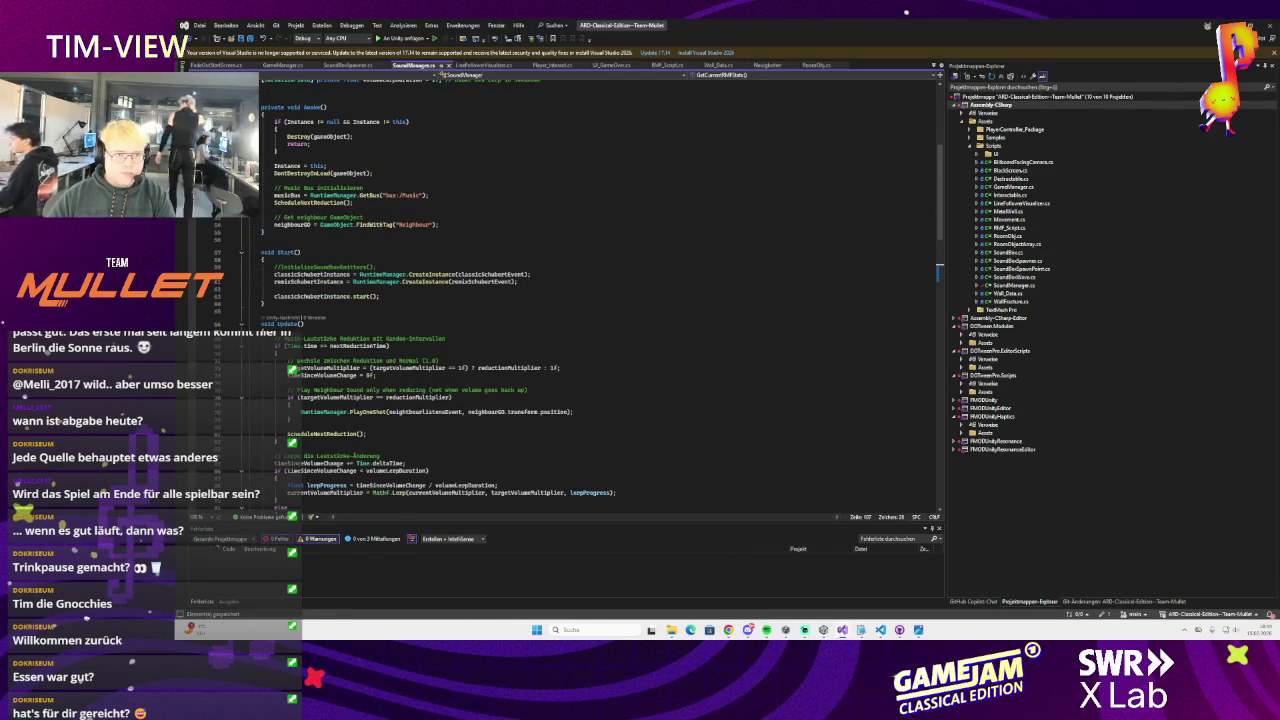
pyautogui.click(283, 65)
pyautogui.scroll(-3, 363, 344)
pyautogui.scroll(-6, 363, 344)
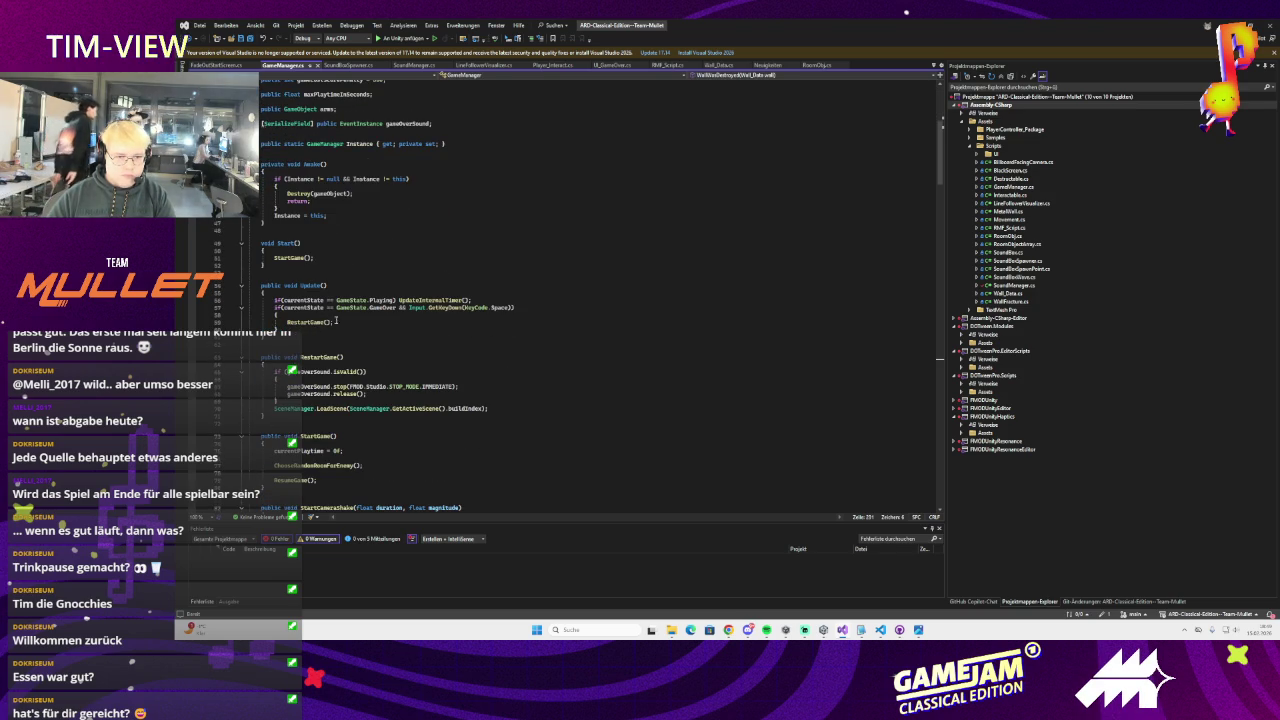
pyautogui.scroll(-3, 343, 321)
pyautogui.click(392, 333)
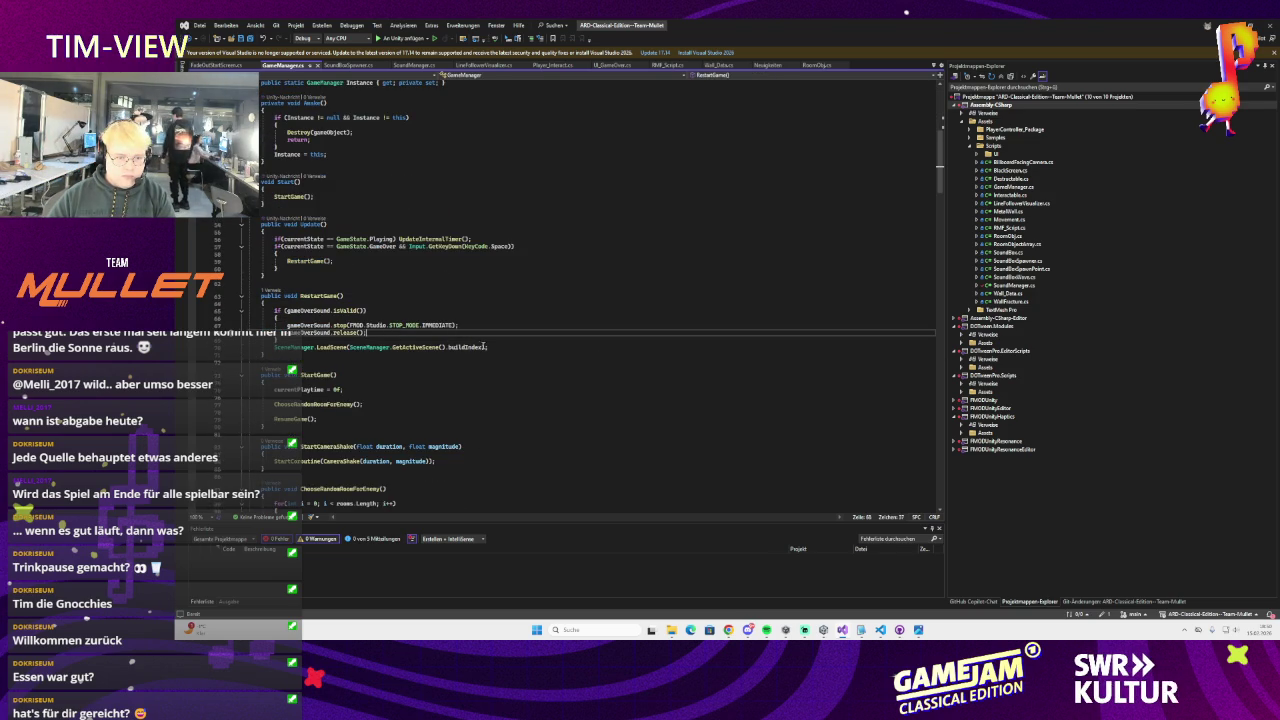
pyautogui.click(277, 347)
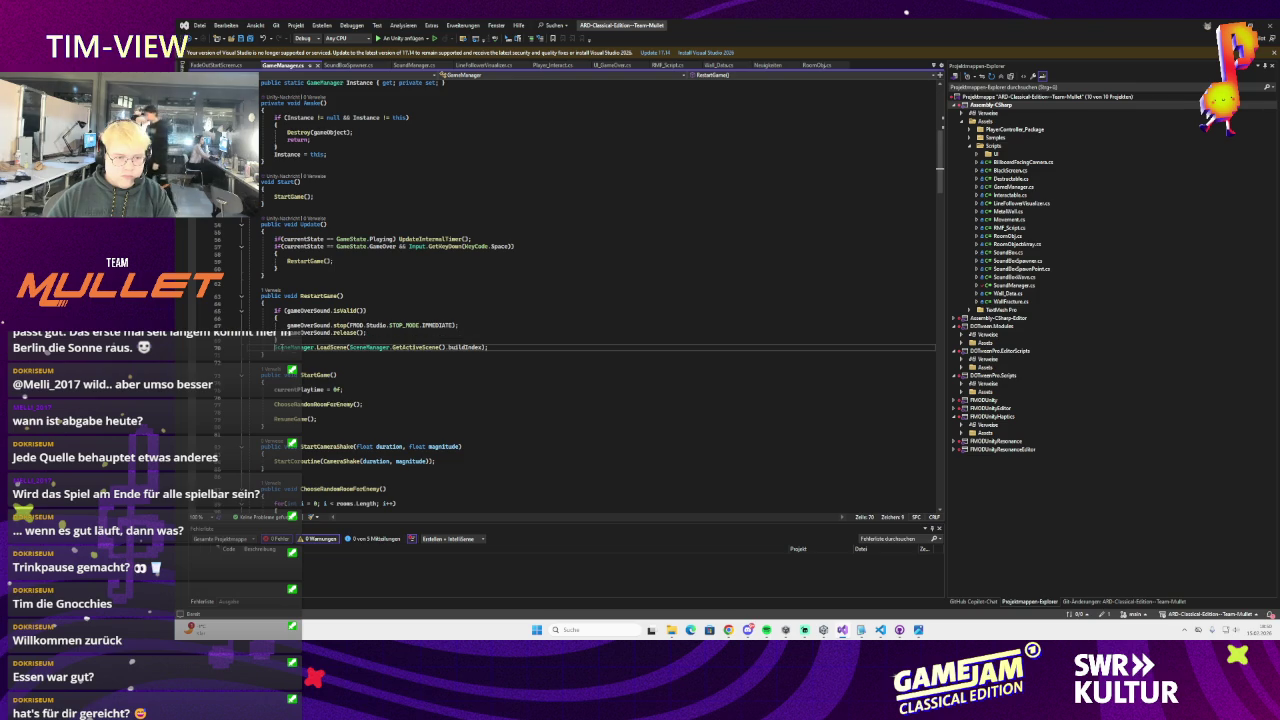
pyautogui.write('//')
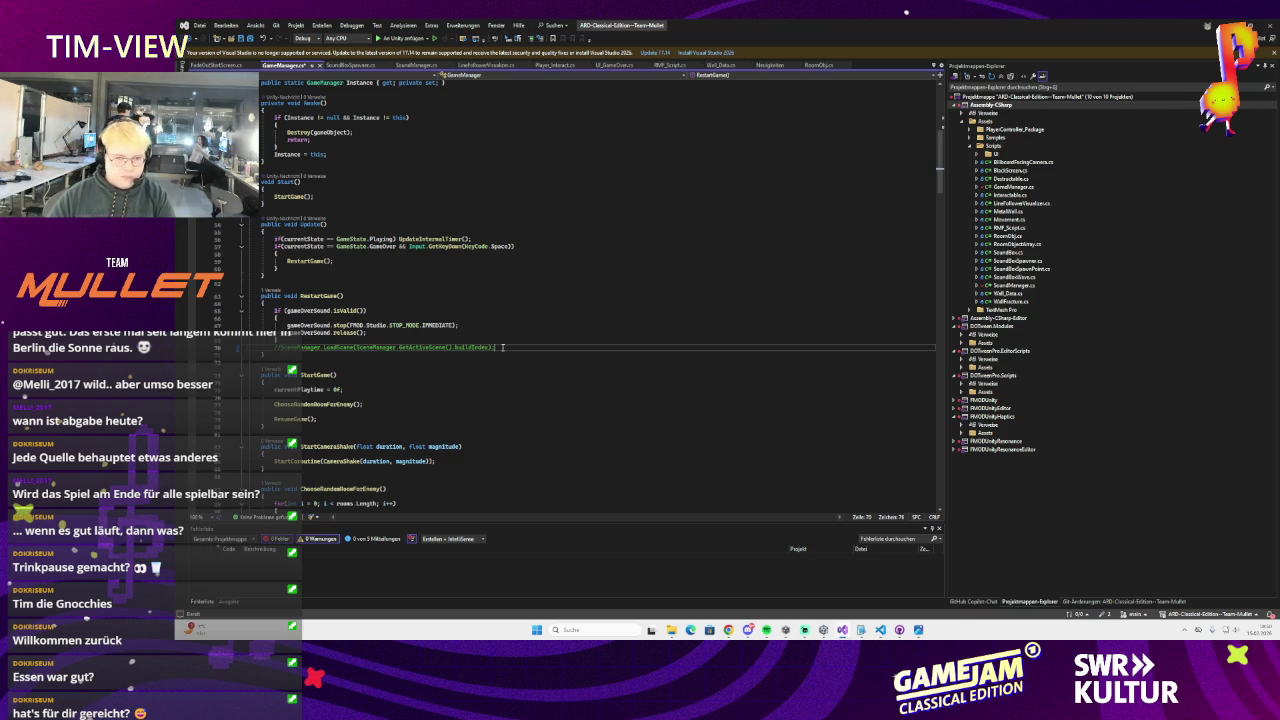
pyautogui.press('Return')
pyautogui.write('Application.LoadLevel(0);')
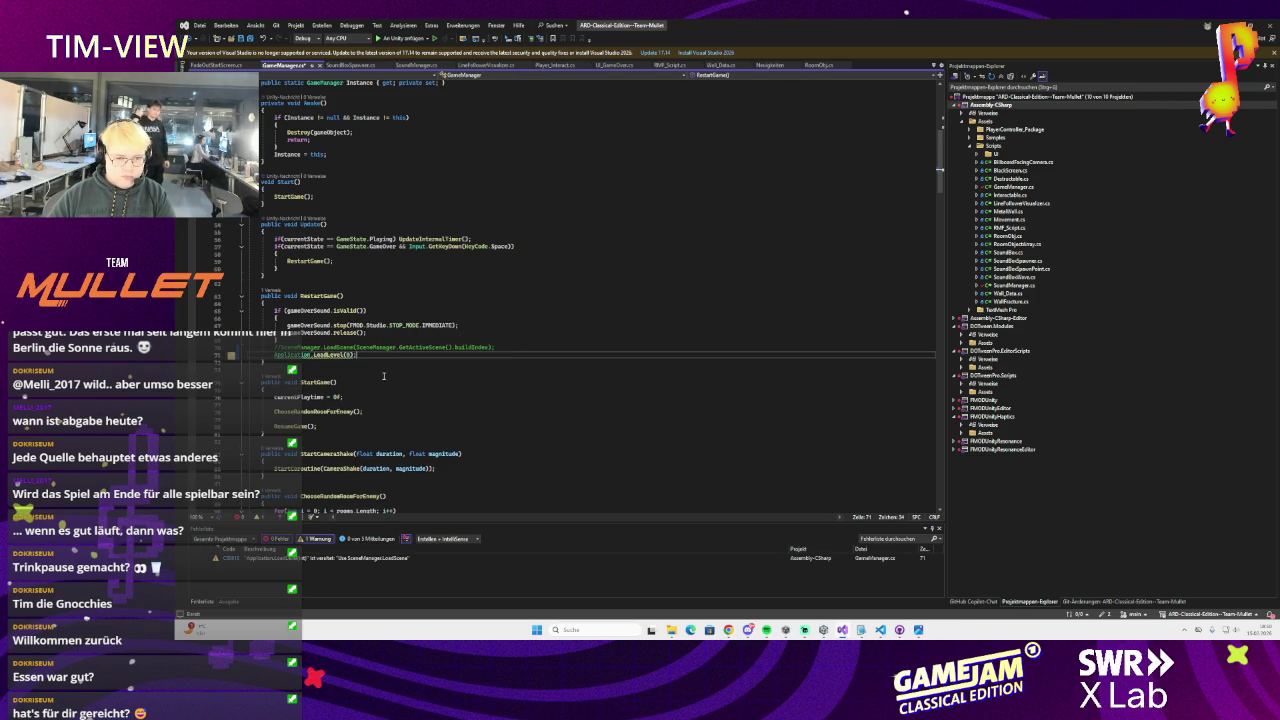
pyautogui.hotkey('ctrl', 'z')
pyautogui.hotkey('ctrl', 'z')
pyautogui.hotkey('ctrl', 'z')
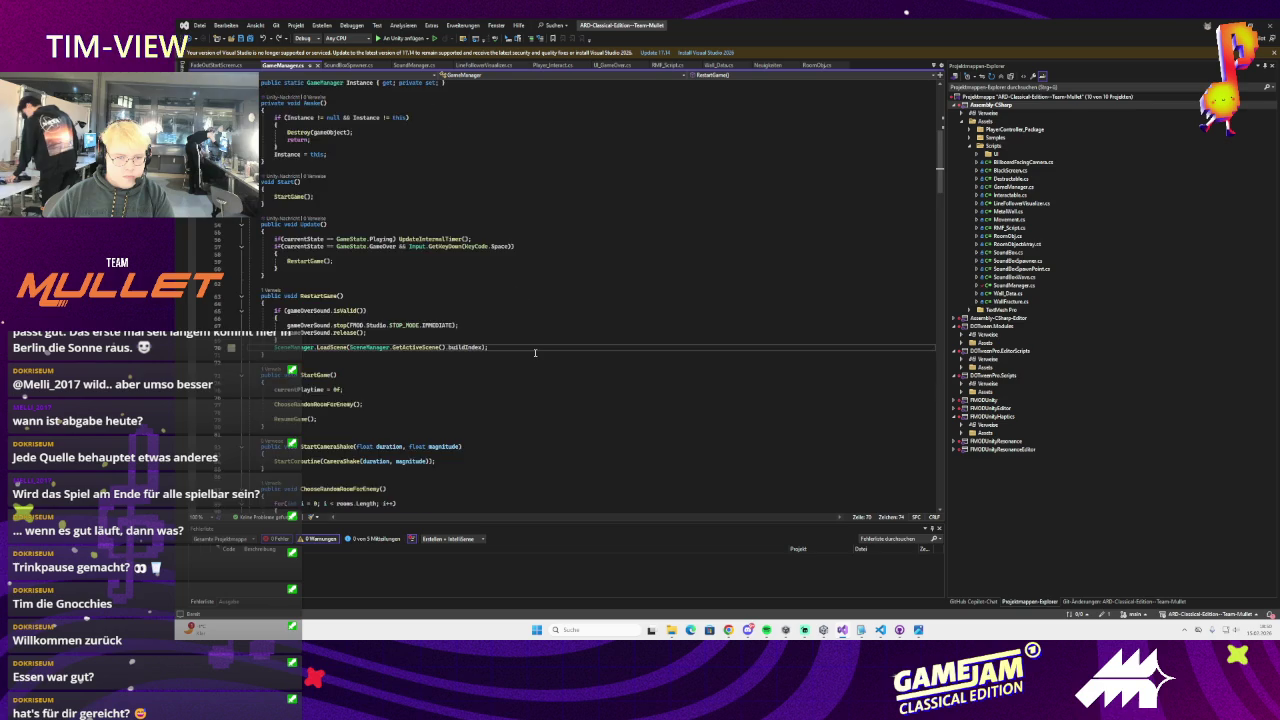
# Delete the gameOverSound field declaration from GameManager
pyautogui.scroll(-1, 535, 352)
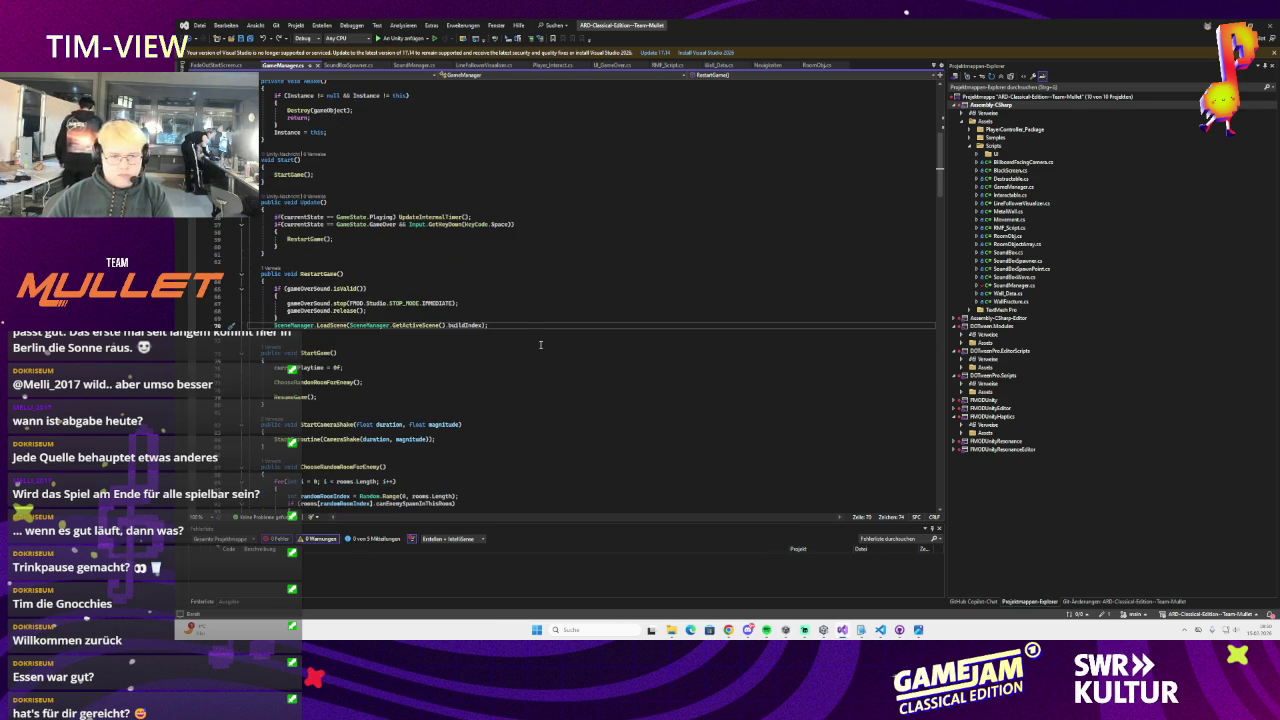
pyautogui.scroll(1, 388, 318)
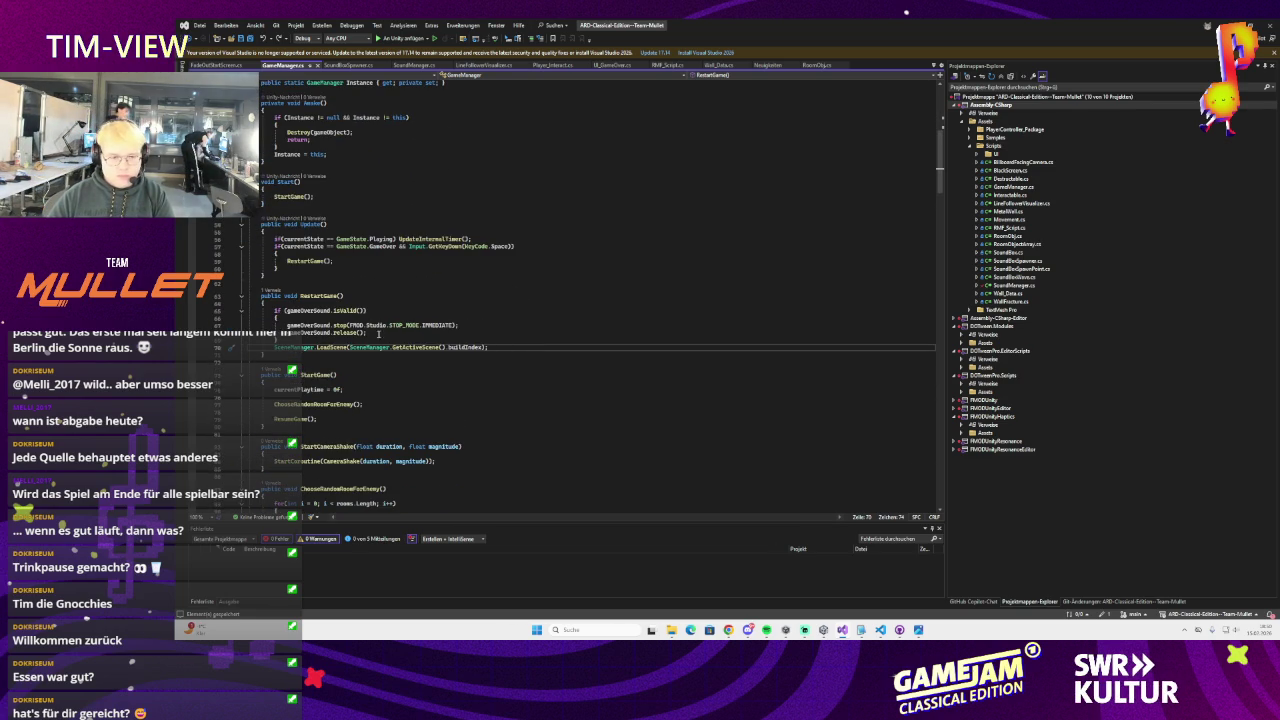
pyautogui.scroll(-4, 379, 334)
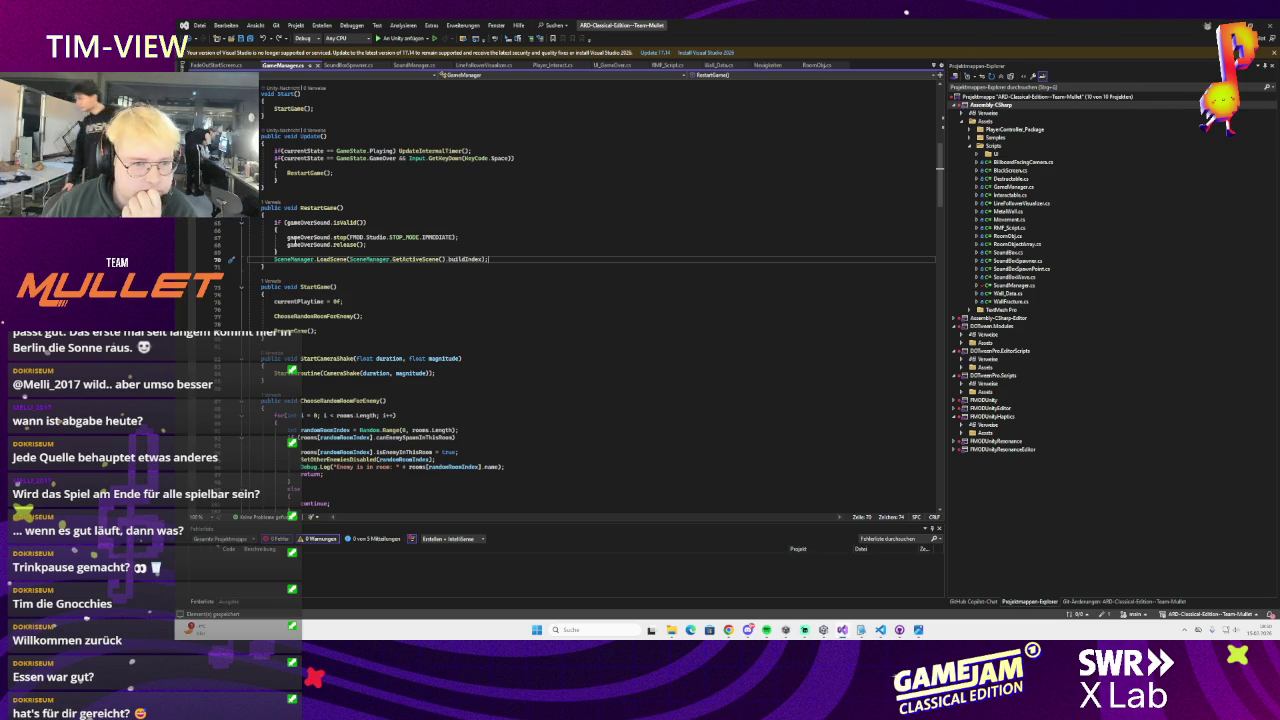
pyautogui.scroll(3, 329, 295)
pyautogui.click(305, 303)
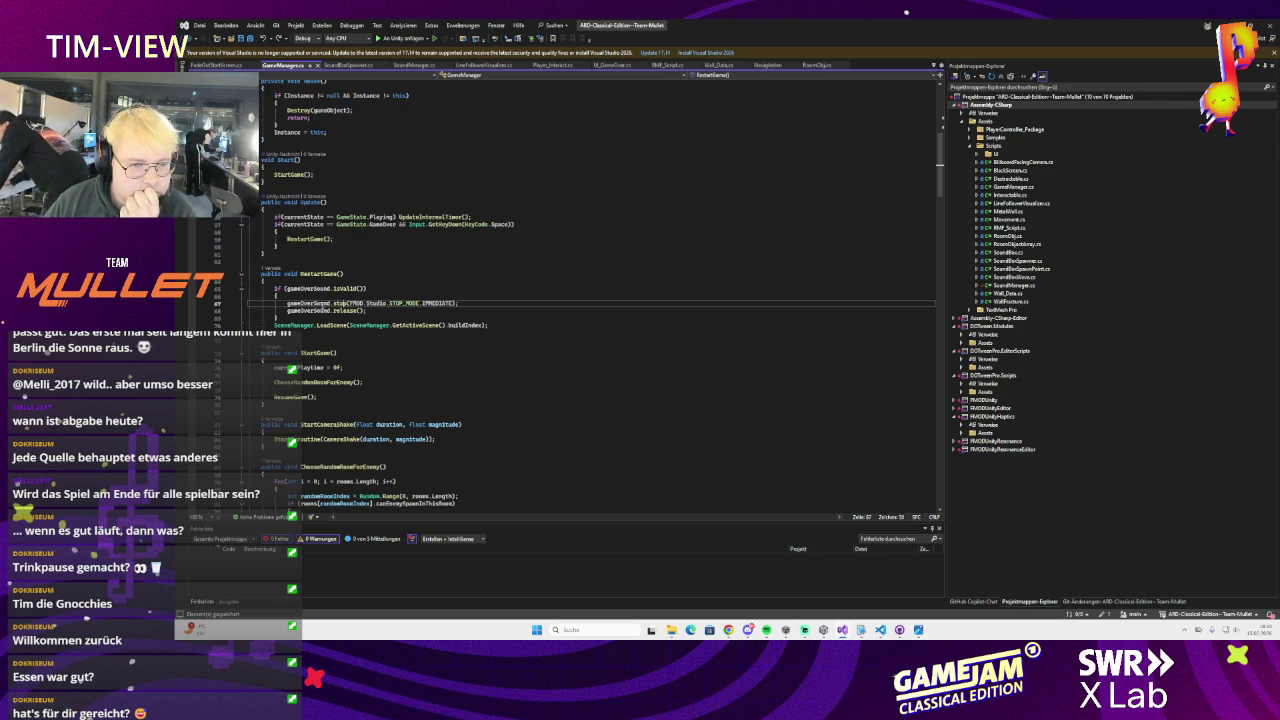
pyautogui.scroll(5, 407, 295)
pyautogui.scroll(3, 407, 295)
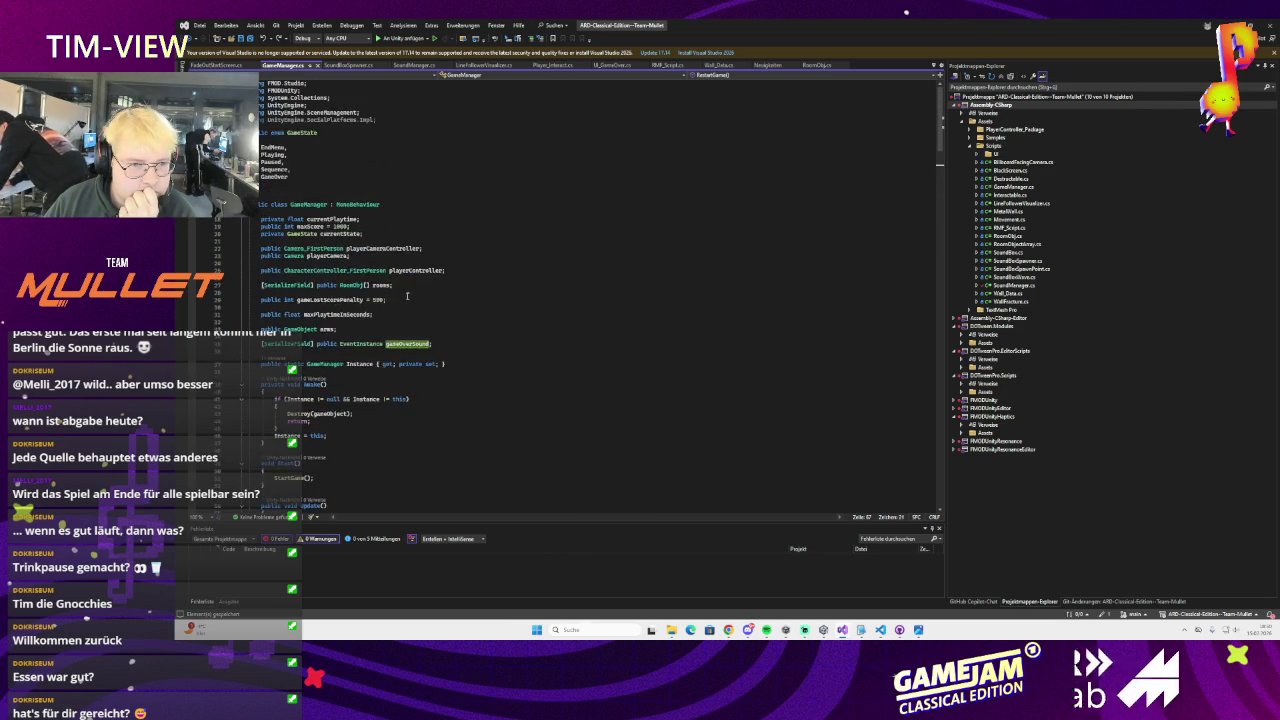
pyautogui.click(338, 209)
pyautogui.press('Home')
pyautogui.hotkey('shift', 'Up')
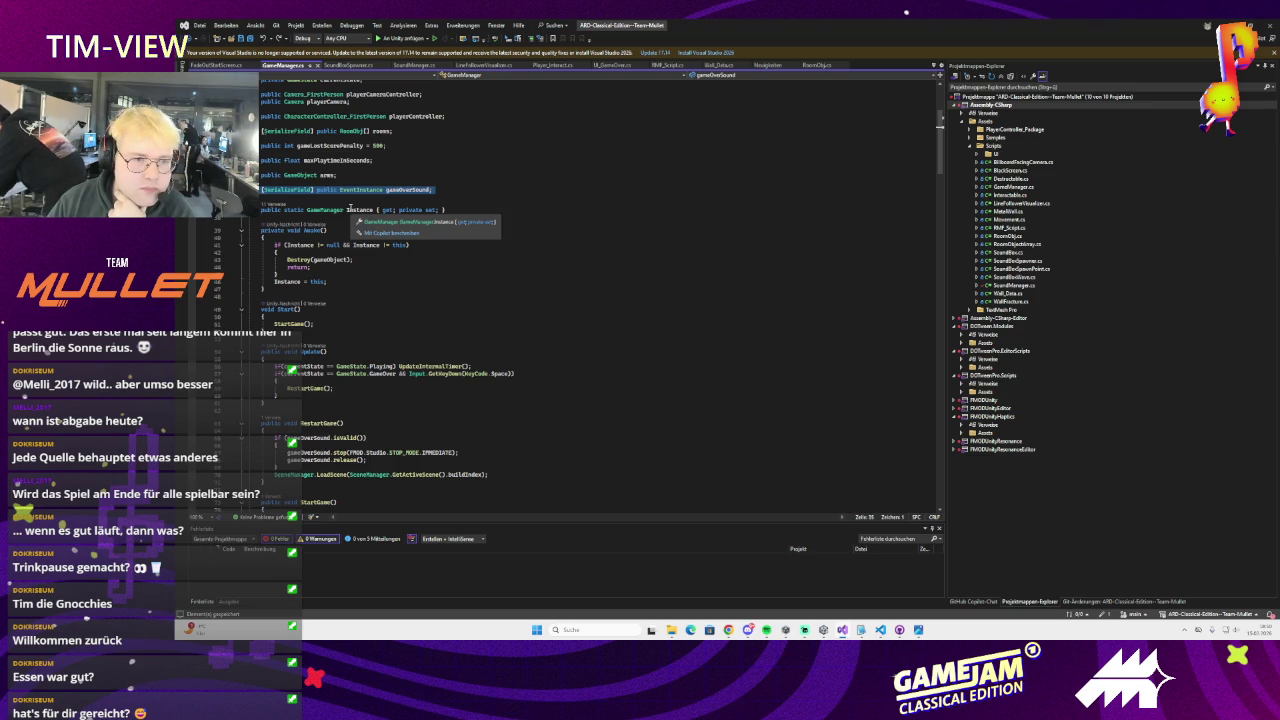
pyautogui.press('Delete')
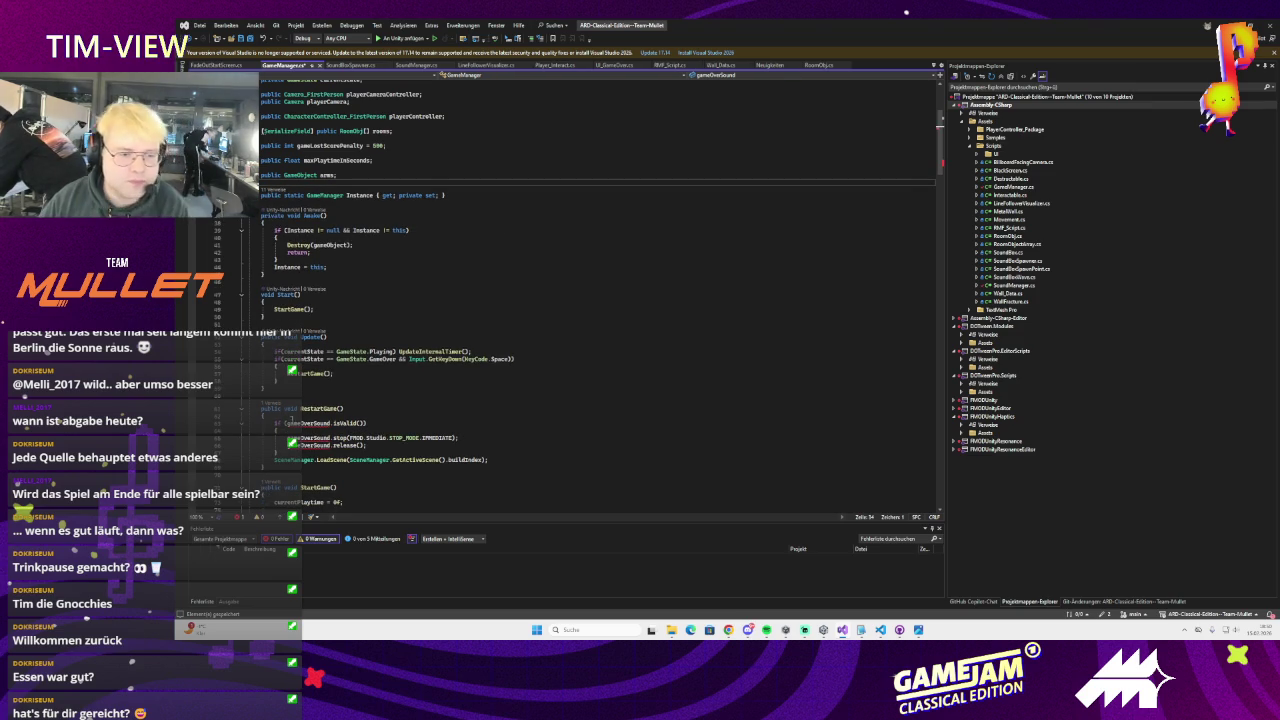
# Delete the gameOverSound stop-and-release block from RestartGame
pyautogui.moveTo(282, 452); pyautogui.dragTo(276, 424)
pyautogui.press('Delete')
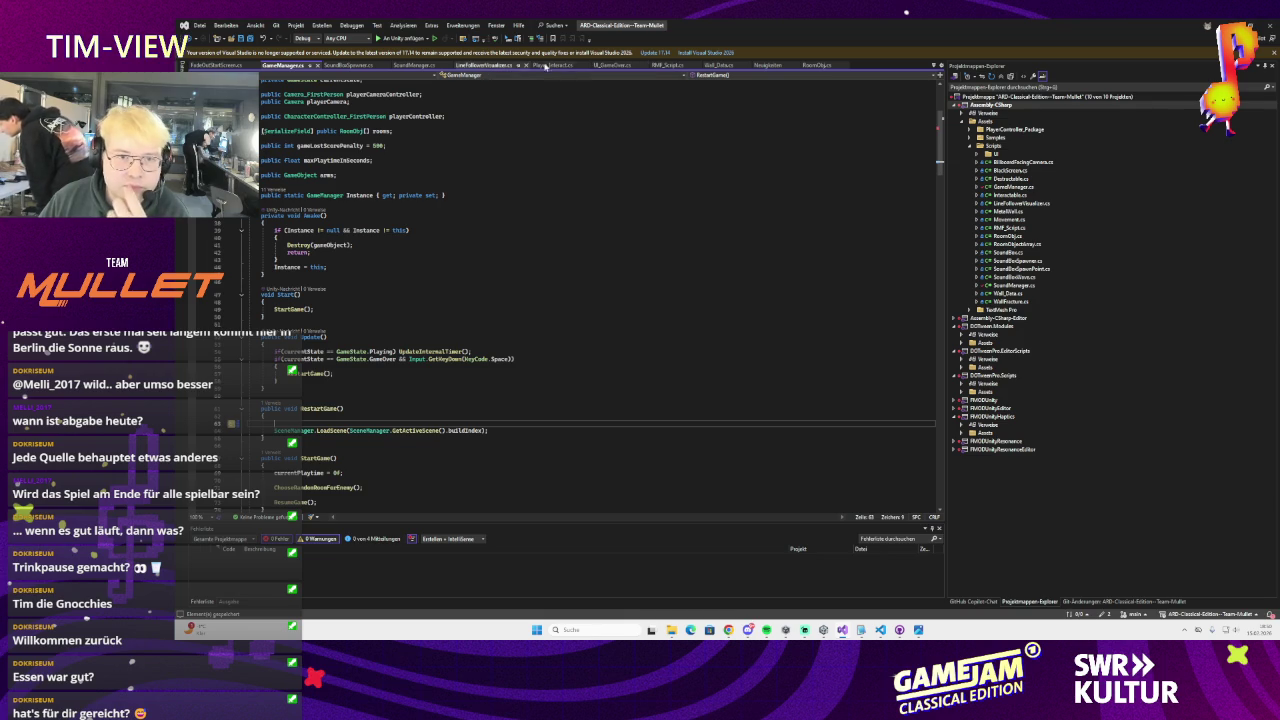
pyautogui.click(612, 65)
pyautogui.scroll(4, 505, 282)
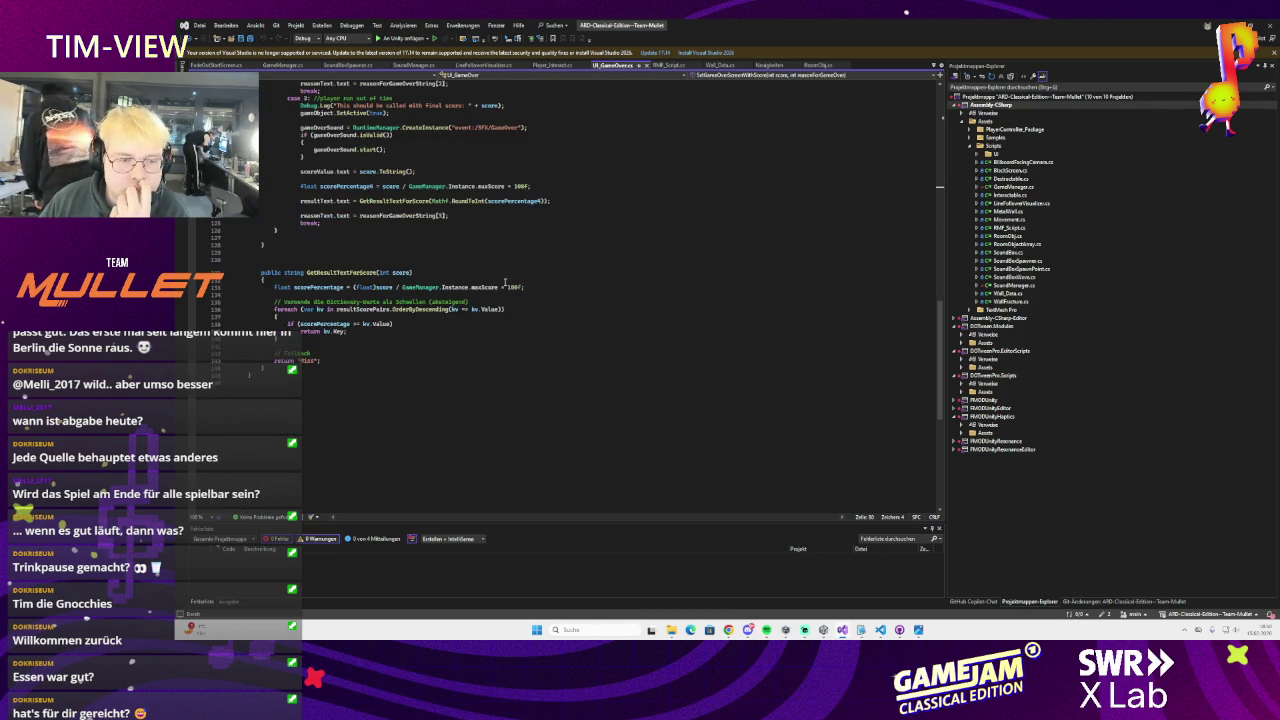
# Review the GameWon PlayOneShot and GameOver CreateInstance lines in SetGameOverScreenWithScore
pyautogui.scroll(-12, 505, 282)
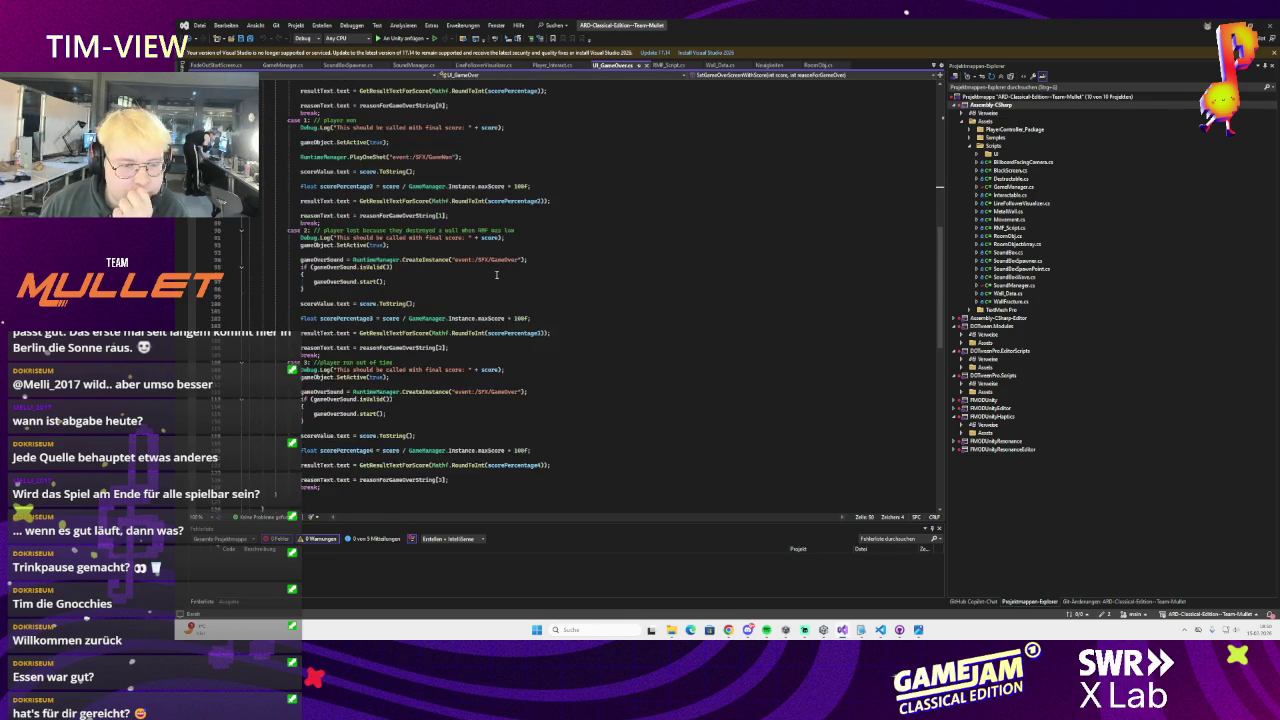
pyautogui.scroll(6, 453, 313)
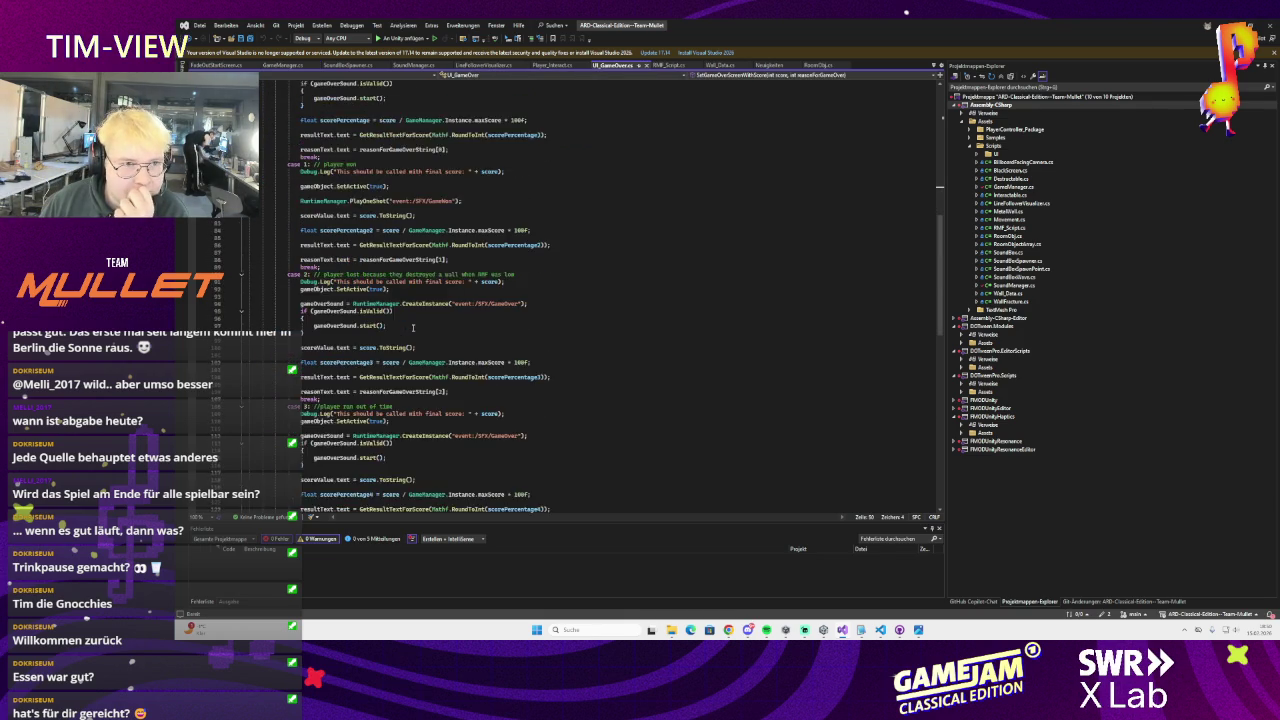
pyautogui.click(370, 311)
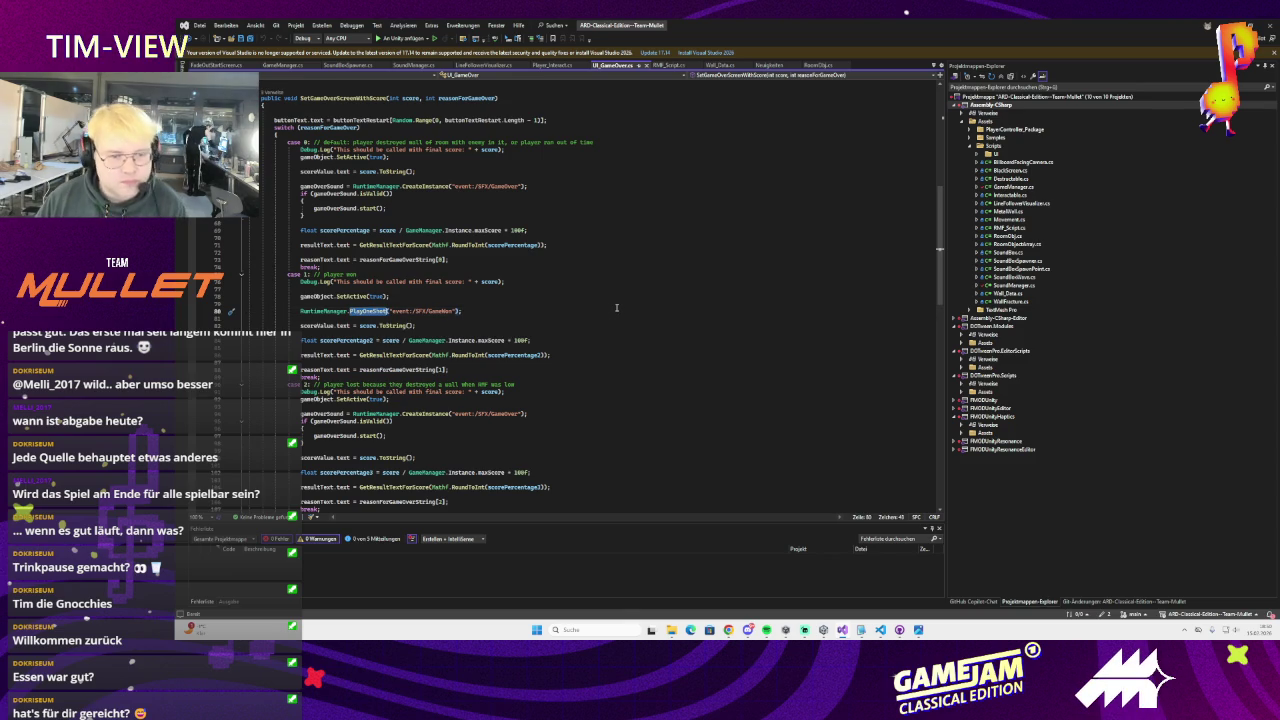
pyautogui.press('Up')
pyautogui.tripleClick(349, 312)
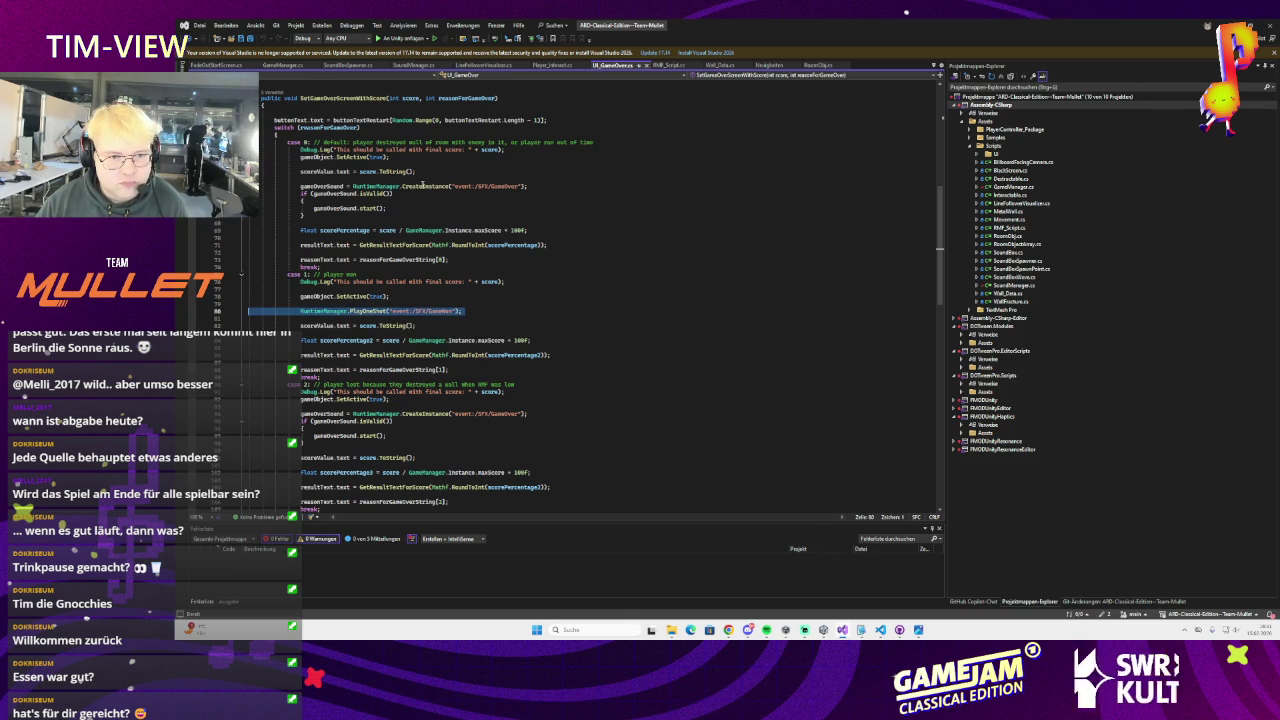
pyautogui.tripleClick(423, 187)
pyautogui.click(1264, 40)
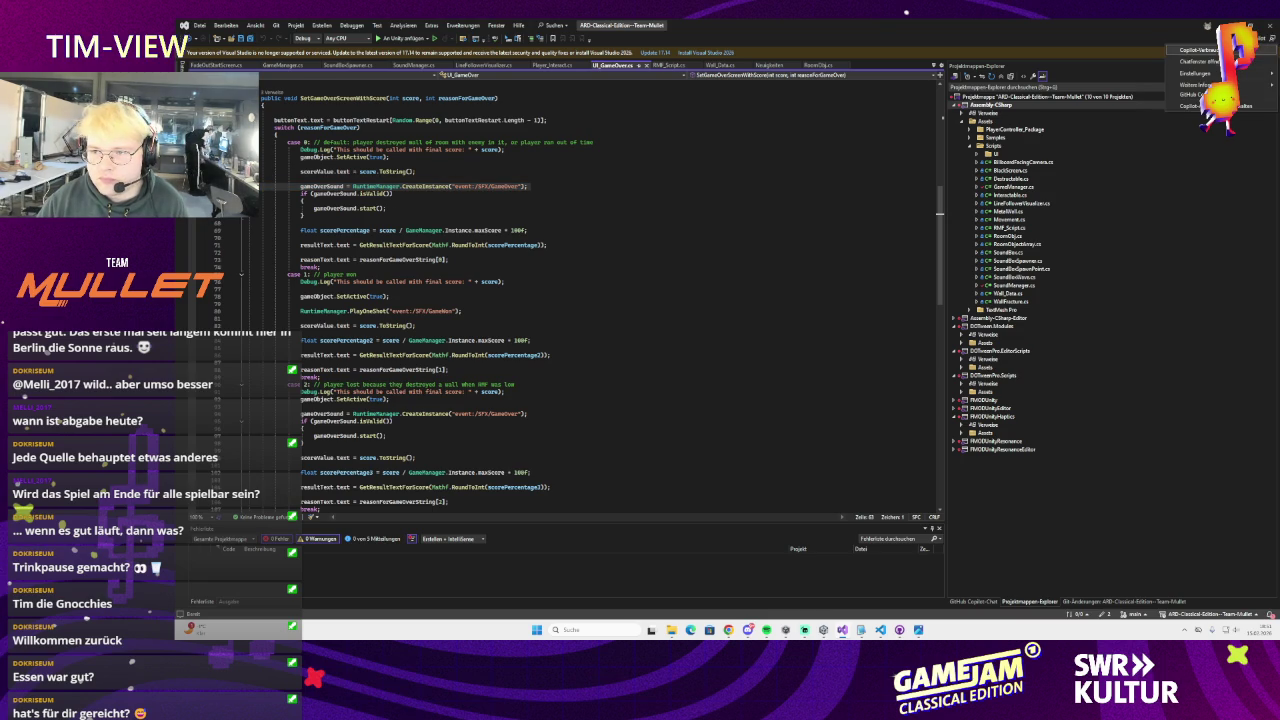
pyautogui.click(1195, 61)
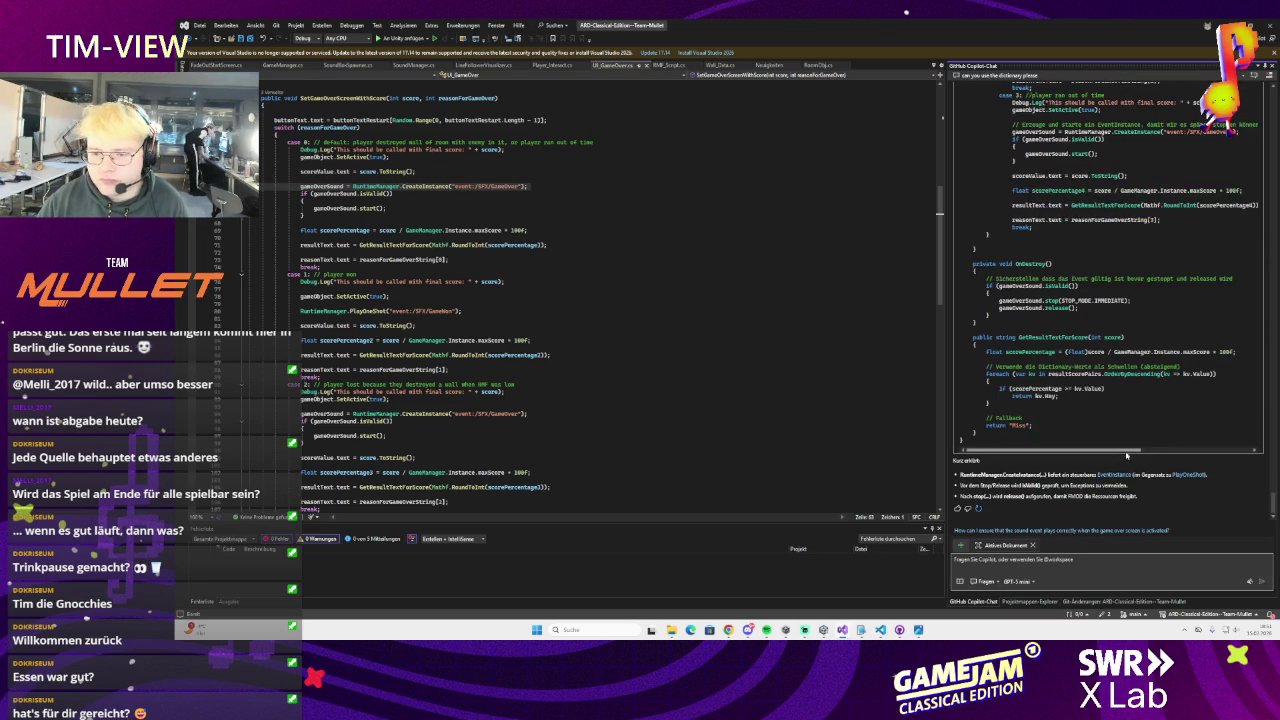
pyautogui.write('wi')
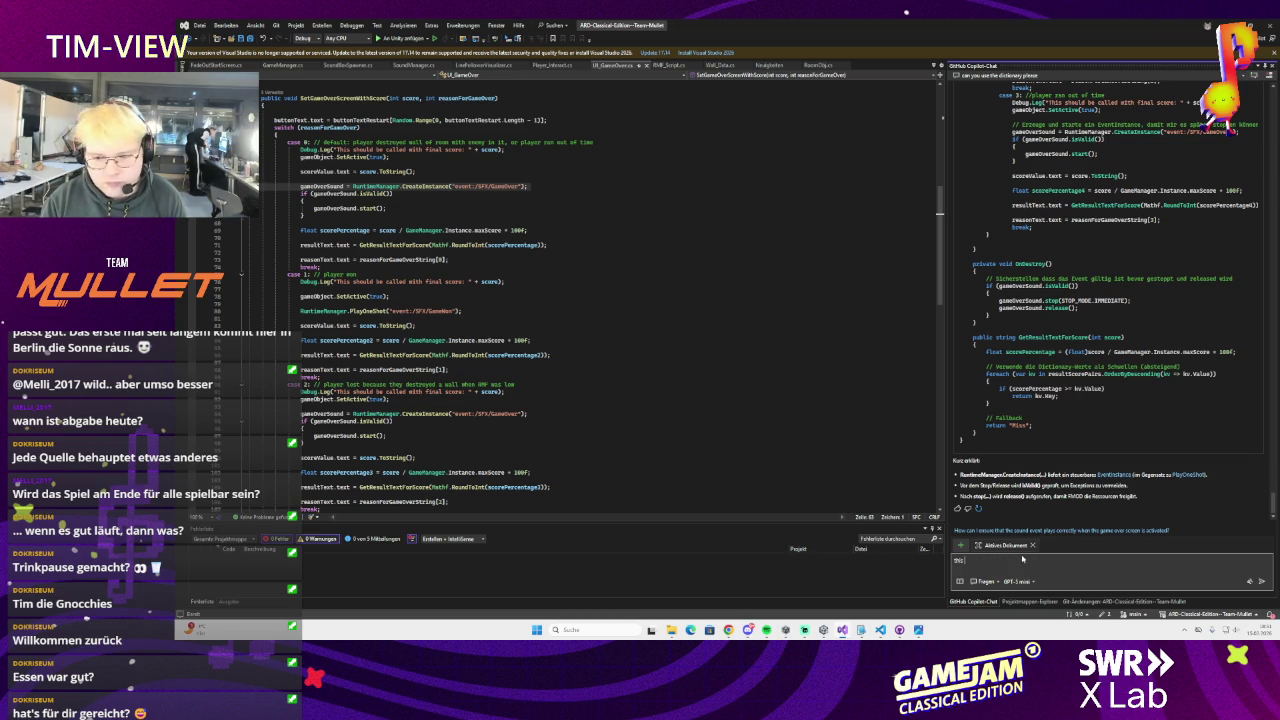
pyautogui.write(' sound doesnt stop when i load a new scene')
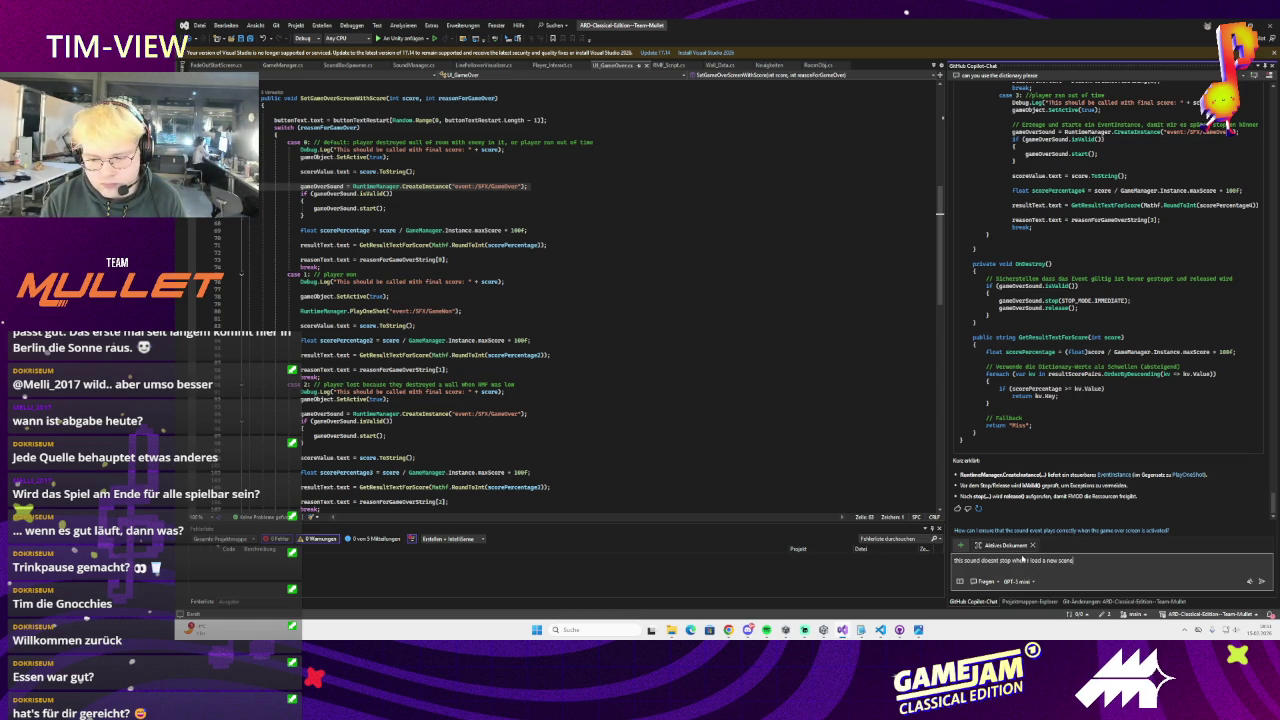
pyautogui.write('x')
pyautogui.press('Return')
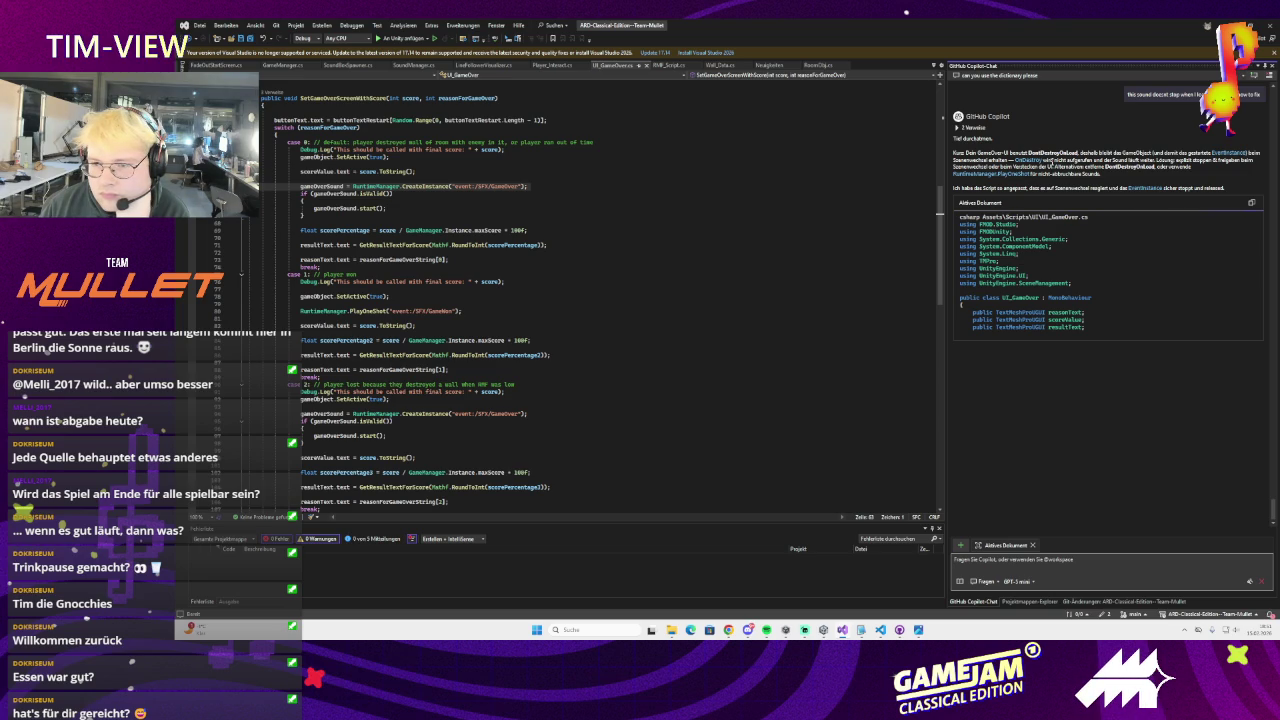
pyautogui.doubleClick(1058, 152)
pyautogui.click(1059, 143)
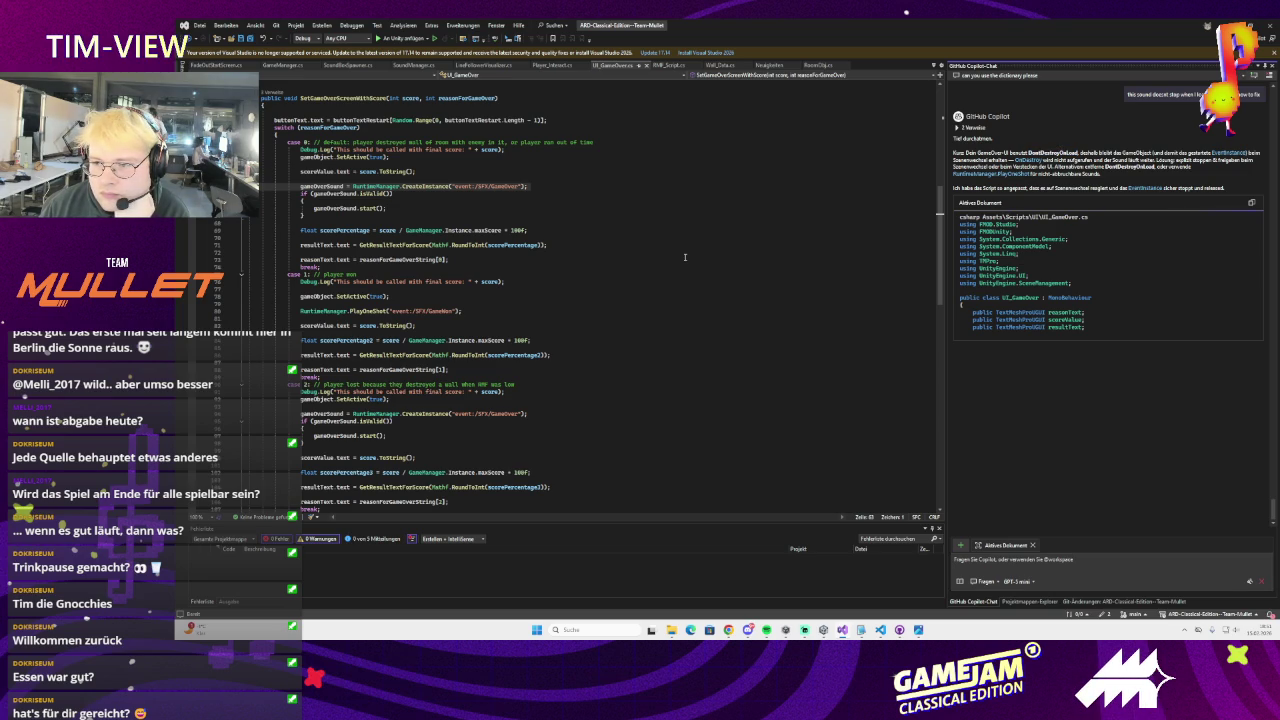
pyautogui.scroll(4, 685, 257)
pyautogui.scroll(-4, 685, 257)
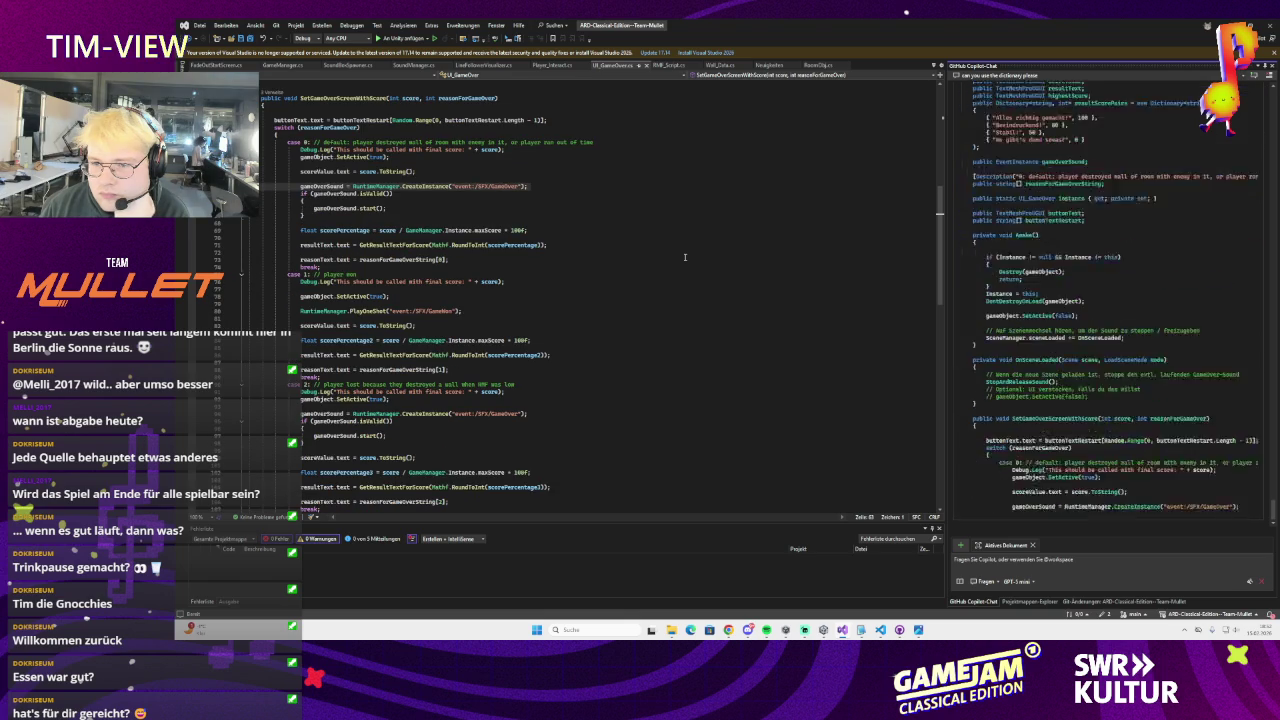
pyautogui.scroll(10, 1156, 261)
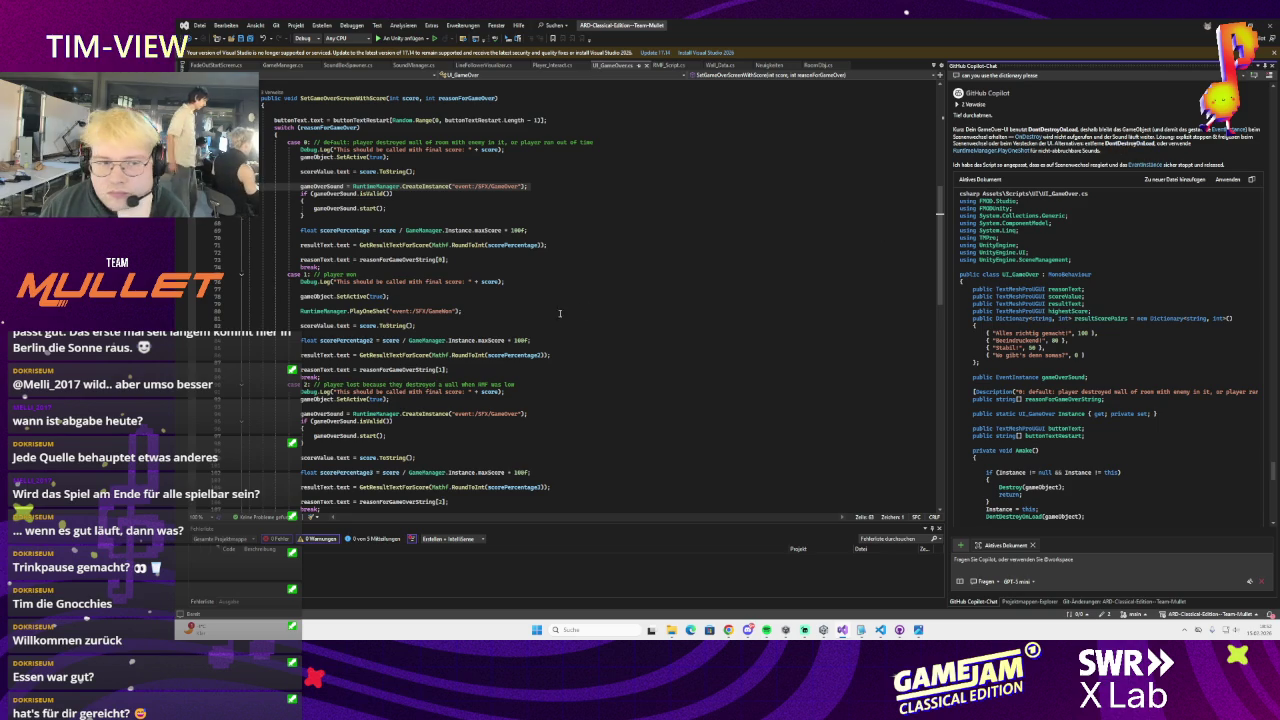
pyautogui.scroll(10, 560, 314)
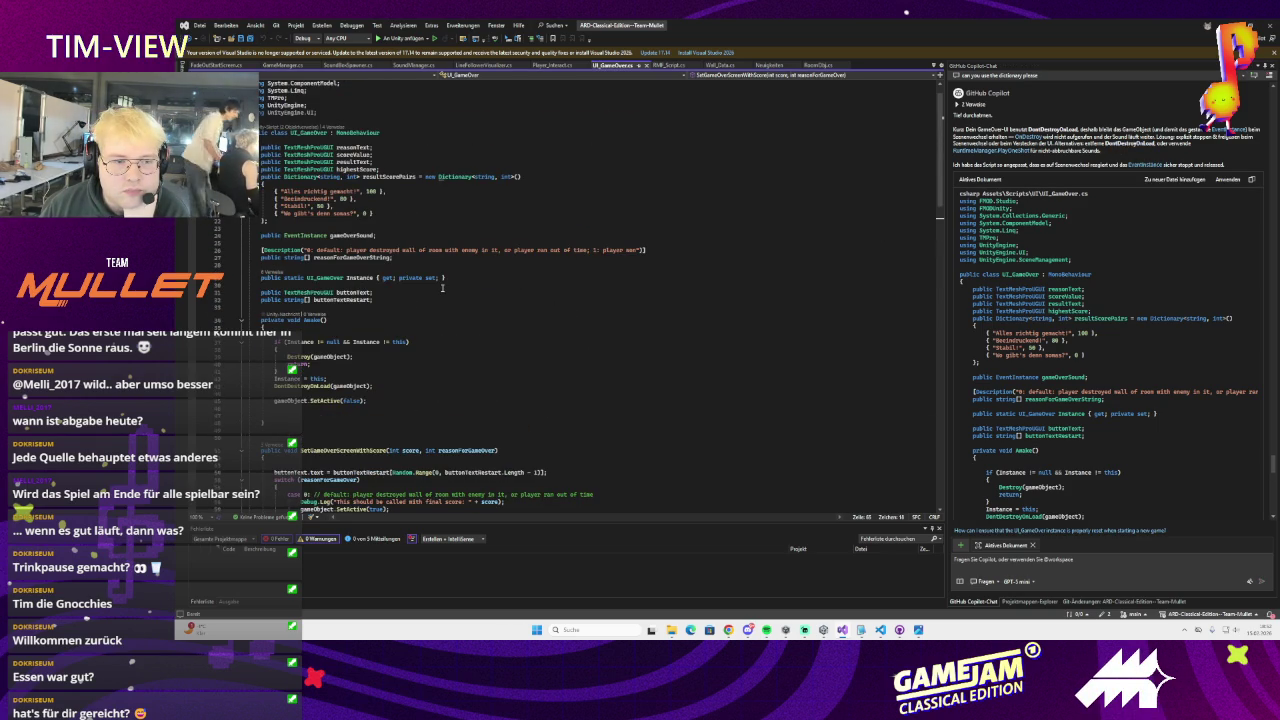
# Find and delete the DontDestroyOnLoad line in UI_GameOver's Awake
pyautogui.scroll(1, 442, 287)
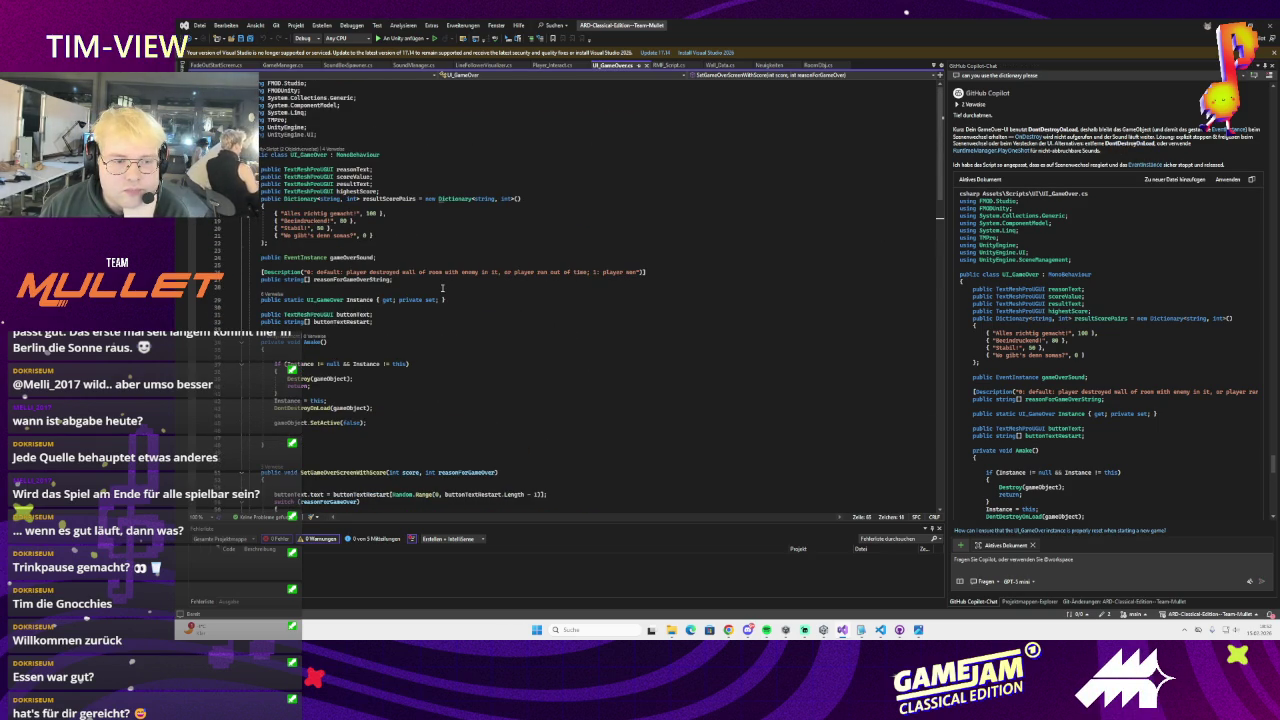
pyautogui.hotkey('ctrl', 'f')
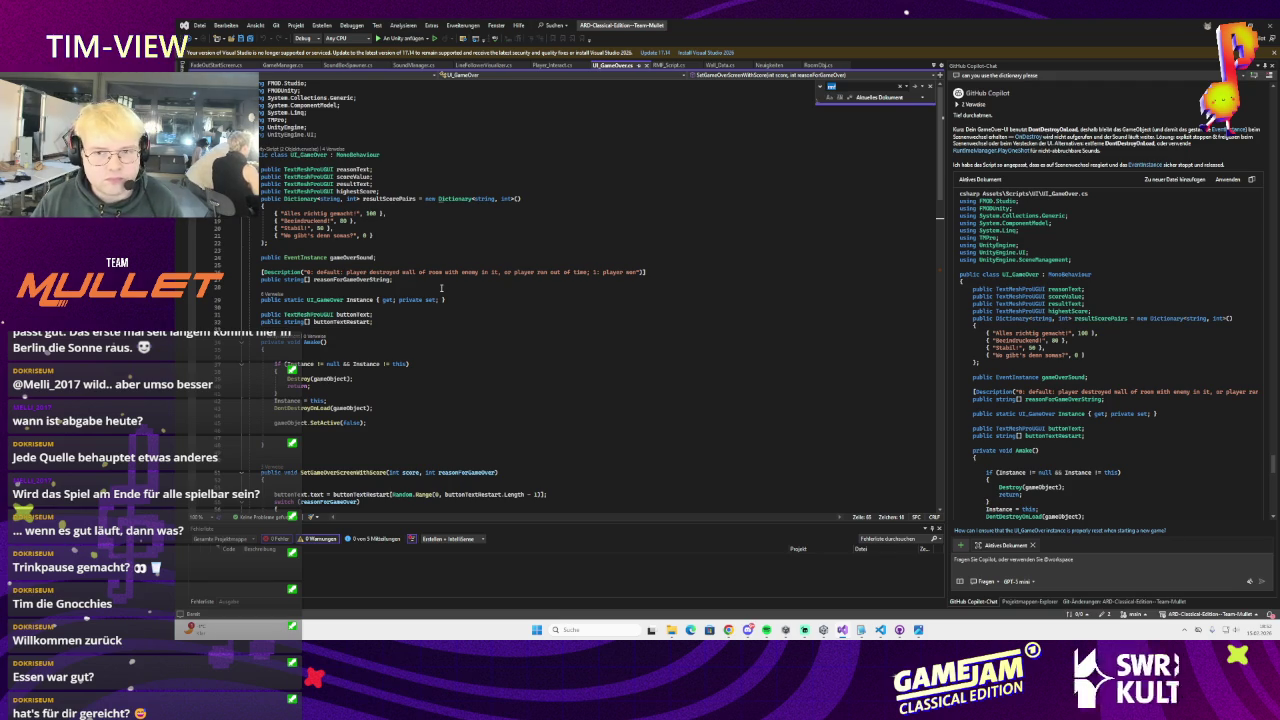
pyautogui.write('dontd')
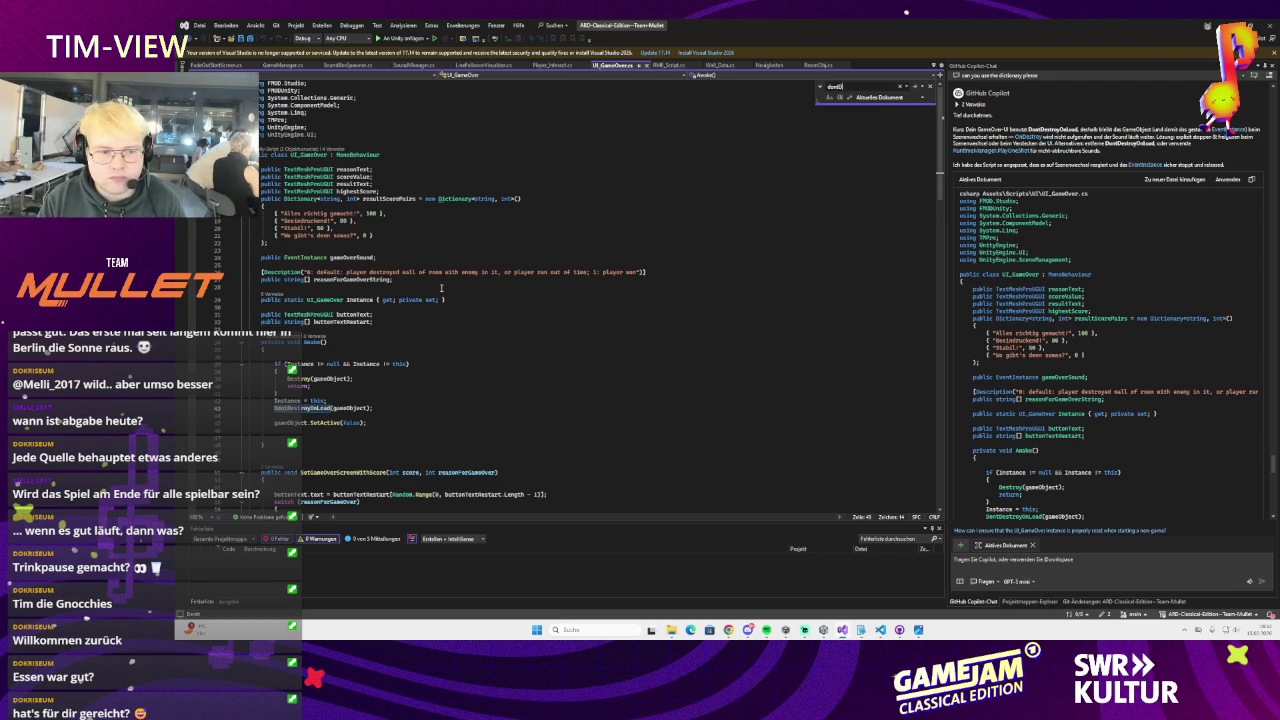
pyautogui.scroll(-5, 447, 283)
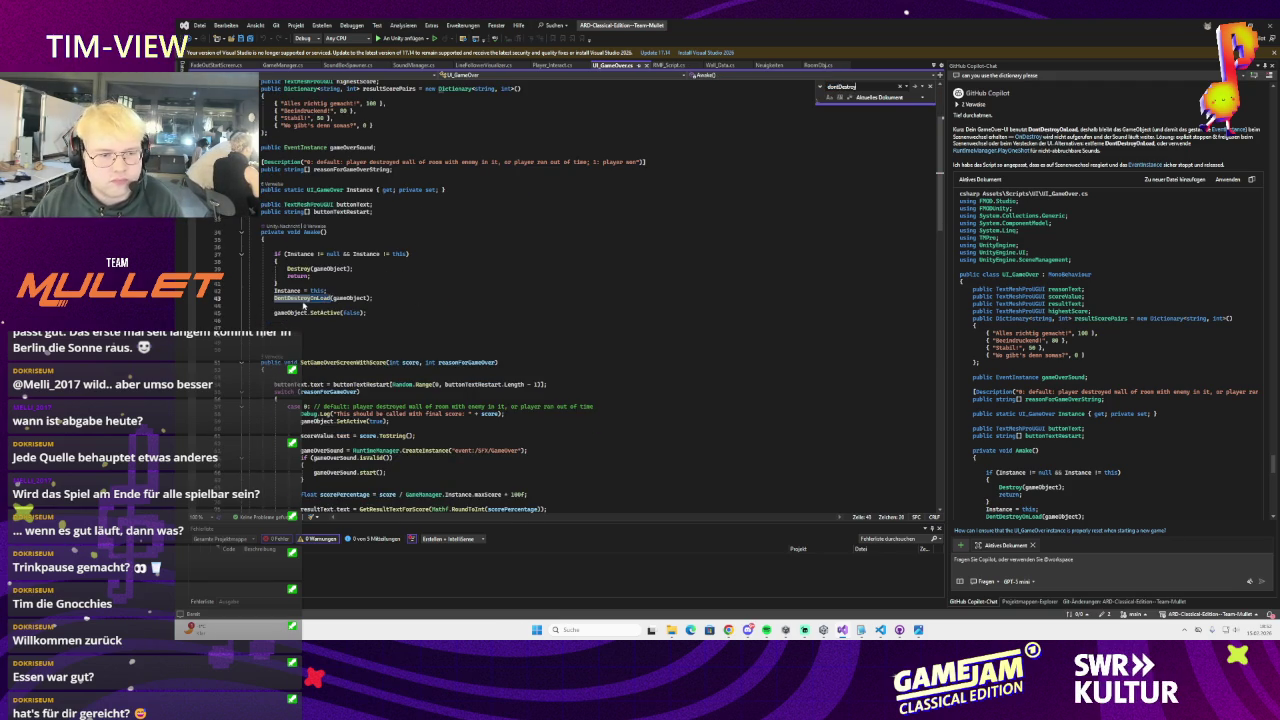
pyautogui.tripleClick(317, 297)
pyautogui.press('Delete')
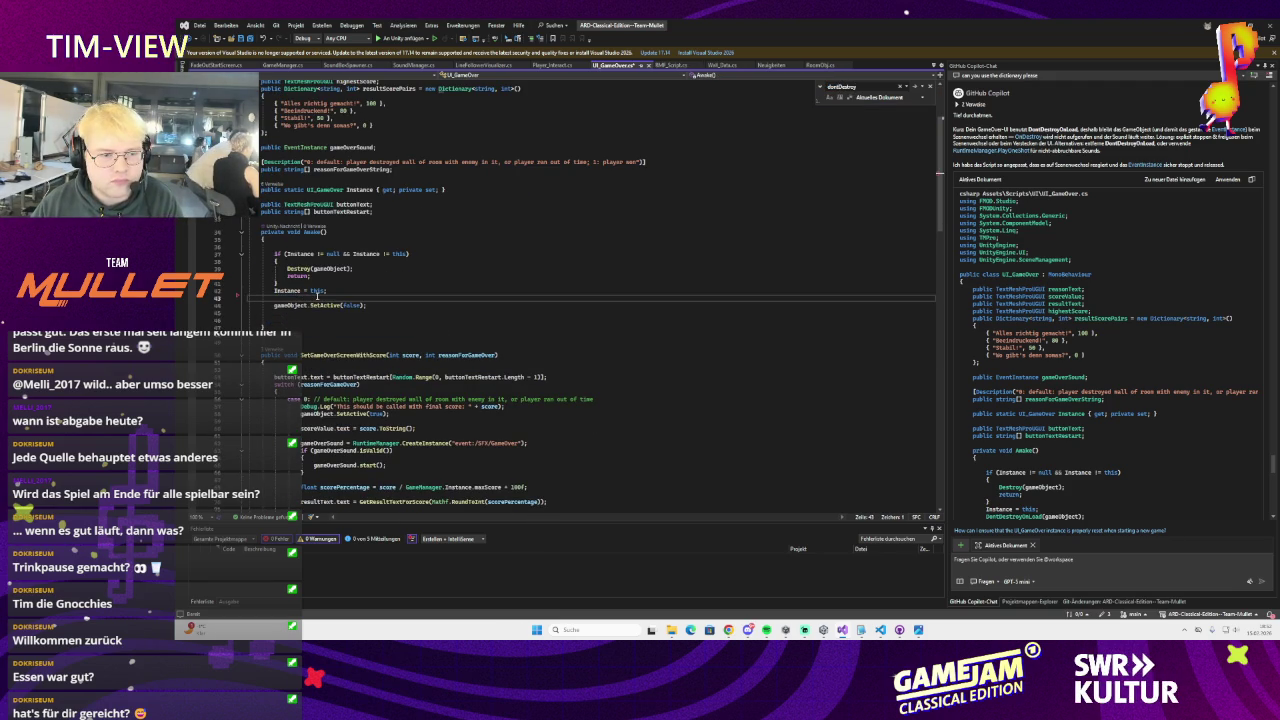
pyautogui.press('BackSpace')
# Add an OnDestroy method that stops and releases gameOverSound
pyautogui.scroll(-15, 348, 284)
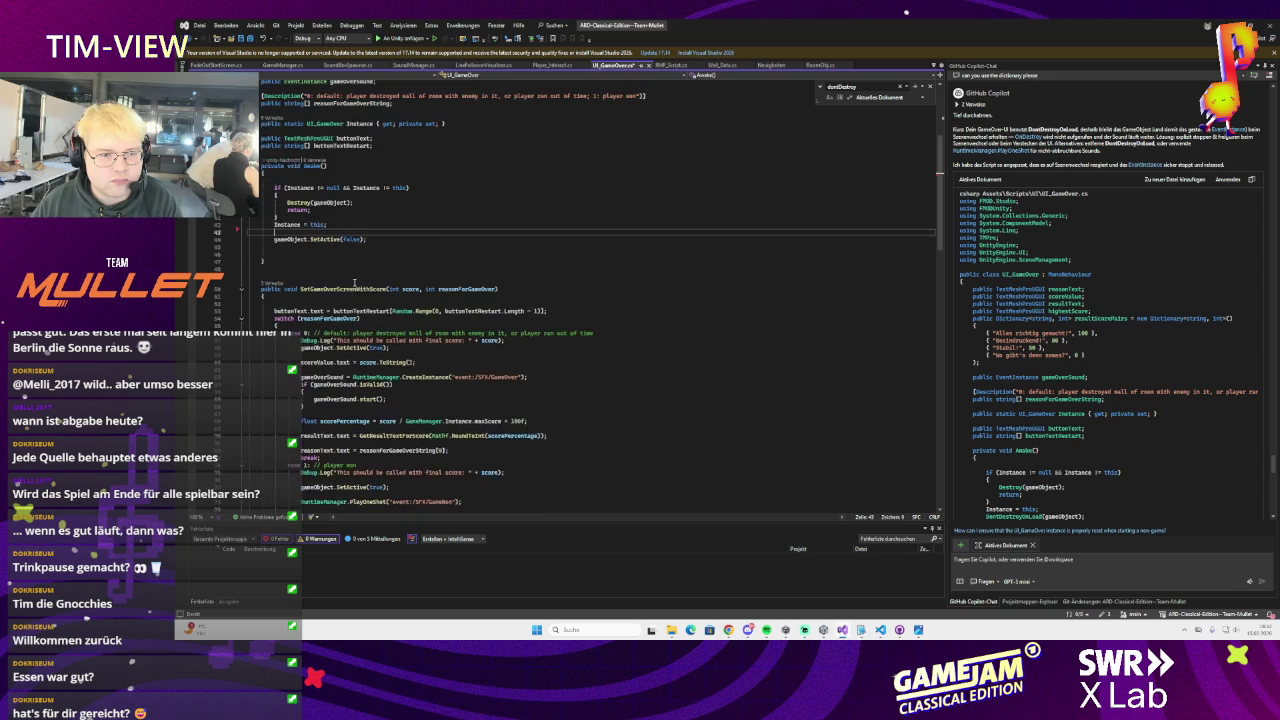
pyautogui.scroll(-5, 425, 283)
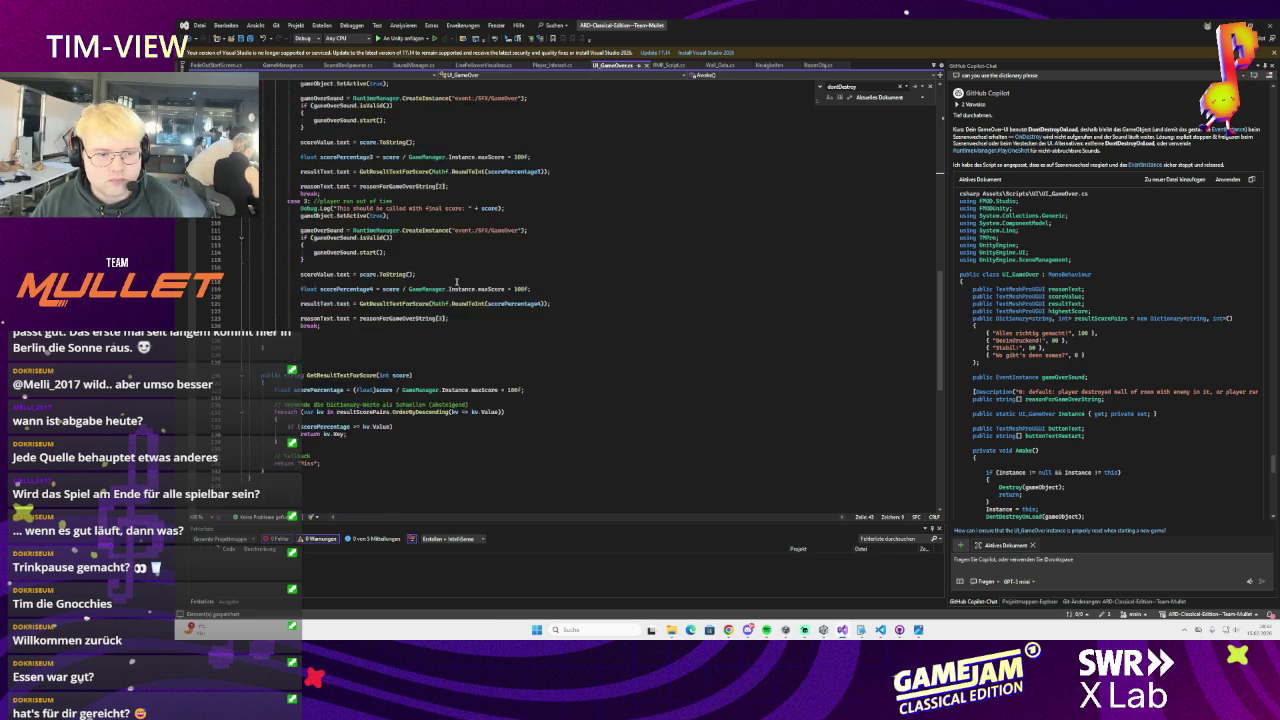
pyautogui.hotkey('alt', 'Tab')
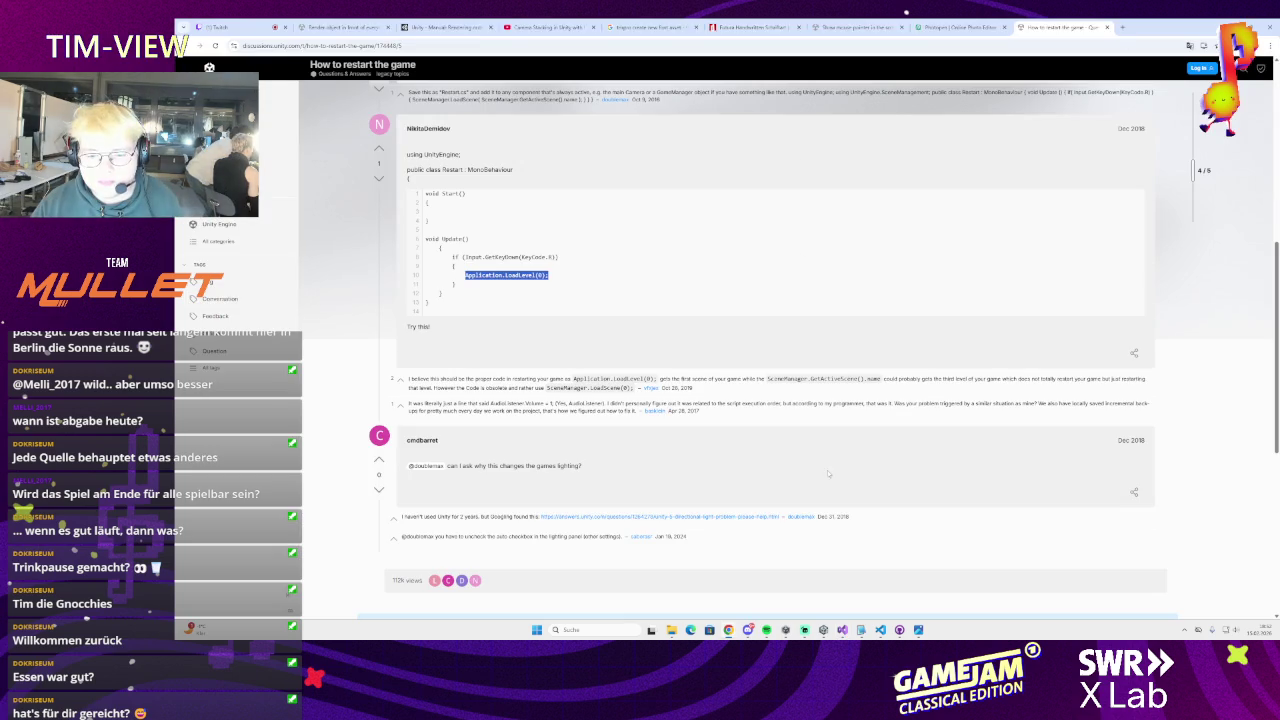
pyautogui.click(824, 631)
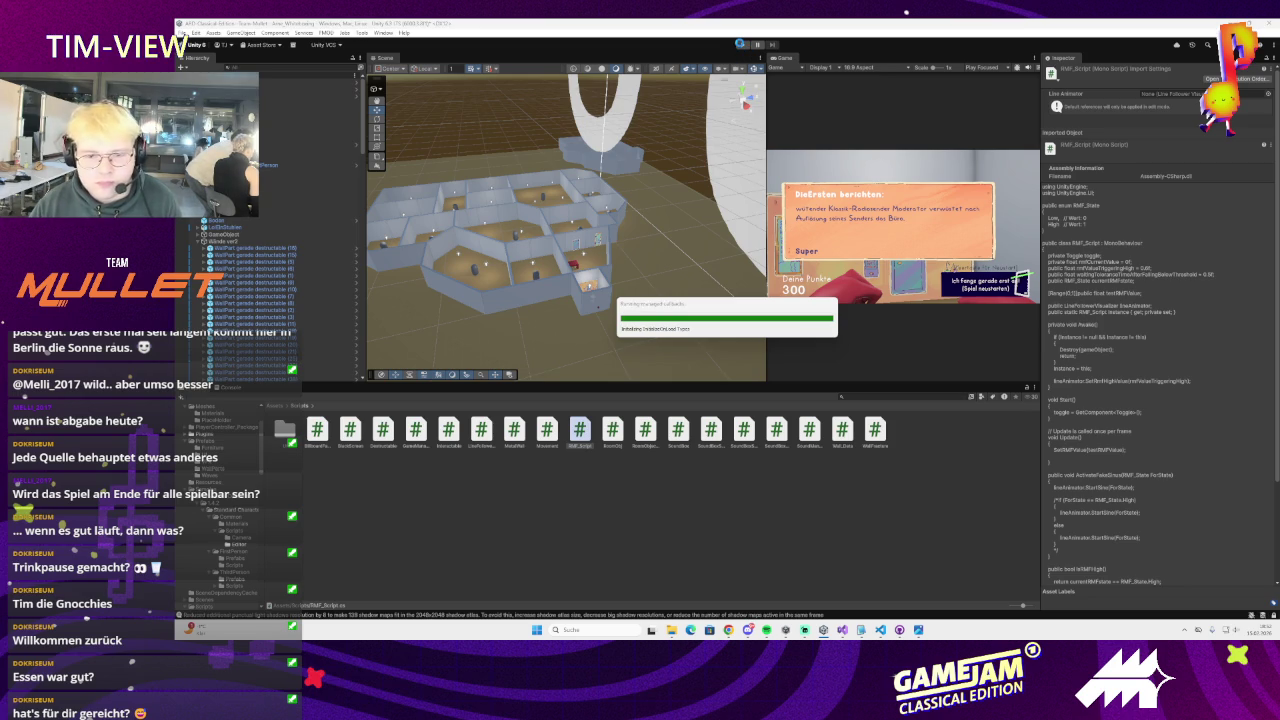
pyautogui.click(842, 630)
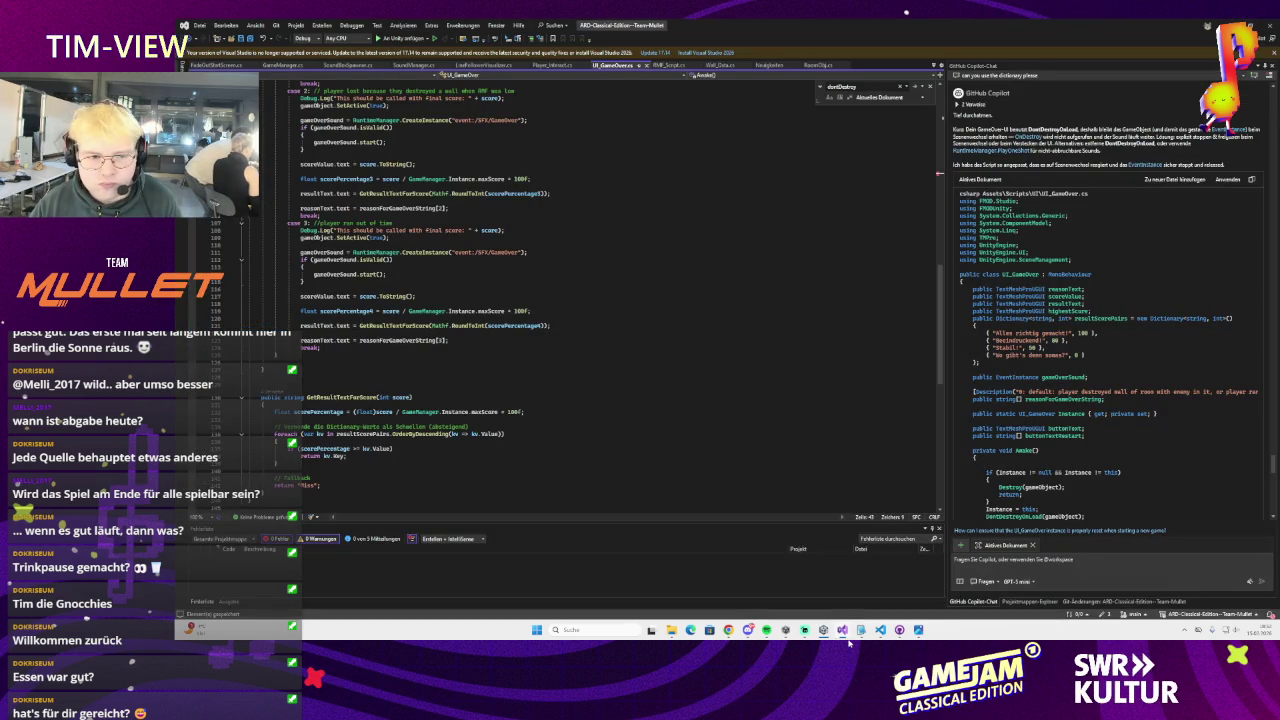
pyautogui.scroll(-2, 498, 318)
pyautogui.click(317, 282)
pyautogui.press('Return')
pyautogui.write('onde')
pyautogui.press('Tab')
pyautogui.press('Tab')
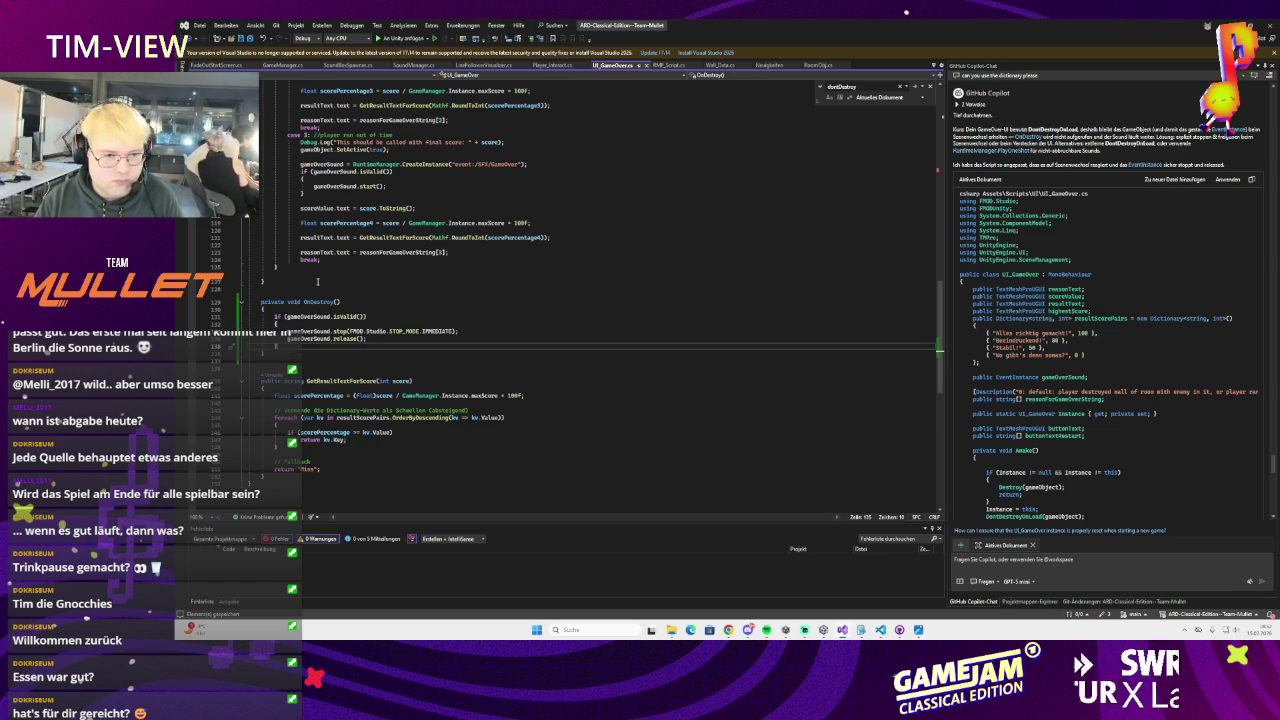
pyautogui.scroll(2, 386, 315)
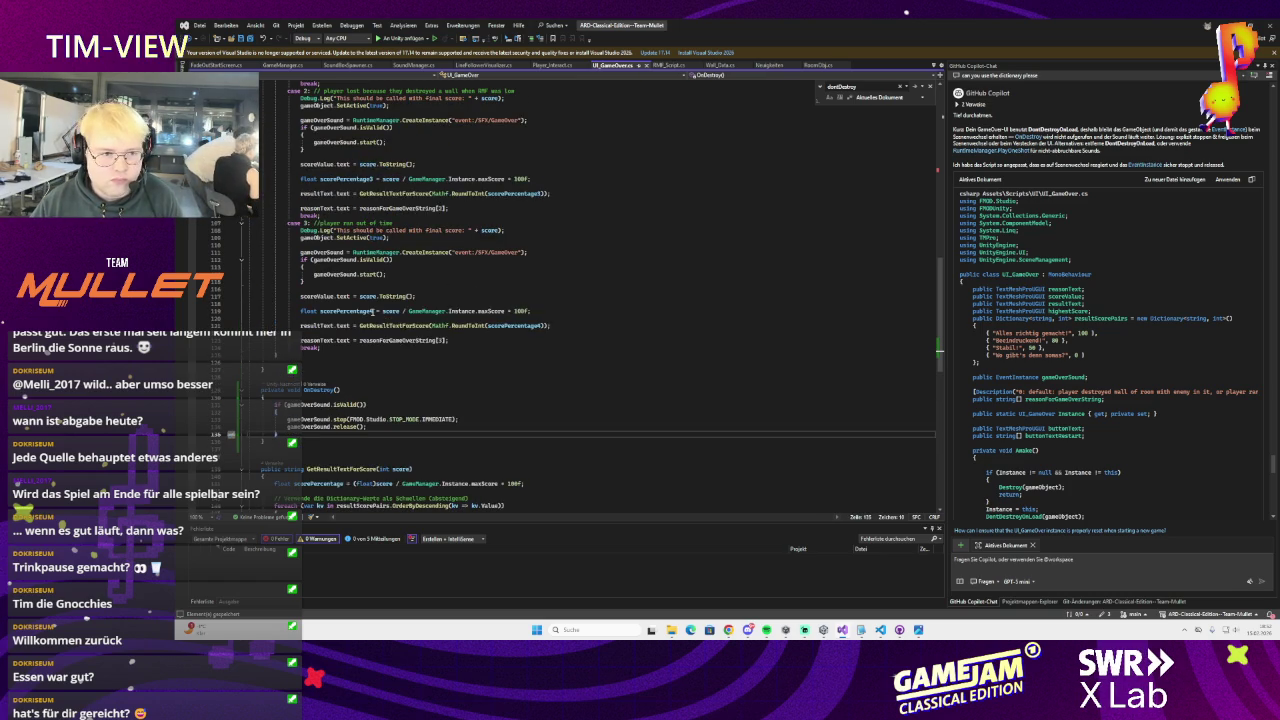
pyautogui.scroll(2, 530, 272)
pyautogui.click(1230, 22)
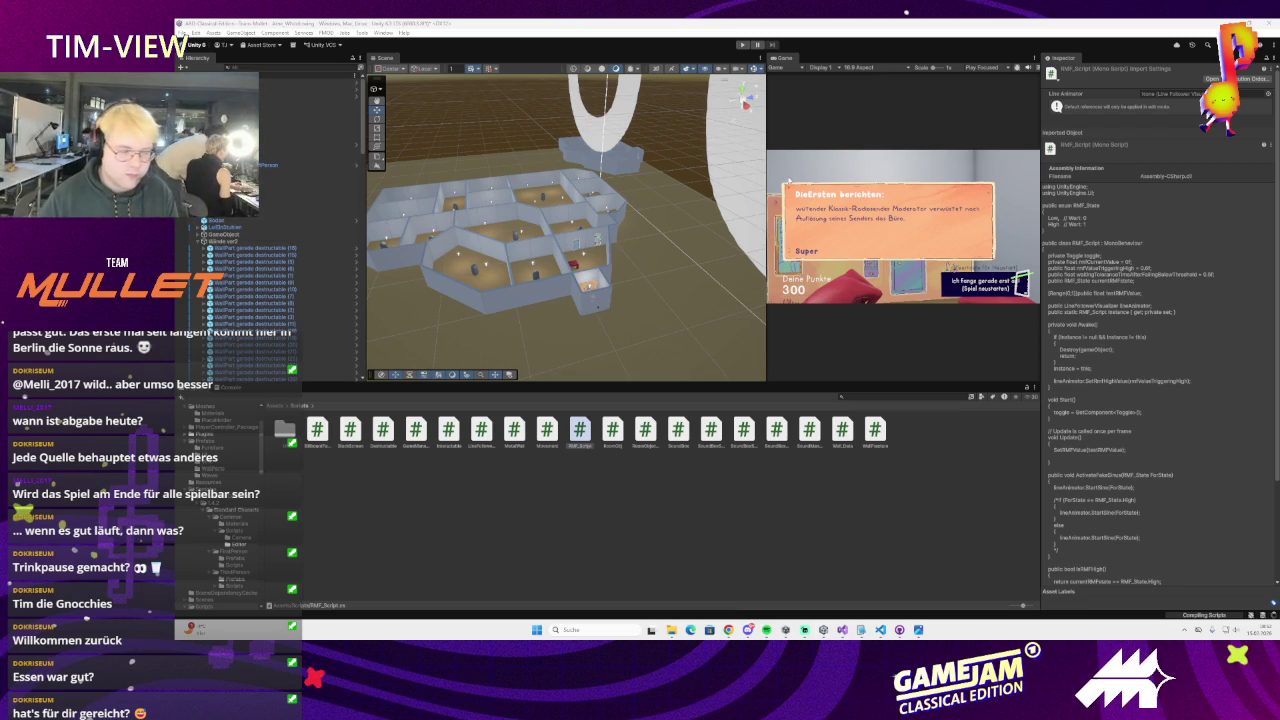
# Play-test the game in Unity through game over and restart, then stop it
pyautogui.click(741, 45)
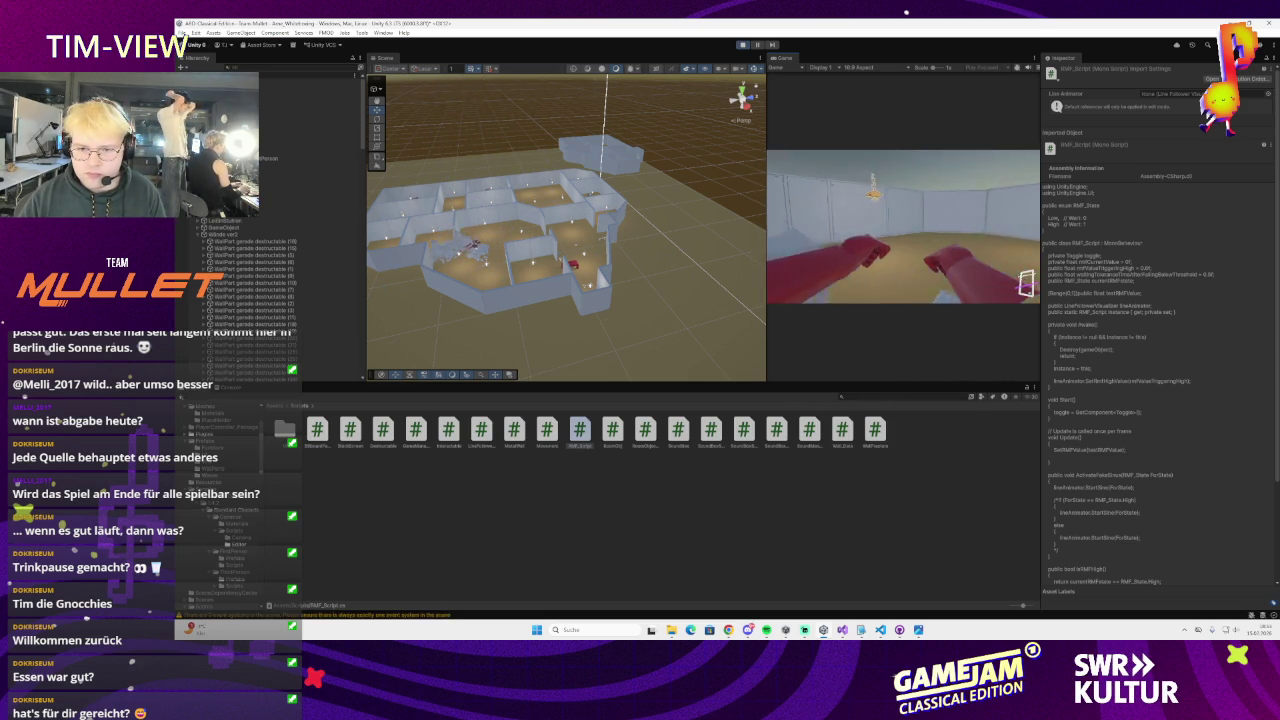
pyautogui.click(743, 44)
# Return to the UI_GameOver script and scroll through its code
pyautogui.click(843, 630)
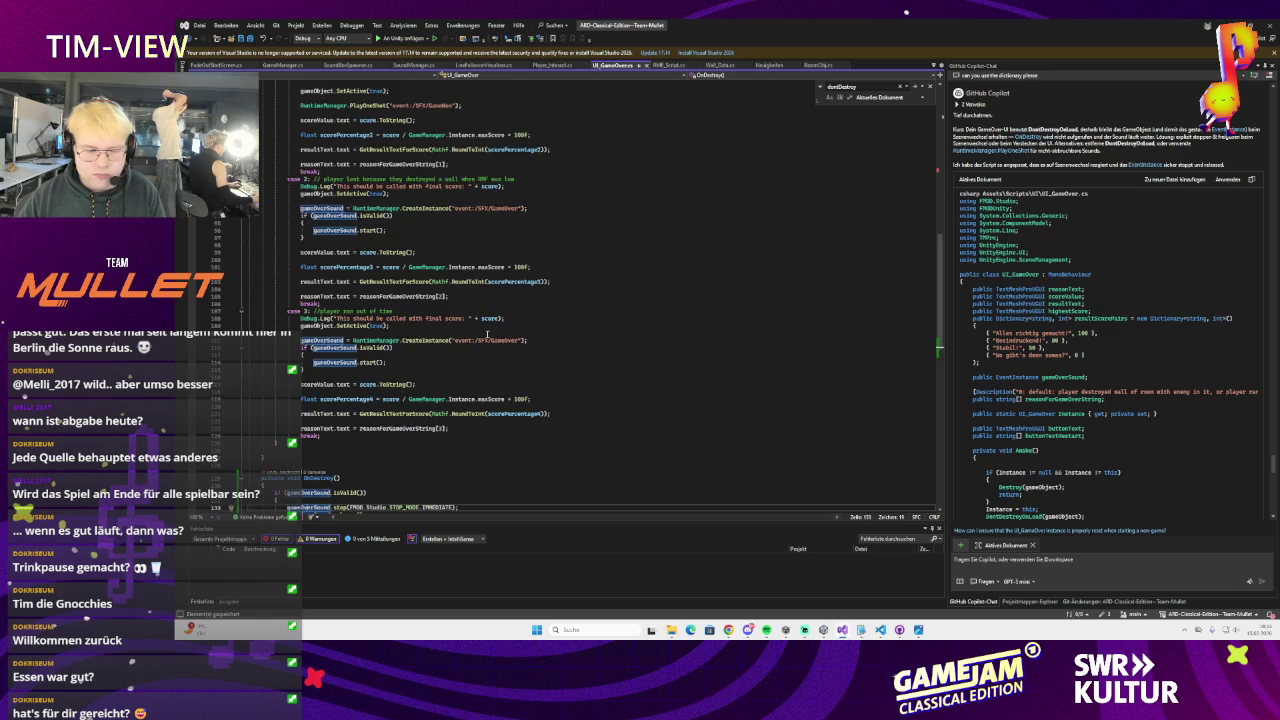
pyautogui.scroll(-3, 487, 334)
pyautogui.scroll(10, 367, 393)
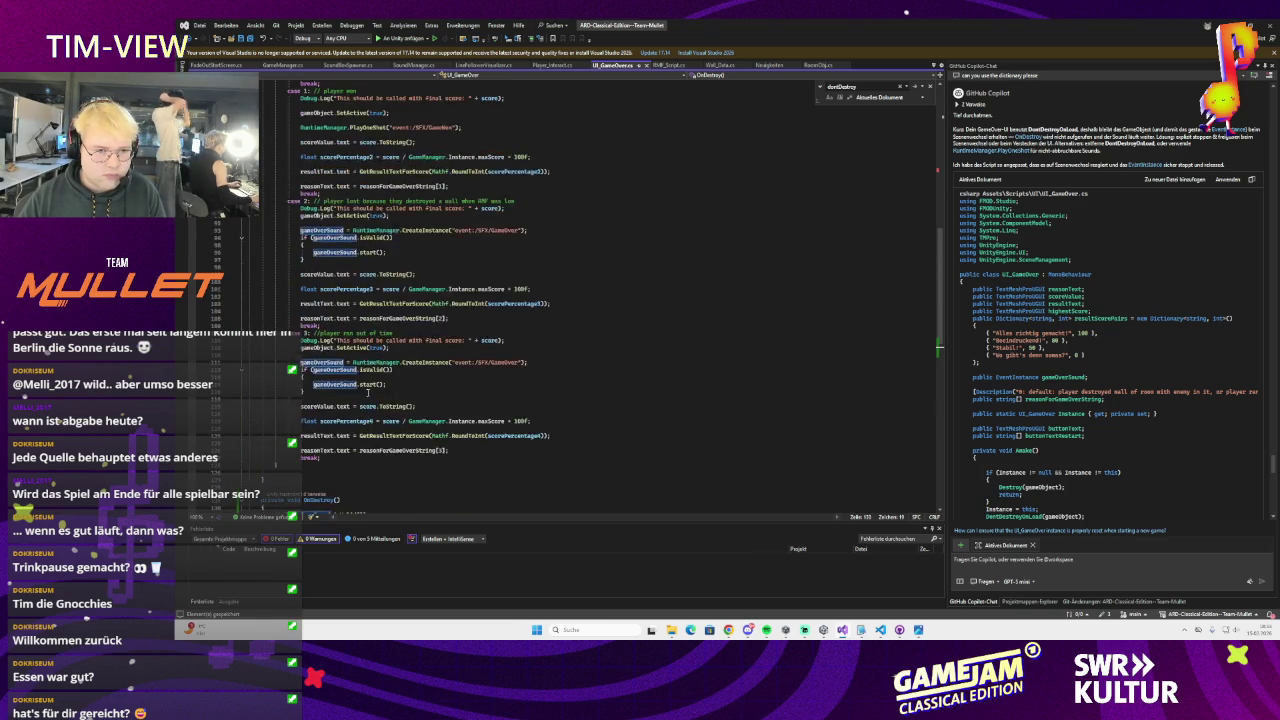
# Browse the FadeOutStartScreen, SoundBoxSpawner and other script tabs up to RMF_Script.cs, then go back to Unity
pyautogui.click(226, 66)
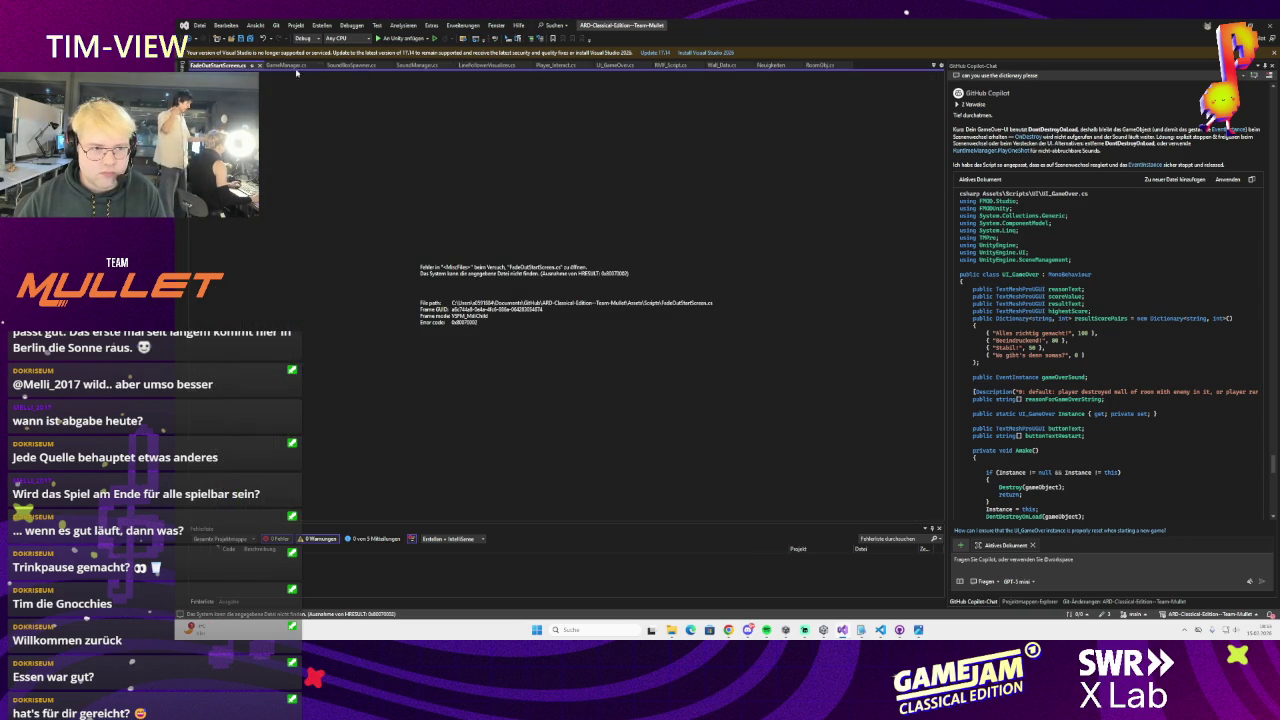
pyautogui.click(348, 65)
pyautogui.click(485, 65)
pyautogui.click(553, 65)
pyautogui.click(668, 65)
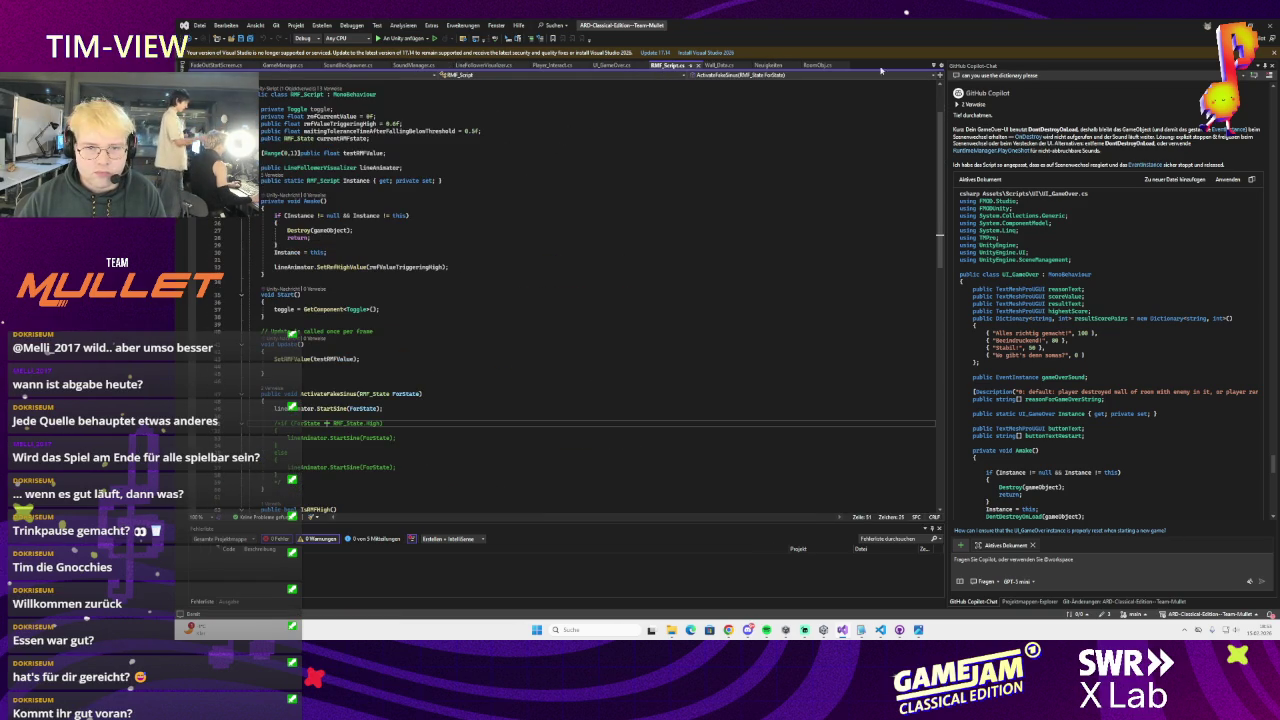
pyautogui.hotkey('alt', 'Tab')
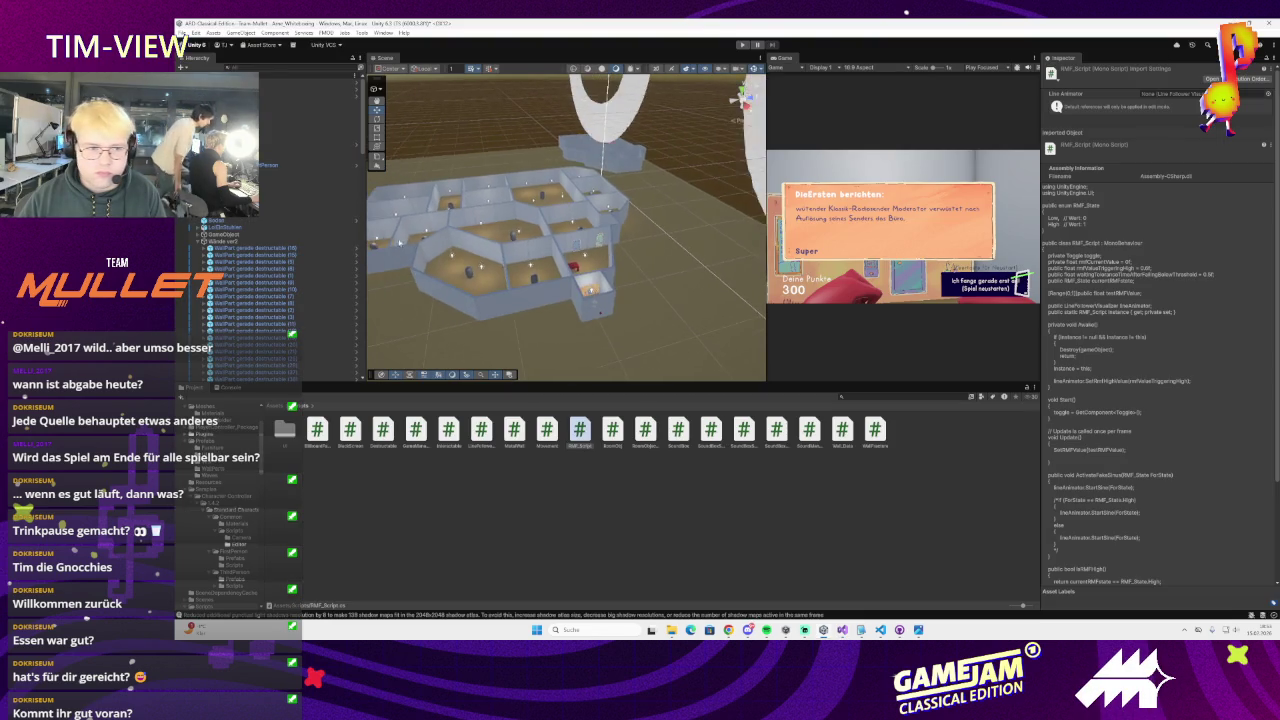
# Select the game-over restart Button in the Hierarchy to inspect its Image and Button components
pyautogui.scroll(-3, 511, 278)
pyautogui.scroll(5, 279, 245)
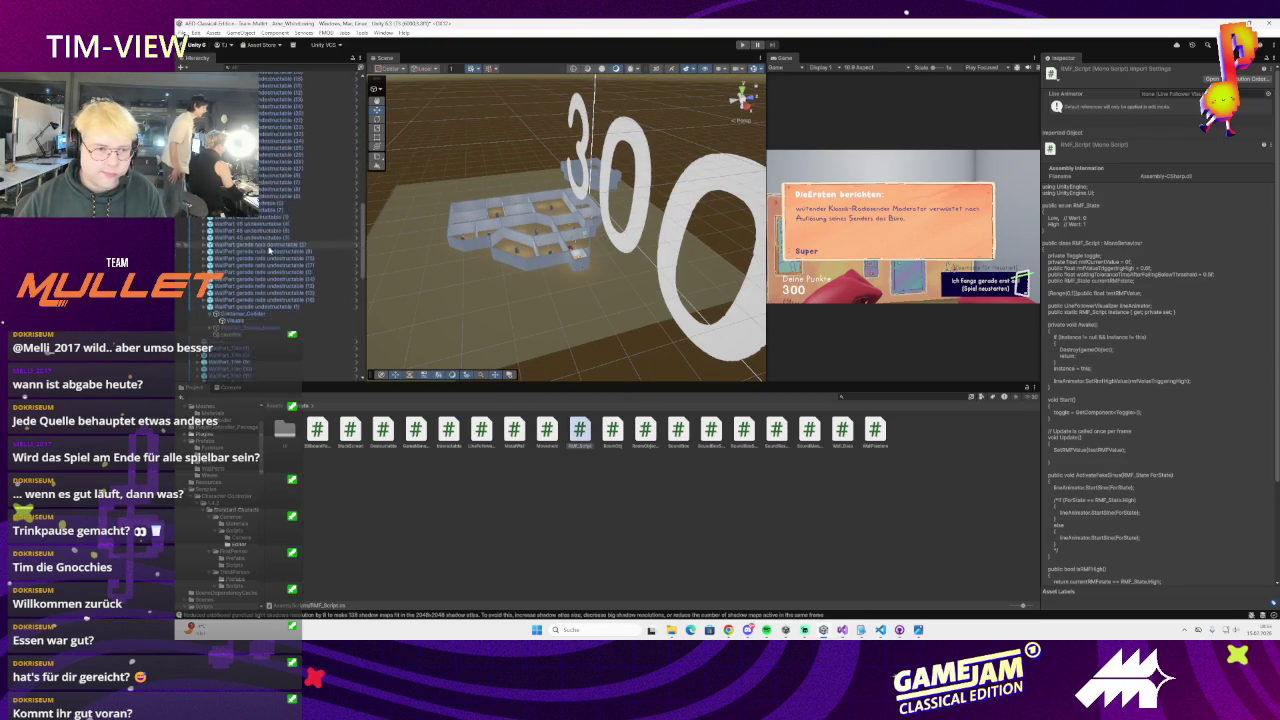
pyautogui.scroll(2, 279, 245)
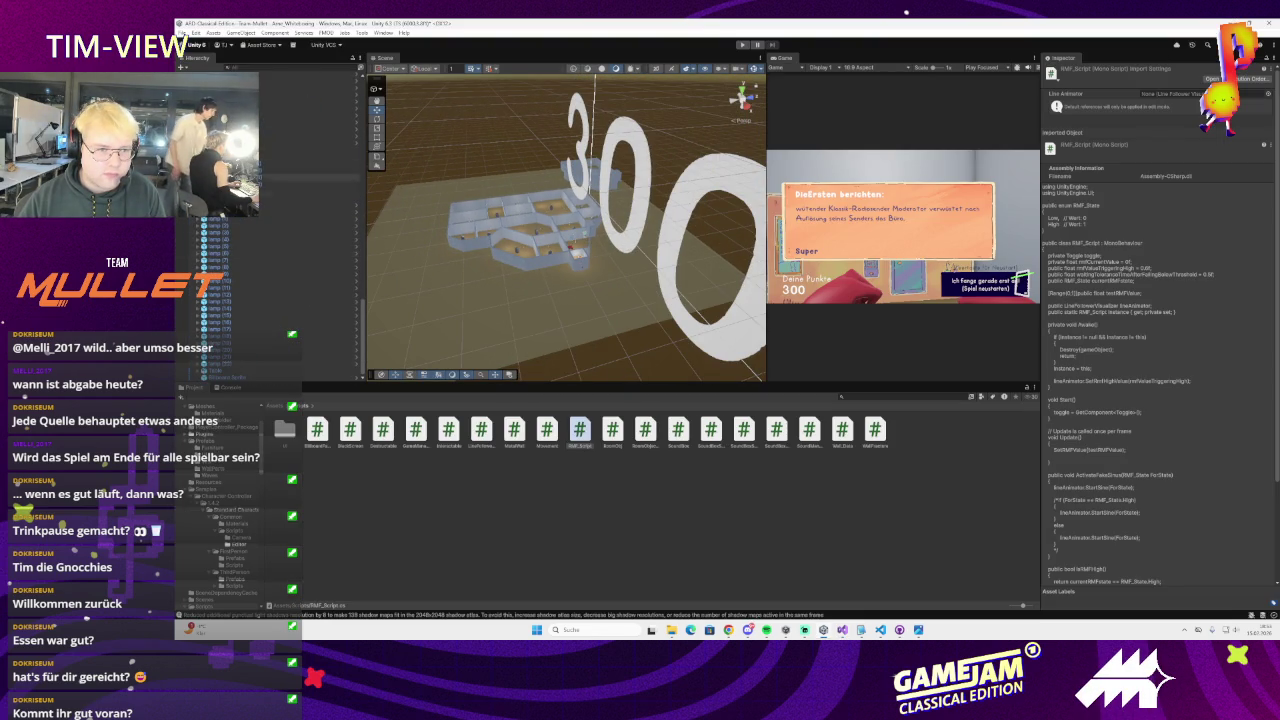
pyautogui.scroll(-8, 230, 290)
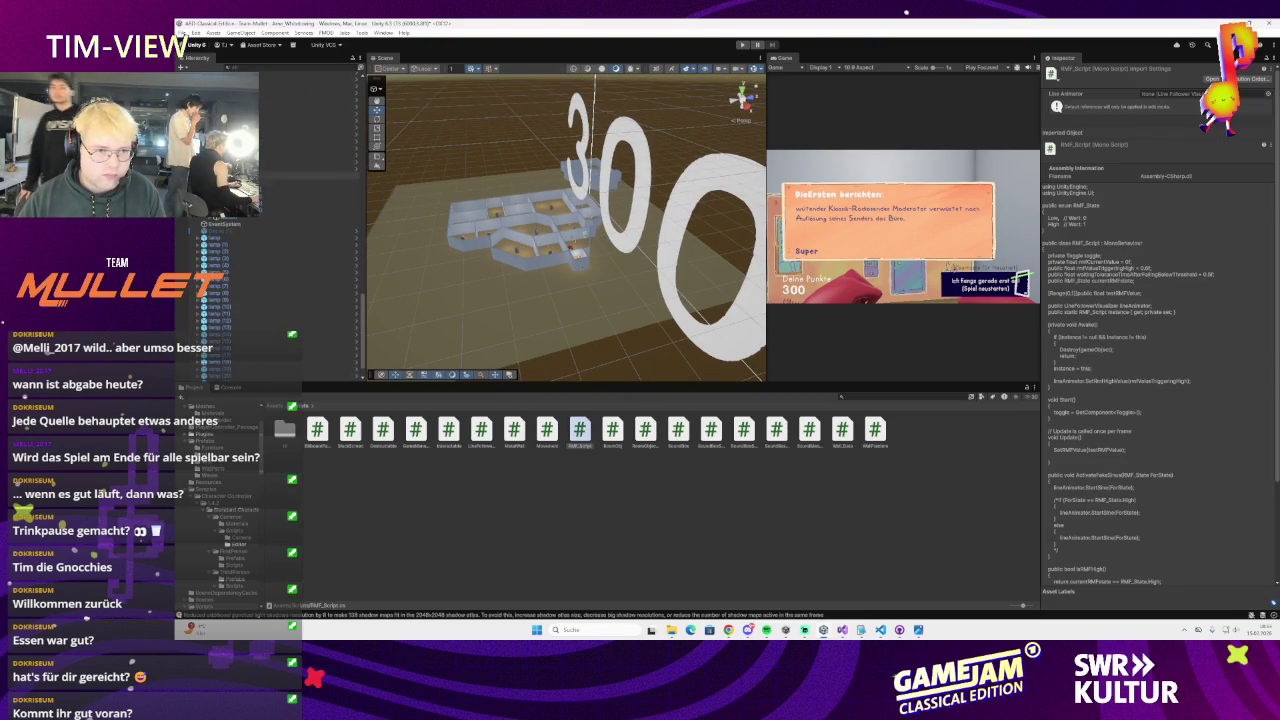
pyautogui.click(226, 216)
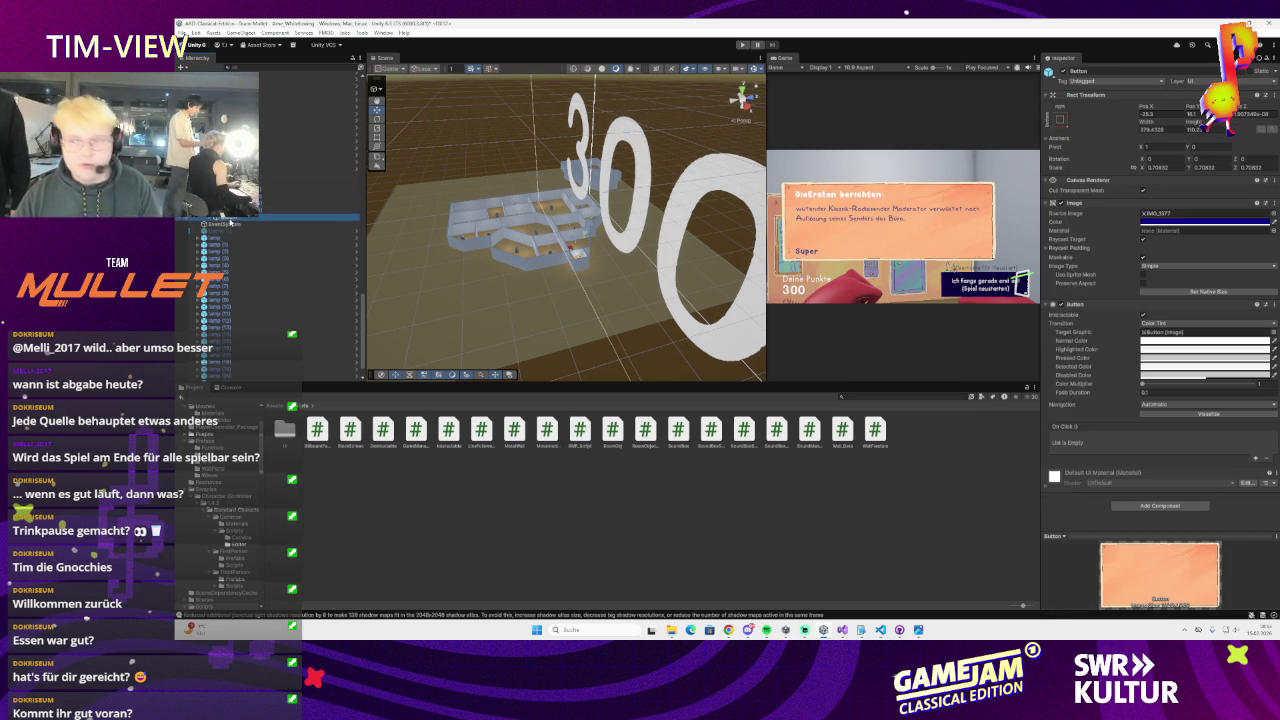
pyautogui.scroll(-10, 226, 224)
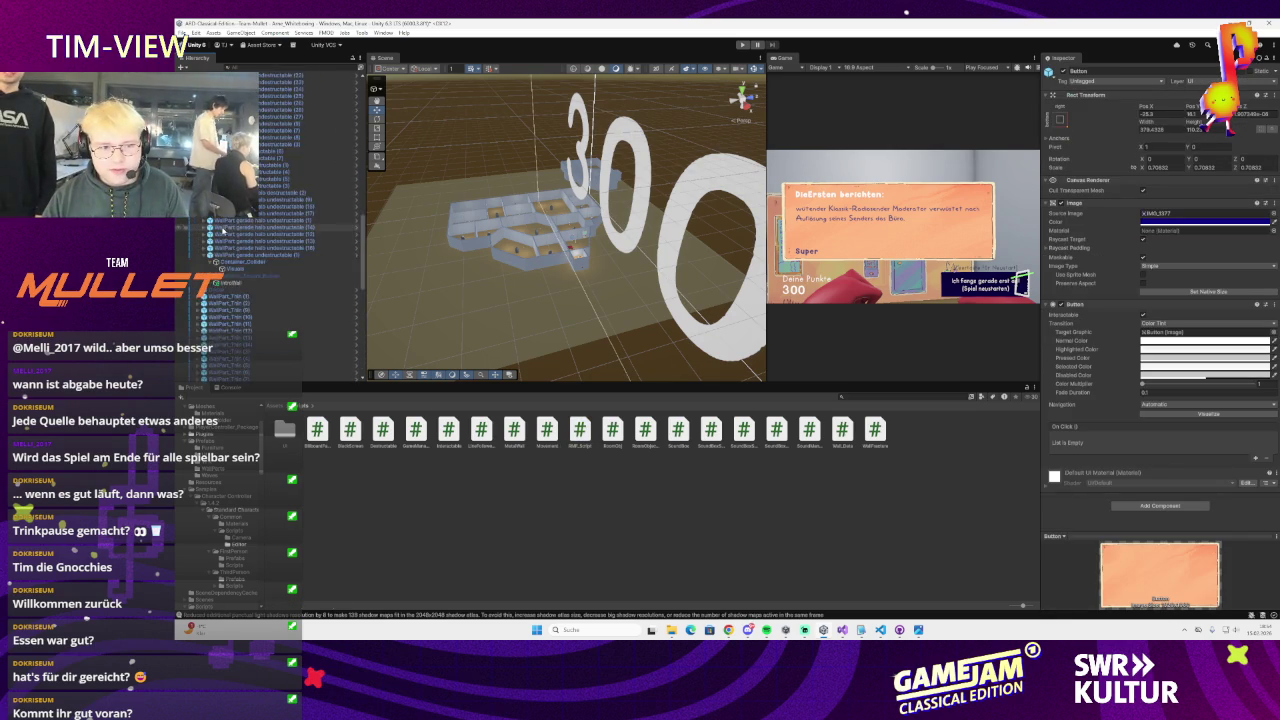